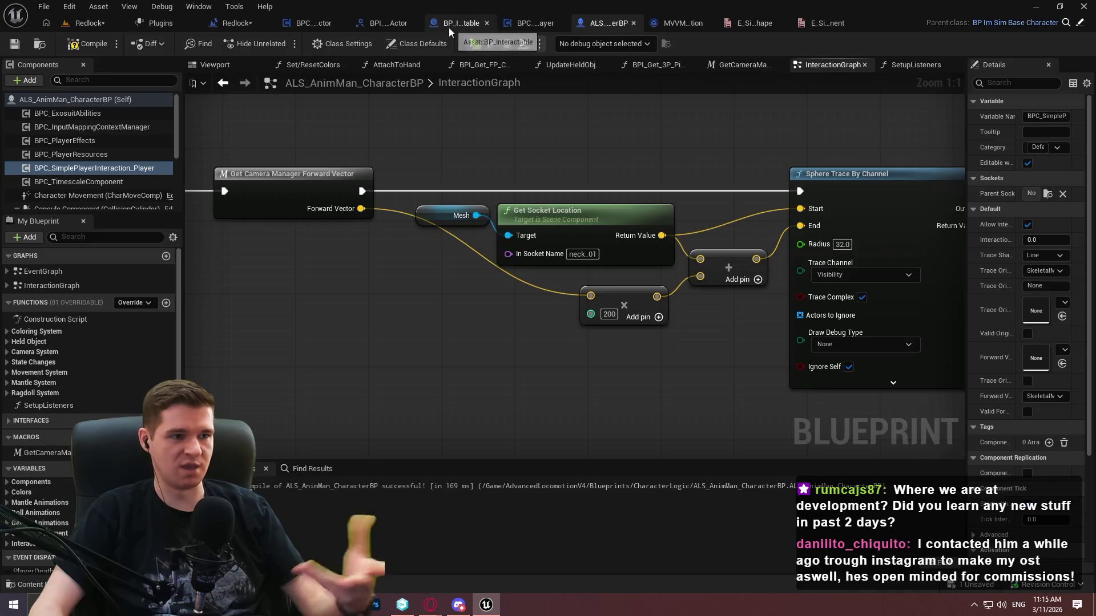
Recompile the character animation blueprint and switch to the BPC_SimplePlayerInteraction_Player component blueprint
left_click(87, 43)
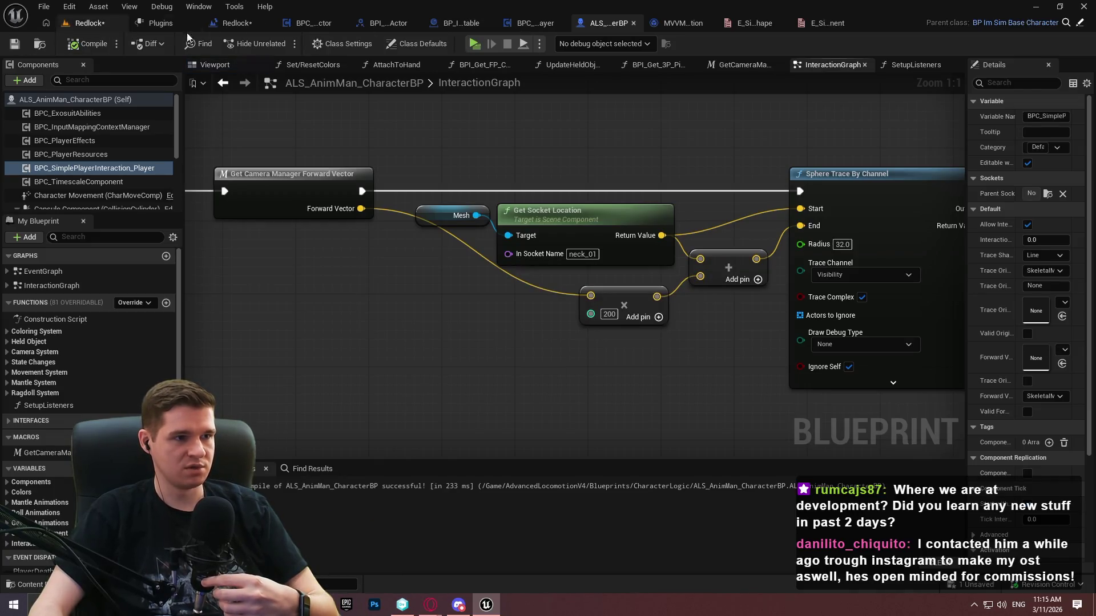
left_click(527, 21)
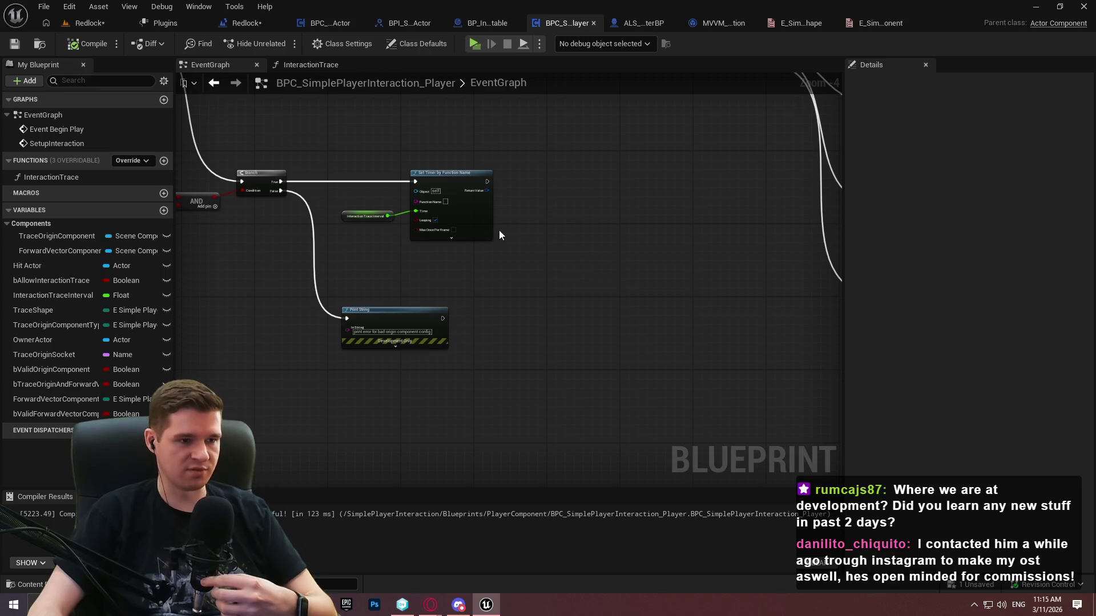
scroll(485, 226, "up", 4)
Point the Set Timer by Function Name node at InteractionTrace, compile, and drag from its Return Value
left_click(426, 256)
left_click(432, 239)
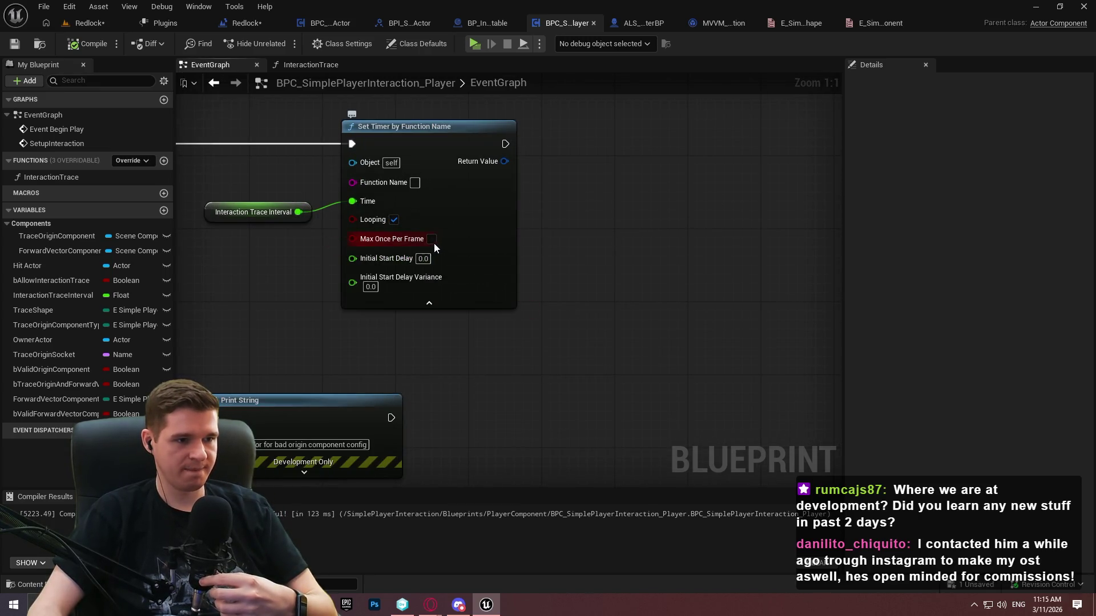
left_click(395, 300)
left_click(415, 182)
type("InteractionTrace")
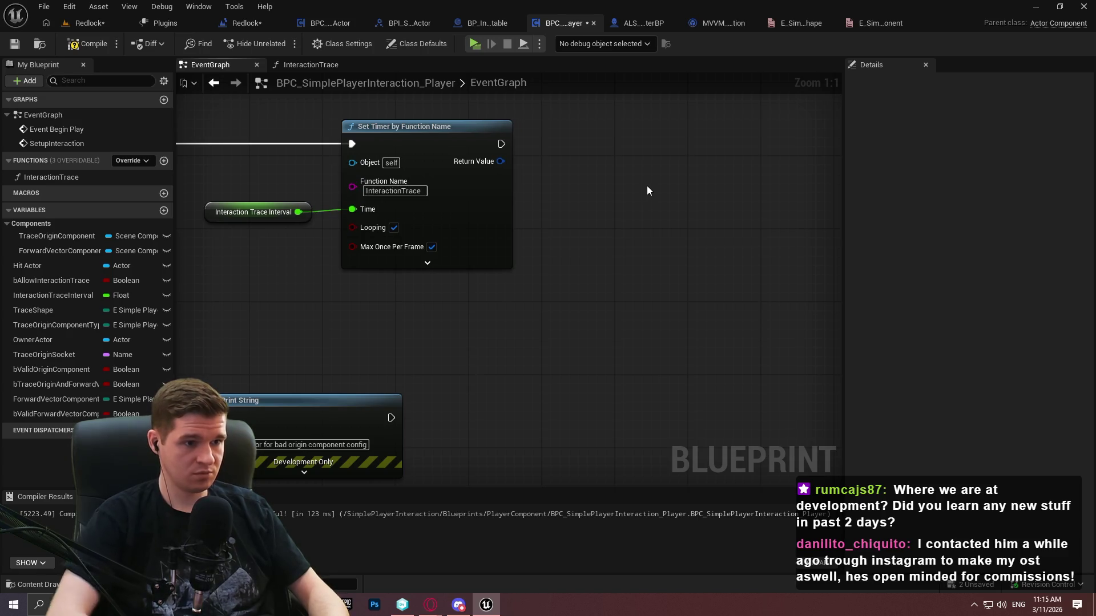
left_click(101, 43)
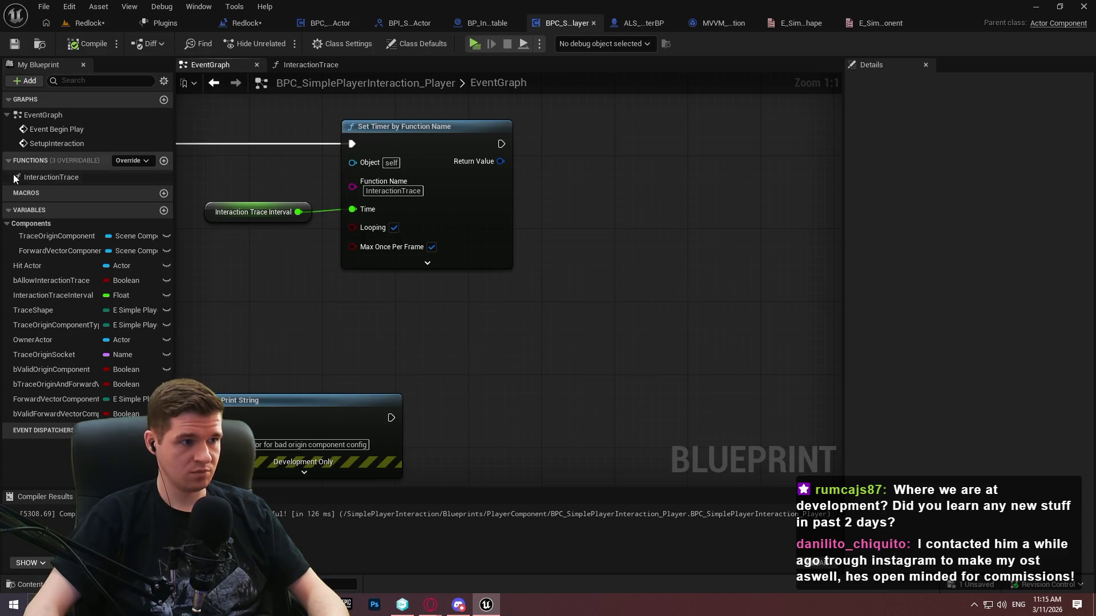
mouse_move(603, 238)
left_mouse_down()
mouse_move(656, 268)
mouse_move(686, 251)
mouse_move(502, 268)
left_mouse_up()
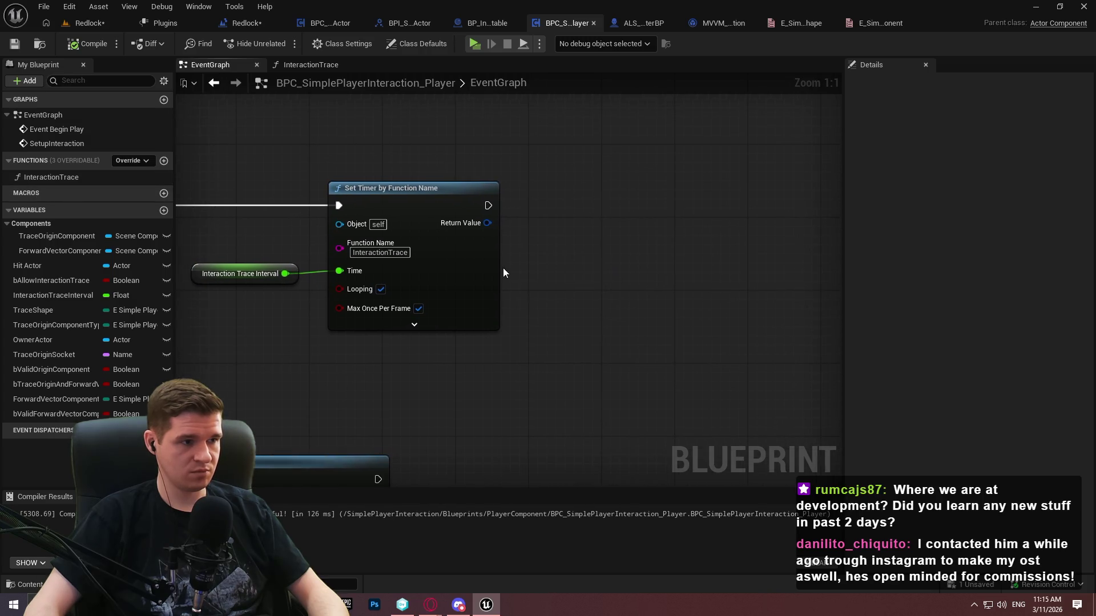
left_click_drag(487, 223, 527, 211)
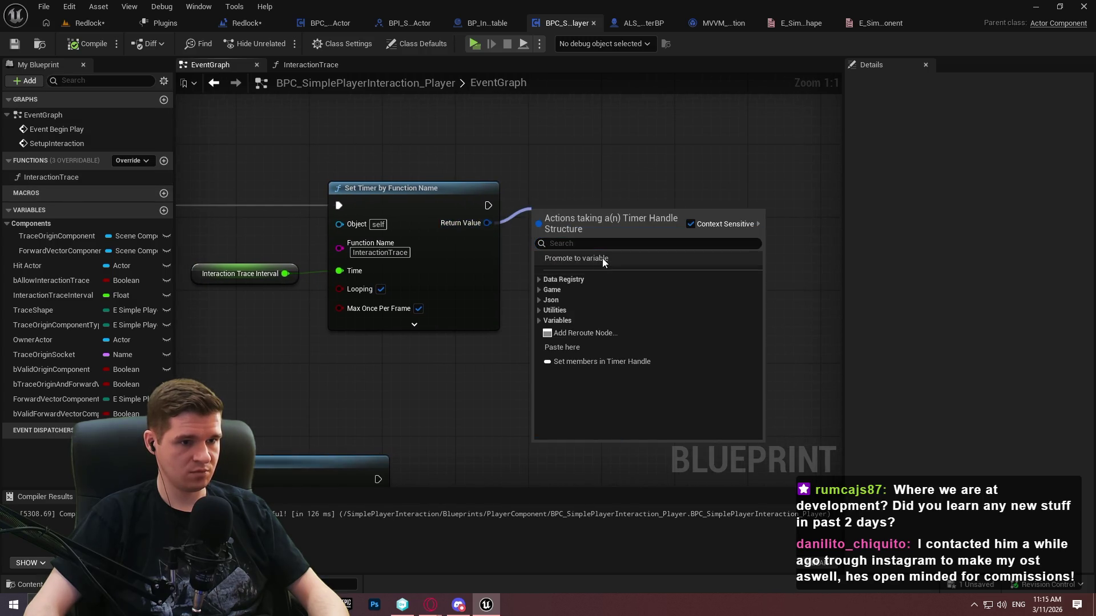
Promote the timer's Return Value to a new InteractionTraceTimerHandle variable and align its SET node
left_click(602, 258)
type("Int")
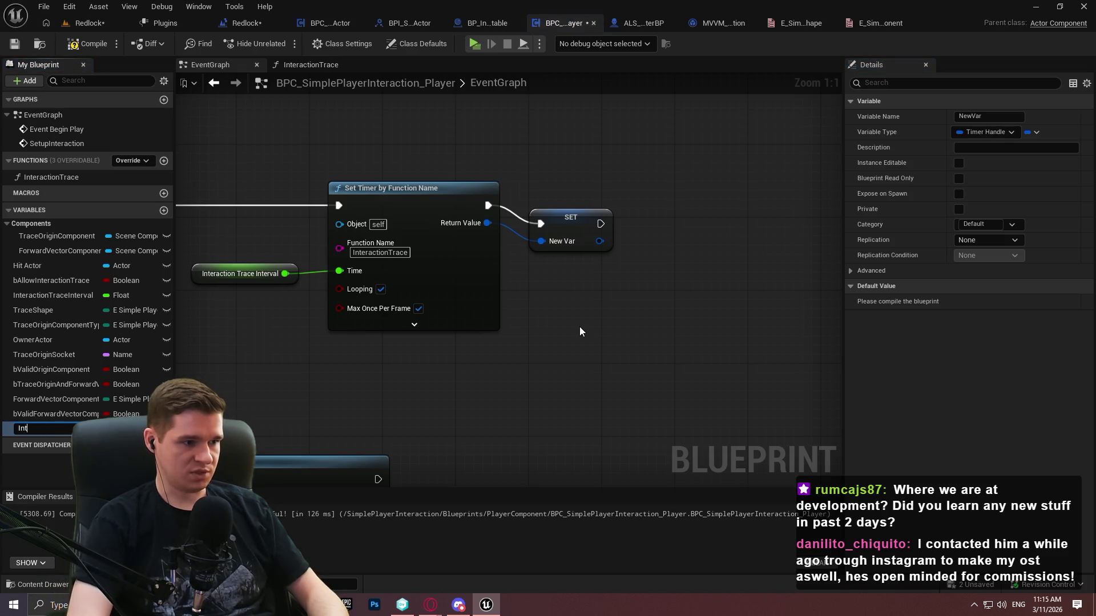
type("eractionTrace")
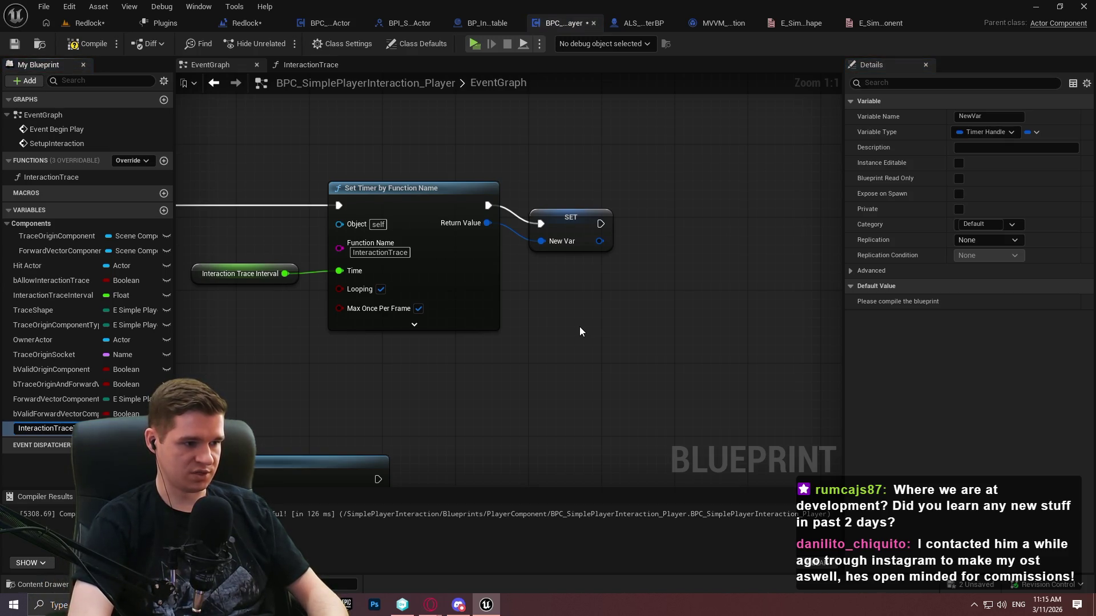
type("TimerHandle")
key("Return")
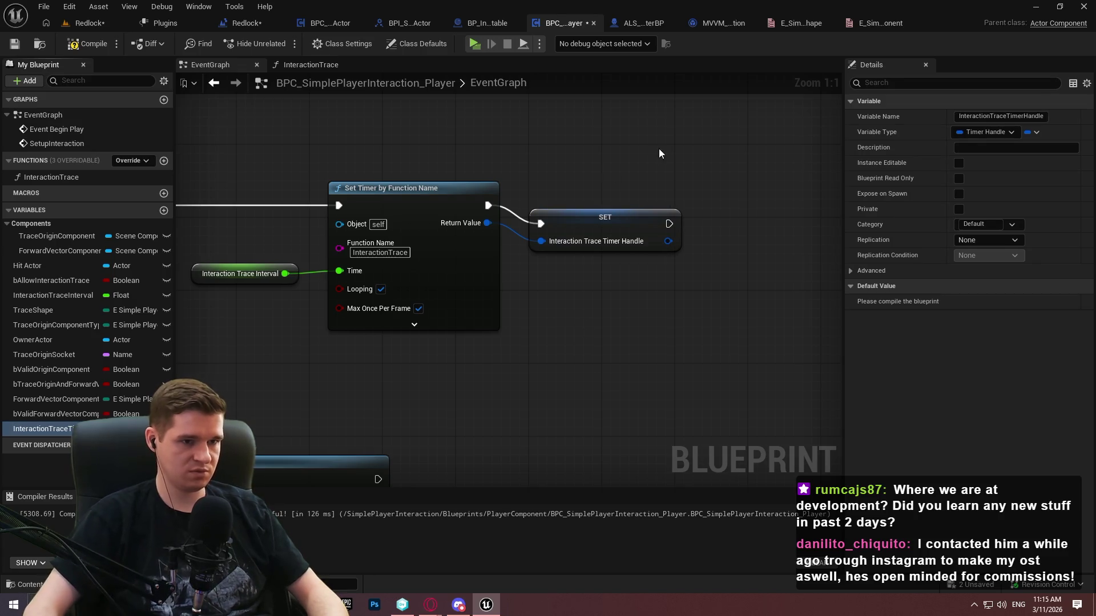
mouse_move(577, 224)
left_mouse_down()
mouse_move(574, 200)
mouse_move(576, 210)
left_mouse_up()
left_click(73, 51)
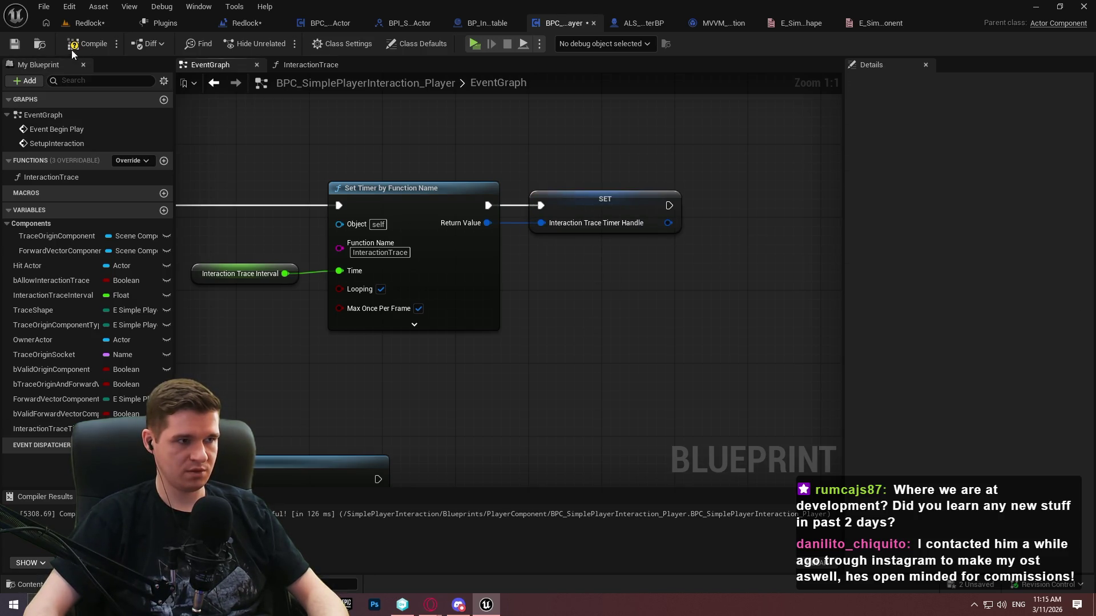
scroll(626, 316, "down", 2)
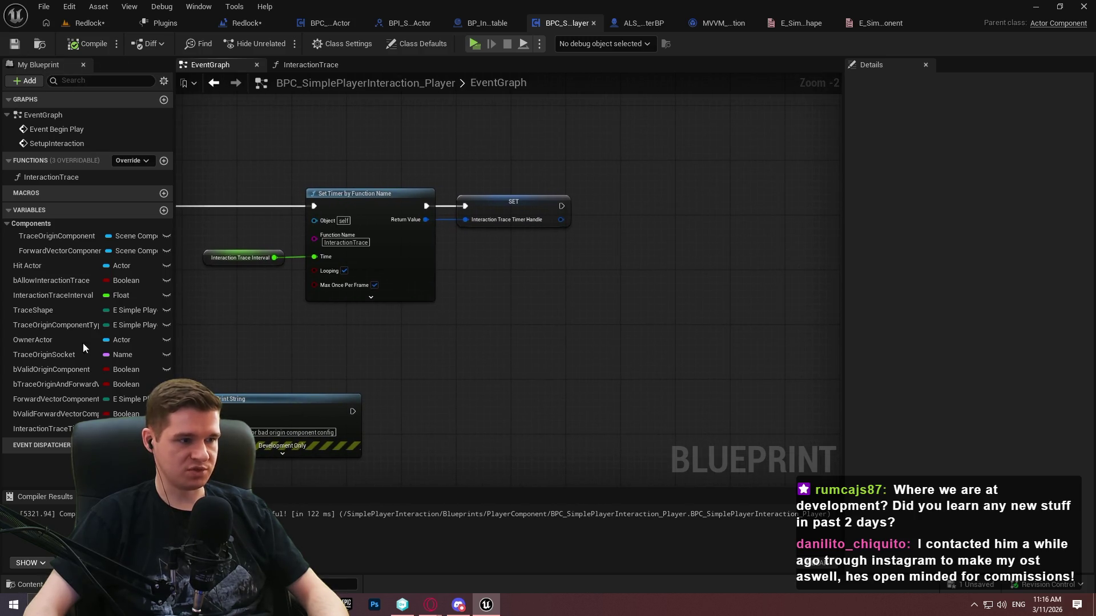
Add an event dispatcher named TraceSetupFinished
left_click(164, 445)
type("Ta")
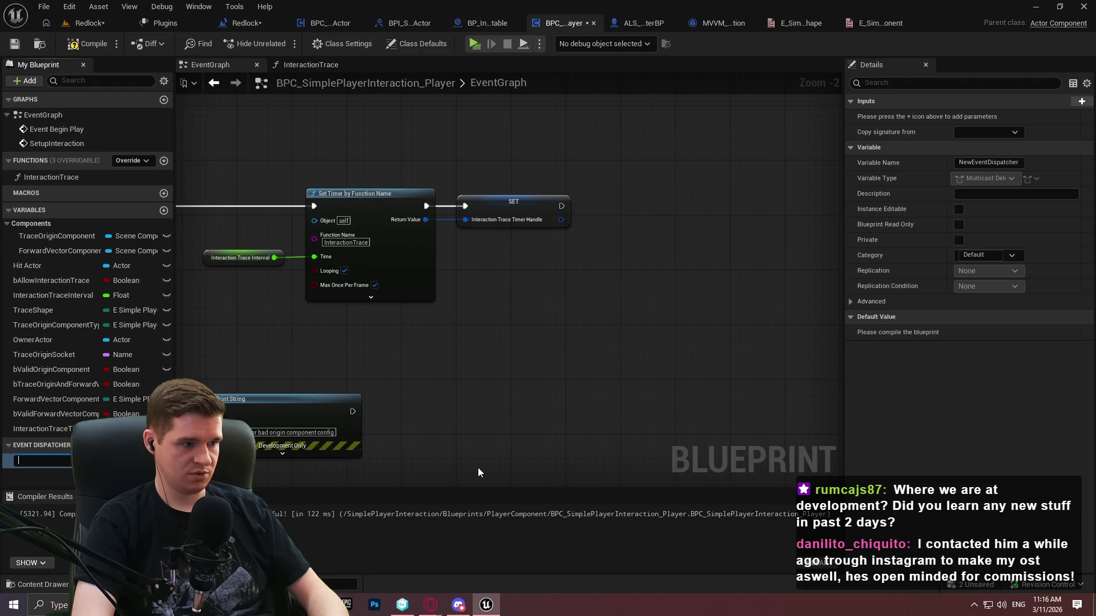
type("eSetupFinished")
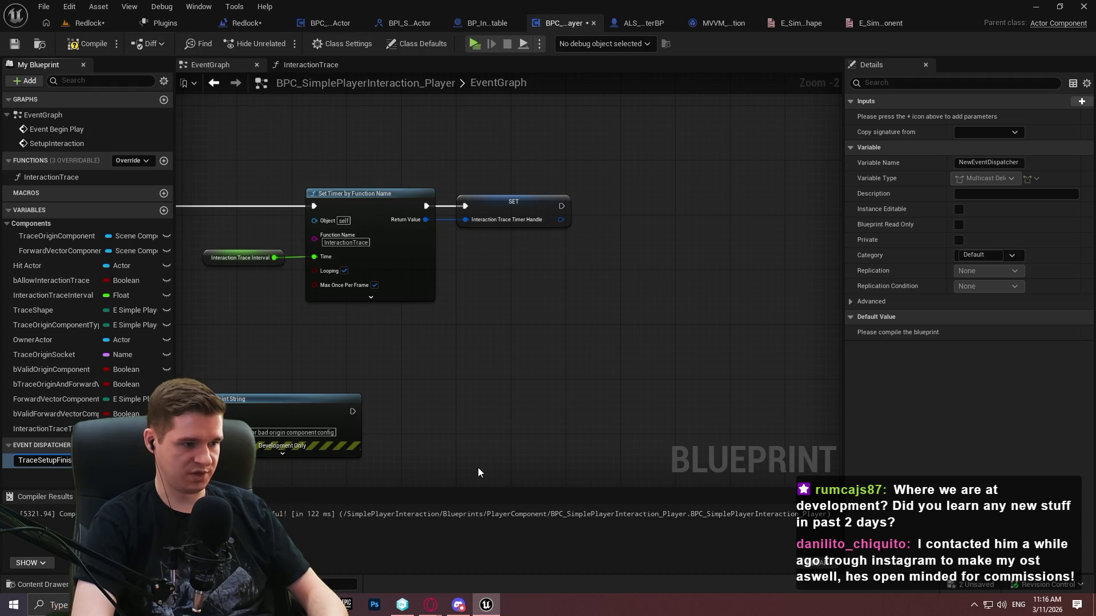
key("Return")
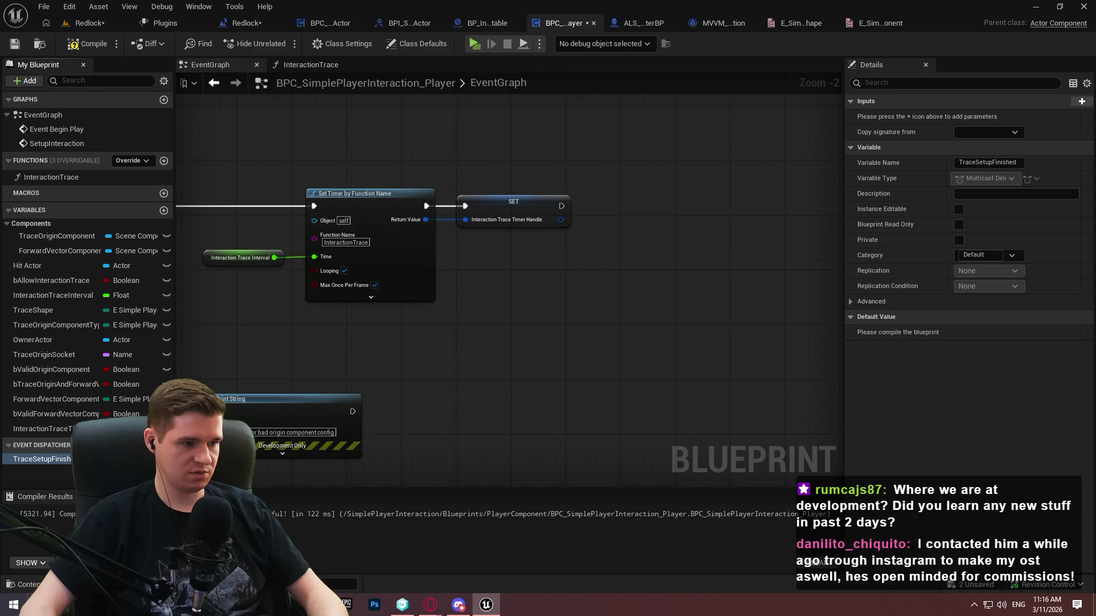
Add a second event dispatcher named InteractionTraceTick, then compile and save
left_click(164, 446)
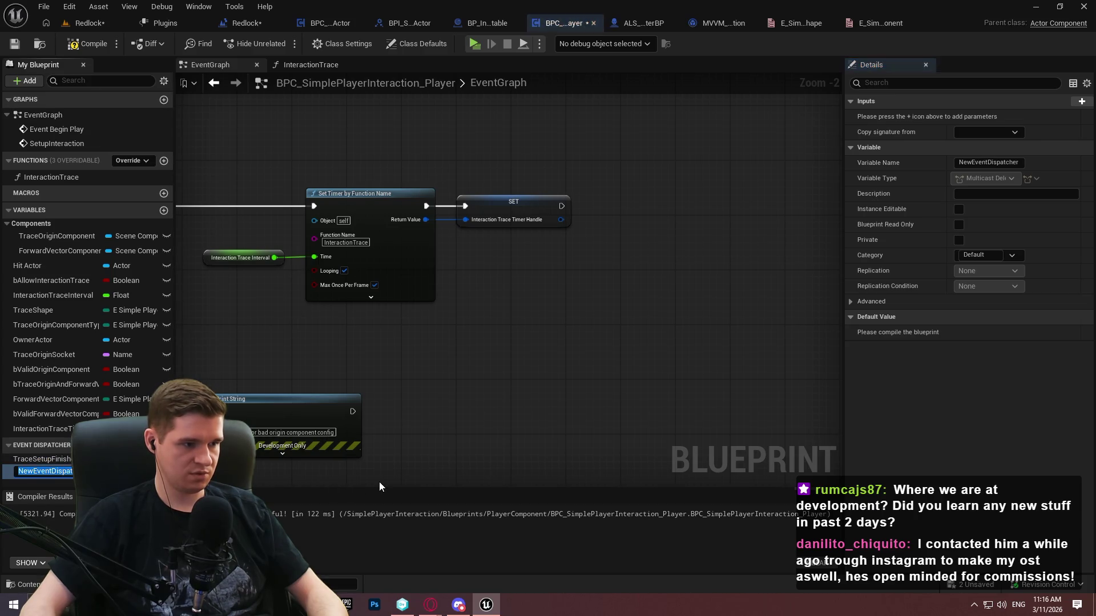
type("Interactio")
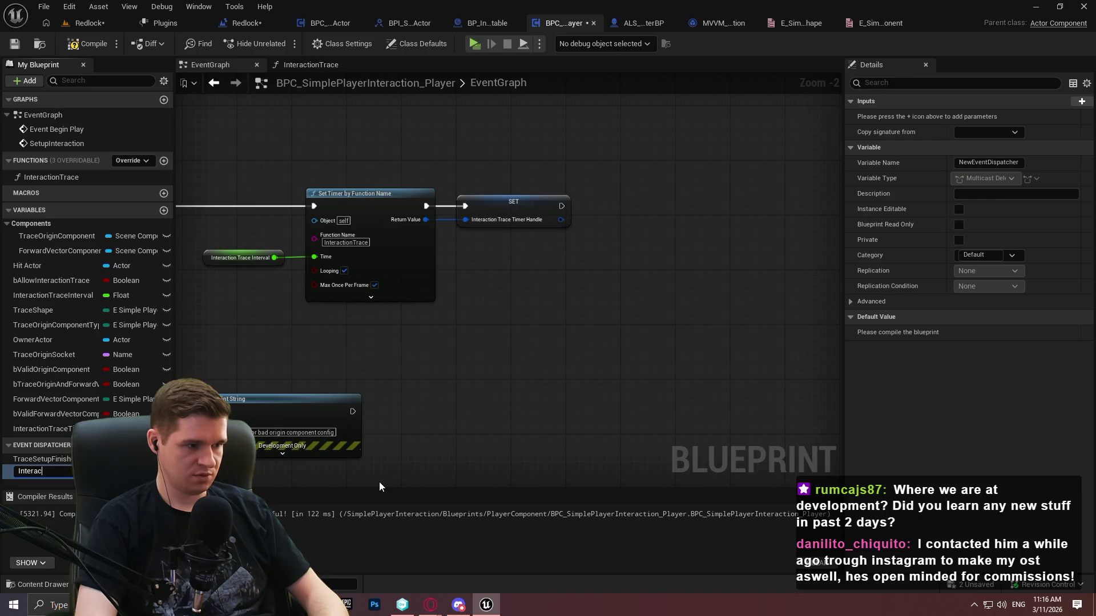
type("nTrace")
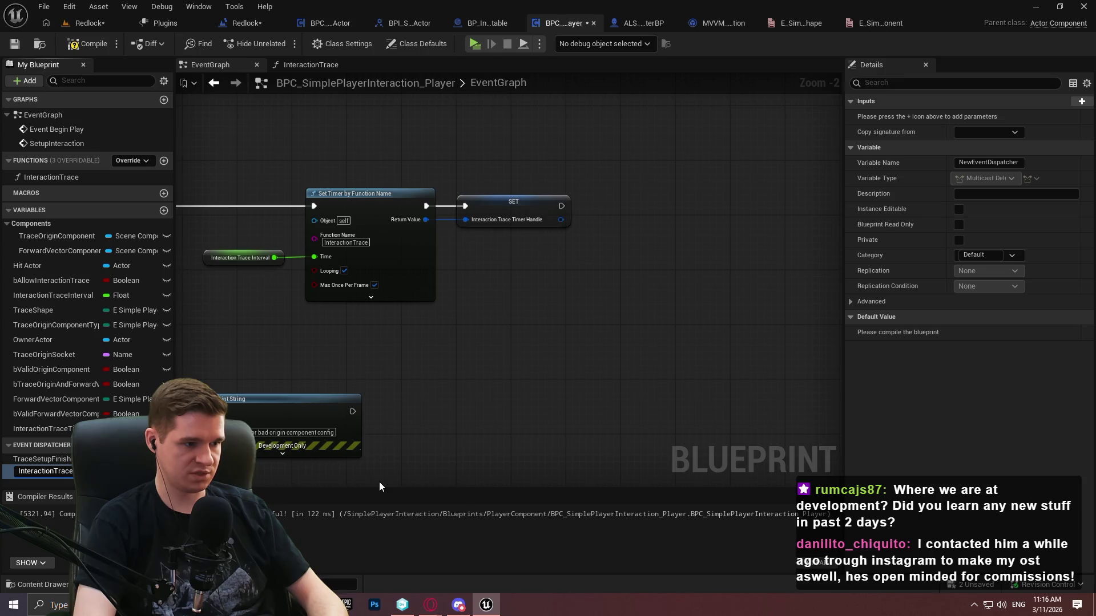
key("Return")
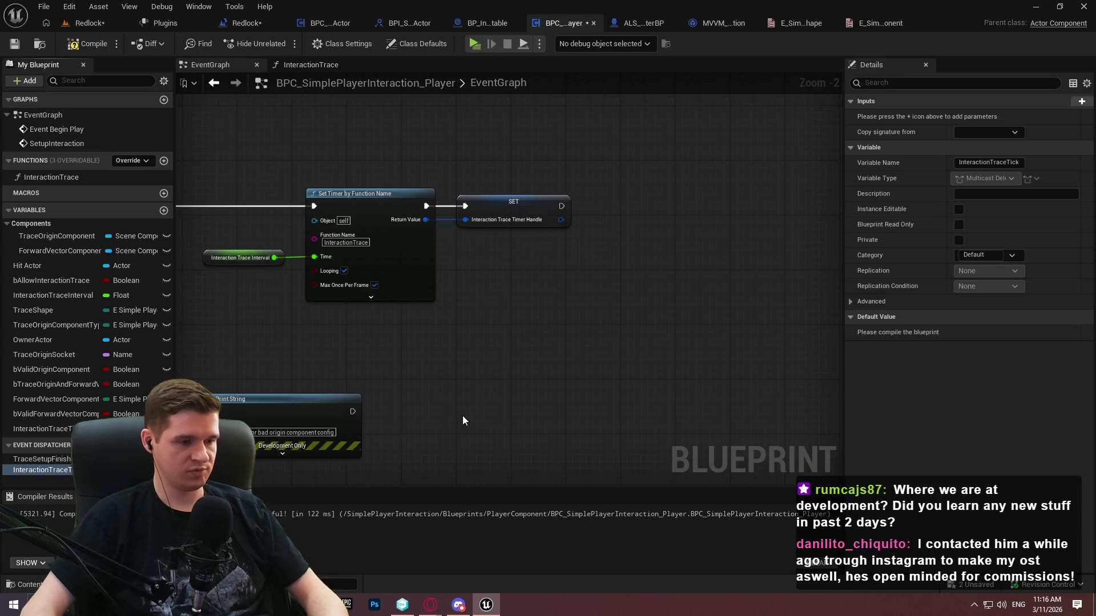
scroll(420, 400, "down", 1)
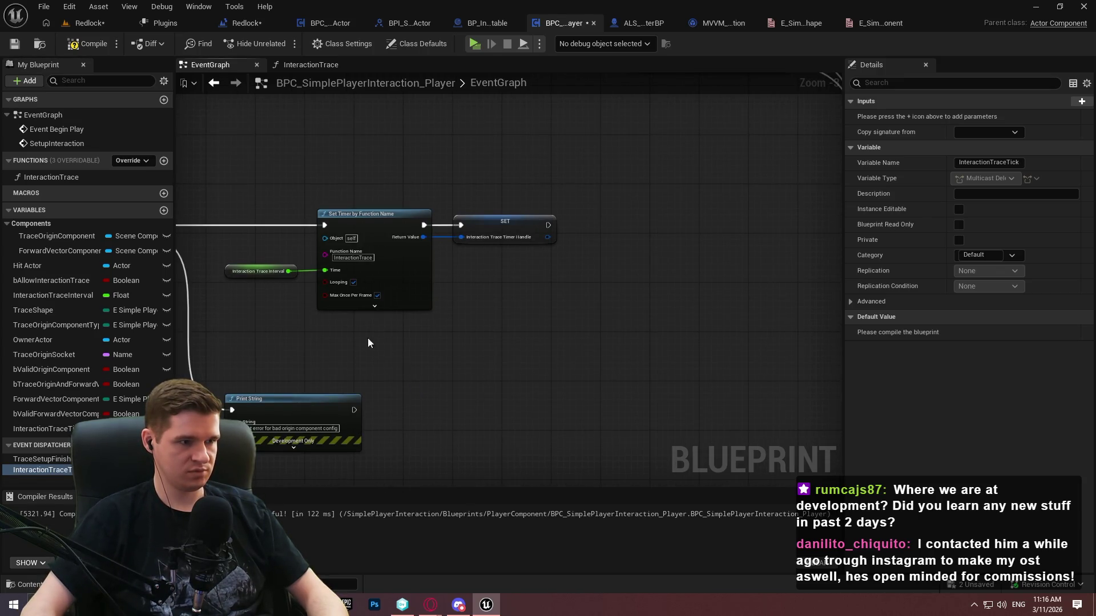
left_click(71, 46)
left_click(13, 44)
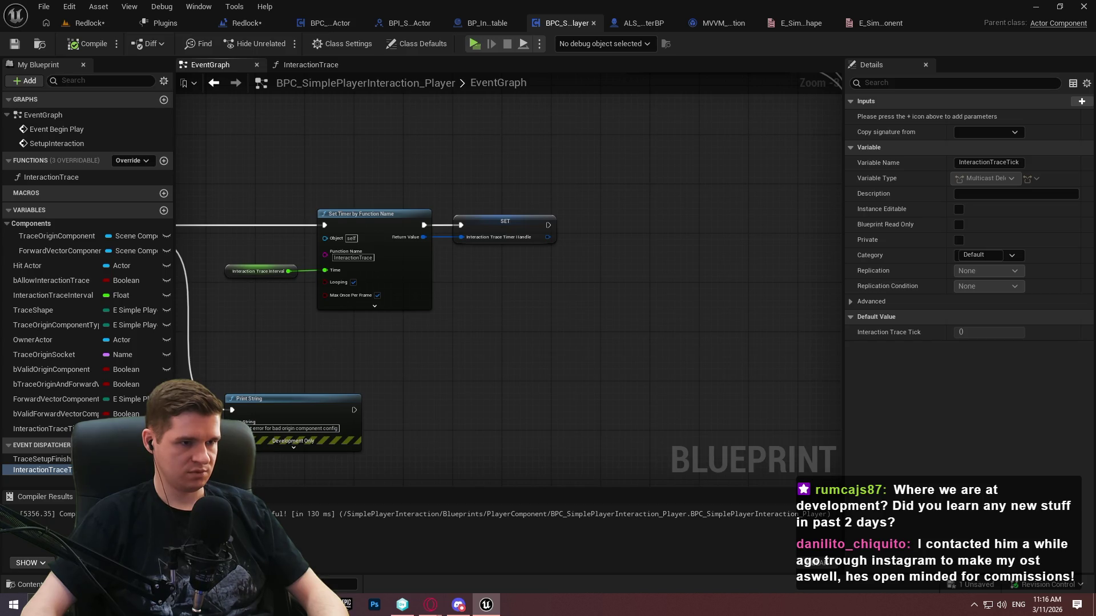
mouse_move(203, 151)
left_mouse_down()
mouse_move(282, 230)
mouse_move(611, 374)
left_mouse_up()
left_click(557, 326)
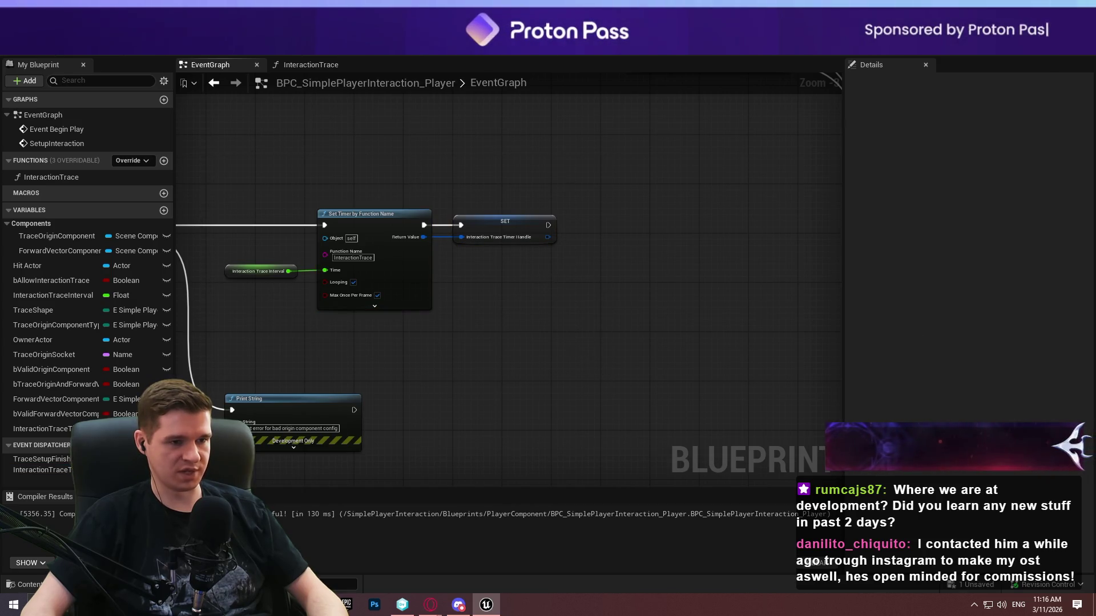
scroll(594, 354, "up", 2)
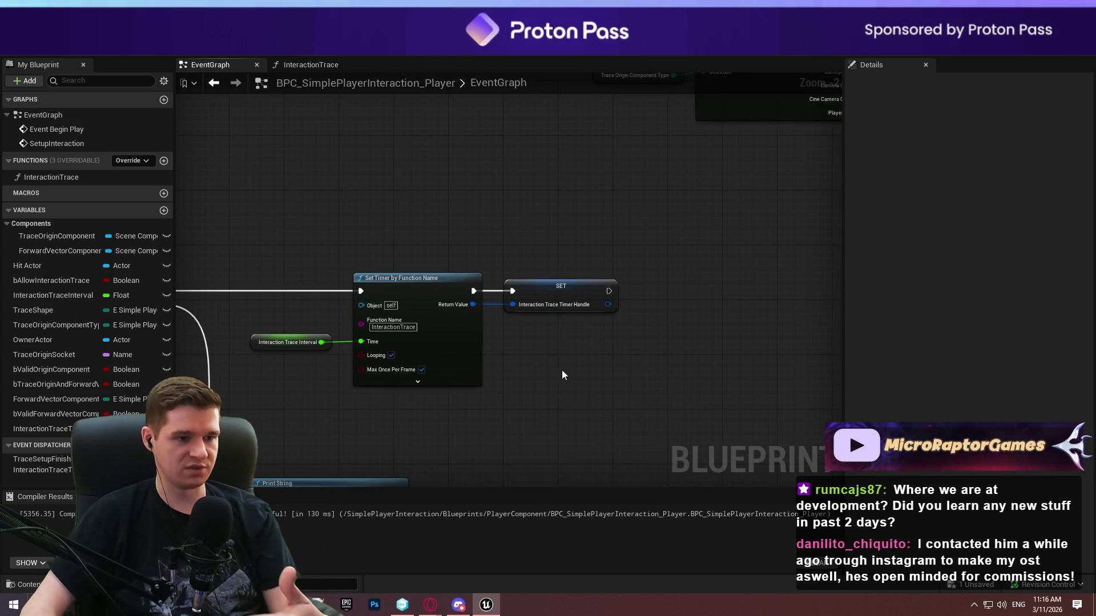
left_click_drag(597, 424, 555, 224)
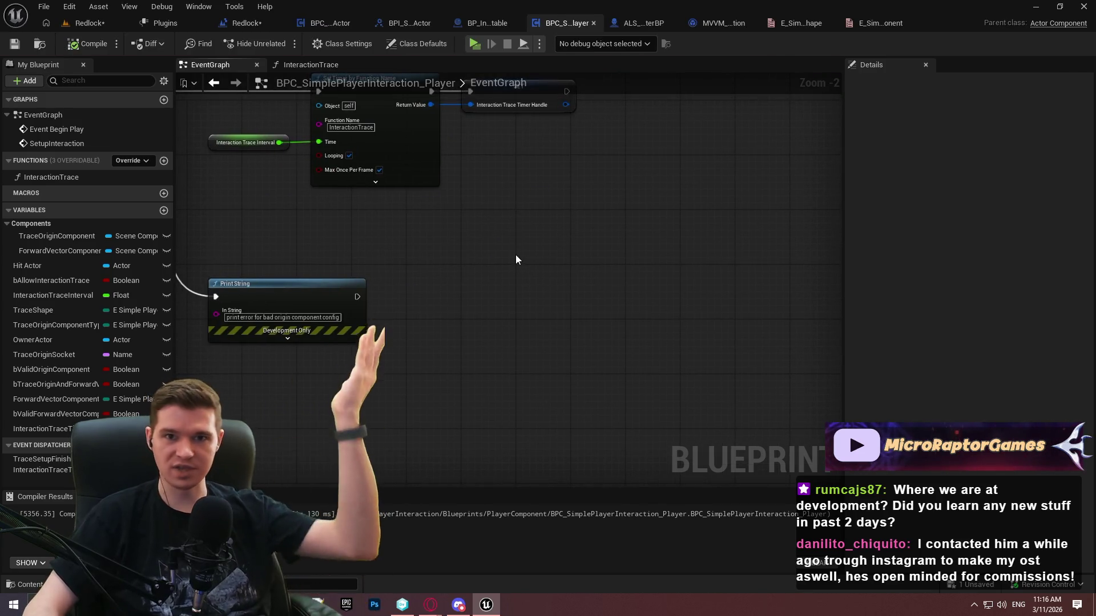
mouse_move(498, 299)
left_mouse_down()
mouse_move(534, 336)
mouse_move(539, 395)
mouse_move(679, 611)
left_mouse_up()
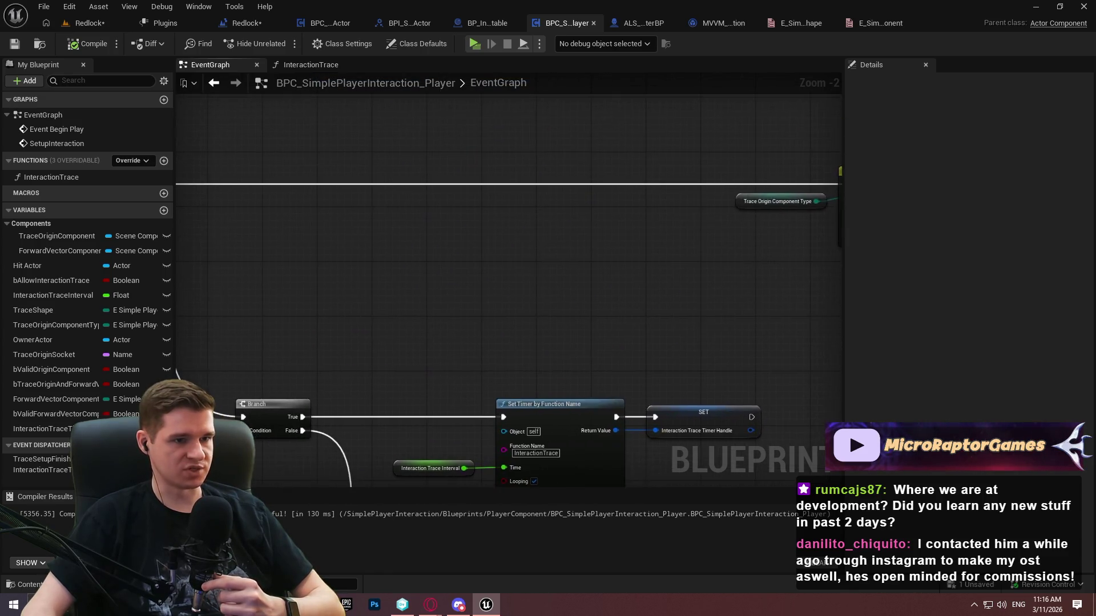
scroll(603, 310, "down", 2)
scroll(557, 347, "up", 2)
mouse_move(537, 351)
left_mouse_down()
mouse_move(970, 246)
mouse_move(1084, 611)
mouse_move(1062, 540)
left_mouse_up()
mouse_move(627, 468)
left_mouse_down()
mouse_move(433, 320)
mouse_move(38, 271)
left_mouse_up()
left_click_drag(160, 278, 429, 228)
left_click(429, 231)
left_click_drag(513, 188, 354, 272)
key("Delete")
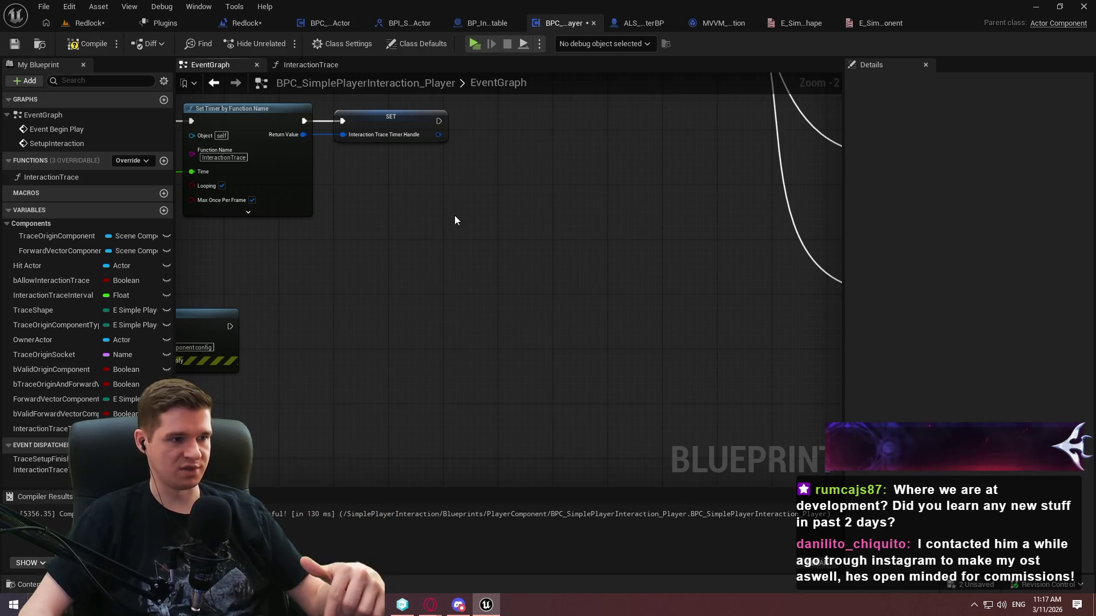
mouse_move(401, 240)
left_mouse_down()
mouse_move(714, 293)
mouse_move(590, 291)
left_mouse_up()
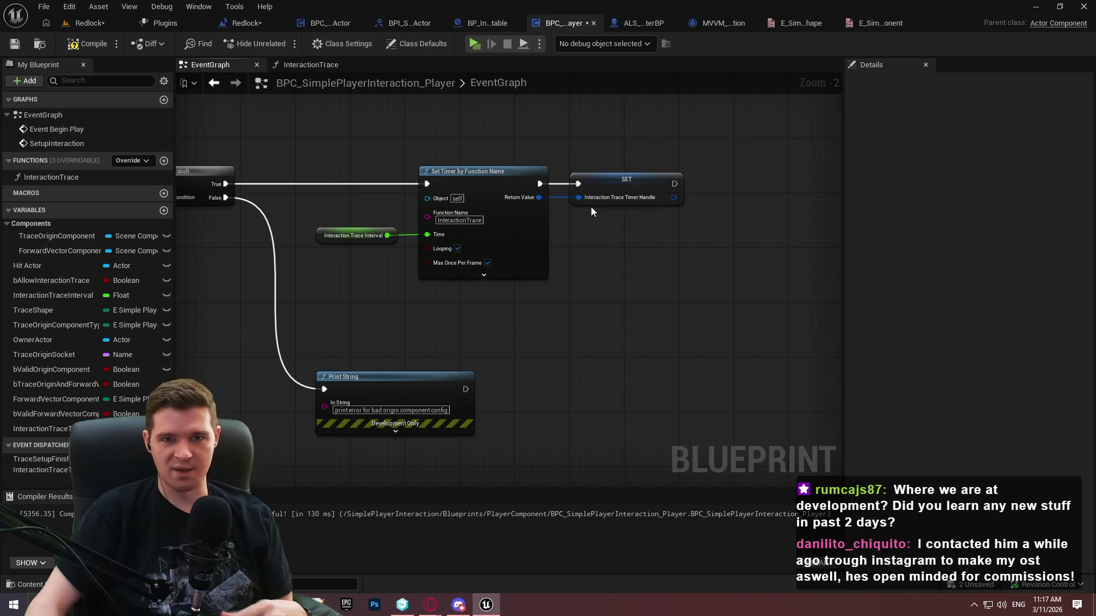
left_click(504, 275)
left_click(492, 311)
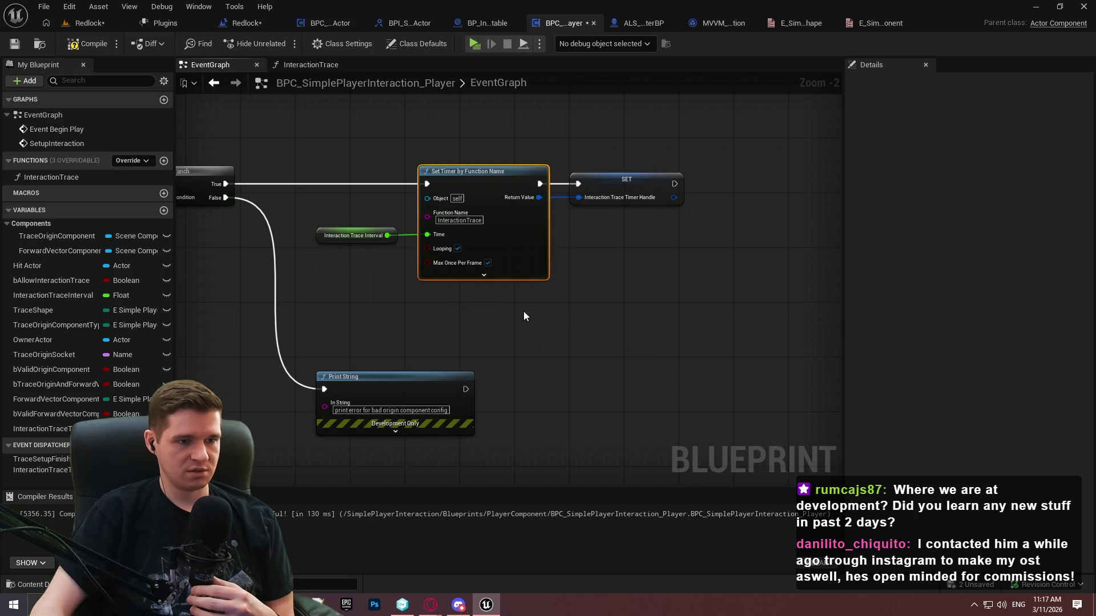
left_click_drag(648, 310, 506, 197)
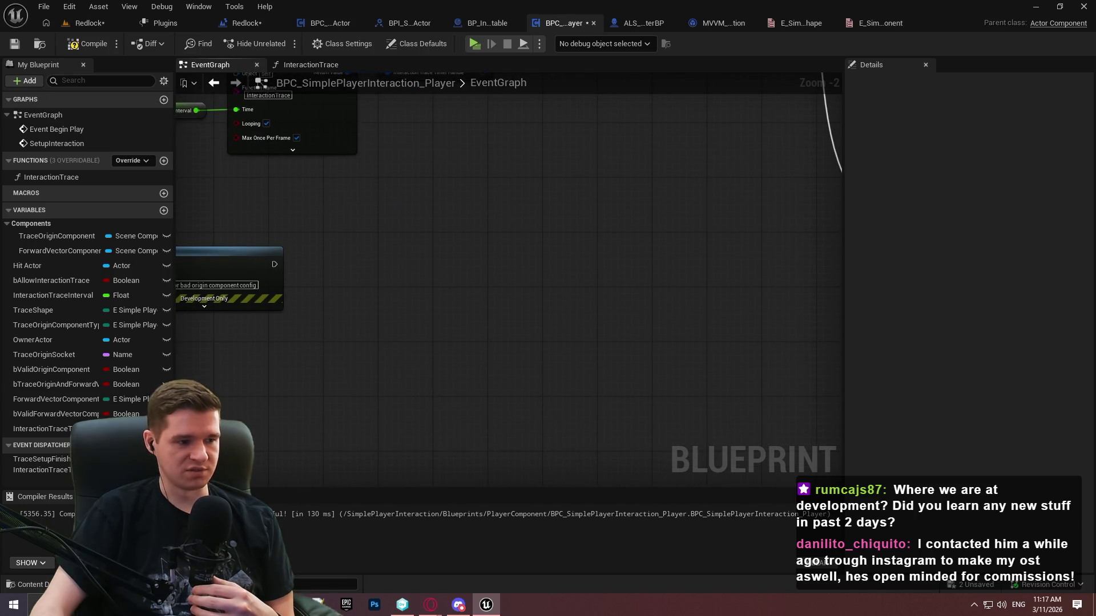
left_click_drag(394, 241, 591, 323)
scroll(593, 311, "down", 3)
scroll(590, 296, "up", 3)
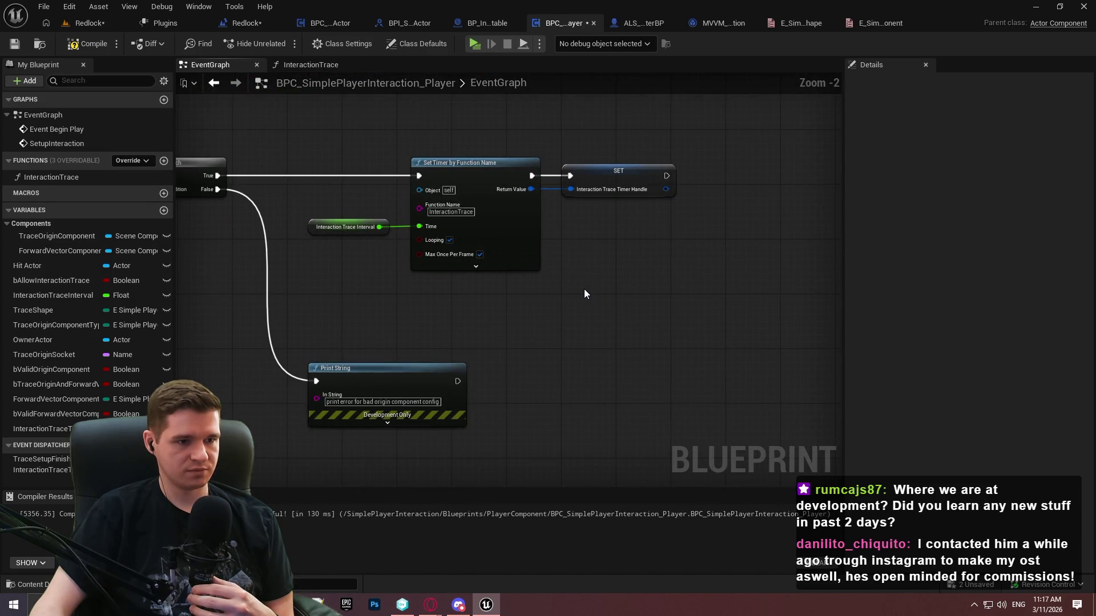
Add two functions named StopInteractionTrace and RestartInteractionTrace
left_click(164, 162)
type("Stop")
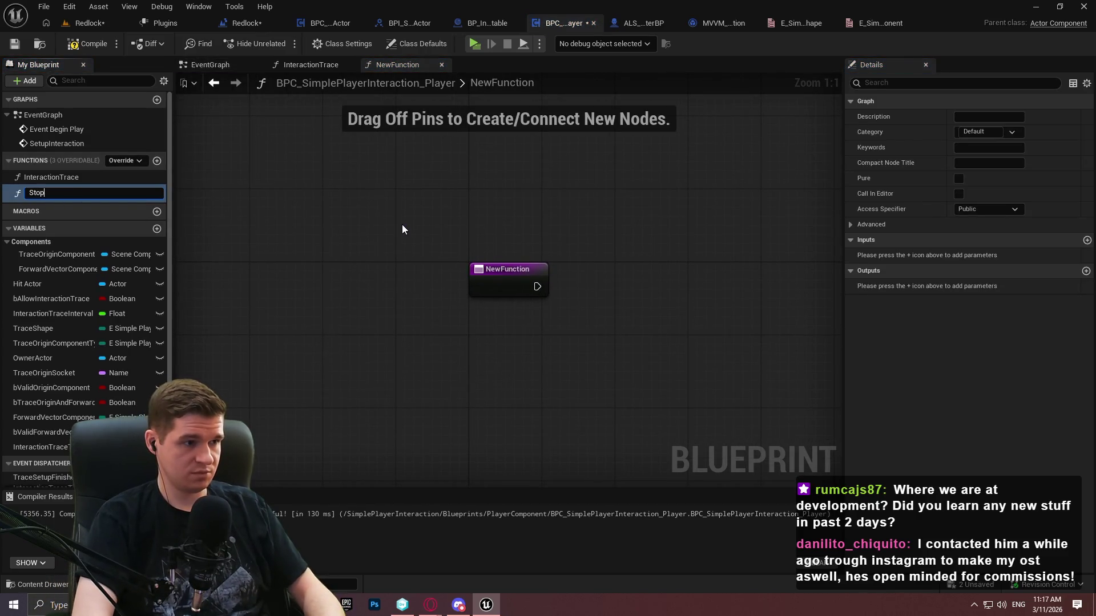
key("BackSpace")
key("BackSpace")
key("BackSpace")
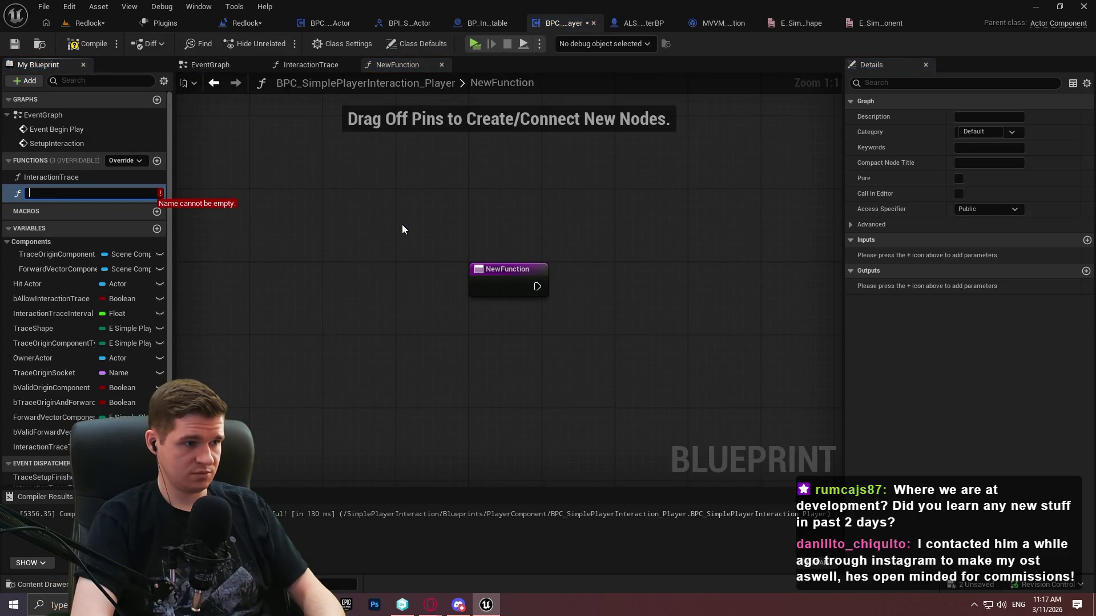
type("StopInteractionTrace")
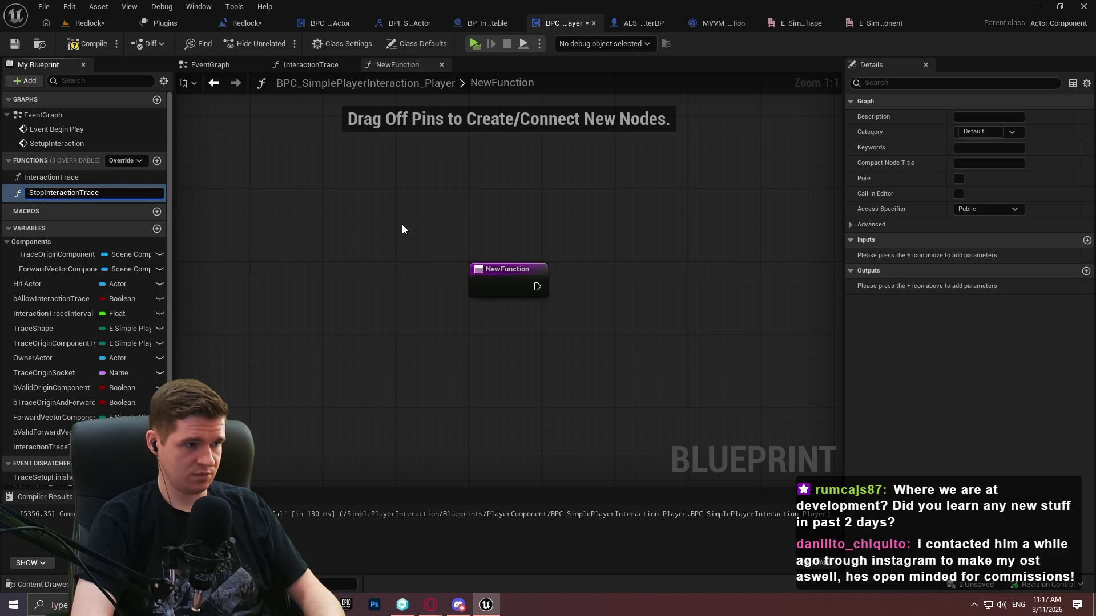
key("Return")
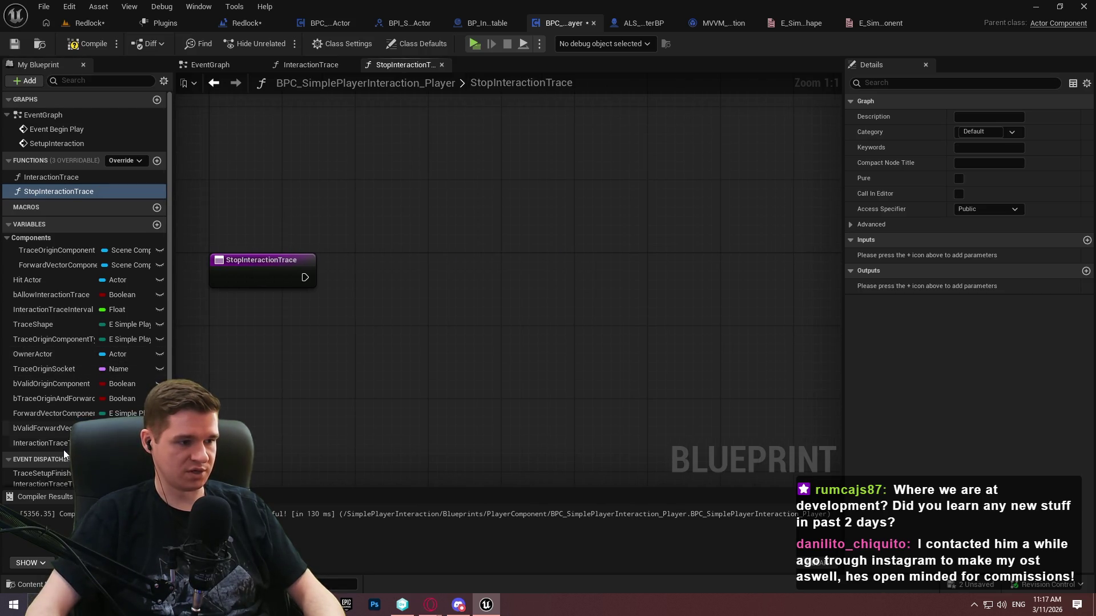
left_click(156, 161)
type("RestartInteractionTrace")
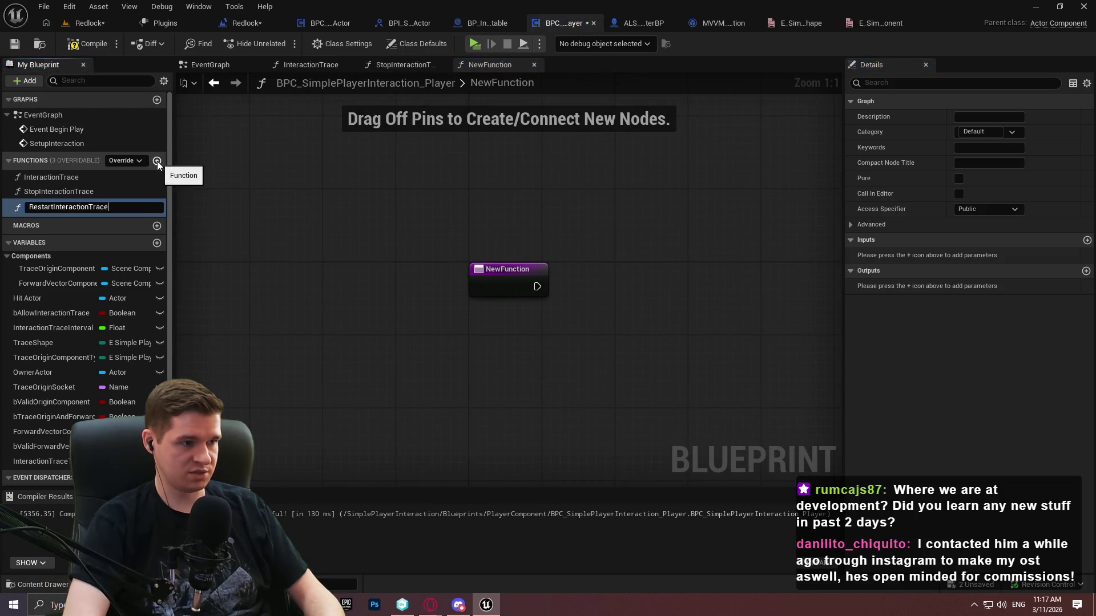
key("Return")
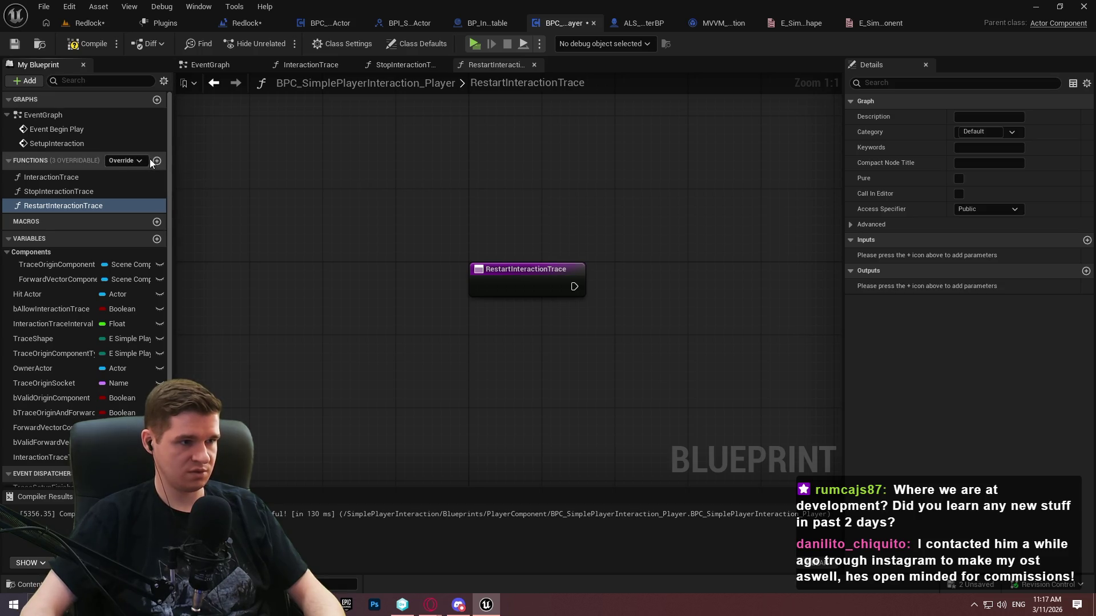
Create a SetupInteractionTrace function, then delete it again and save the Blueprint
left_click(157, 161)
type("Evalu")
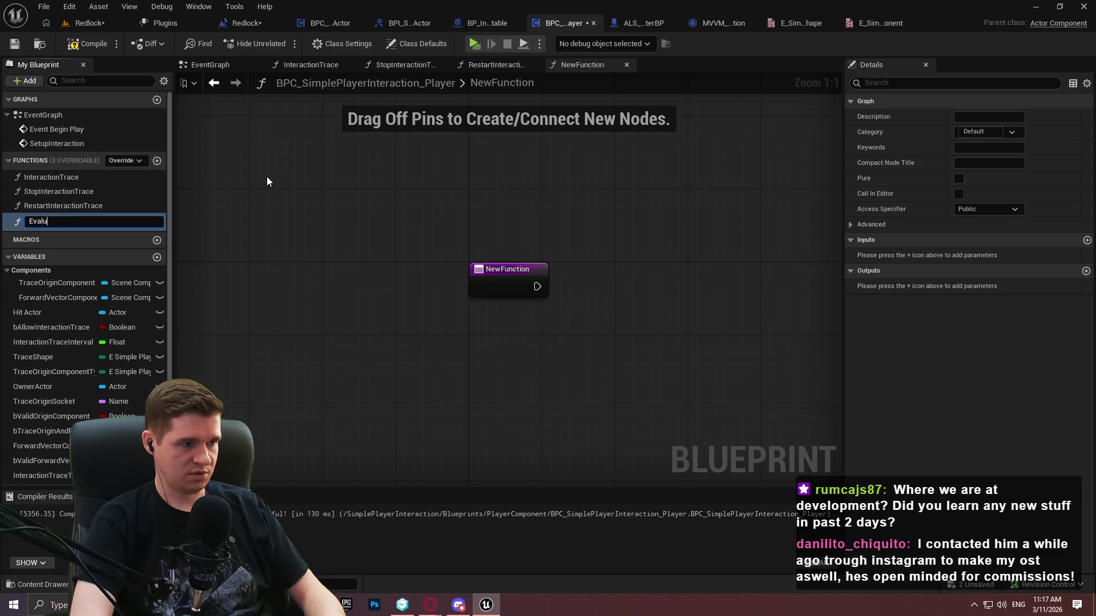
type("ate")
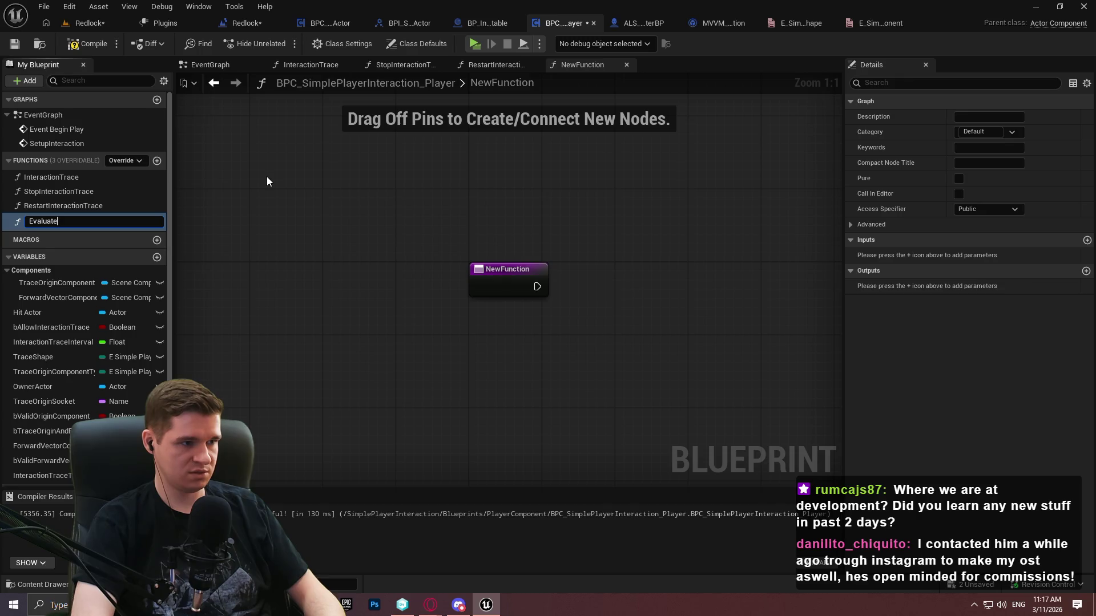
key("BackSpace")
key("BackSpace")
key("BackSpace")
type("Setup")
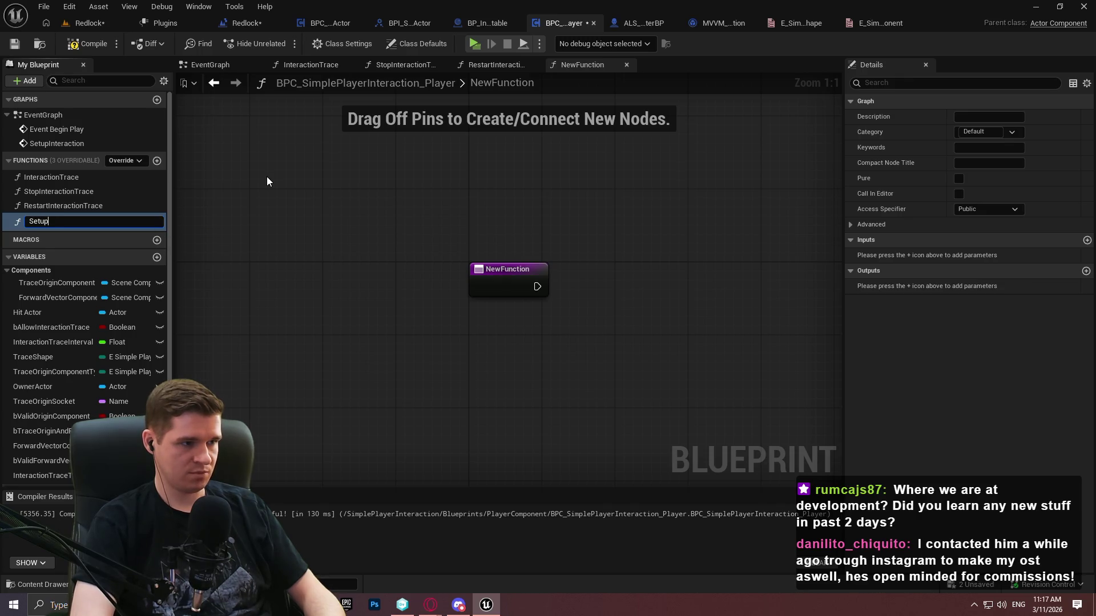
type("InteractionTrace")
key("Return")
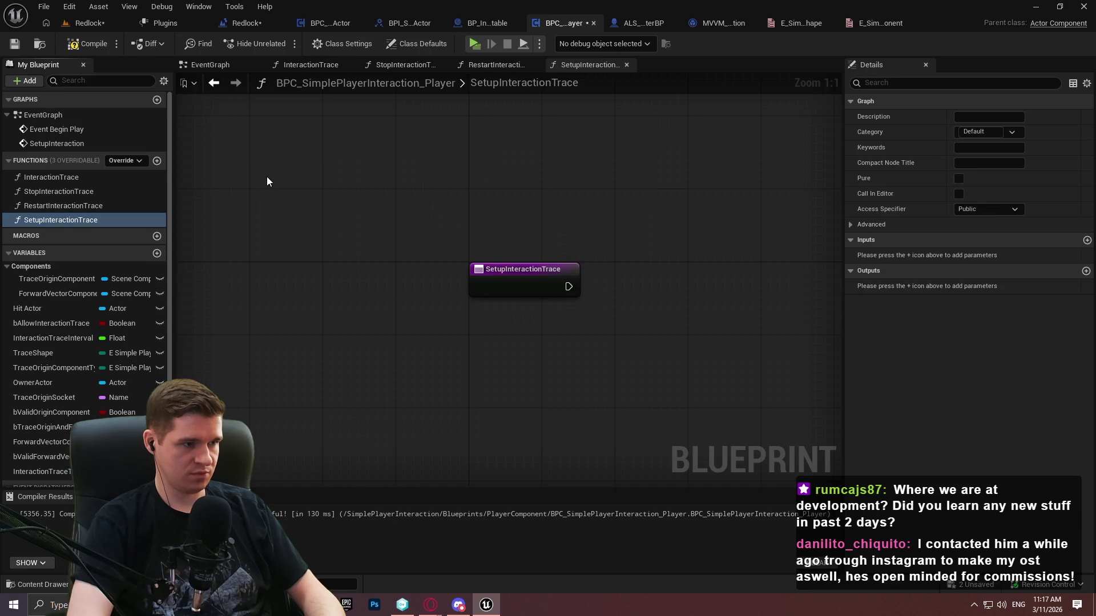
left_click_drag(509, 211, 376, 225)
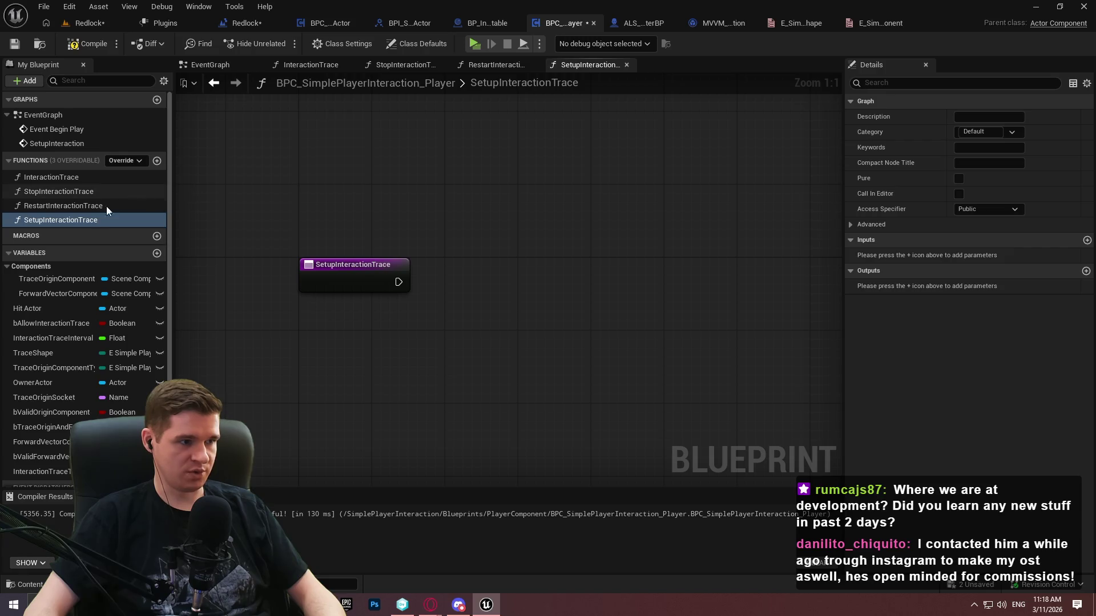
left_click(135, 219)
key("Escape")
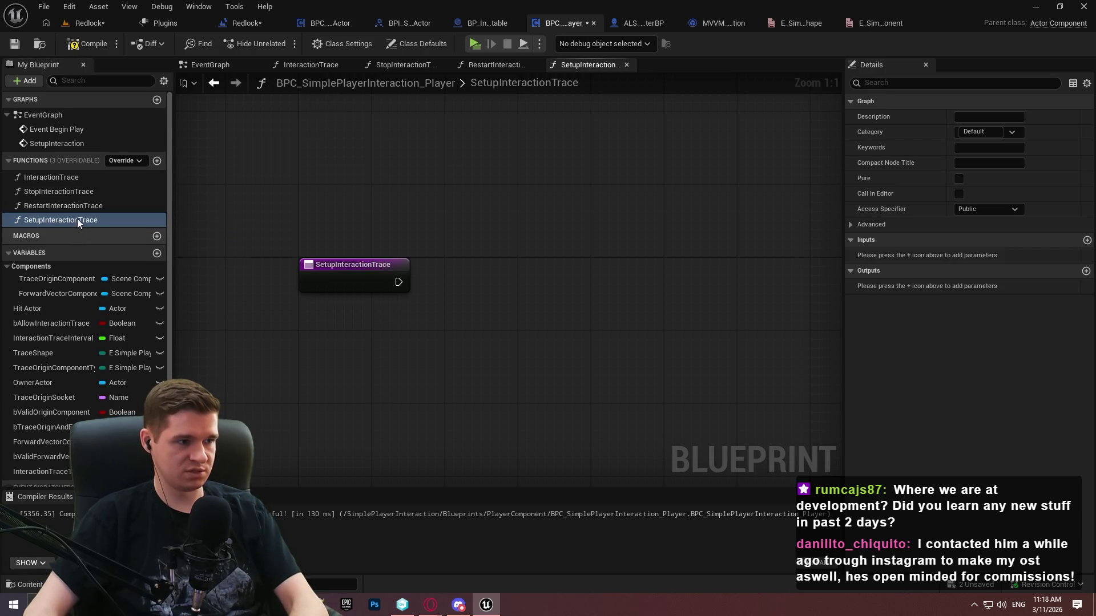
key("Delete")
left_click(14, 44)
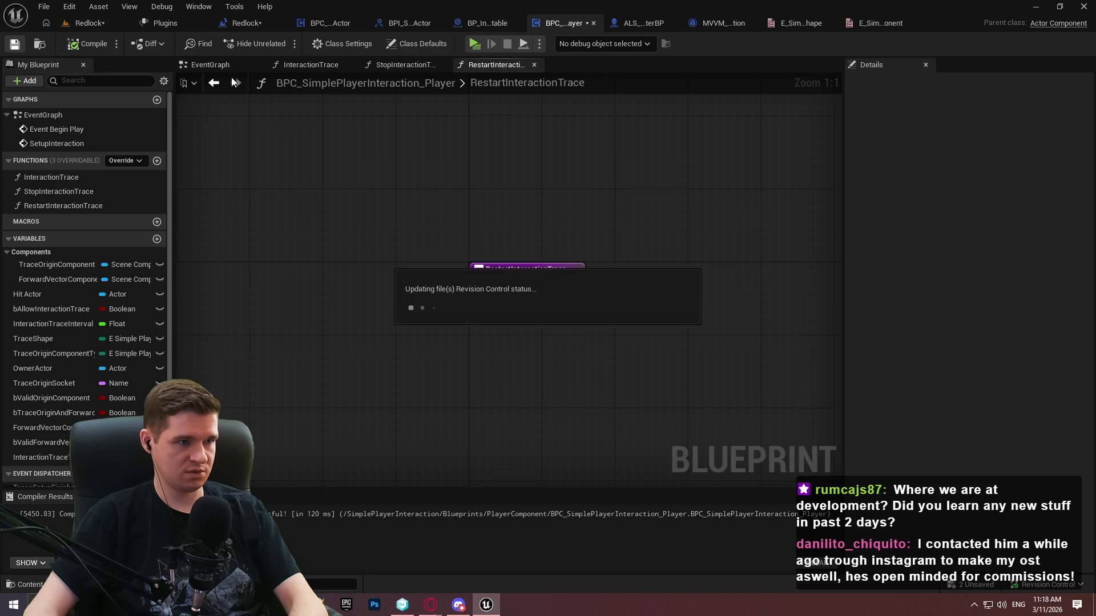
Return to the EventGraph and navigate to the SetupInteraction branching trace-shape setup nodes
key("alt+Left")
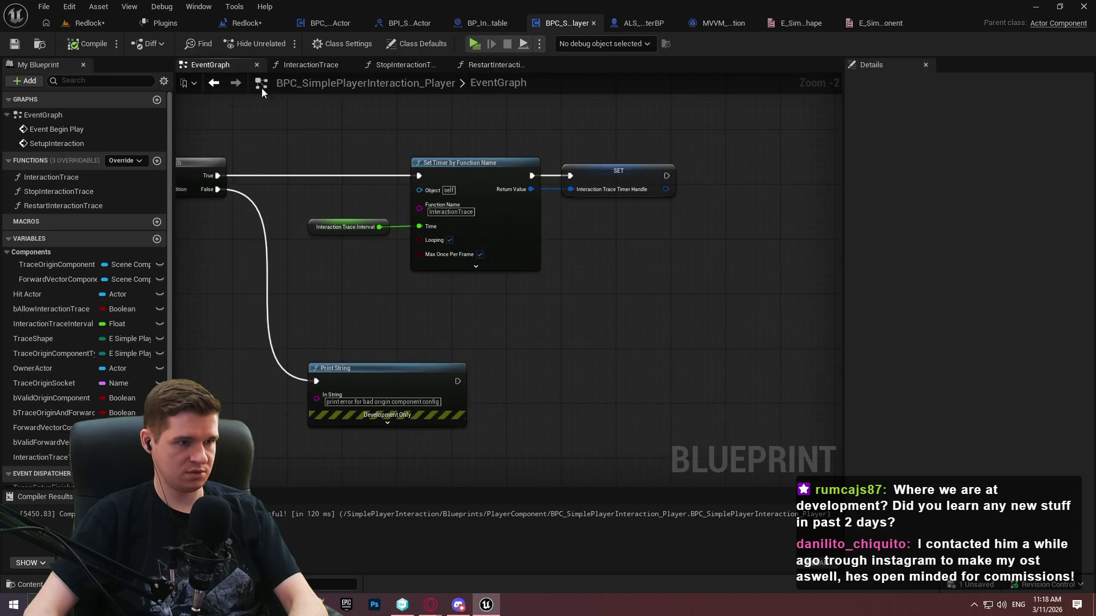
scroll(351, 326, "down", 5)
mouse_move(348, 337)
left_mouse_down()
mouse_move(782, 295)
mouse_move(252, 308)
mouse_move(406, 390)
mouse_move(836, 337)
mouse_move(633, 400)
mouse_move(641, 348)
mouse_move(538, 311)
left_mouse_up()
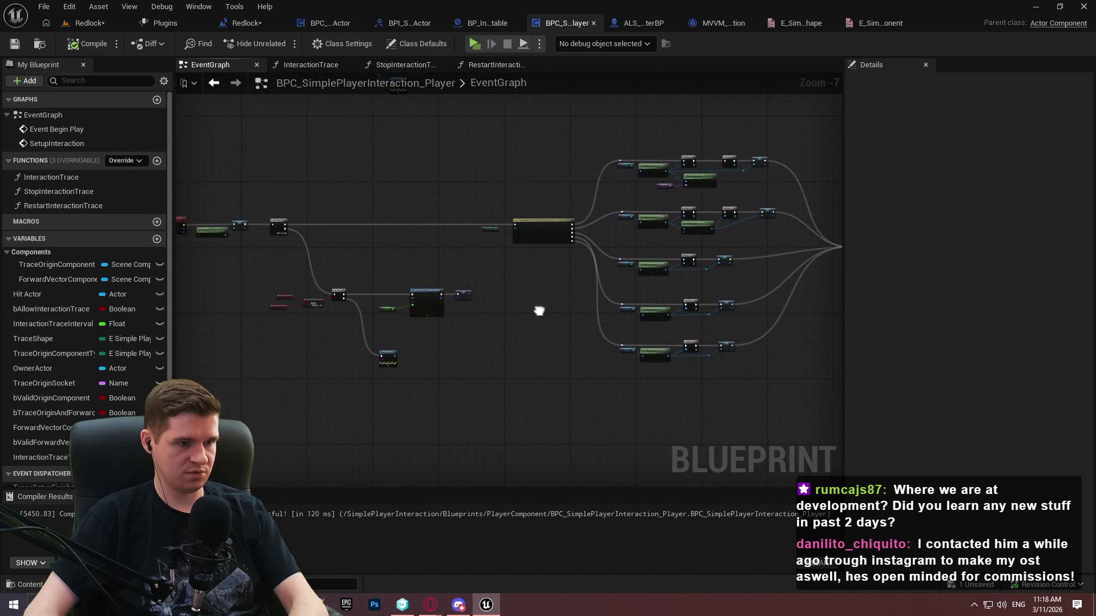
scroll(247, 215, "up", 3)
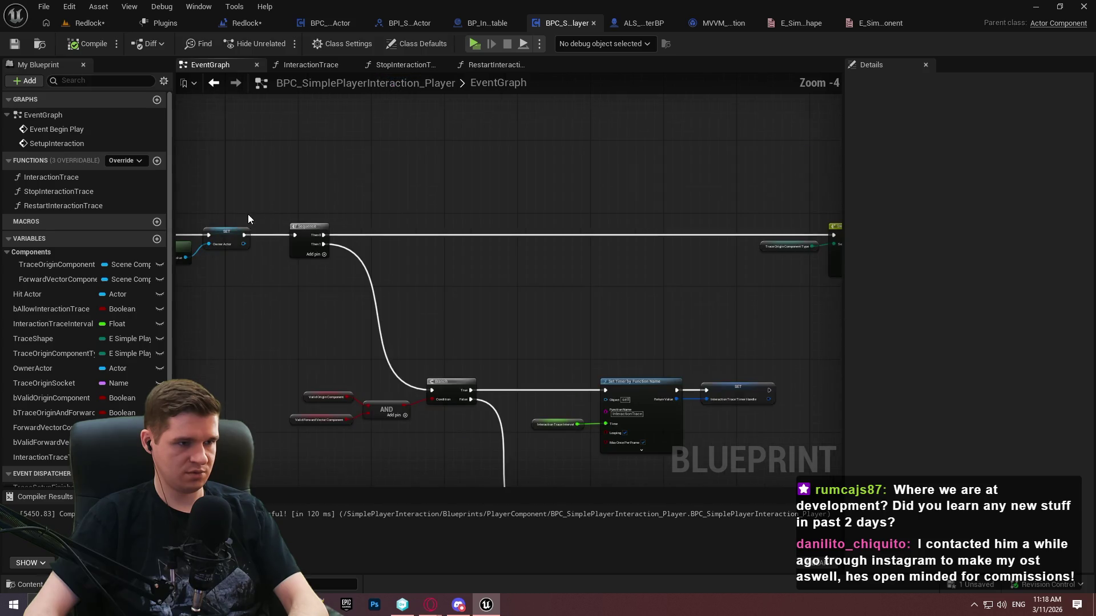
scroll(303, 234, "down", 2)
scroll(437, 334, "up", 2)
scroll(491, 292, "down", 3)
scroll(354, 263, "down", 3)
Collapse the selected trace-shape setup nodes into a function named SetupInteractionTrace and reposition its node
mouse_move(823, 406)
left_mouse_down()
mouse_move(237, 152)
mouse_move(231, 125)
left_mouse_up()
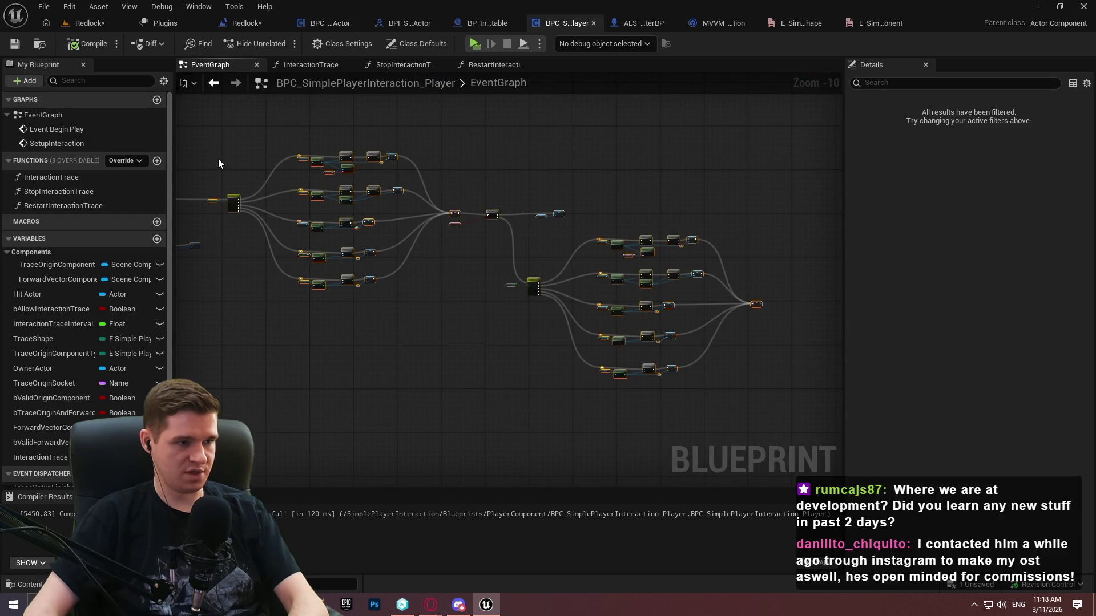
scroll(229, 201, "up", 9)
right_click(276, 221)
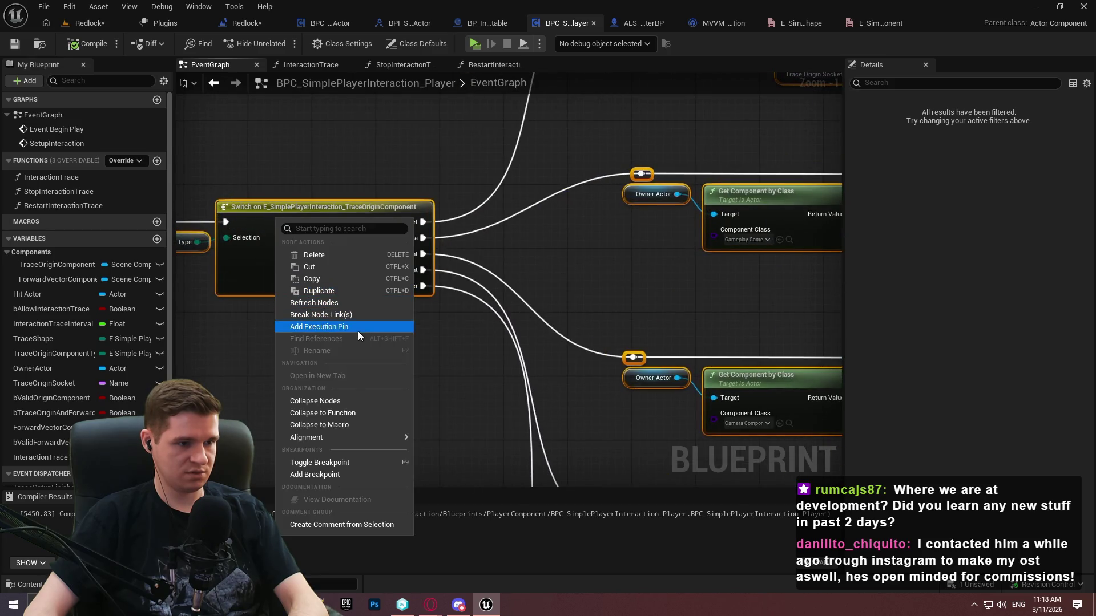
left_click(347, 414)
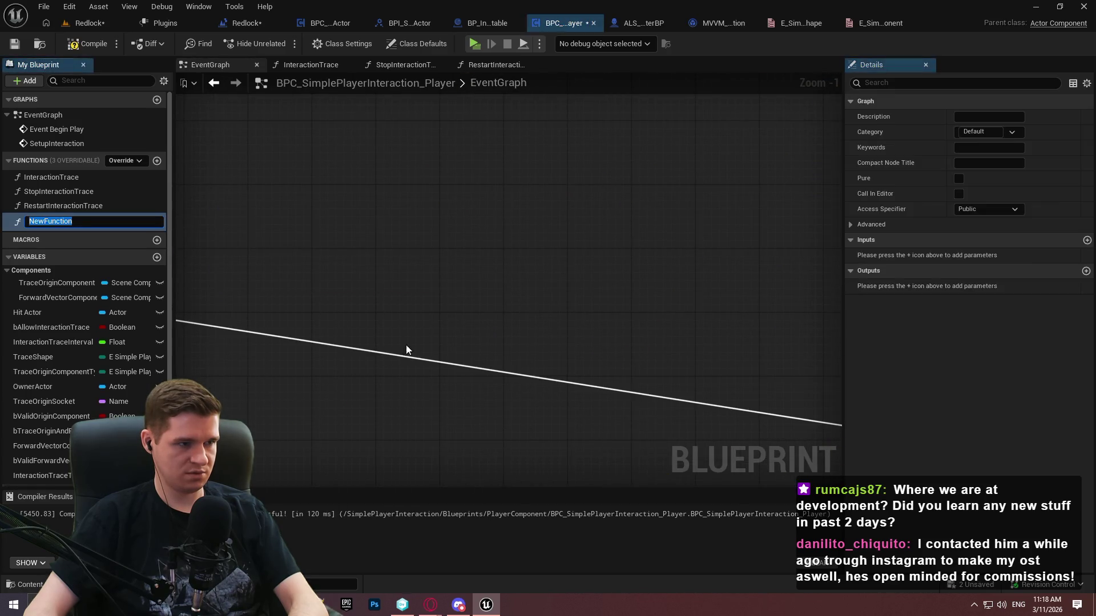
type("SetupIn")
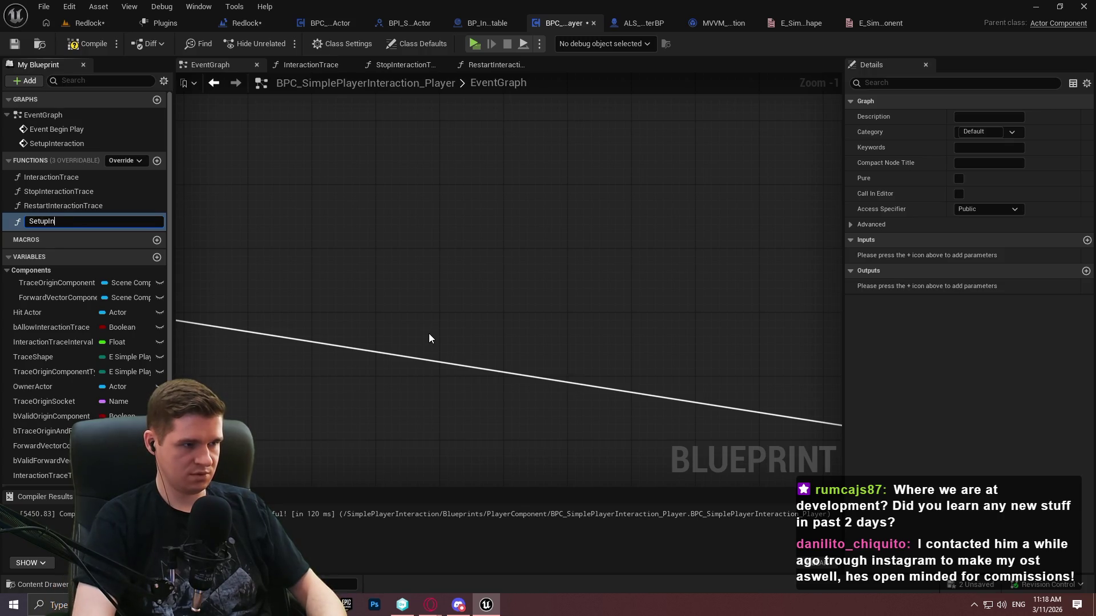
type("teractionTrace")
key("Return")
scroll(611, 361, "down", 3)
scroll(680, 336, "down", 2)
mouse_move(776, 370)
left_mouse_down()
mouse_move(454, 269)
mouse_move(400, 283)
mouse_move(548, 283)
left_mouse_up()
scroll(454, 268, "up", 4)
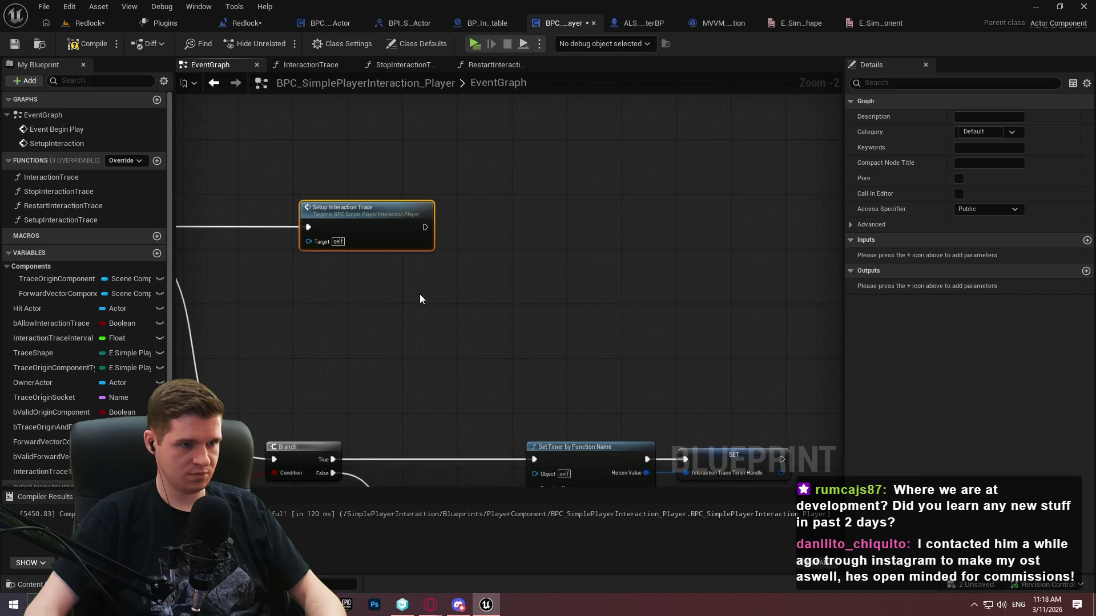
Deselect the SetupInteractionTrace node, then compile and save the Blueprint
left_click(479, 194)
scroll(403, 204, "down", 1)
scroll(403, 204, "up", 2)
left_click(88, 44)
left_click(15, 45)
Rename the SetupInteraction custom event to InitialInteractionSetup
left_click_drag(361, 212, 772, 259)
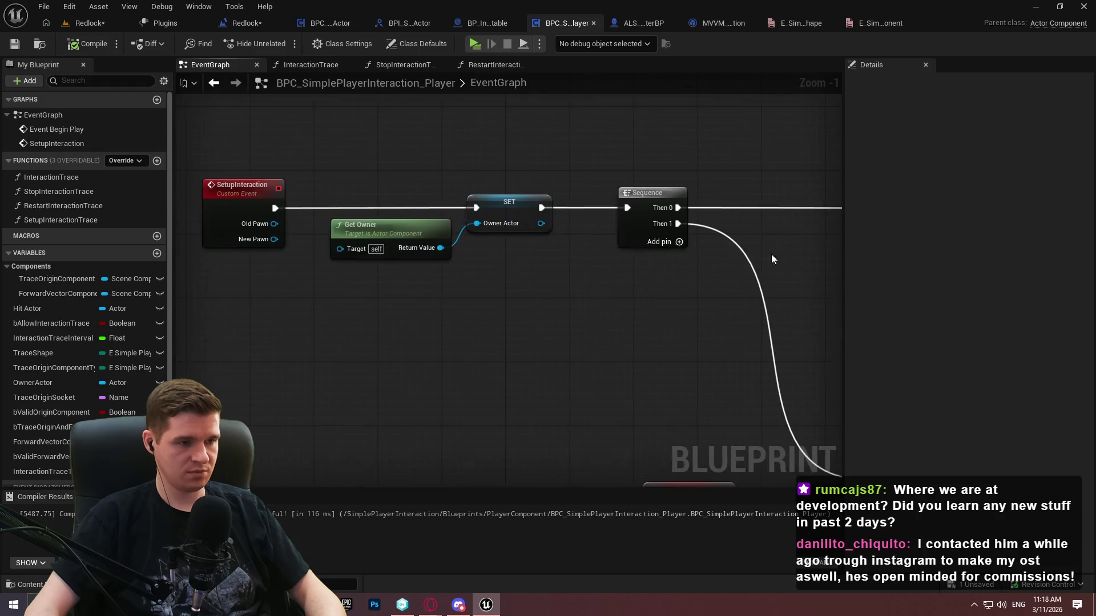
left_click(227, 185)
key("F2")
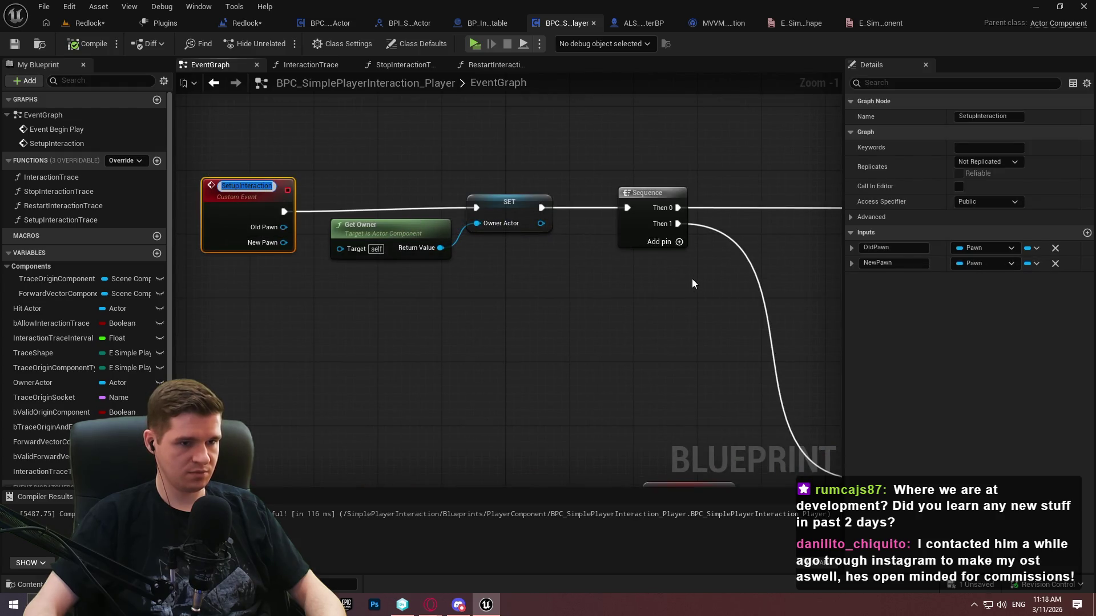
type("Init")
type("ractionSetup")
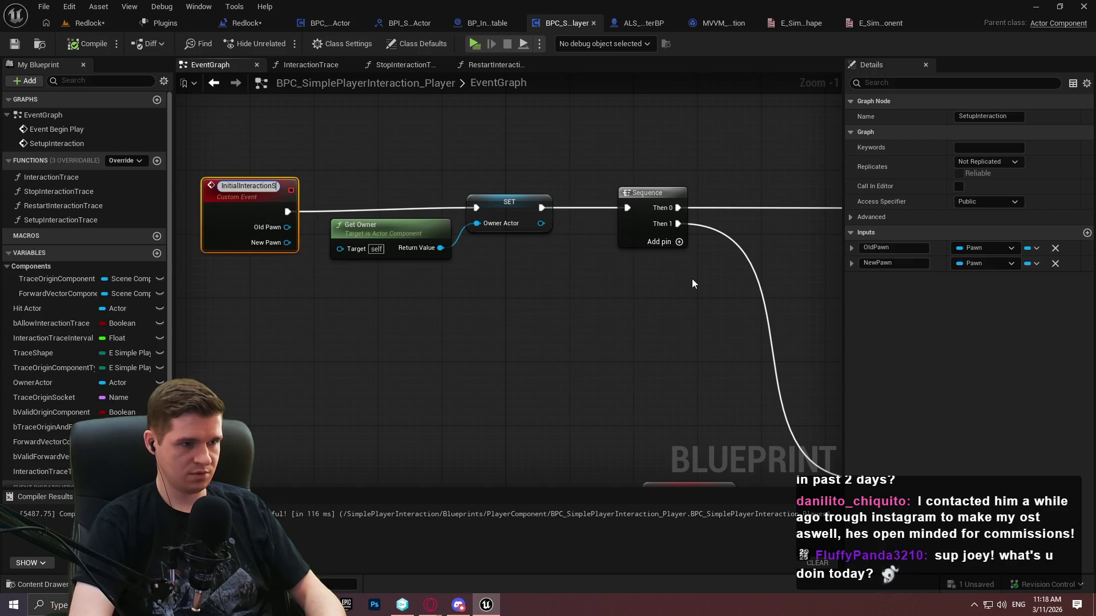
key("Return")
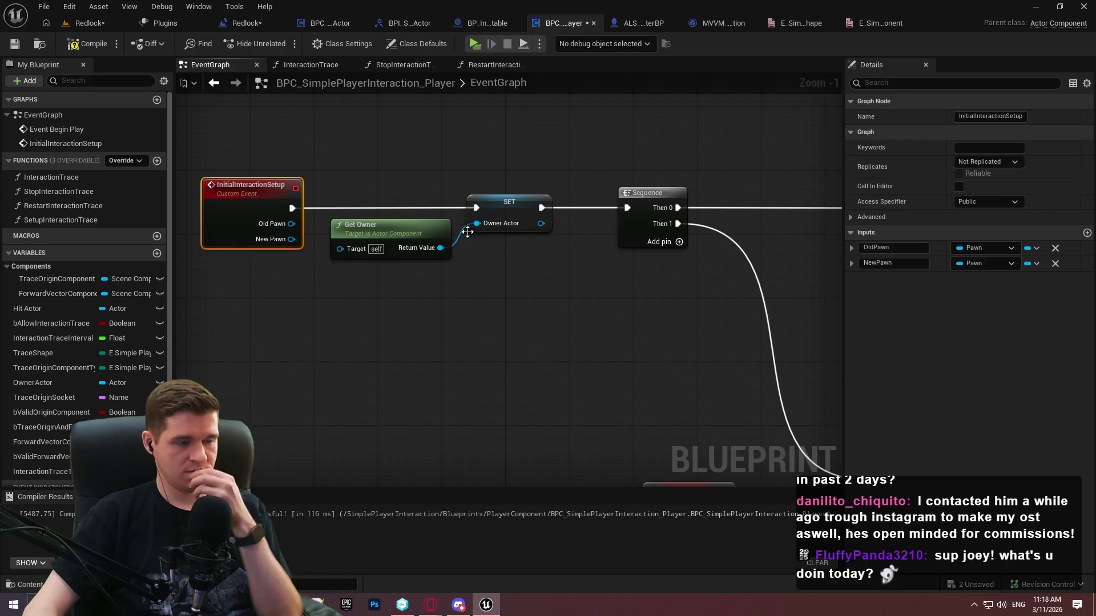
left_click_drag(255, 207, 248, 205)
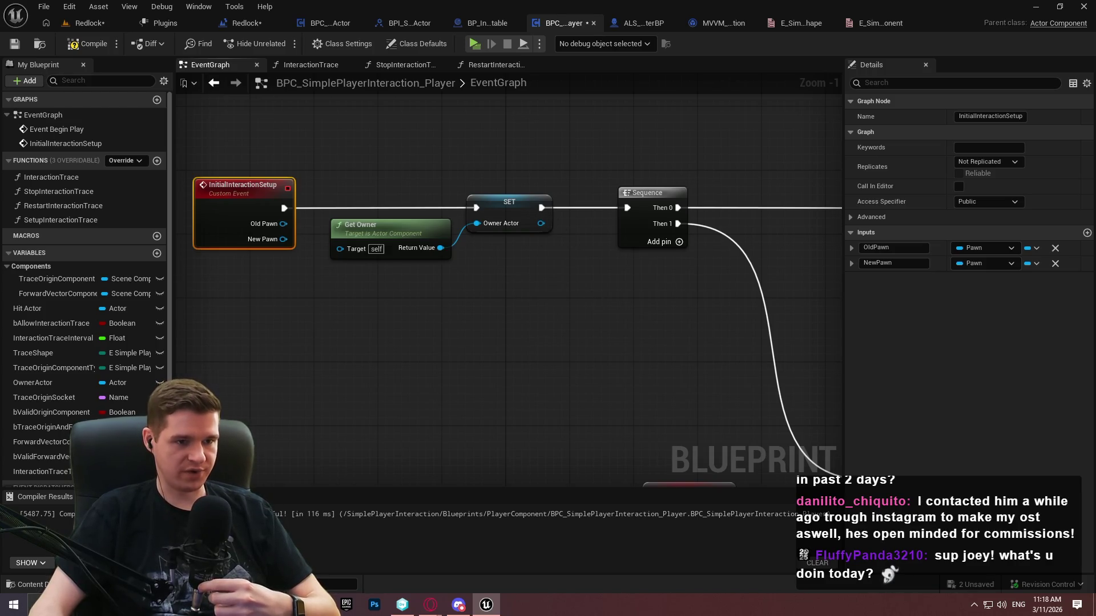
scroll(604, 278, "down", 2)
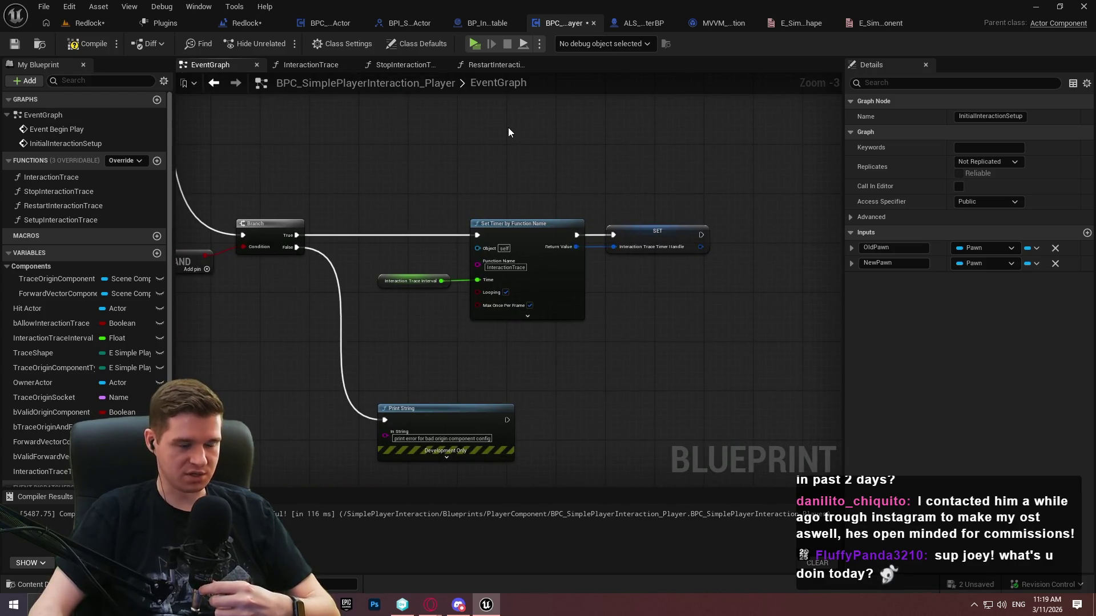
Compile and save, then add a new Boolean variable left as NewVar
left_click(86, 44)
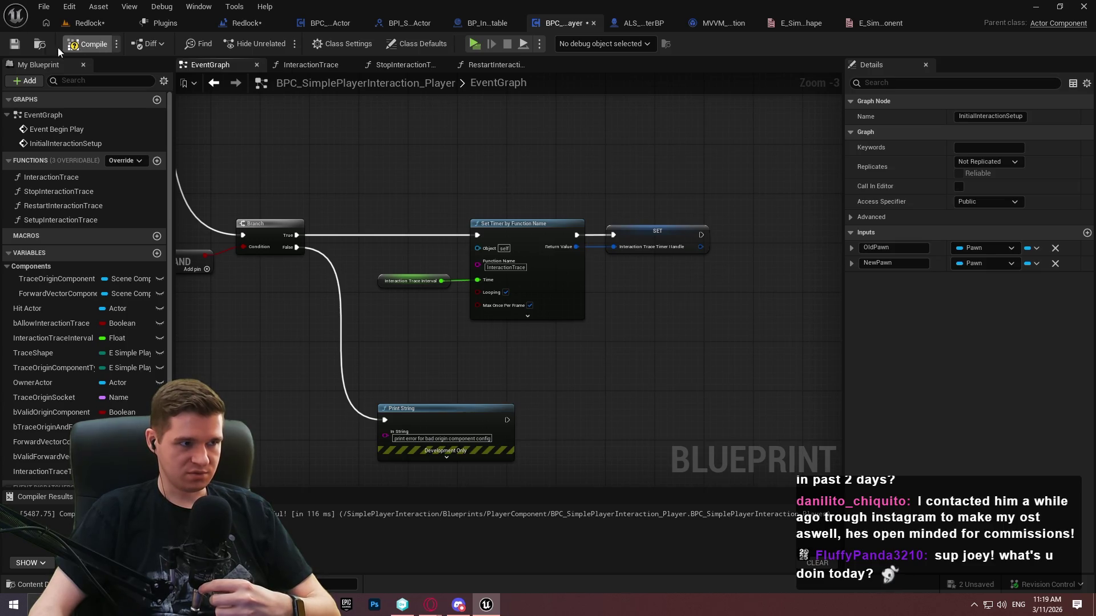
left_click(15, 44)
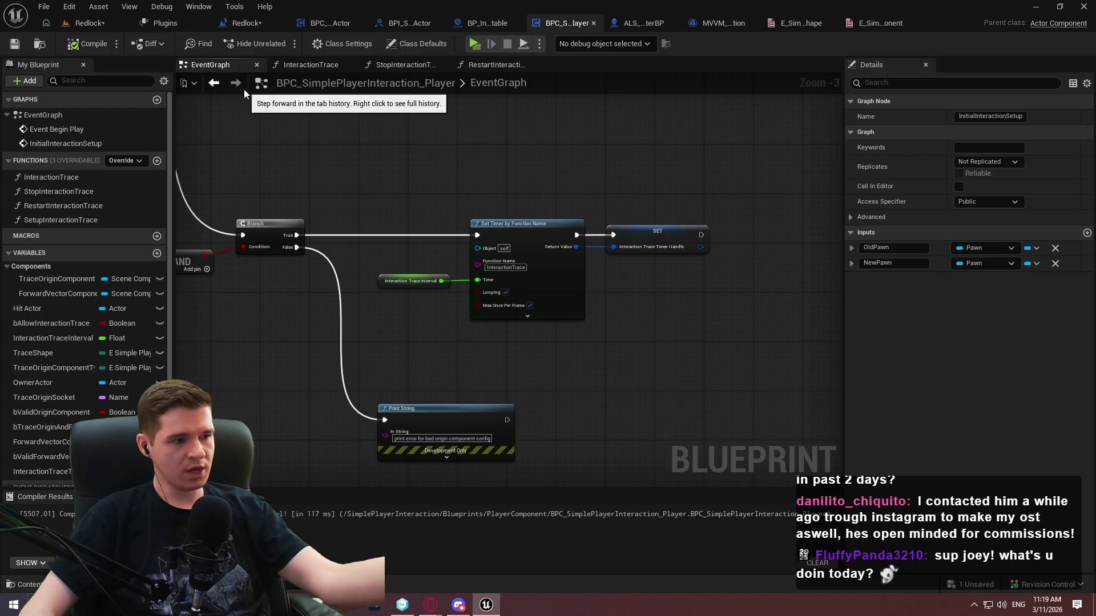
mouse_move(358, 122)
left_mouse_down()
mouse_move(636, 298)
mouse_move(754, 310)
left_mouse_up()
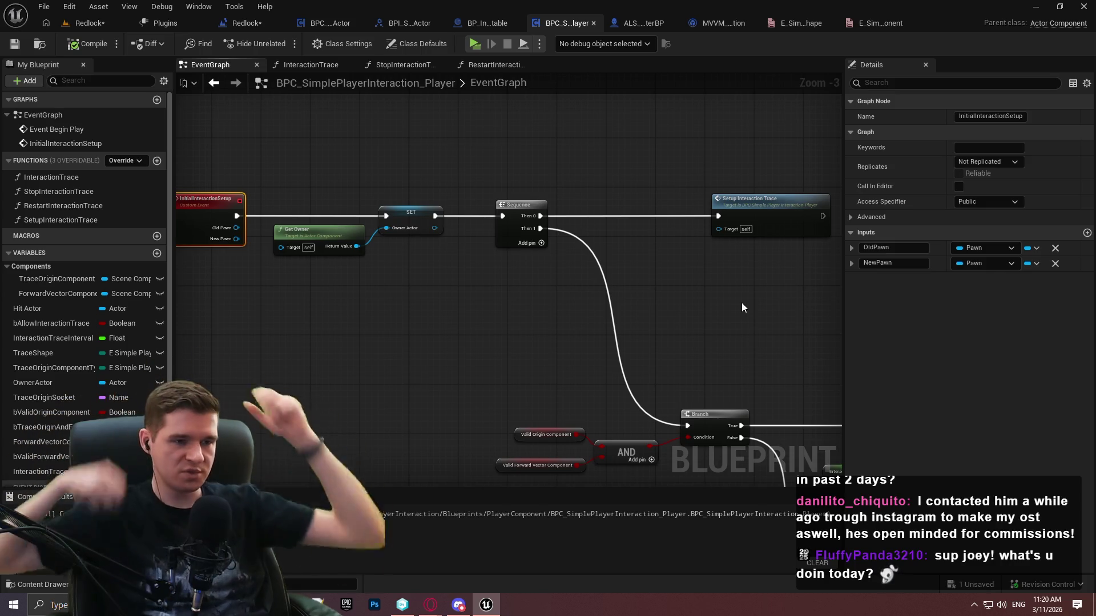
left_click(157, 257)
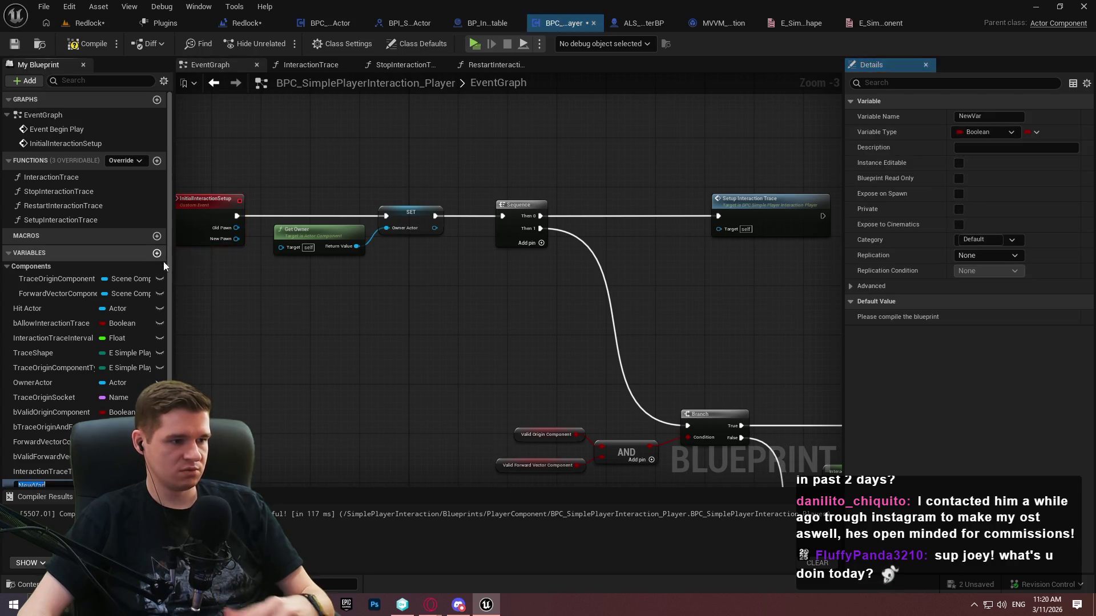
Change NewVar to a Scene Component soft class reference, then compile and save
scroll(236, 388, "down", 1)
left_click(114, 451)
type("sc")
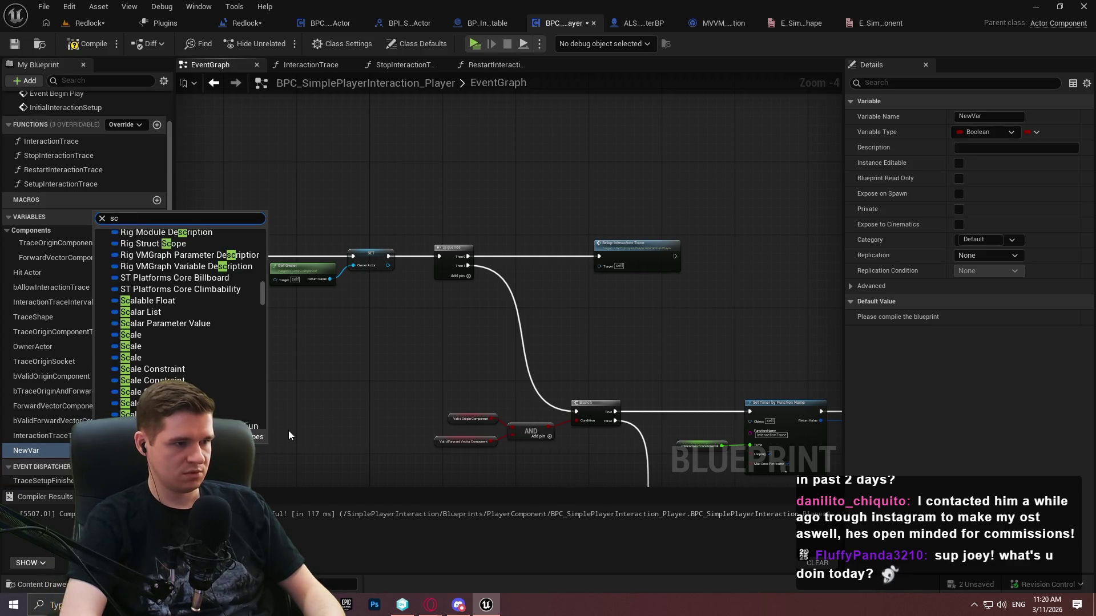
type("ene com")
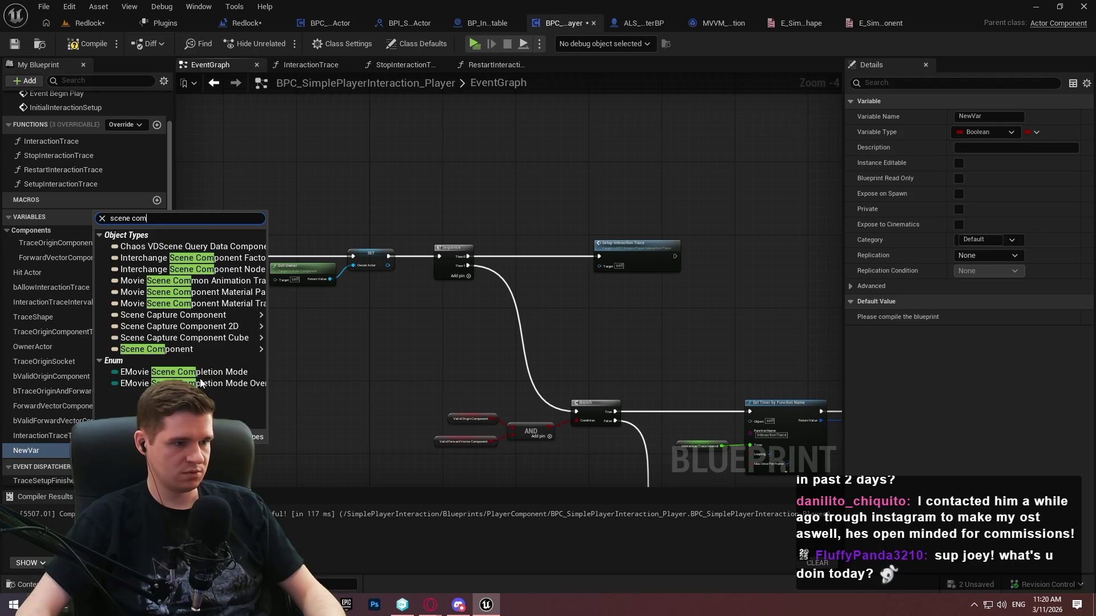
mouse_move(193, 352)
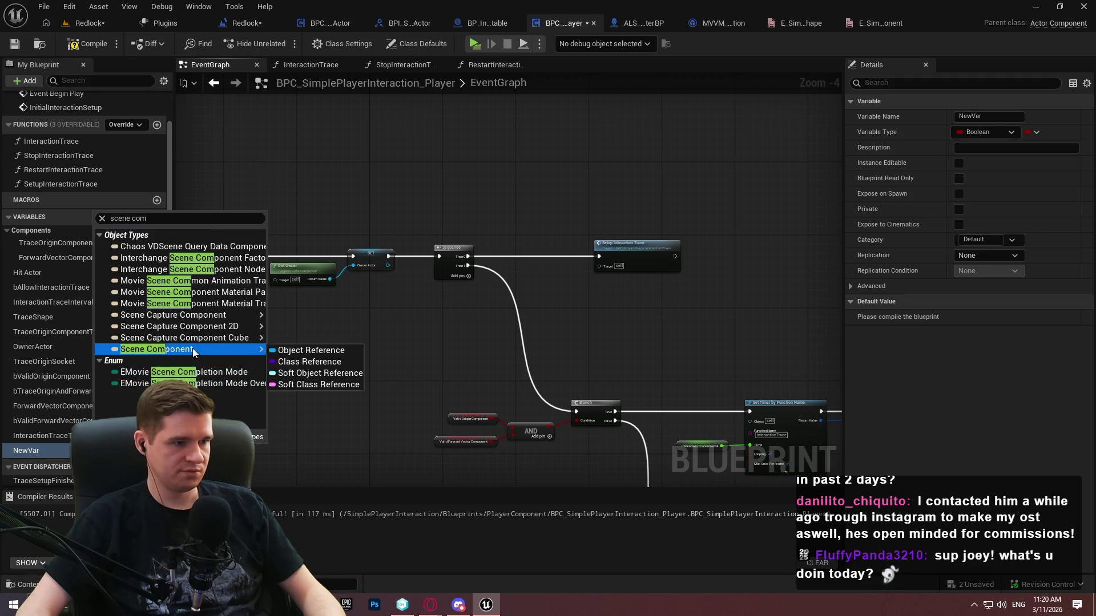
left_click(316, 385)
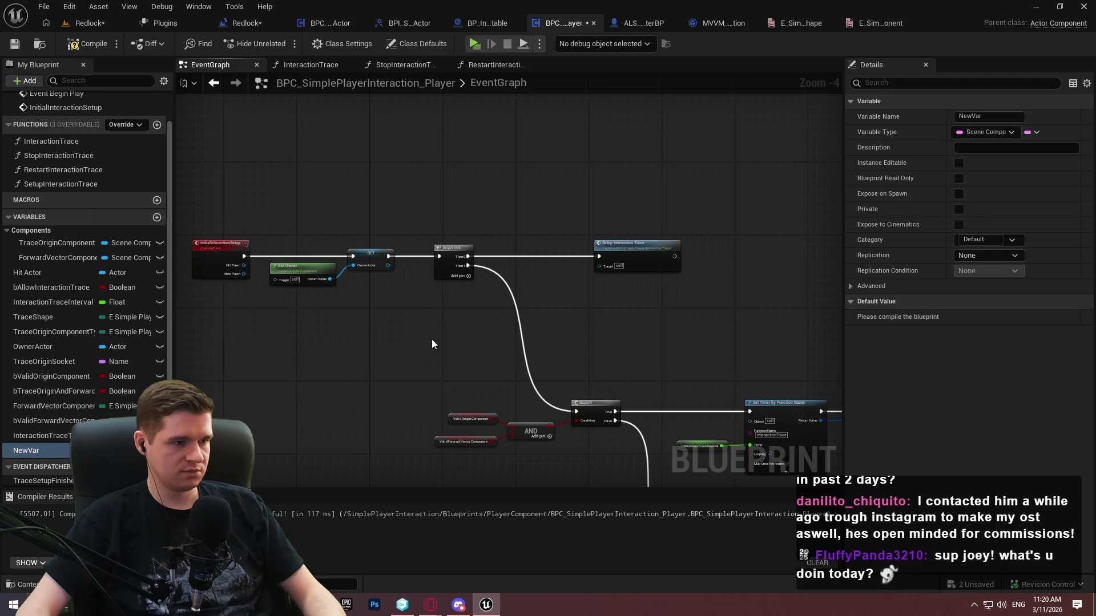
scroll(445, 337, "up", 4)
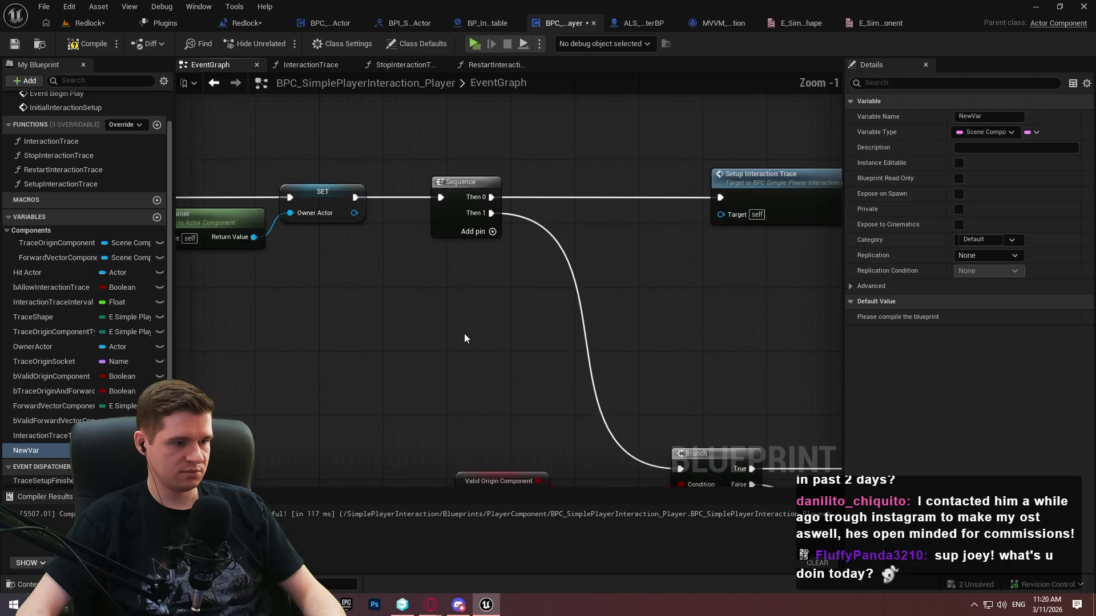
left_click(94, 43)
left_click(15, 43)
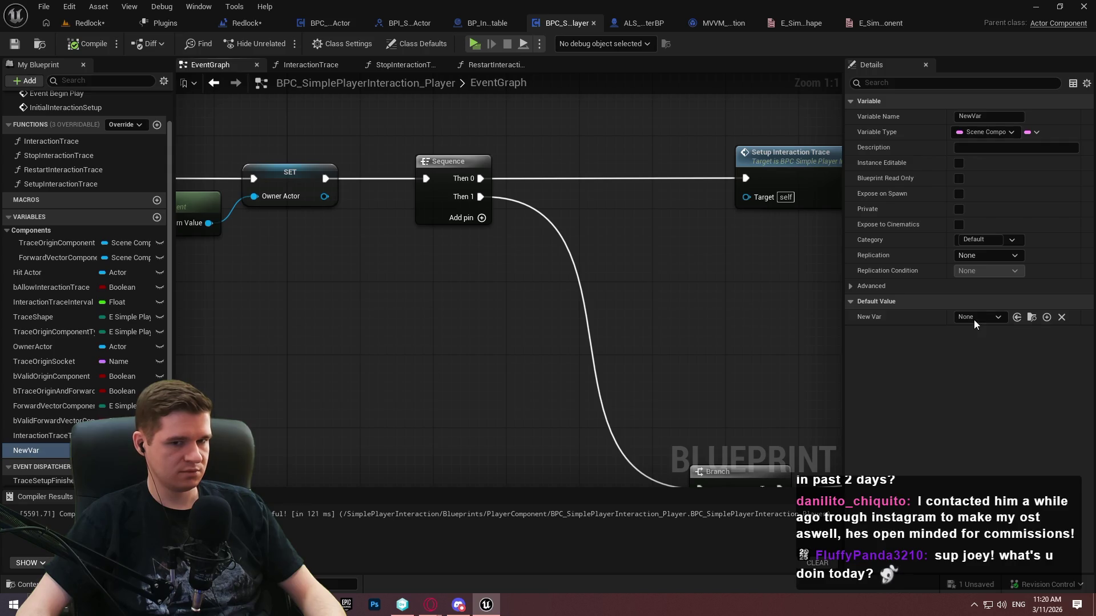
Browse the component class list for NewVar's default value without choosing one
left_click(975, 318)
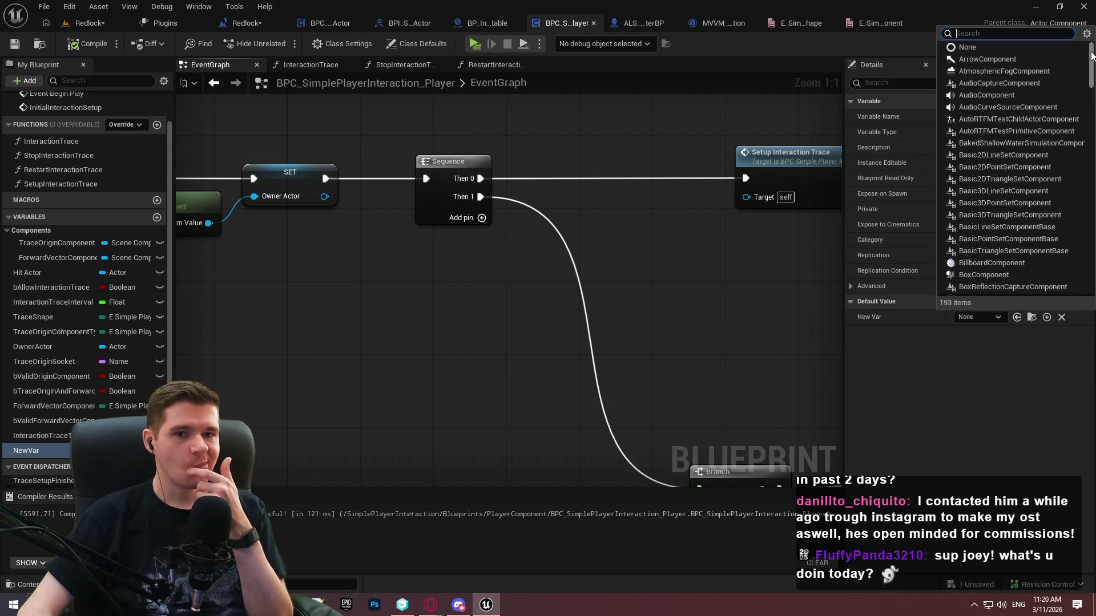
left_click_drag(1091, 55, 1091, 92)
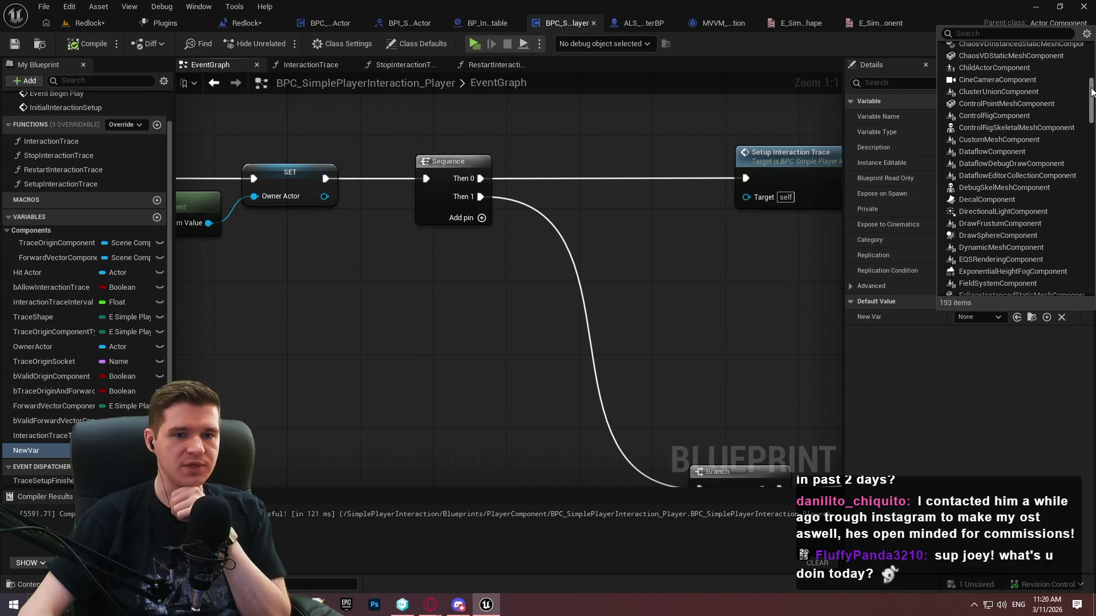
left_click_drag(1092, 92, 1091, 238)
scroll(1091, 238, "up", 2)
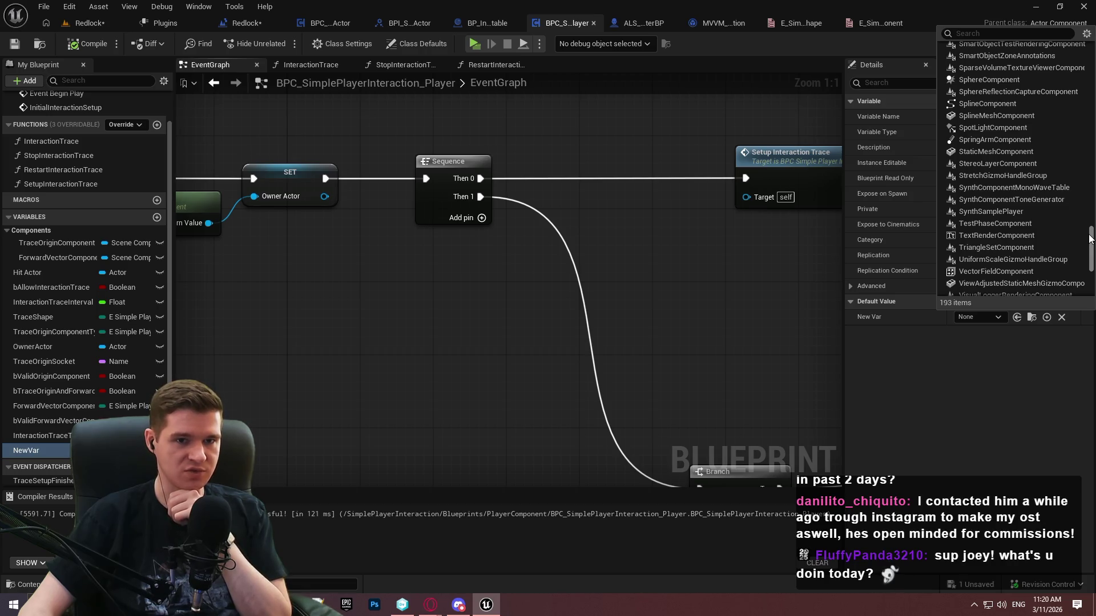
scroll(1091, 239, "down", 8)
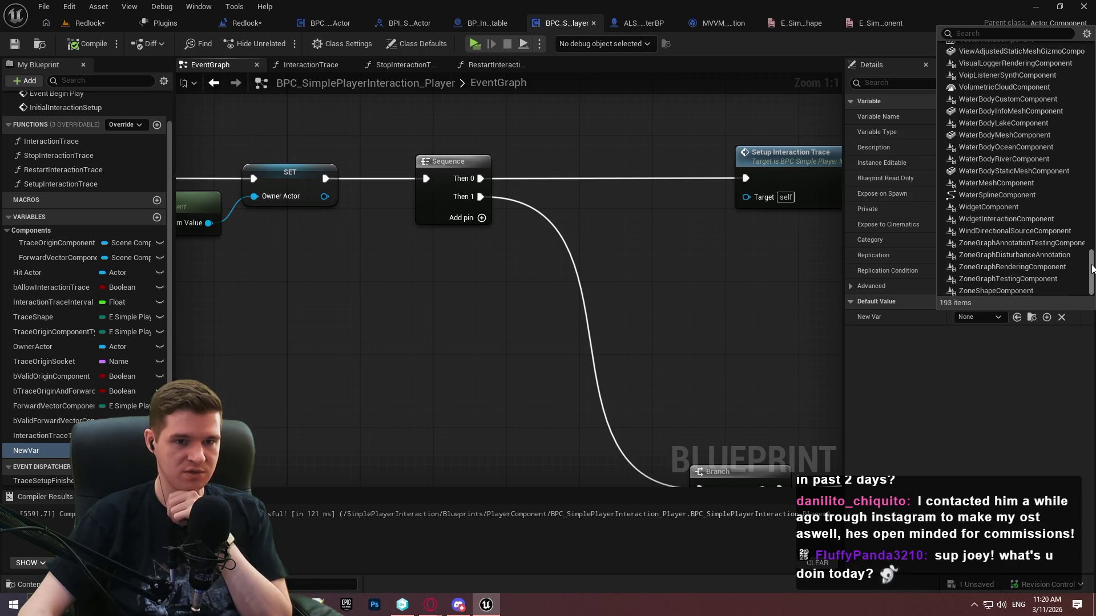
left_click_drag(1093, 277, 1088, 205)
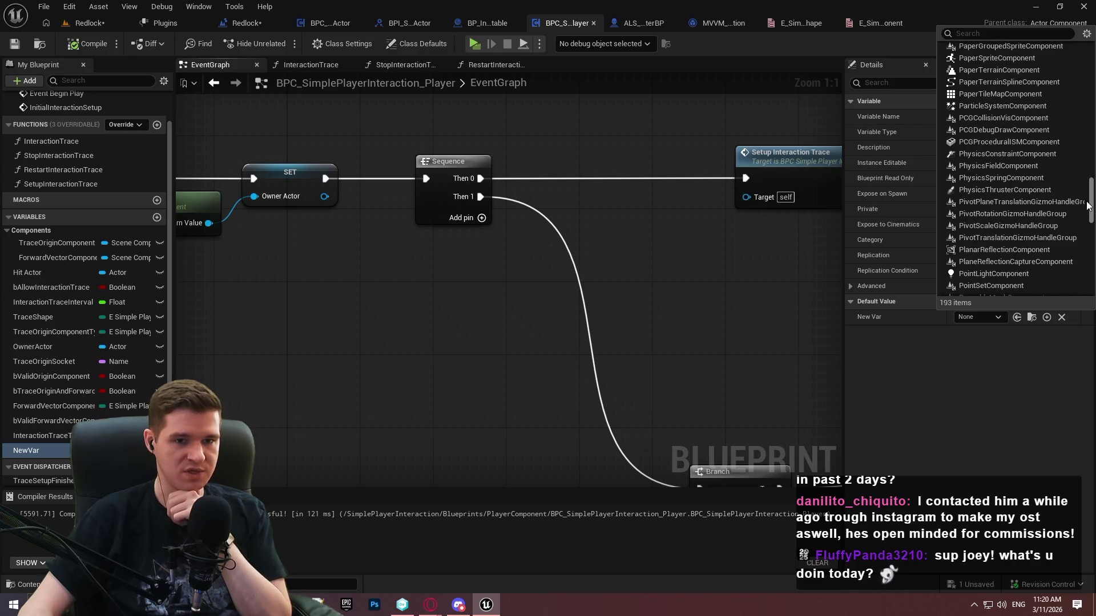
left_click(988, 382)
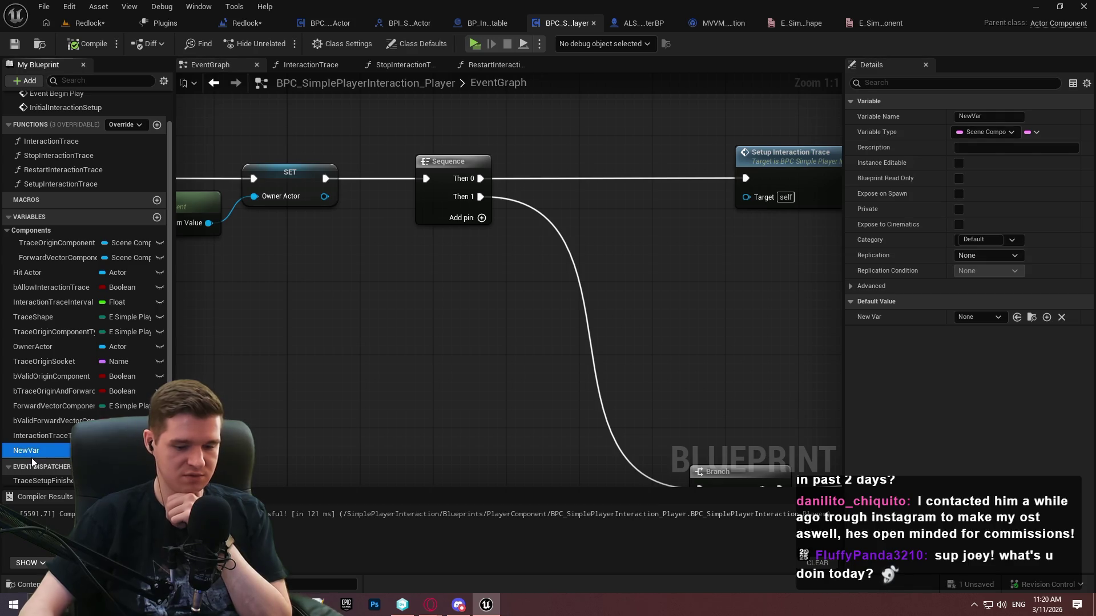
Delete the NewVar variable, then recompile and save
key("Delete")
left_click(87, 43)
left_click(14, 43)
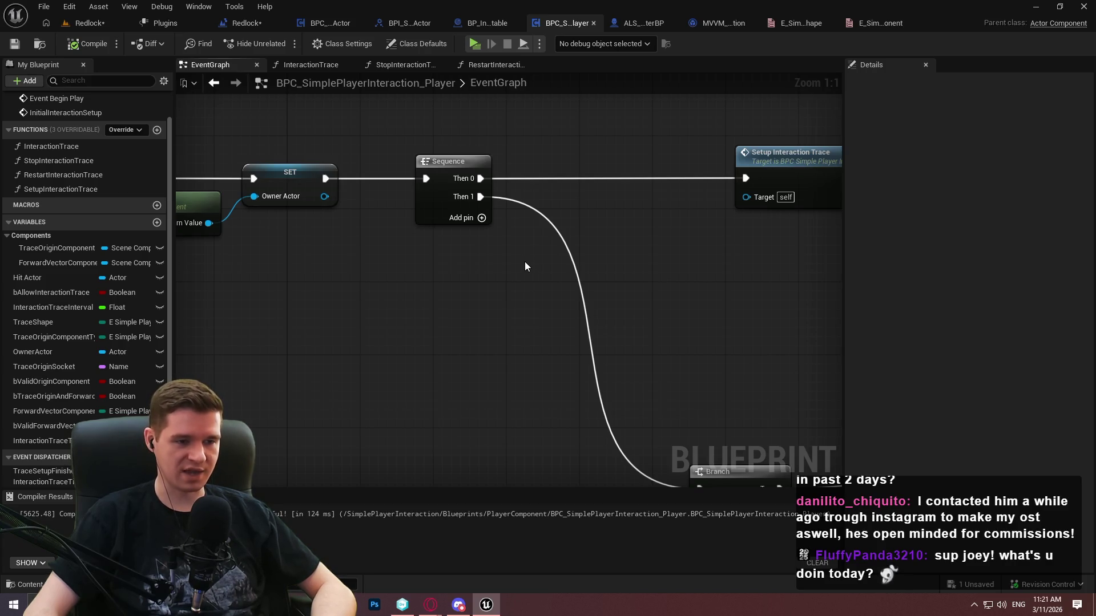
Find the Setup Interaction Trace node next to Set Timer and open its function graph
mouse_move(515, 258)
left_mouse_down()
mouse_move(802, 303)
mouse_move(828, 316)
mouse_move(344, 258)
left_mouse_up()
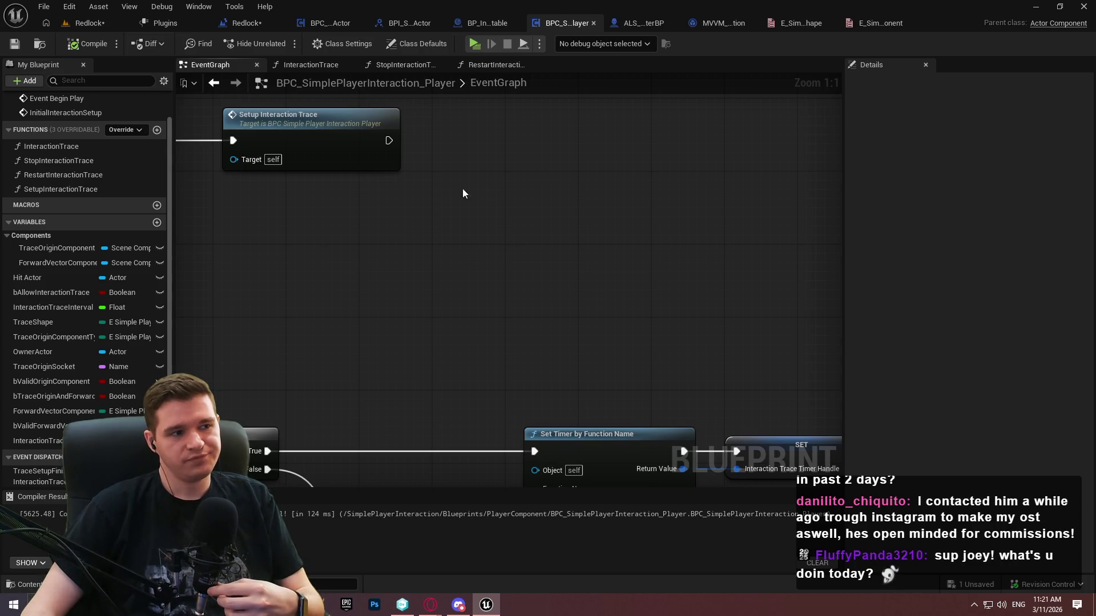
scroll(571, 194, "down", 4)
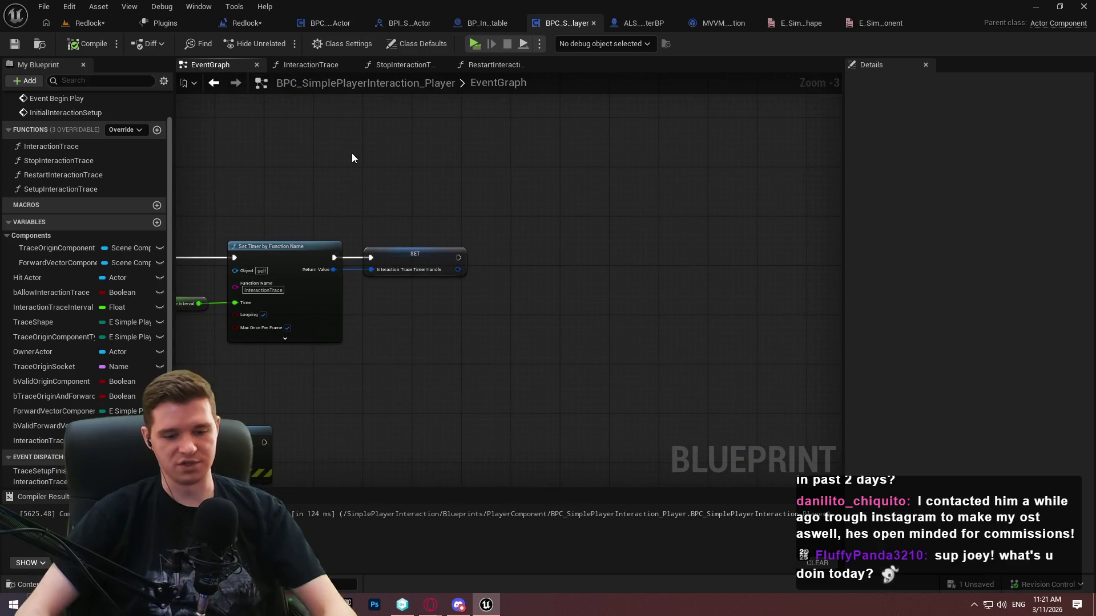
scroll(506, 308, "down", 3)
scroll(506, 317, "up", 2)
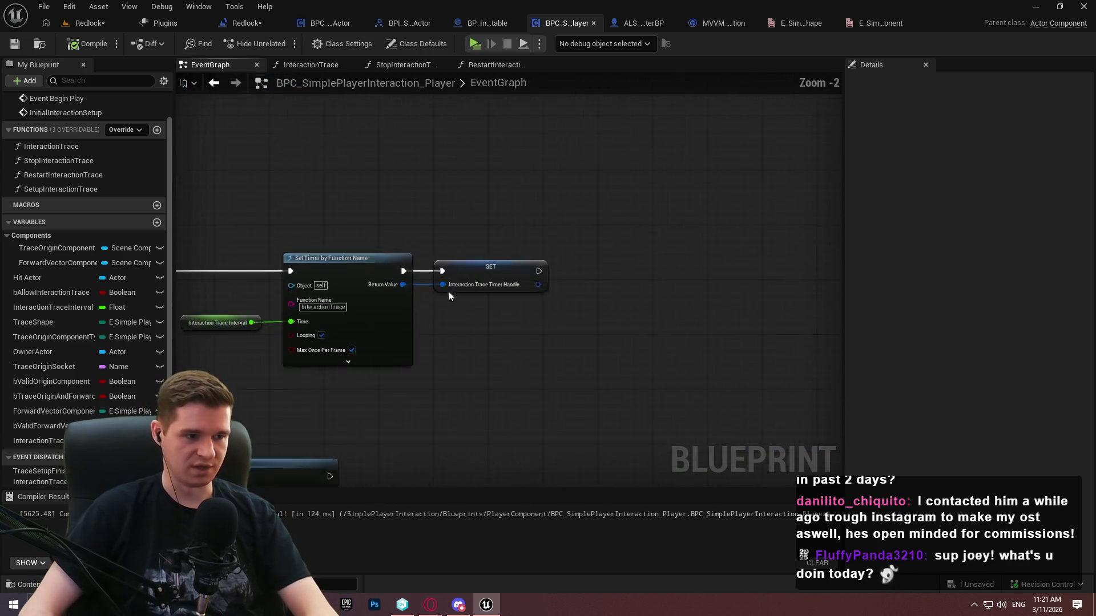
scroll(443, 221, "up", 3)
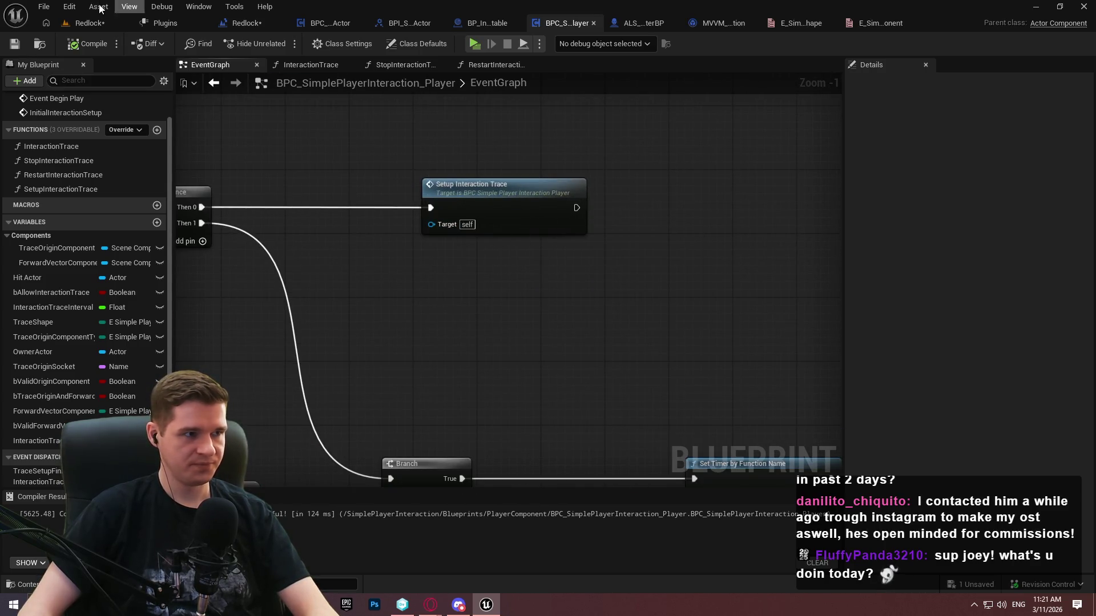
left_click_drag(509, 255, 641, 210)
double_click(653, 161)
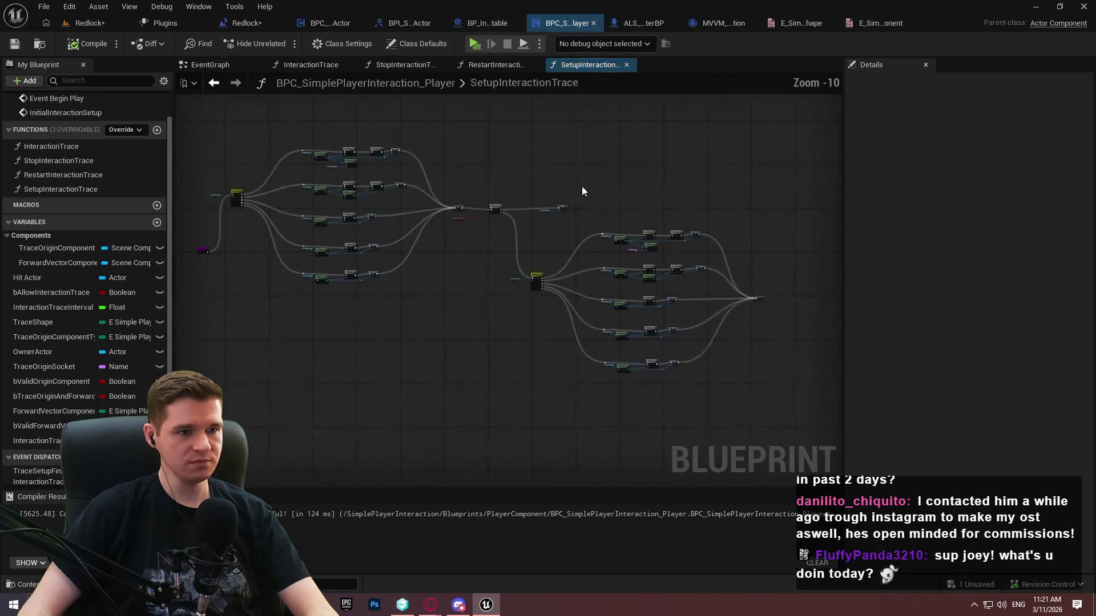
Insert a Sequence node before the Switch, with a Return Node on its Then 1 output
scroll(428, 335, "up", 6)
mouse_move(328, 330)
left_mouse_down()
mouse_move(314, 177)
mouse_move(403, 141)
mouse_move(484, 245)
mouse_move(478, 123)
mouse_move(566, 266)
mouse_move(574, 187)
mouse_move(374, 119)
mouse_move(338, 134)
mouse_move(234, 136)
left_mouse_up()
scroll(472, 160, "up", 1)
left_click(471, 166)
type("seq")
left_click(539, 304)
left_click(617, 425)
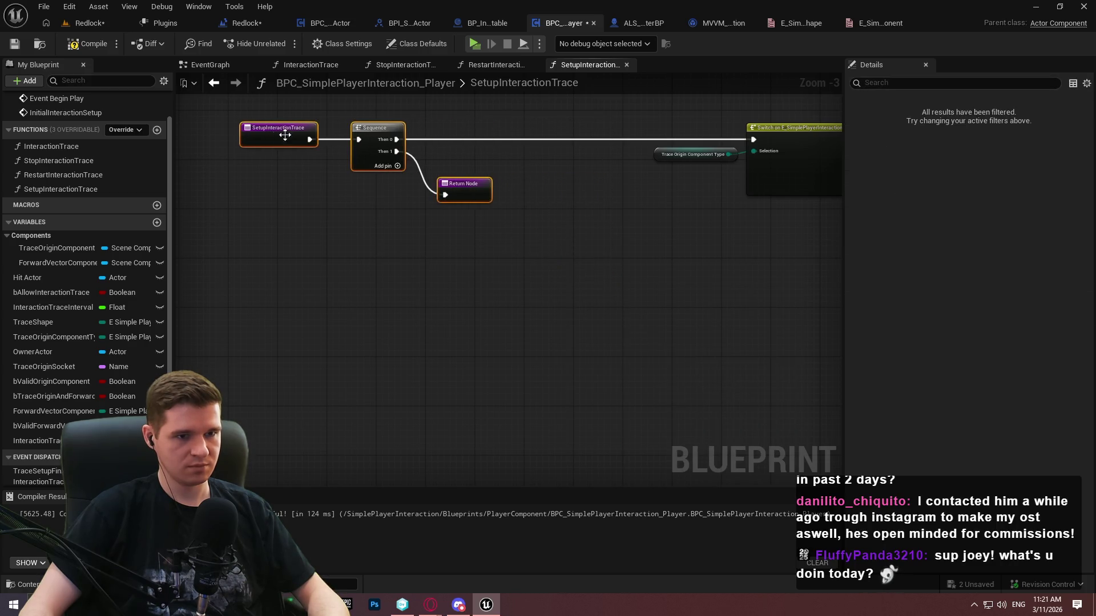
Compile and save the blueprint, then return to the EventGraph
scroll(629, 302, "down", 7)
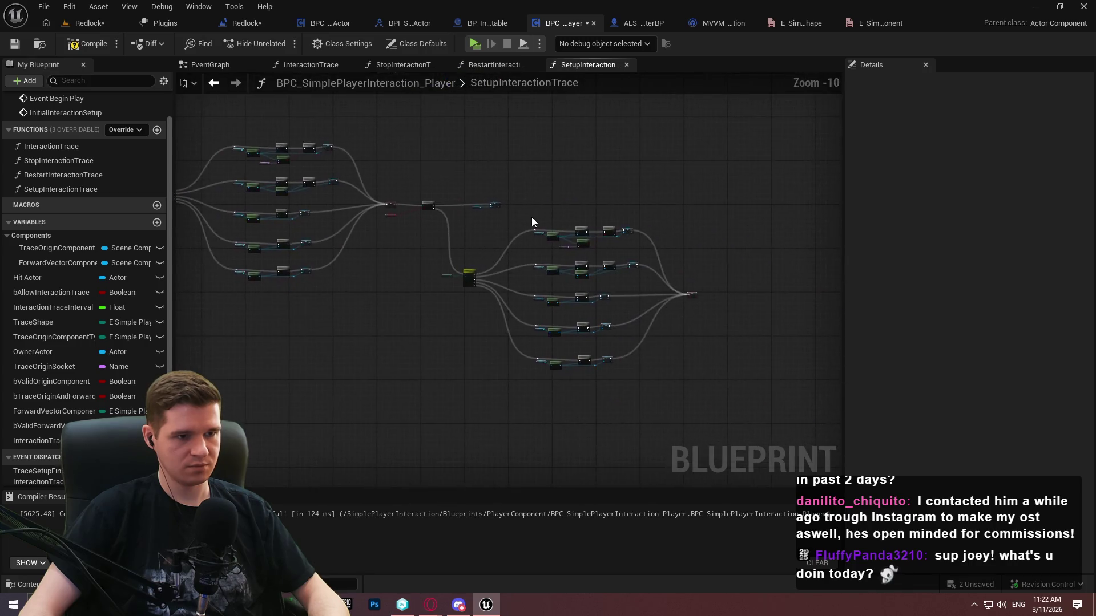
scroll(532, 217, "up", 3)
scroll(400, 186, "up", 4)
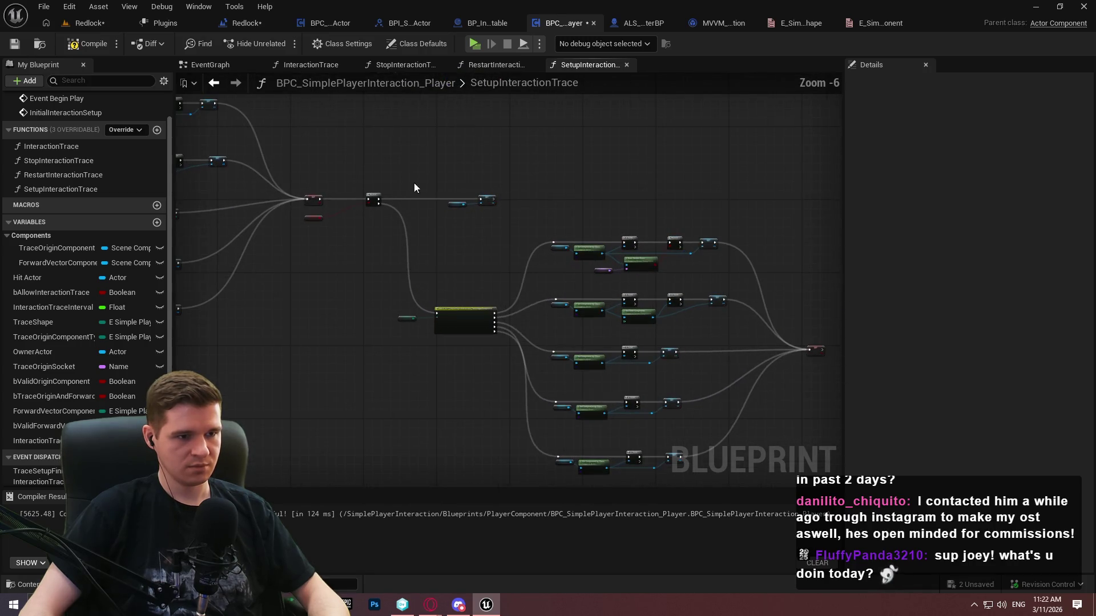
left_click(87, 43)
left_click(13, 44)
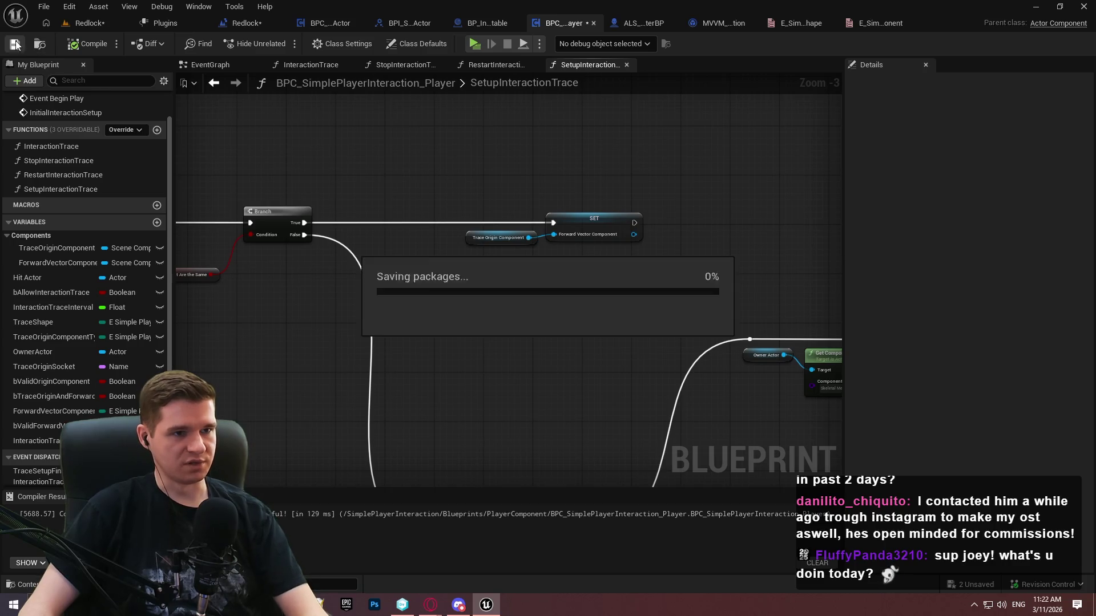
left_click(233, 67)
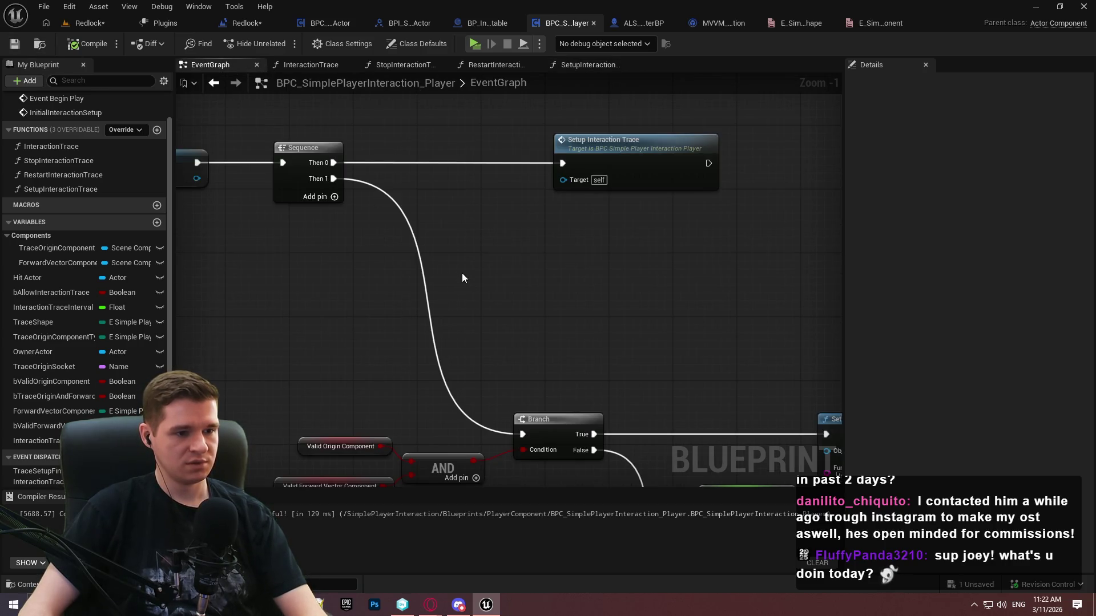
scroll(461, 273, "down", 1)
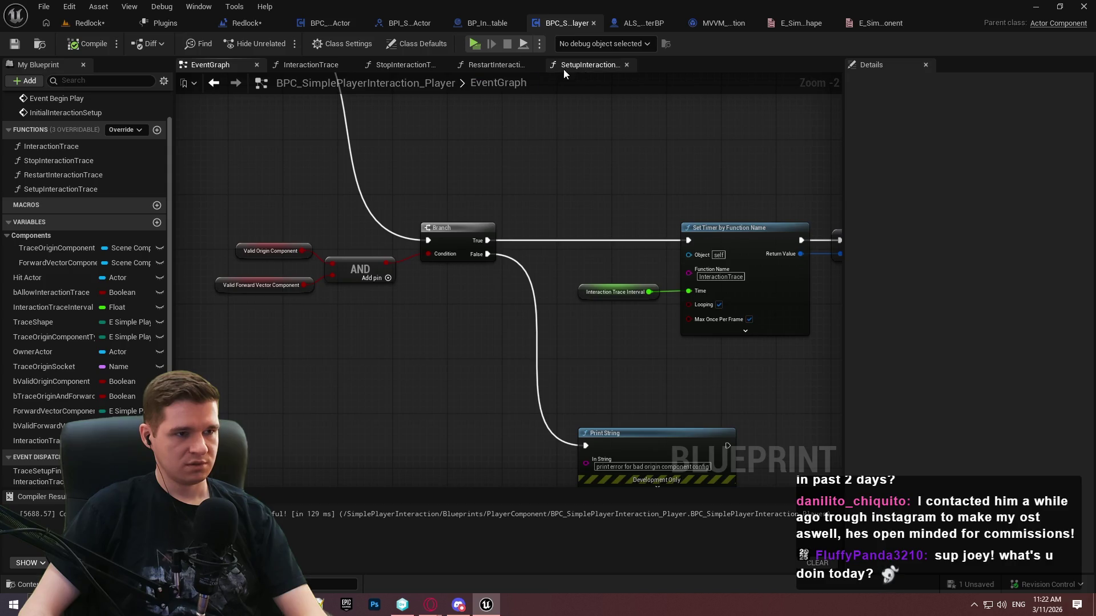
Add a SET bValidForwardVectorComponent node in SetupInteractionTrace, discarding a mistaken ForwardVectorComponentType setter
left_click(577, 67)
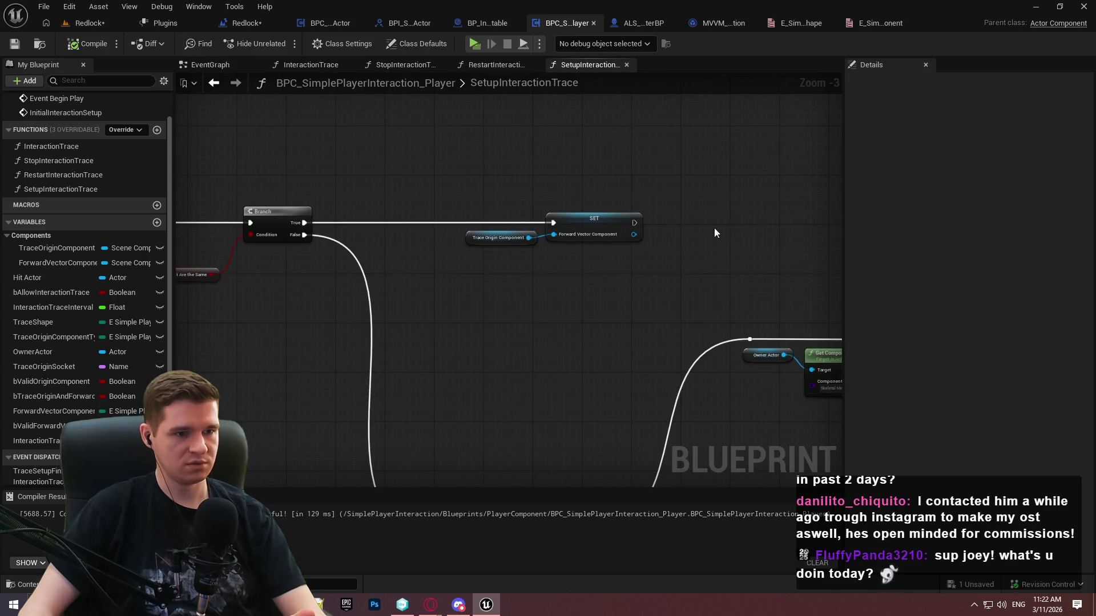
left_click_drag(55, 411, 512, 274)
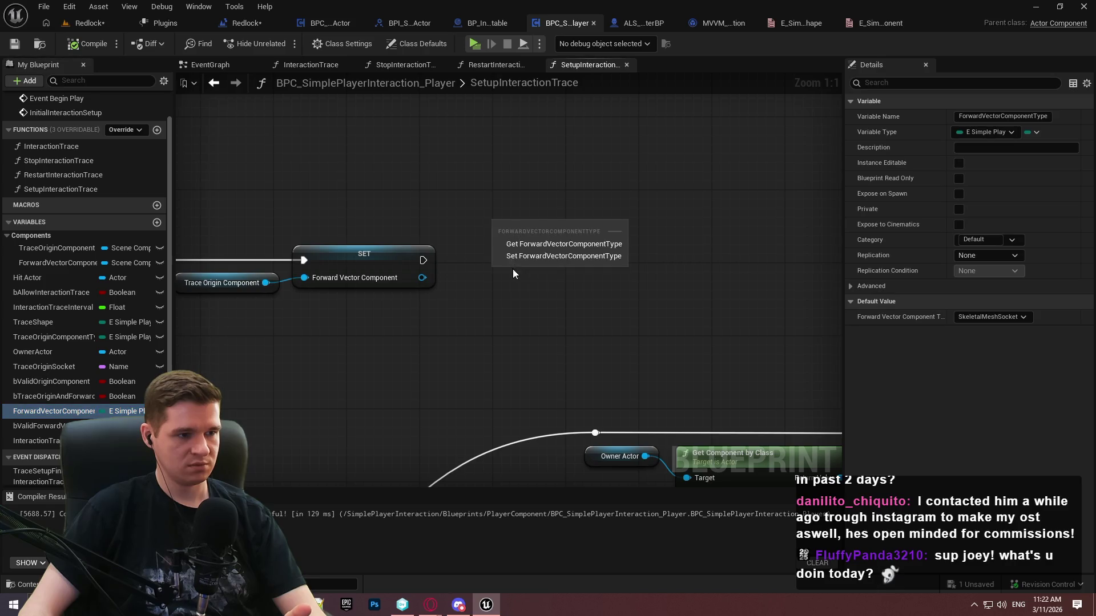
left_click(522, 257)
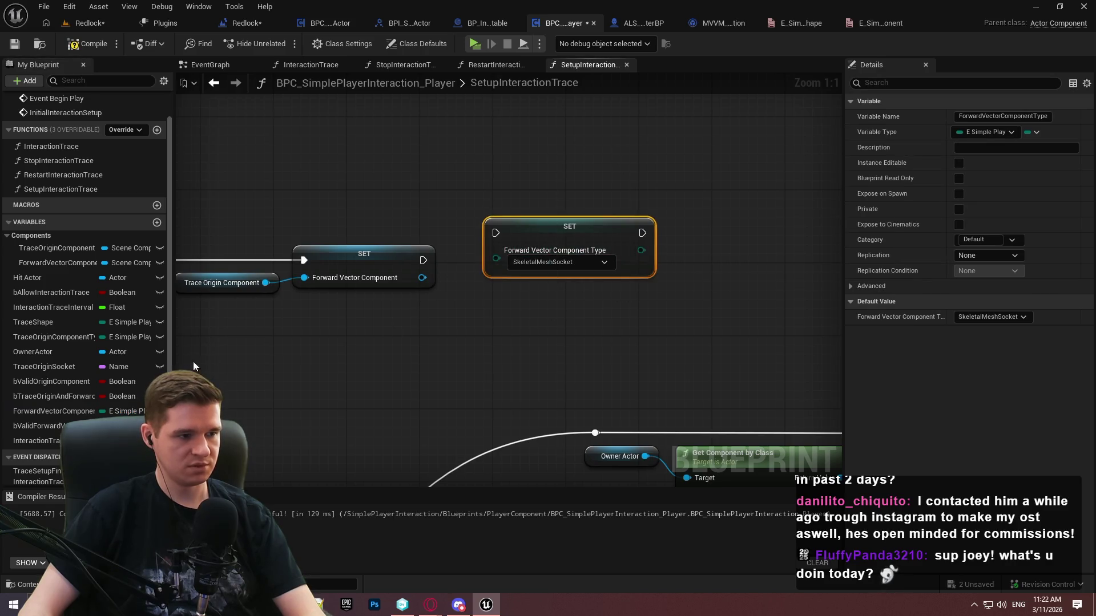
key("Delete")
left_click_drag(48, 431, 477, 260)
left_click(497, 290)
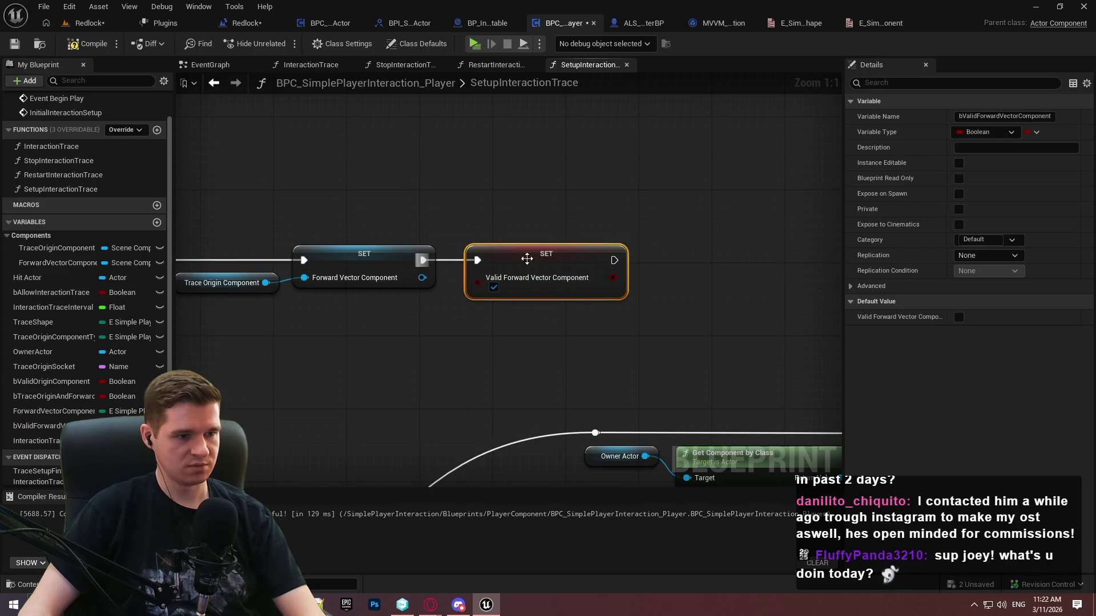
left_click(671, 345)
scroll(660, 306, "down", 4)
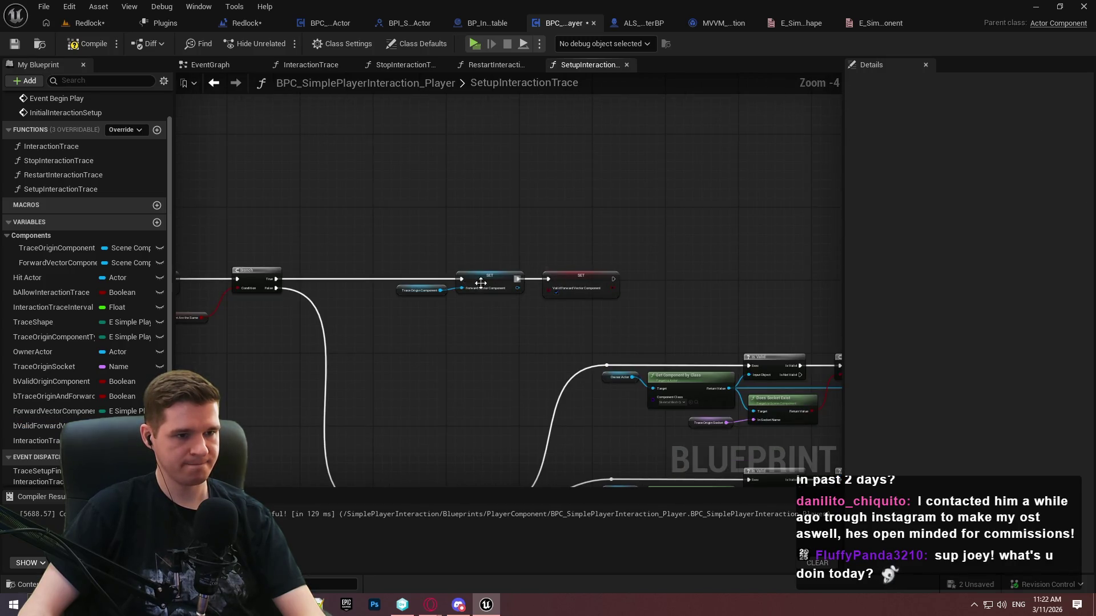
Save the blueprint and pan the EventGraph to the Setup Interaction Trace, Set Timer and Print String nodes
left_click(220, 66)
left_click(14, 46)
scroll(631, 182, "down", 4)
scroll(705, 275, "up", 3)
mouse_move(660, 259)
left_mouse_down()
mouse_move(557, 135)
mouse_move(588, 10)
left_mouse_up()
left_click_drag(514, 285, 314, 182)
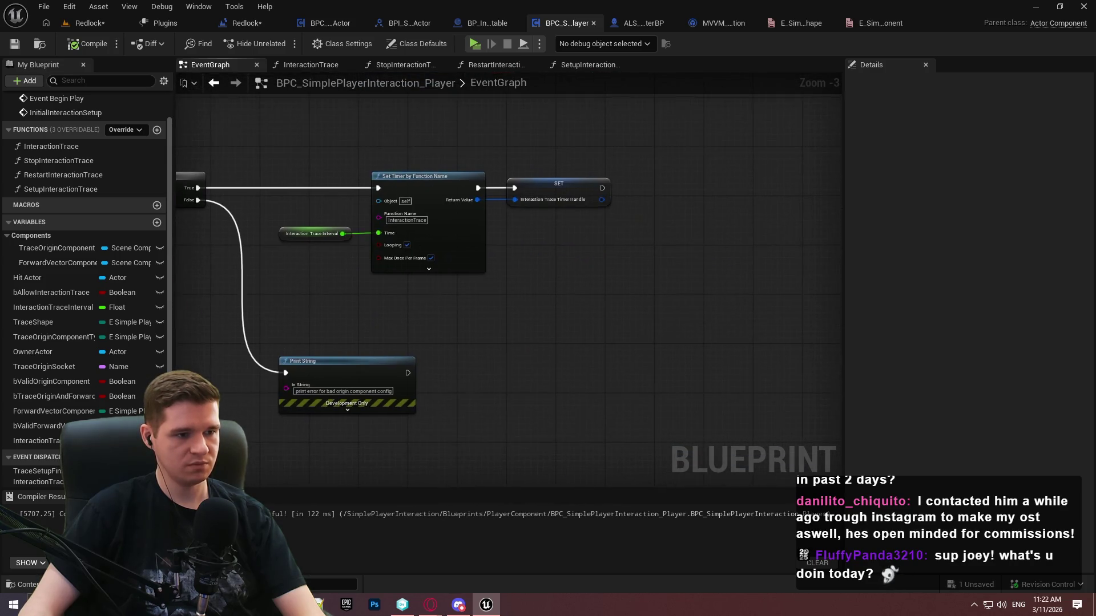
In RestartInteractionTrace, call Stop Interaction Trace right from the function entry
scroll(597, 248, "down", 4)
left_click_drag(567, 391, 576, 332)
scroll(576, 331, "up", 2)
mouse_move(343, 192)
left_mouse_down()
mouse_move(245, 117)
mouse_move(338, 158)
left_mouse_up()
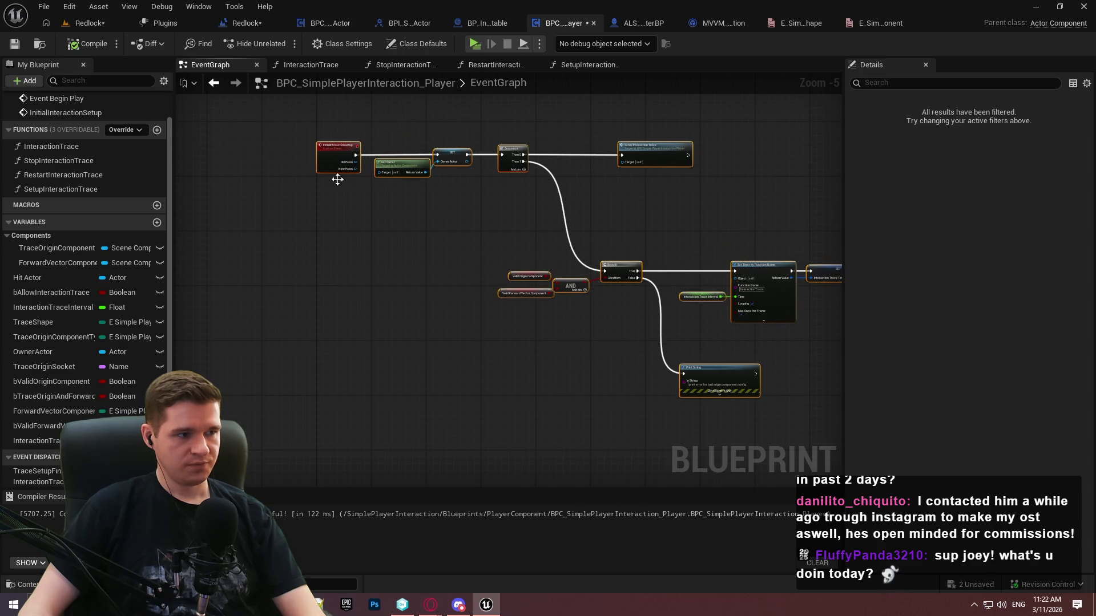
double_click(61, 176)
mouse_move(57, 189)
left_mouse_down()
mouse_move(837, 449)
mouse_move(742, 388)
left_mouse_up()
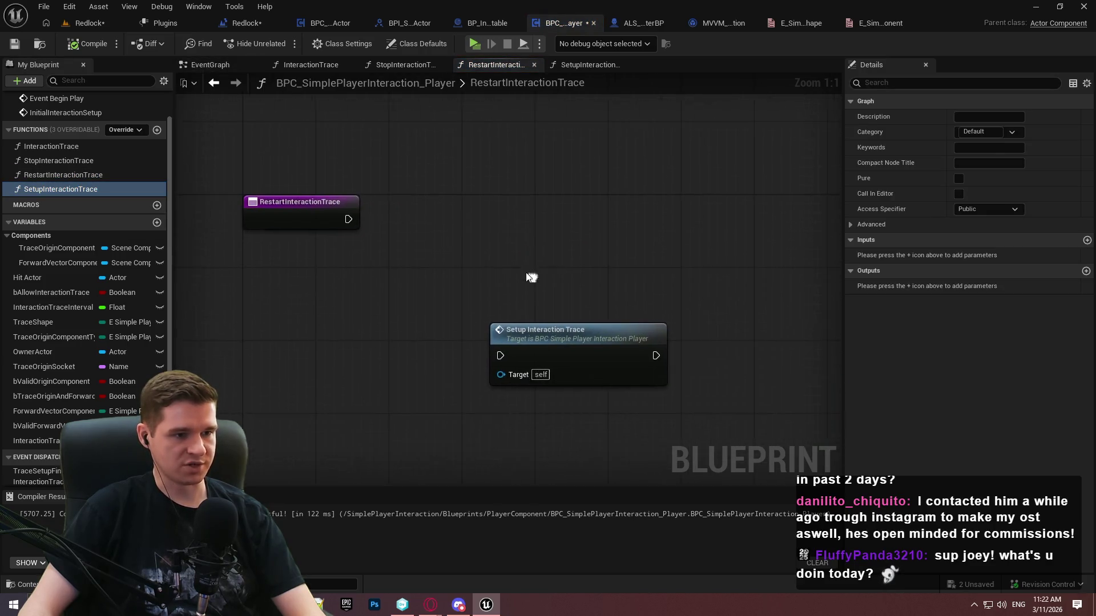
mouse_move(52, 161)
left_mouse_down()
mouse_move(488, 198)
mouse_move(344, 217)
left_mouse_up()
left_click_drag(545, 217, 489, 208)
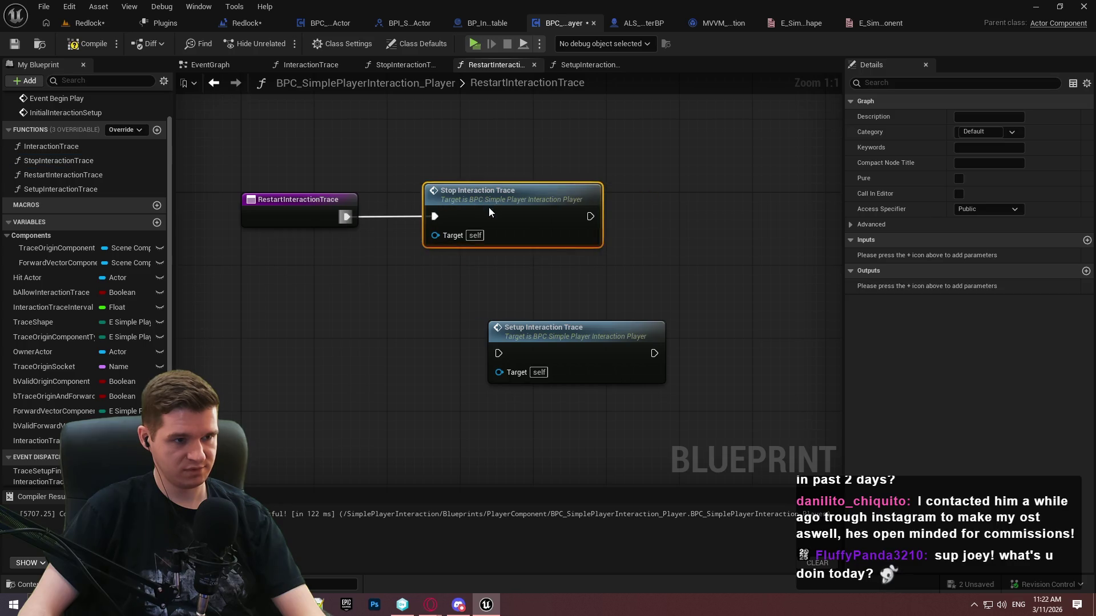
Run Setup Interaction Trace after Stop, end with a Return Node, and add a new event dispatcher
mouse_move(577, 310)
left_mouse_down()
mouse_move(400, 269)
mouse_move(681, 324)
left_mouse_up()
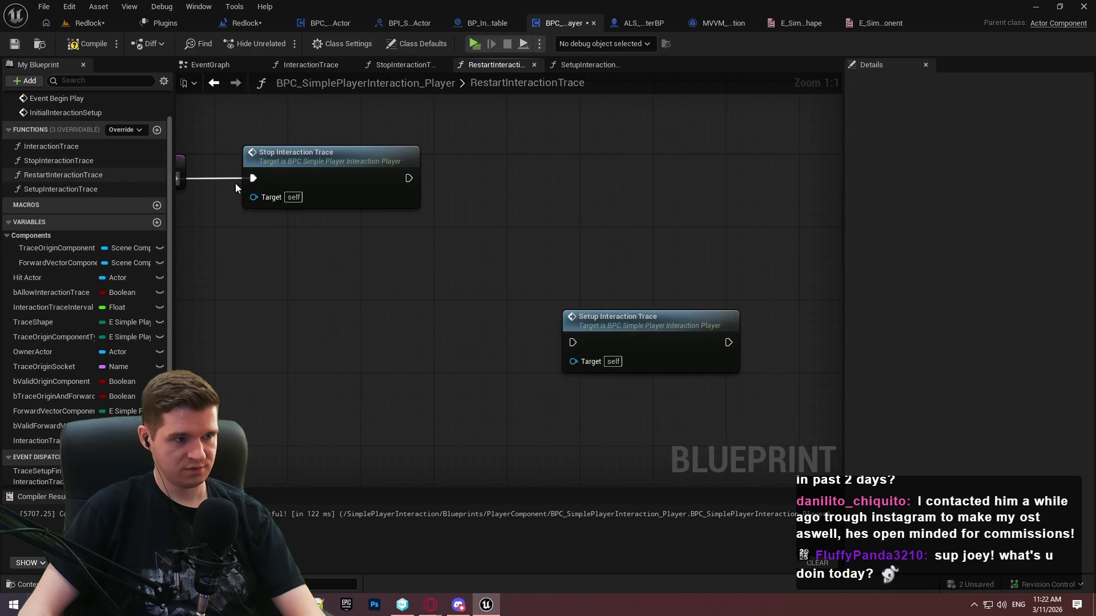
left_click_drag(236, 184, 307, 195)
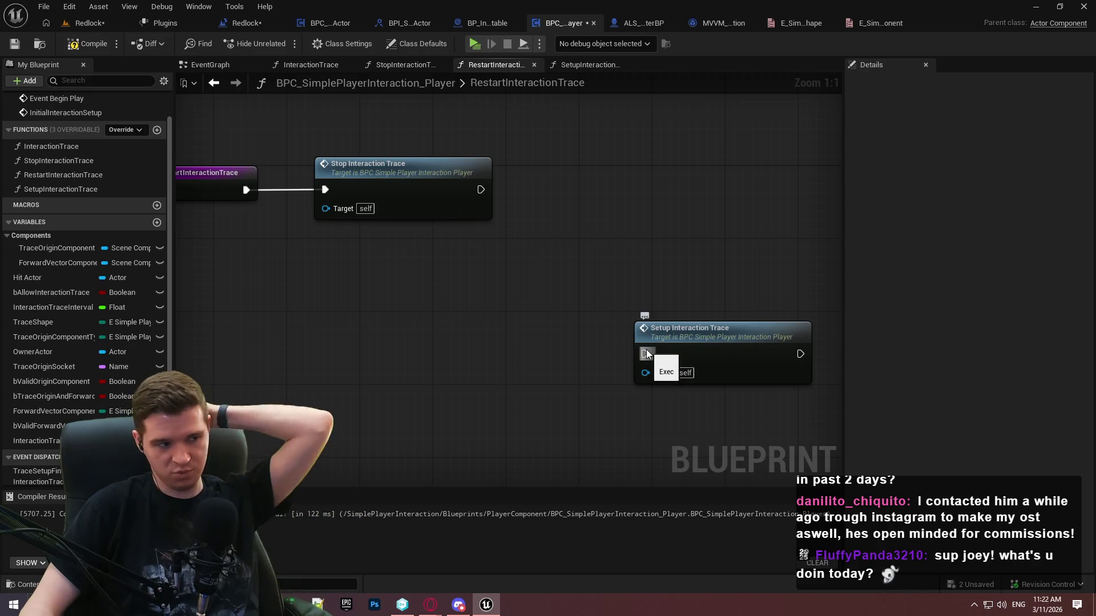
left_click_drag(646, 354, 481, 190)
mouse_move(703, 341)
left_mouse_down()
mouse_move(630, 176)
mouse_move(594, 176)
left_mouse_up()
left_click(508, 177)
left_click_drag(690, 190, 752, 195)
type("return")
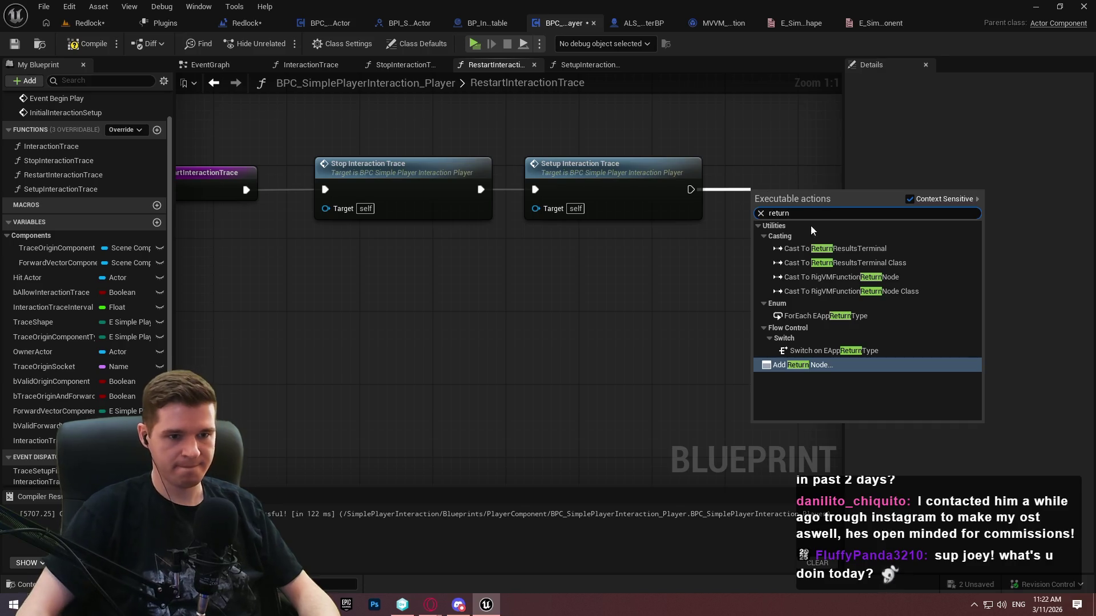
left_click(819, 365)
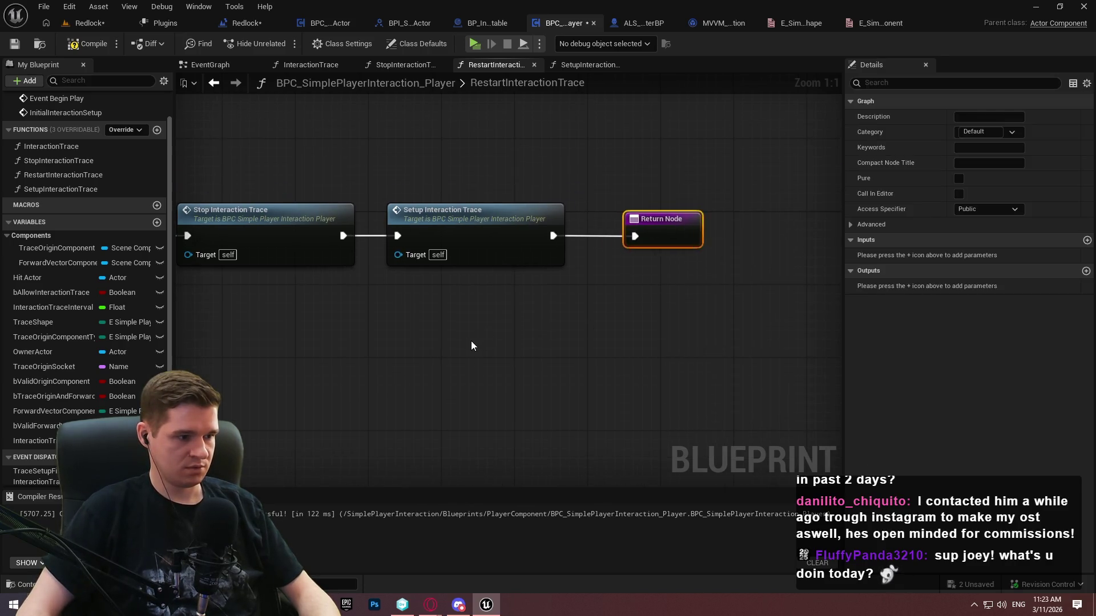
left_click(157, 440)
type("TraceResta")
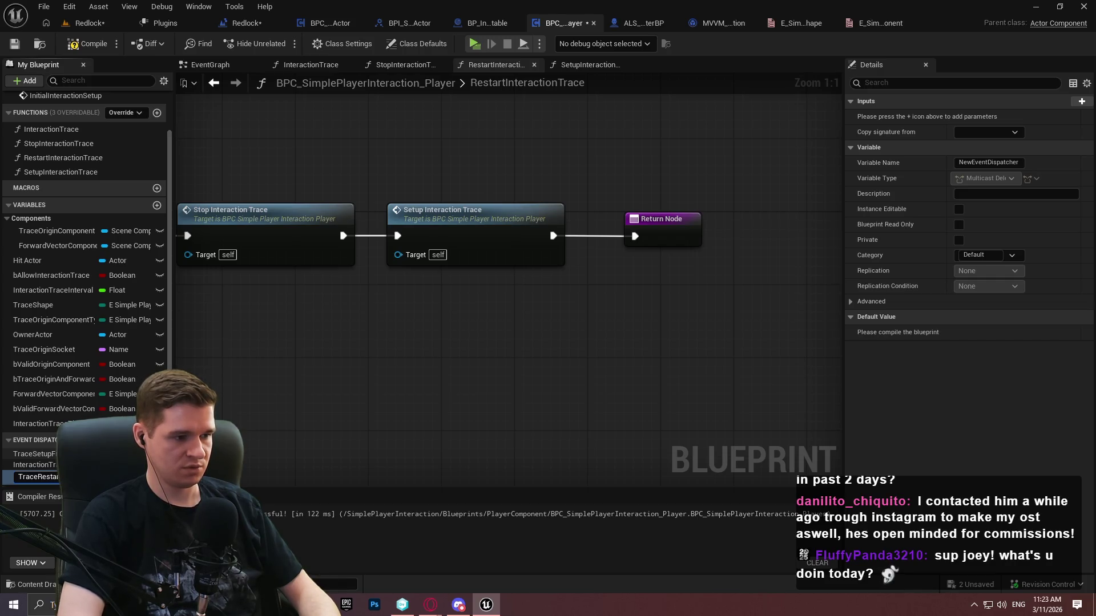
Name the dispatcher TraceRestarted and call it just before RestartInteractionTrace's Return Node
type("ted")
key("Return")
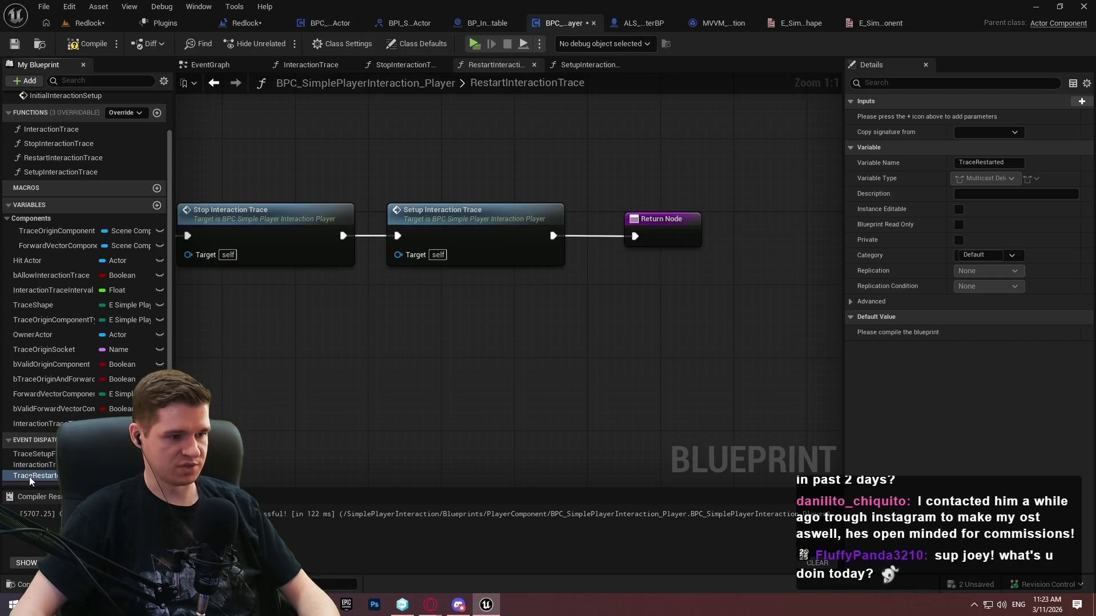
left_click_drag(29, 478, 615, 333)
left_click(625, 330)
left_click_drag(553, 236, 598, 328)
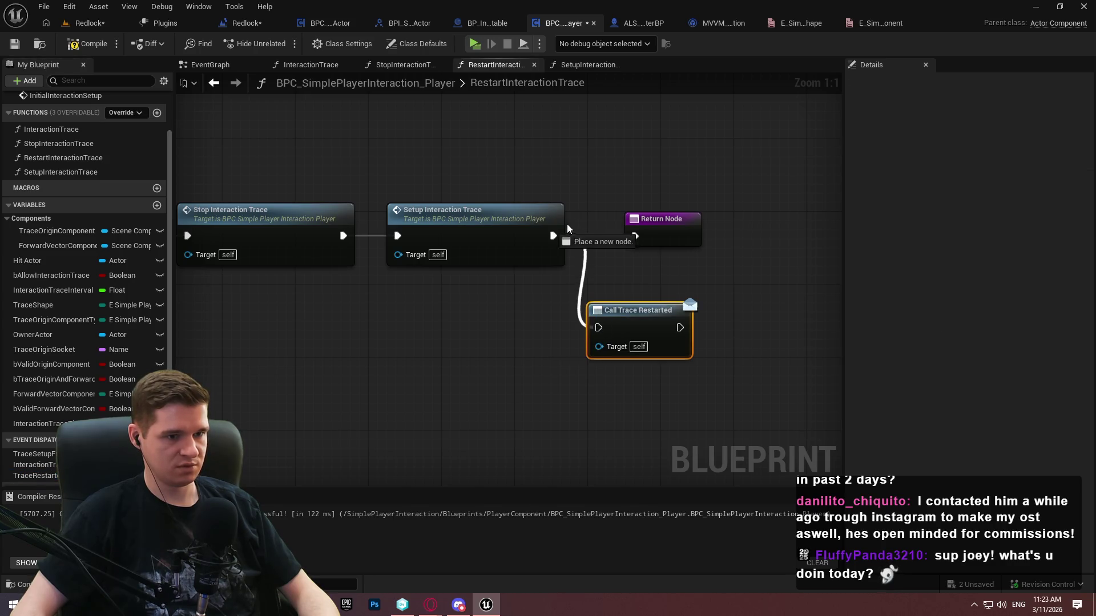
left_click_drag(653, 224, 745, 224)
mouse_move(648, 326)
left_mouse_down()
mouse_move(655, 224)
mouse_move(656, 236)
mouse_move(726, 236)
mouse_move(774, 254)
left_mouse_up()
left_click(655, 286)
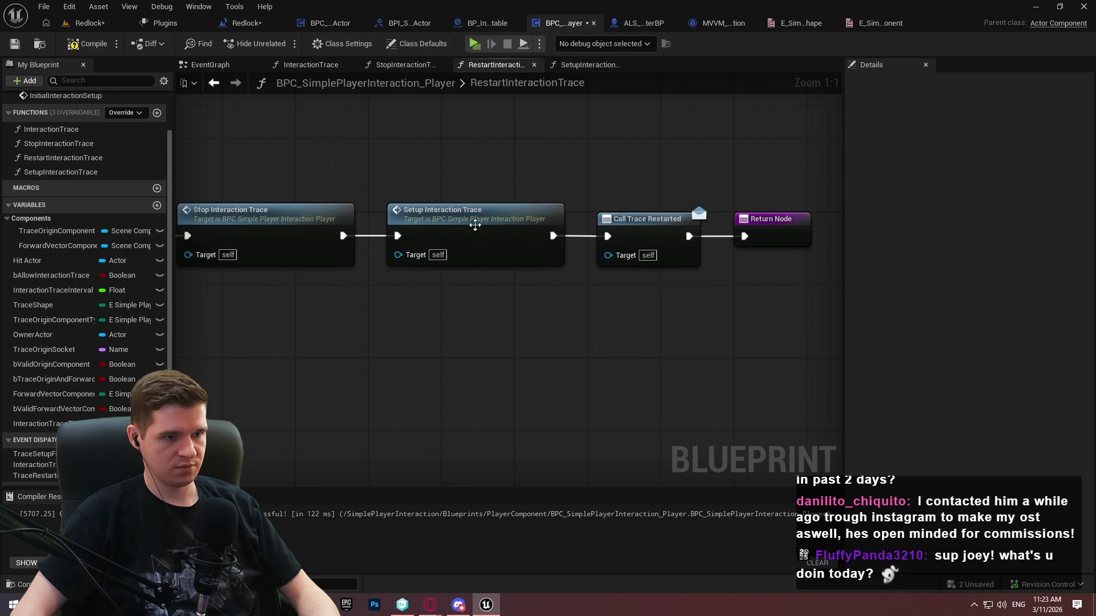
In SetupInteractionTrace, call Trace Setup Finished from Sequence Then 1 before the Return Node
double_click(475, 225)
scroll(477, 361, "down", 3)
scroll(544, 262, "up", 2)
mouse_move(25, 458)
left_mouse_down()
mouse_move(484, 313)
mouse_move(488, 325)
left_mouse_up()
left_click(495, 331)
mouse_move(491, 281)
left_mouse_down()
mouse_move(557, 331)
mouse_move(553, 274)
mouse_move(525, 251)
mouse_move(507, 203)
left_mouse_up()
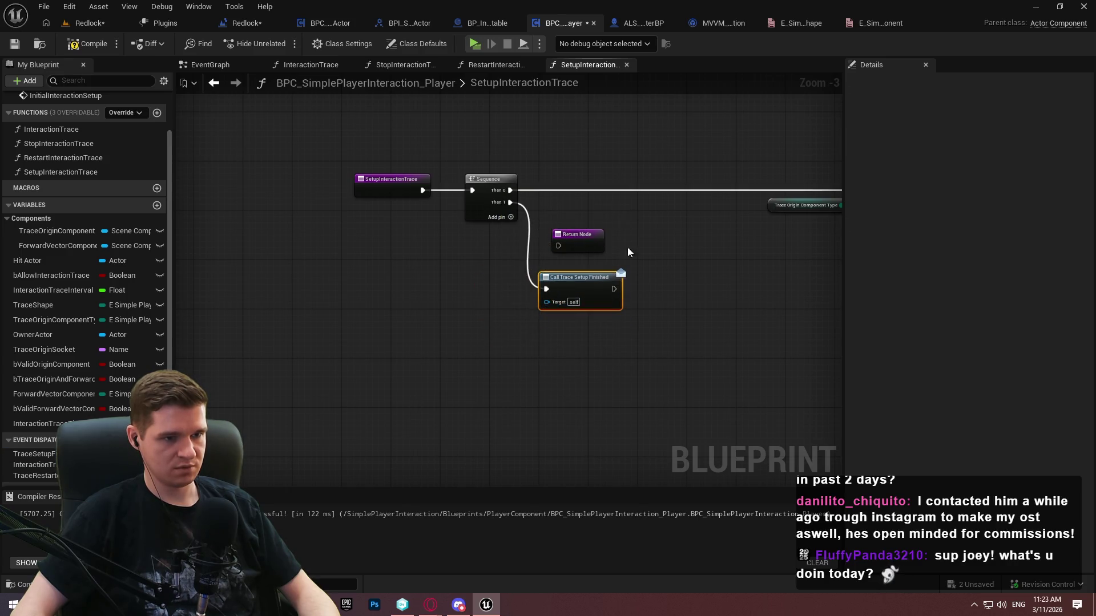
left_click_drag(564, 235, 718, 259)
mouse_move(580, 282)
left_mouse_down()
mouse_move(587, 265)
mouse_move(717, 269)
mouse_move(674, 268)
left_mouse_up()
left_click(634, 268)
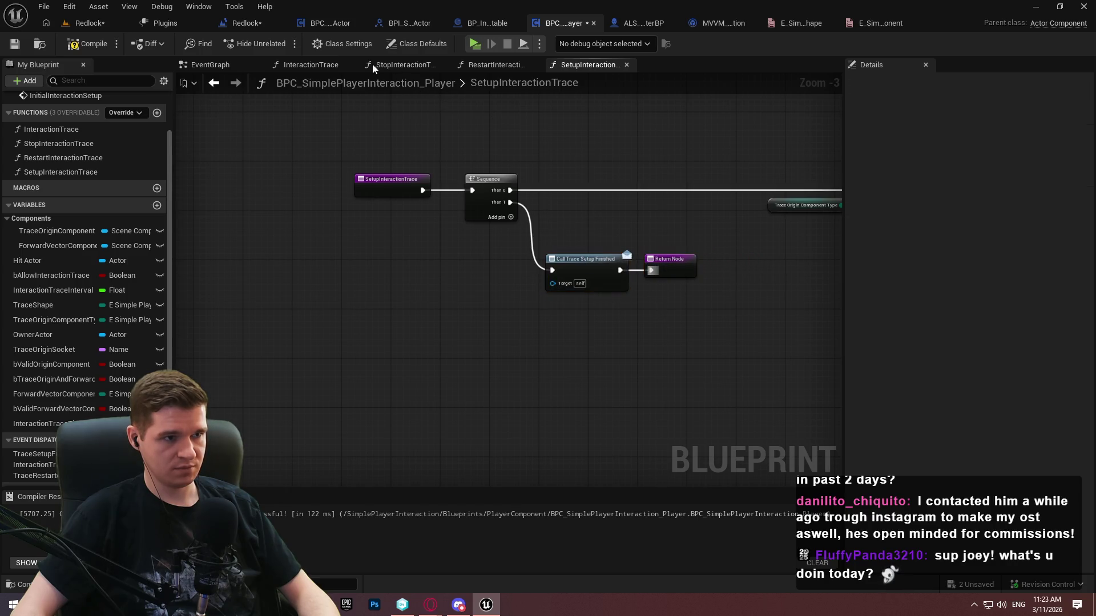
left_click(193, 65)
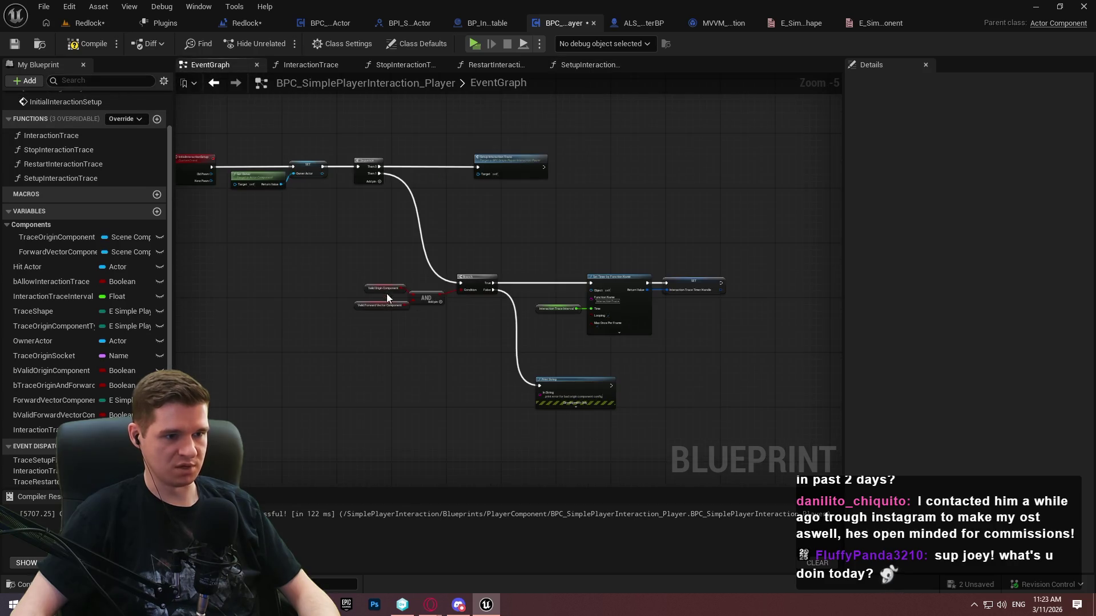
Insert a Stop Interaction Trace call after InitialInteractionSetup, then compile and save with Ctrl+S
scroll(386, 294, "up", 4)
scroll(341, 245, "down", 2)
mouse_move(465, 298)
left_mouse_down()
mouse_move(576, 346)
mouse_move(281, 286)
mouse_move(449, 340)
mouse_move(670, 362)
mouse_move(673, 320)
mouse_move(573, 293)
mouse_move(356, 292)
mouse_move(704, 320)
mouse_move(697, 347)
left_mouse_up()
scroll(697, 347, "up", 2)
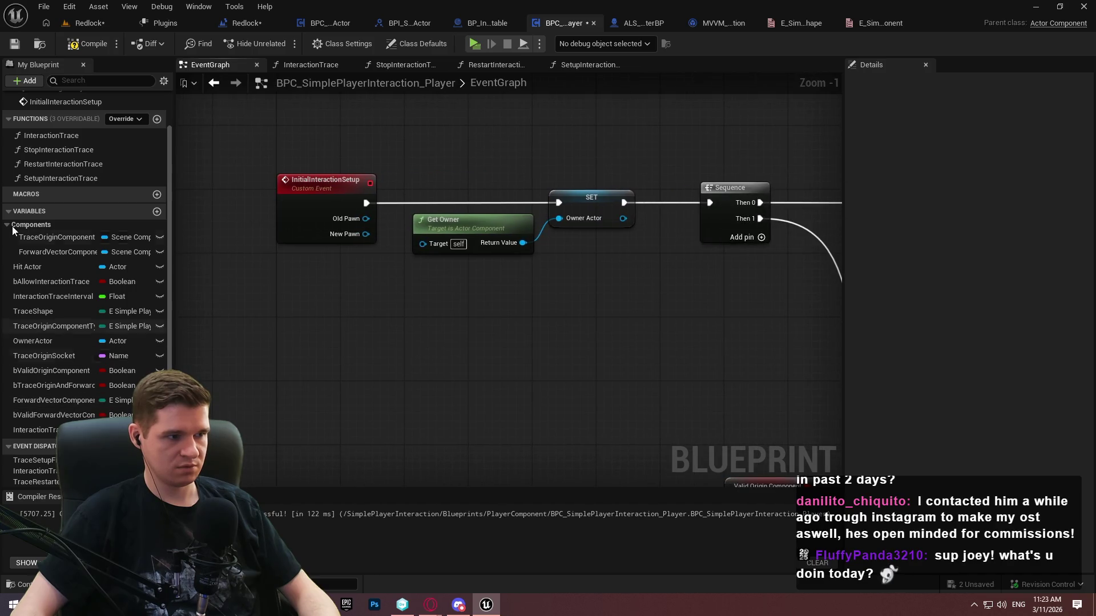
mouse_move(40, 151)
left_mouse_down()
mouse_move(402, 372)
mouse_move(371, 314)
mouse_move(367, 203)
mouse_move(215, 324)
mouse_move(299, 369)
left_mouse_up()
left_click(500, 360, "shift")
mouse_move(500, 360)
left_mouse_down()
mouse_move(321, 171)
mouse_move(323, 199)
left_mouse_up()
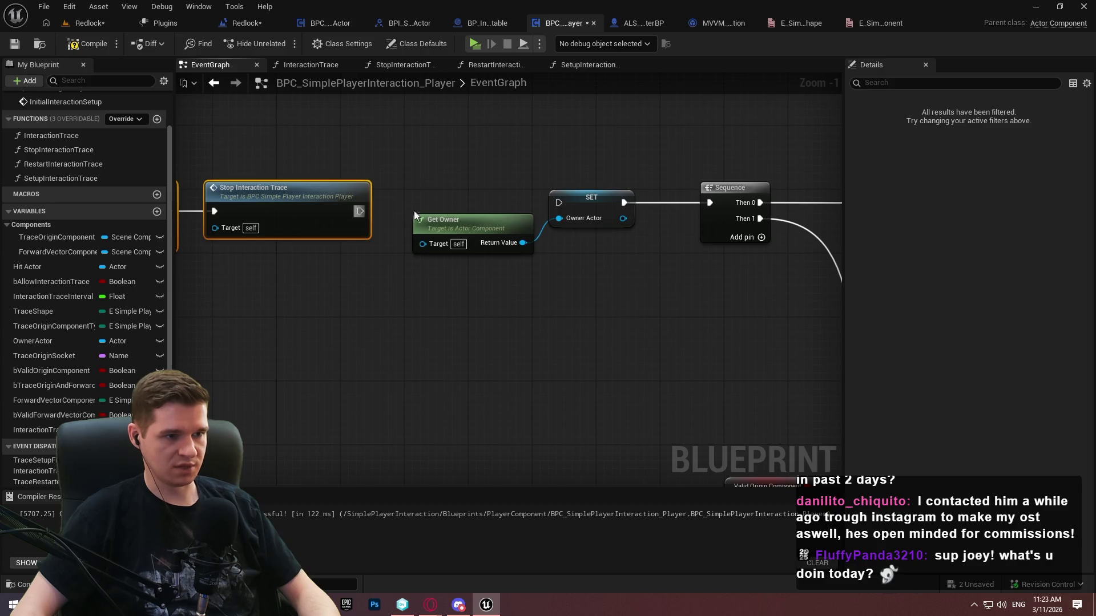
left_click_drag(484, 234, 492, 227)
left_click(262, 169)
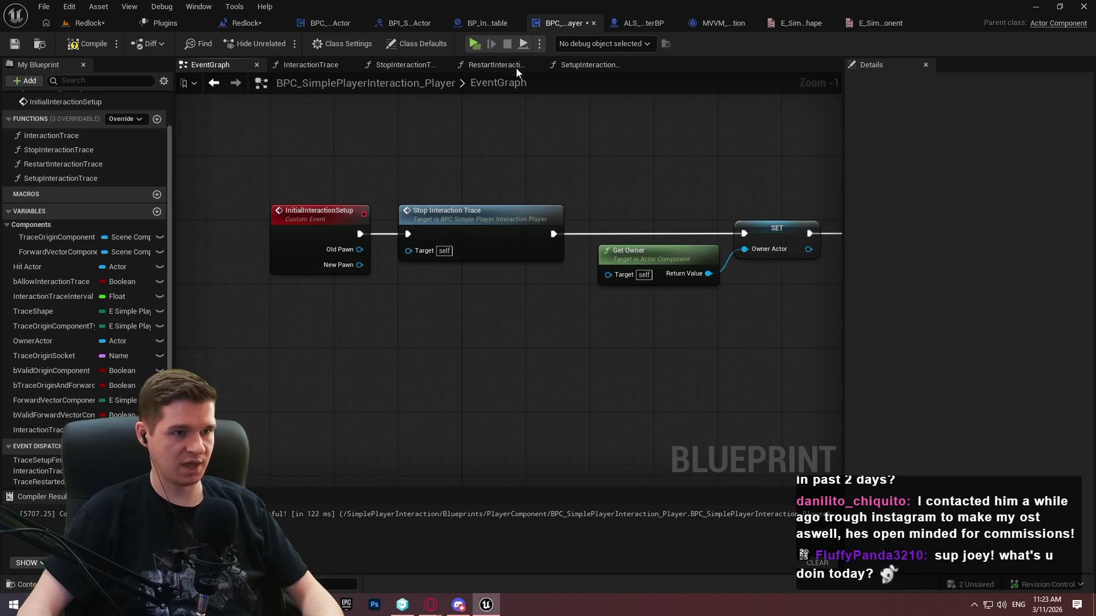
key("ctrl+s")
Look over the rest of the EventGraph and open the Stop Interaction Trace function graph
mouse_move(519, 125)
left_mouse_down()
mouse_move(23, 126)
mouse_move(12, 217)
mouse_move(3, 51)
left_mouse_up()
mouse_move(514, 286)
left_mouse_down()
mouse_move(499, 268)
mouse_move(848, 472)
mouse_move(580, 416)
left_mouse_up()
mouse_move(240, 125)
left_mouse_down()
mouse_move(465, 171)
mouse_move(734, 200)
left_mouse_up()
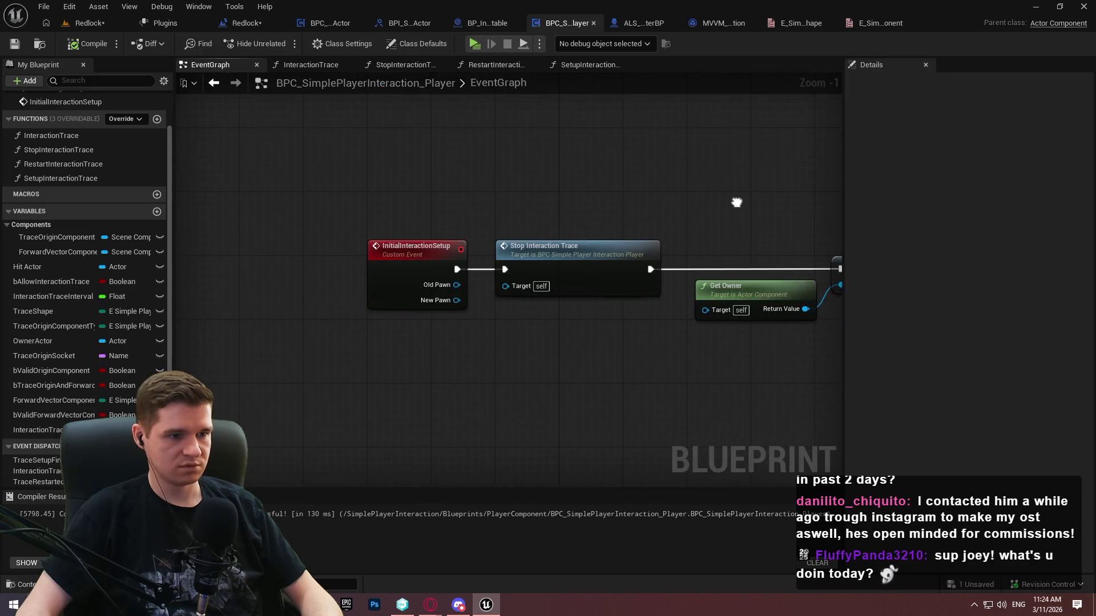
double_click(564, 247)
Branch at the function entry on Is Valid Timer Handle of InteractionTraceTimerHandle
left_click_drag(38, 430, 314, 318)
left_click(366, 337)
mouse_move(426, 326)
left_mouse_down()
mouse_move(371, 339)
mouse_move(449, 319)
left_mouse_up()
type("valid")
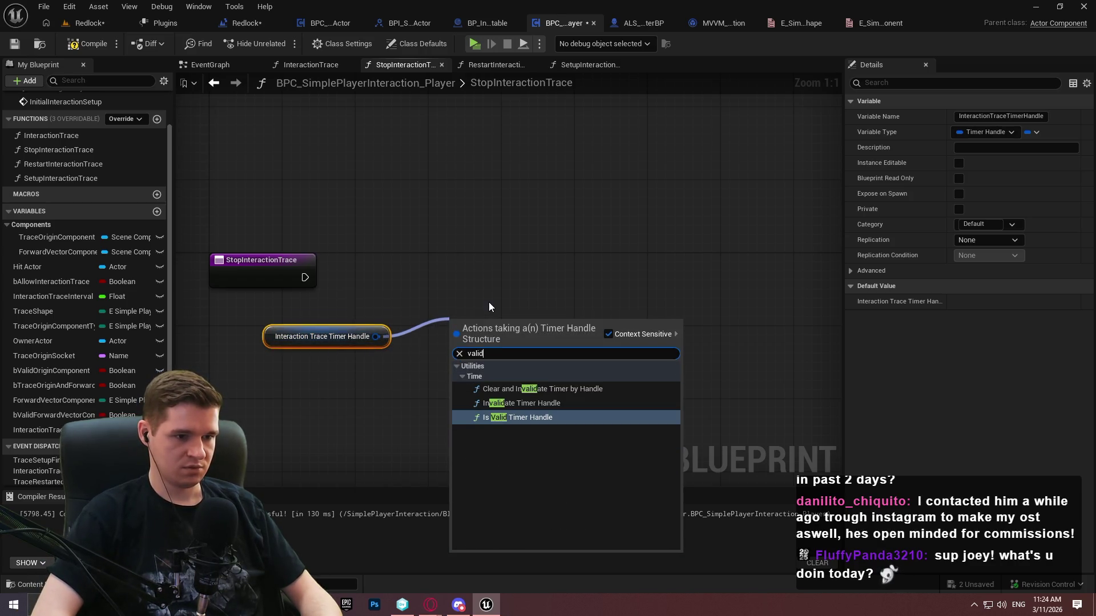
key("Return")
left_click_drag(478, 335, 433, 344)
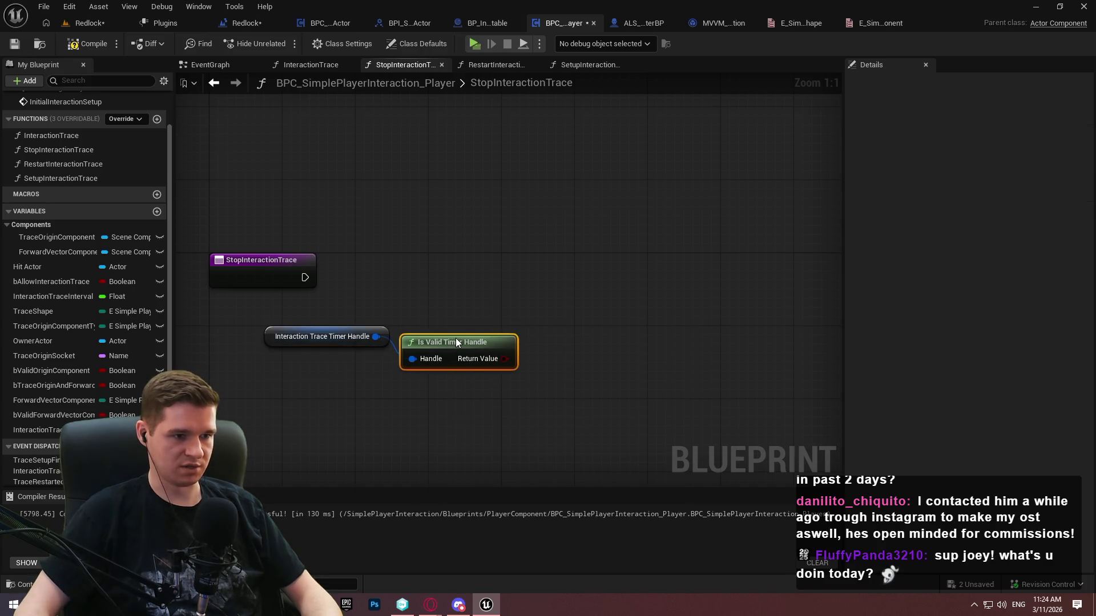
left_click(539, 270)
mouse_move(565, 326)
left_mouse_down()
mouse_move(519, 365)
mouse_move(609, 307)
mouse_move(505, 350)
left_mouse_up()
left_click_drag(364, 261, 304, 277)
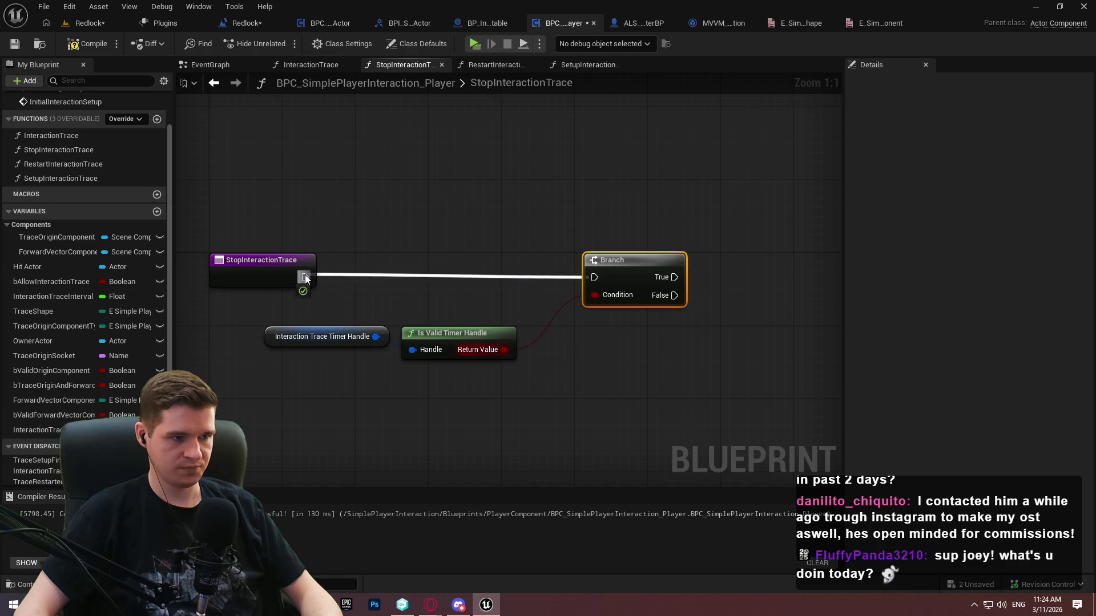
On True, run Clear and Invalidate Timer by Handle on a second InteractionTraceTimerHandle getter
left_click_drag(478, 406, 354, 323)
mouse_move(463, 344)
left_mouse_down()
mouse_move(510, 308)
mouse_move(507, 326)
left_mouse_up()
left_click(365, 318)
key("ctrl+c")
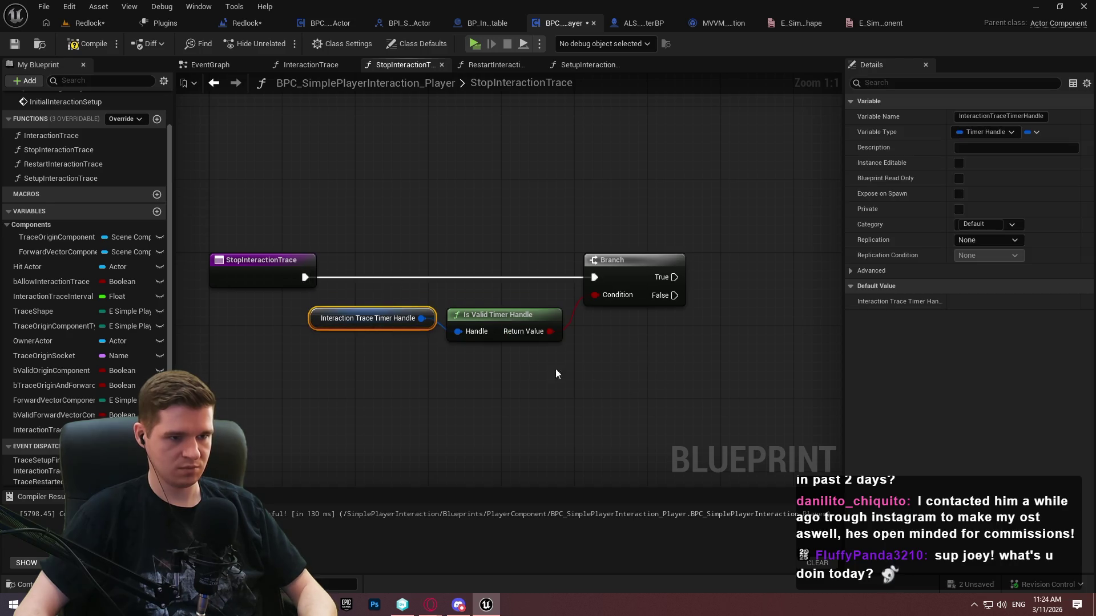
key("ctrl+v")
mouse_move(594, 324)
left_mouse_down()
mouse_move(666, 297)
mouse_move(427, 274)
left_mouse_up()
type("clear")
key("Return")
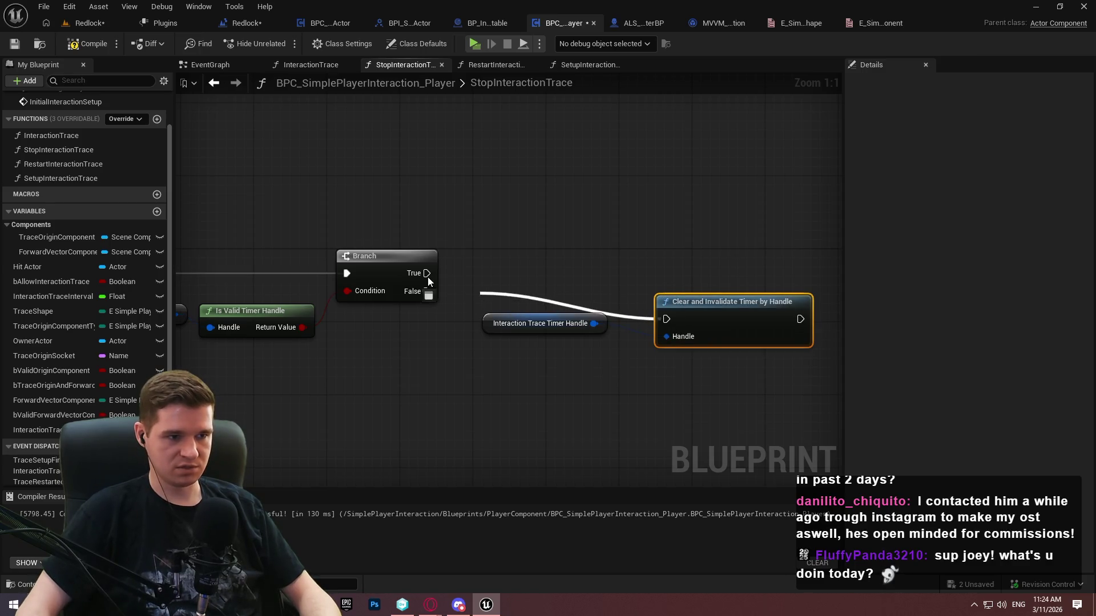
mouse_move(735, 305)
left_mouse_down()
mouse_move(761, 249)
mouse_move(762, 258)
left_mouse_up()
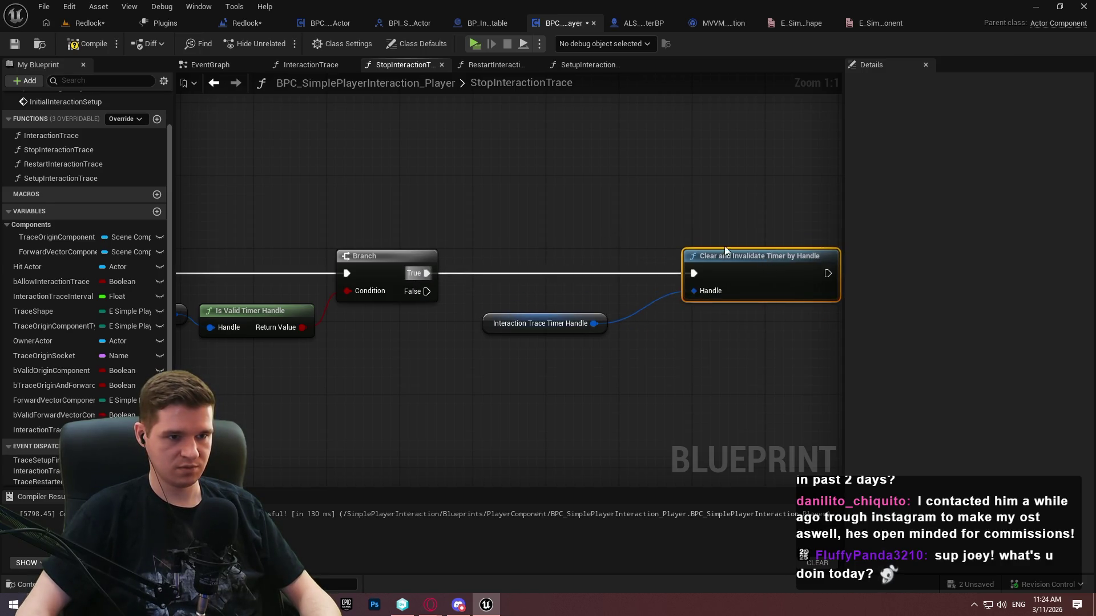
left_click_drag(601, 324, 662, 291)
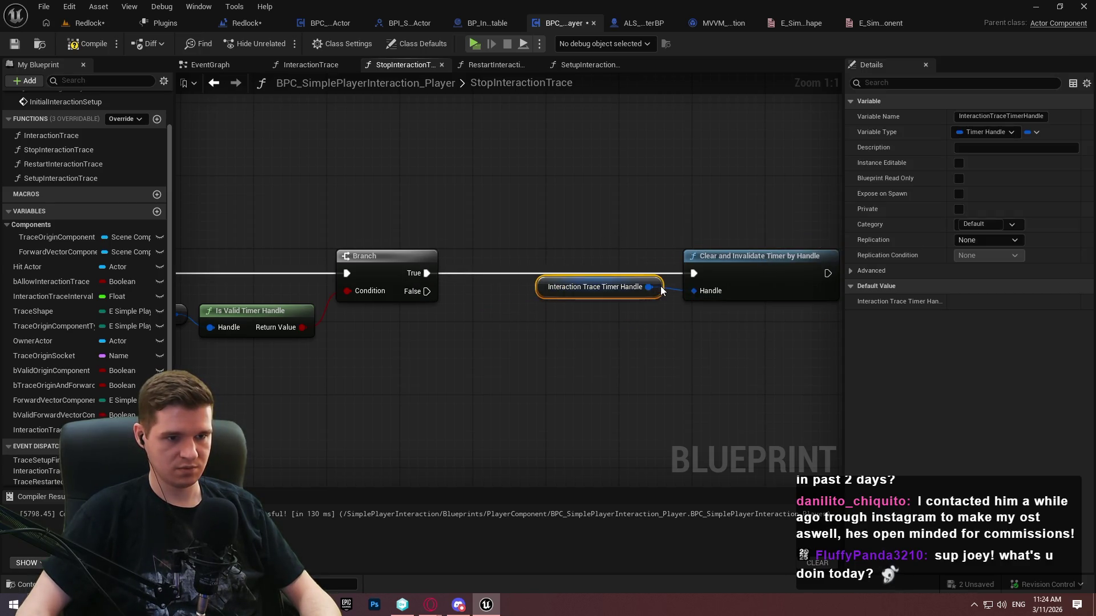
Return on False, duplicate the Return Node, and add a new event dispatcher
left_click(698, 354)
mouse_move(358, 245)
left_mouse_down()
mouse_move(435, 345)
mouse_move(575, 444)
left_mouse_up()
type("retur")
key("Return")
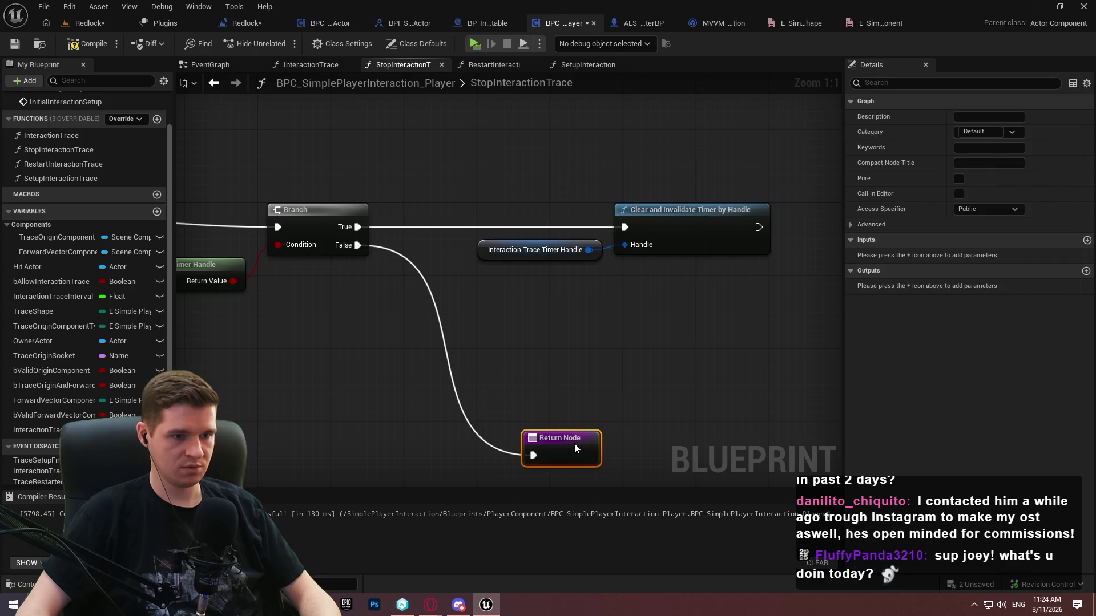
left_click_drag(742, 366, 402, 400)
key("ctrl+c")
key("ctrl+v")
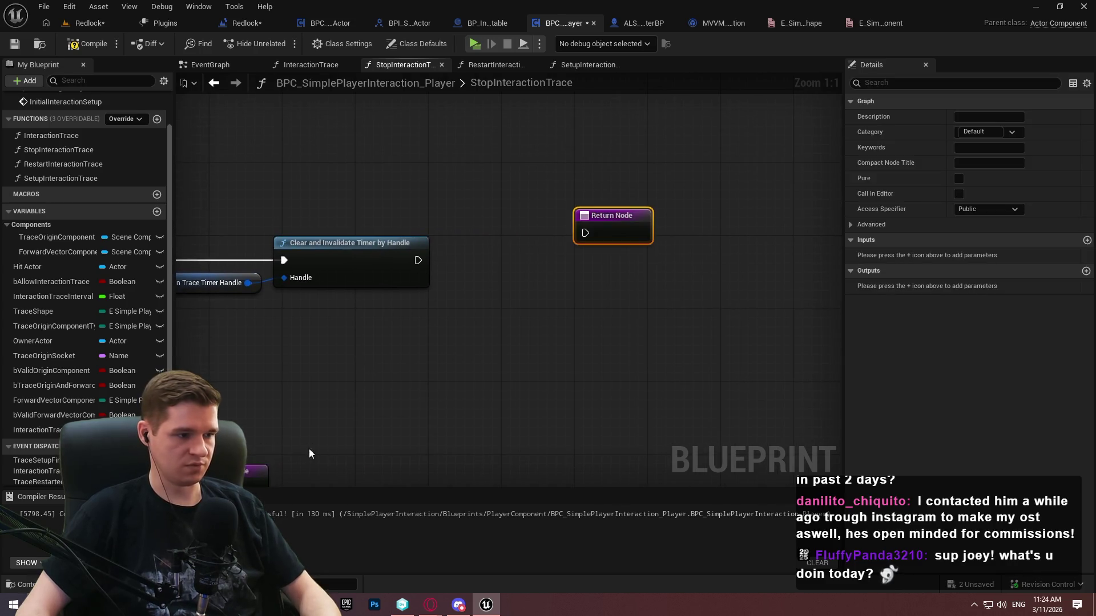
left_click(157, 429)
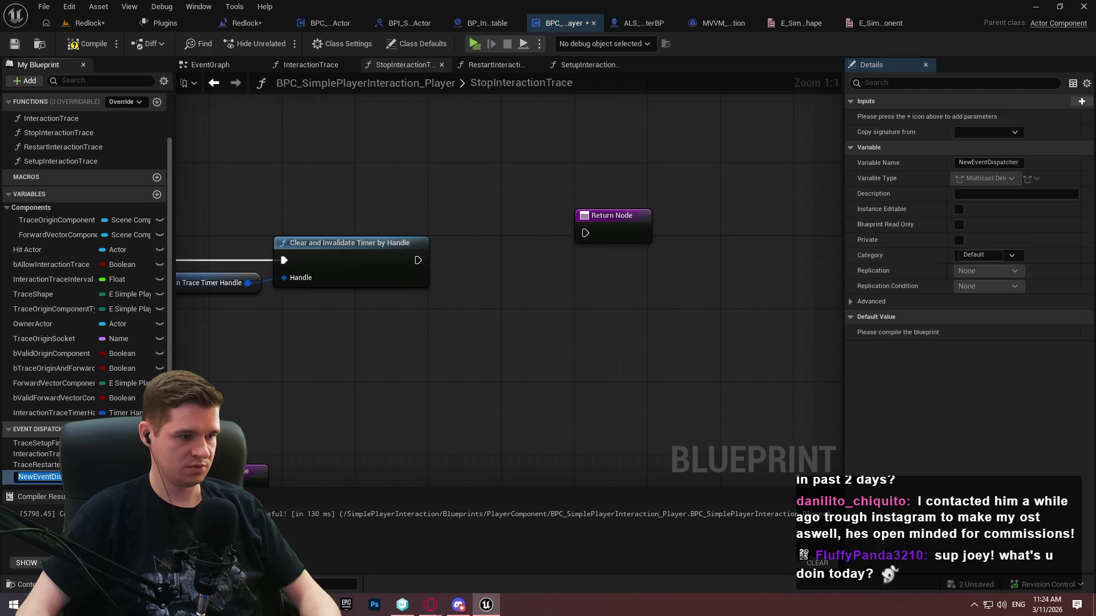
Name the dispatcher TraceStopped and call it after clearing the timer, before the Return Node
type("TraceStoped")
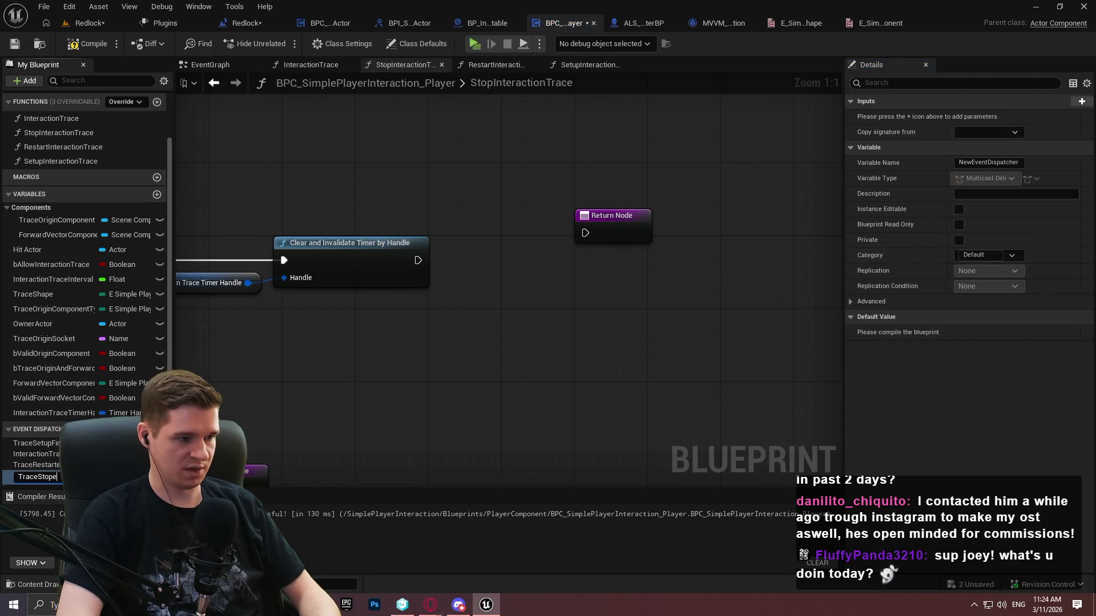
key("Return")
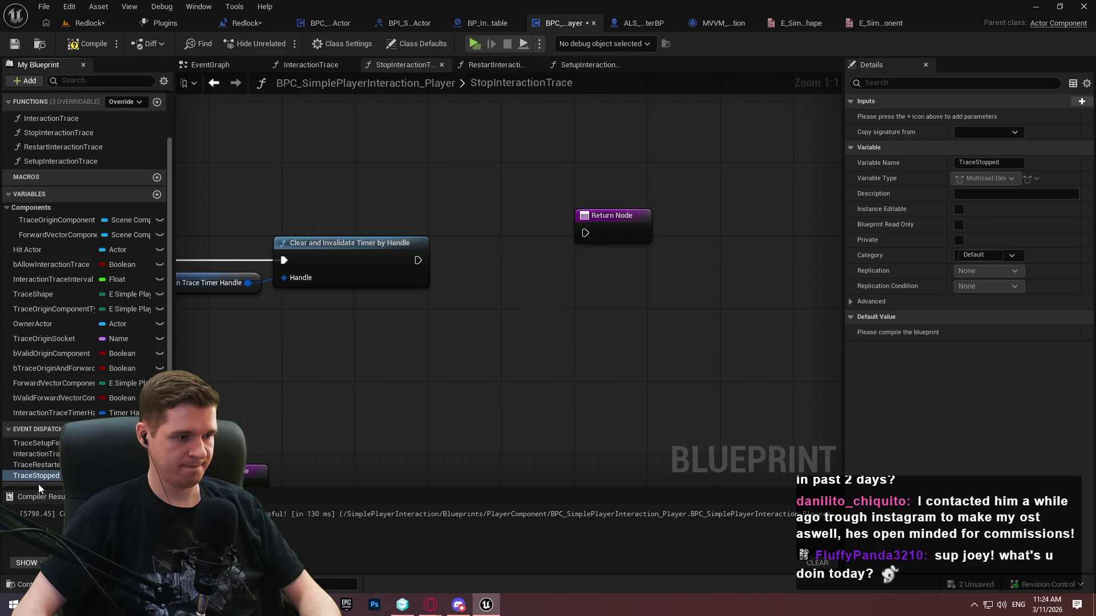
mouse_move(36, 476)
left_mouse_down()
mouse_move(497, 238)
mouse_move(531, 260)
left_mouse_up()
left_click(516, 241)
mouse_move(604, 222)
left_mouse_down()
mouse_move(629, 256)
mouse_move(622, 249)
left_mouse_up()
Compile and save the blueprint, then check the Call Trace Stopped and return nodes
left_click(78, 46)
left_click(555, 152)
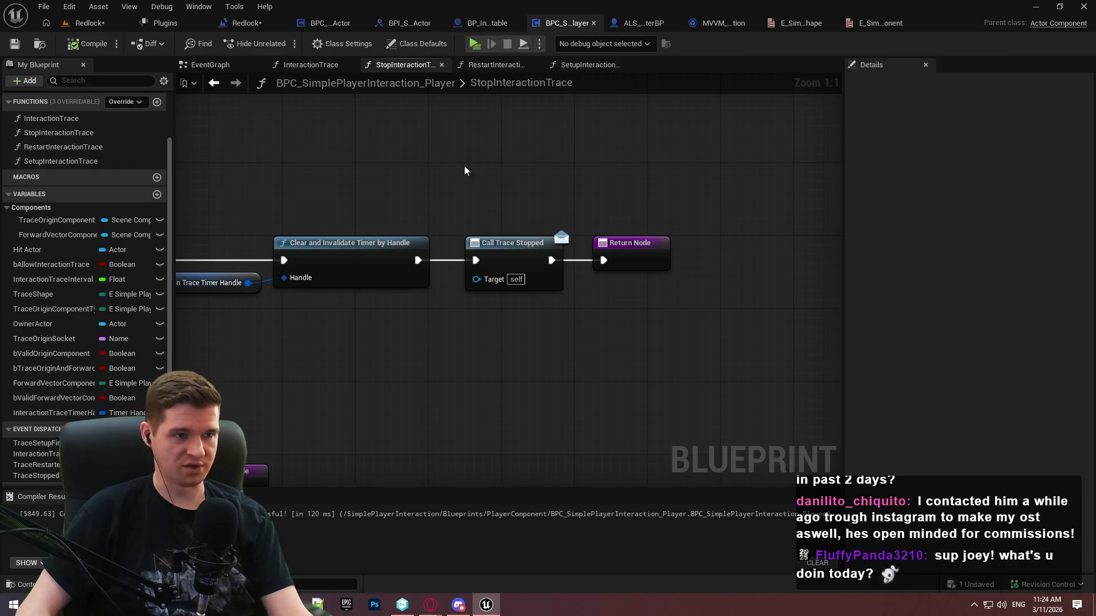
scroll(763, 252, "down", 3)
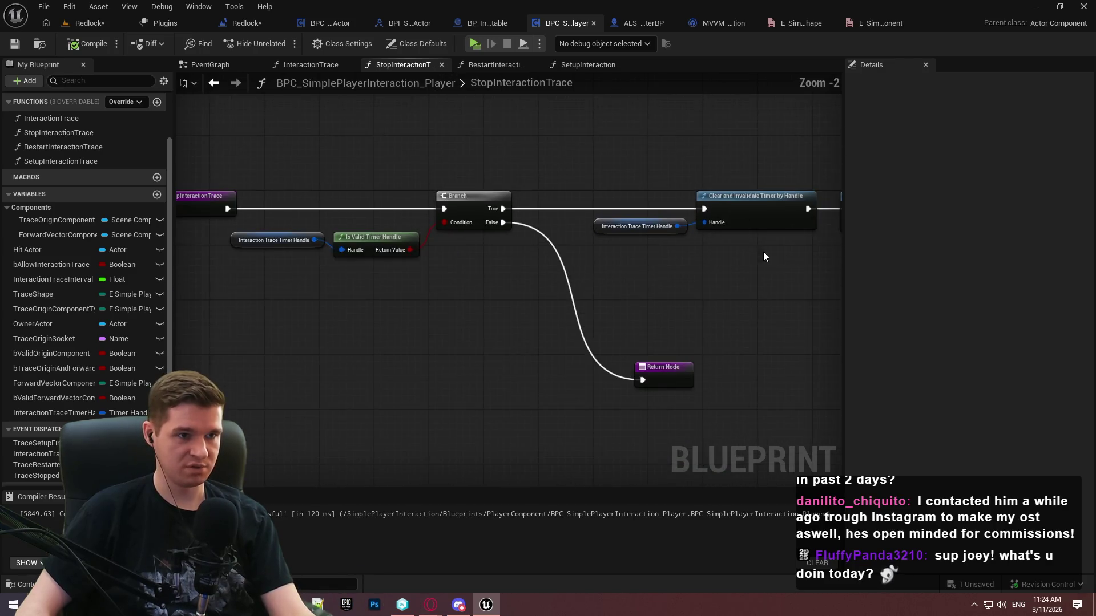
mouse_move(404, 158)
left_mouse_down()
mouse_move(258, 152)
mouse_move(628, 293)
mouse_move(704, 289)
left_mouse_up()
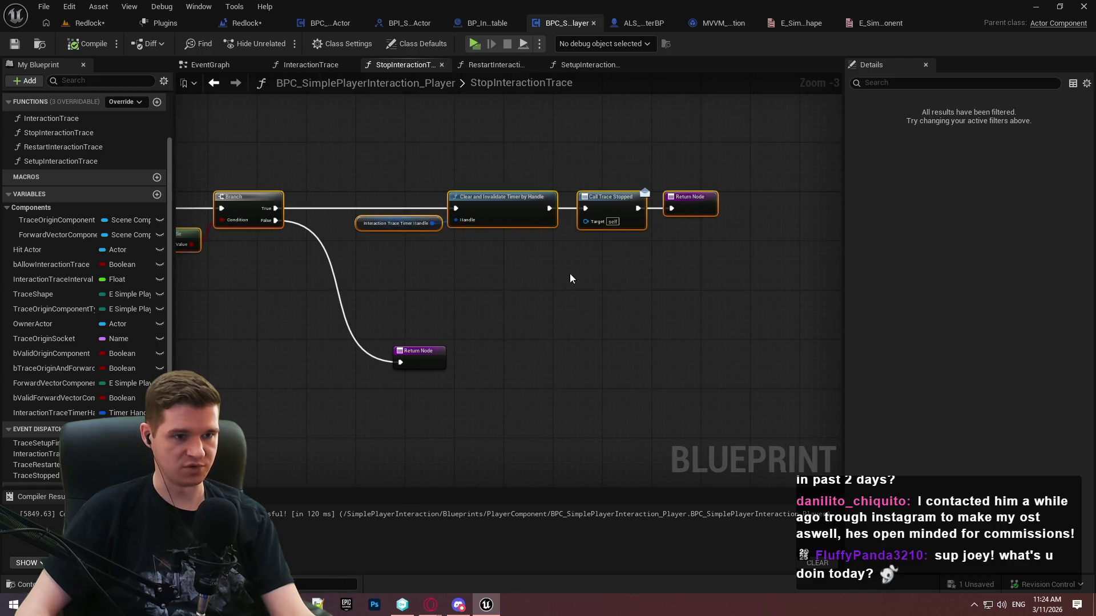
left_click(583, 238)
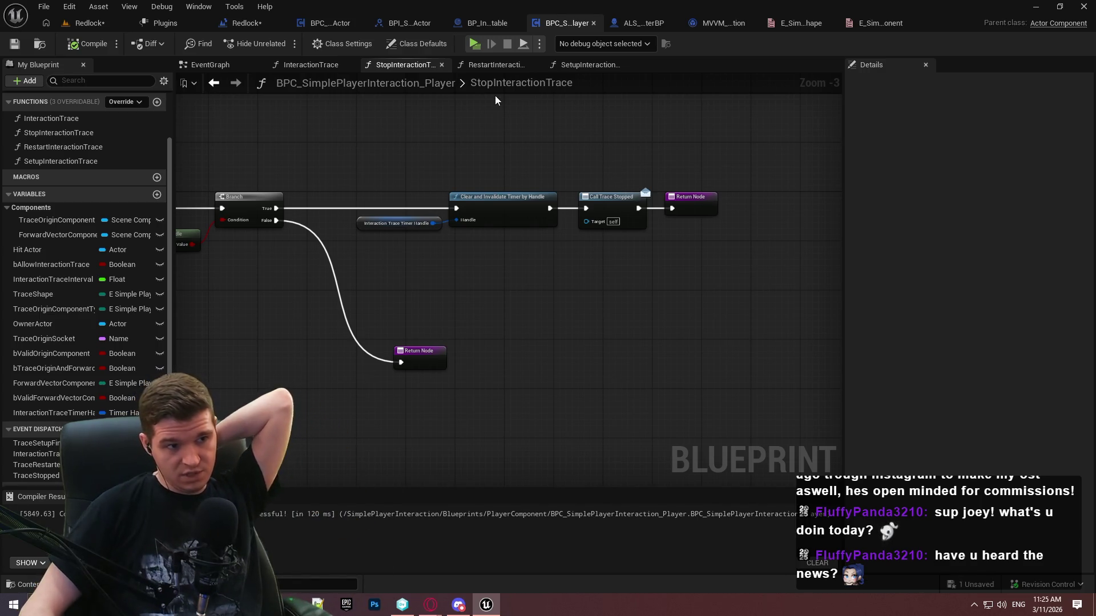
Review RestartInteractionTrace's Stop, Setup and Call Trace Restarted chain, then go back to the EventGraph
left_click(480, 67)
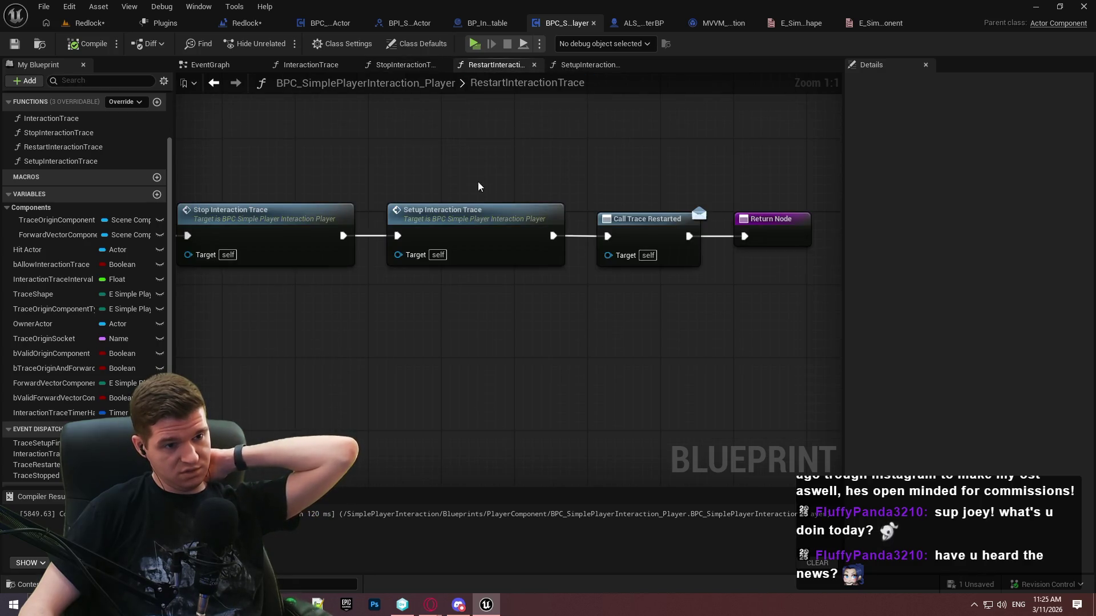
scroll(479, 186, "down", 2)
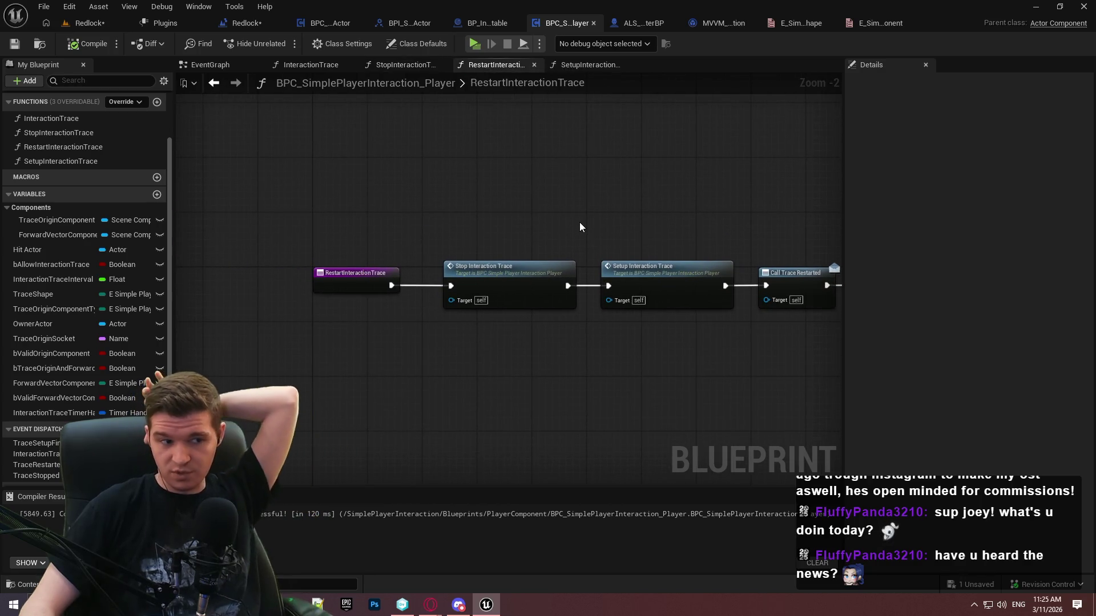
left_click(539, 294)
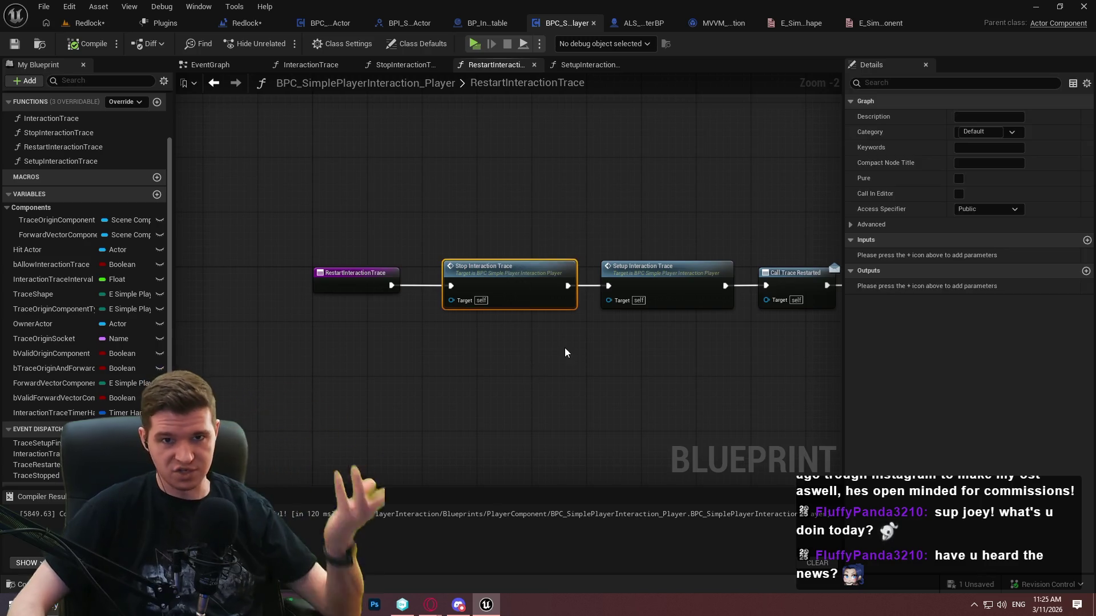
left_click(567, 390)
mouse_move(545, 239)
left_mouse_down()
mouse_move(456, 337)
mouse_move(524, 341)
left_mouse_up()
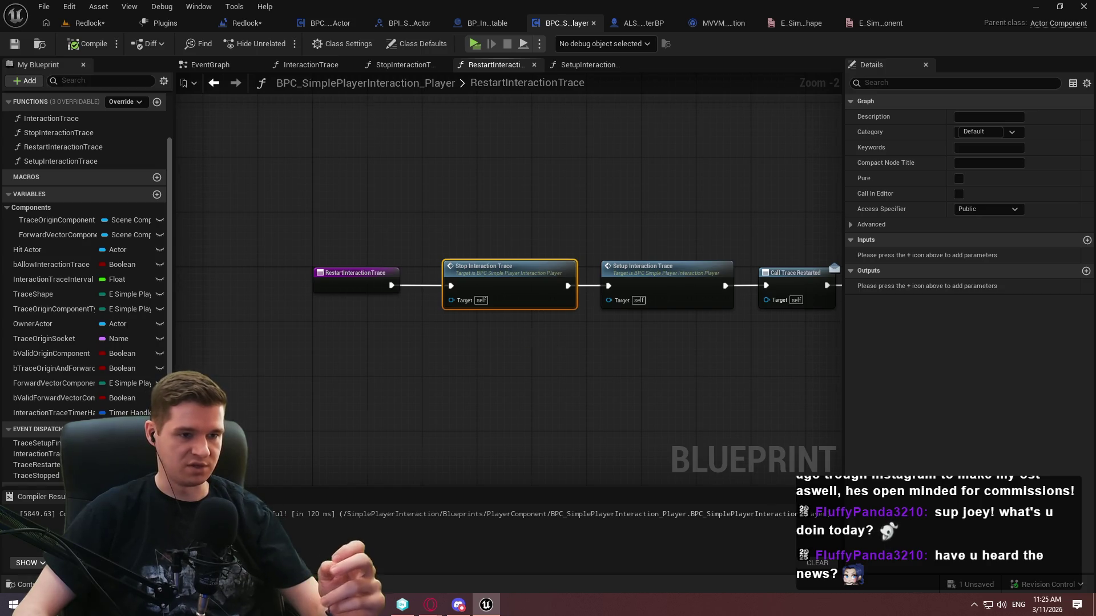
left_click(550, 183)
key("Home")
left_click_drag(551, 188, 465, 410)
left_click(543, 380)
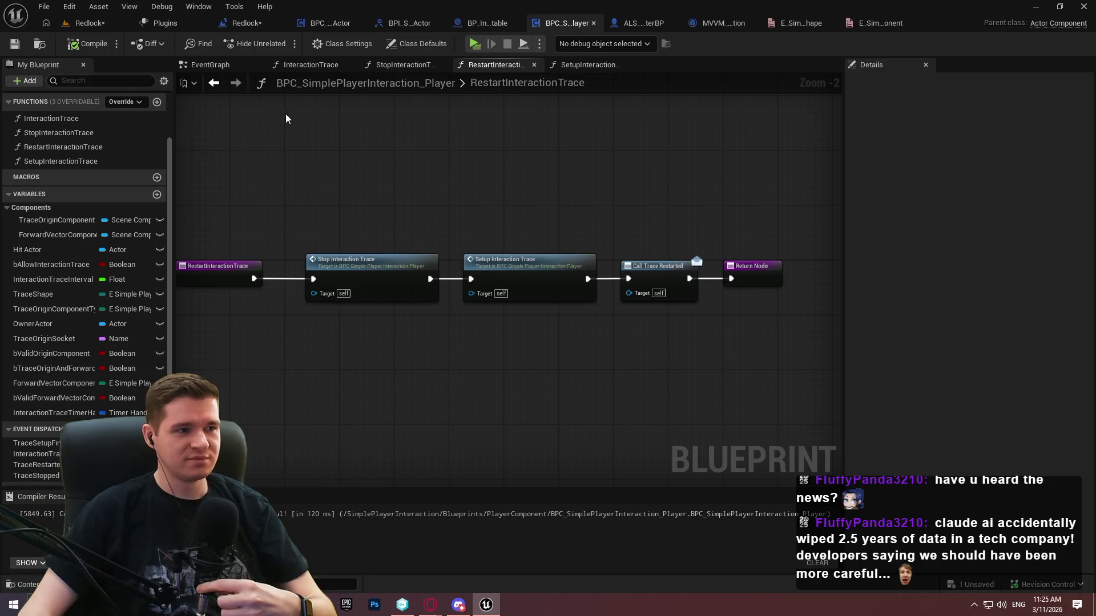
left_click(216, 64)
Save the modified assets from the File menu, cancelling the Check Out Assets prompt
left_click_drag(630, 169, 340, 139)
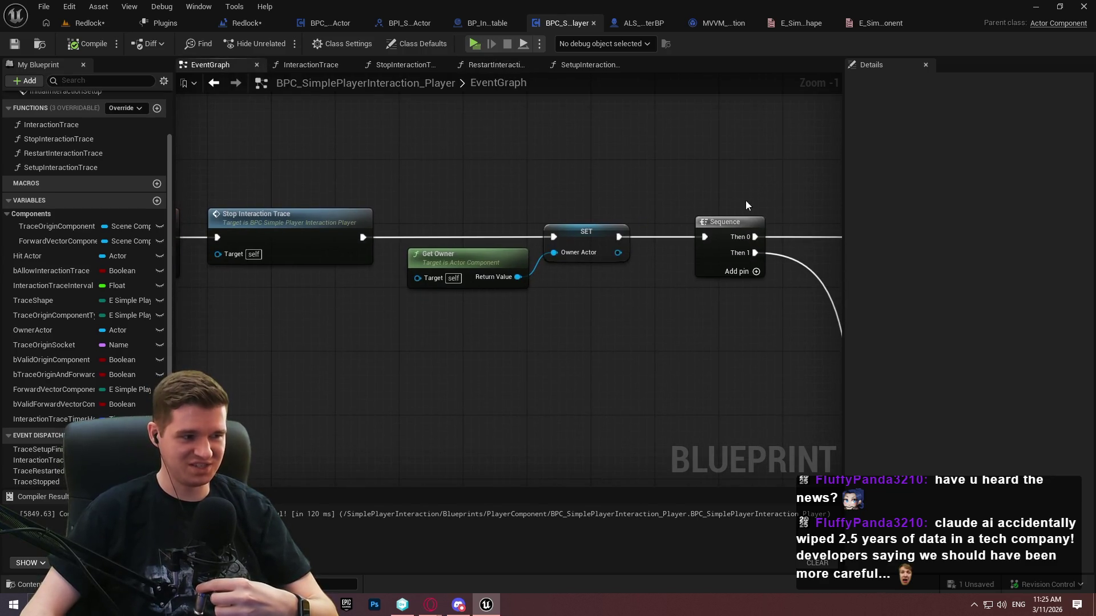
left_click_drag(746, 200, 297, 189)
scroll(436, 343, "down", 4)
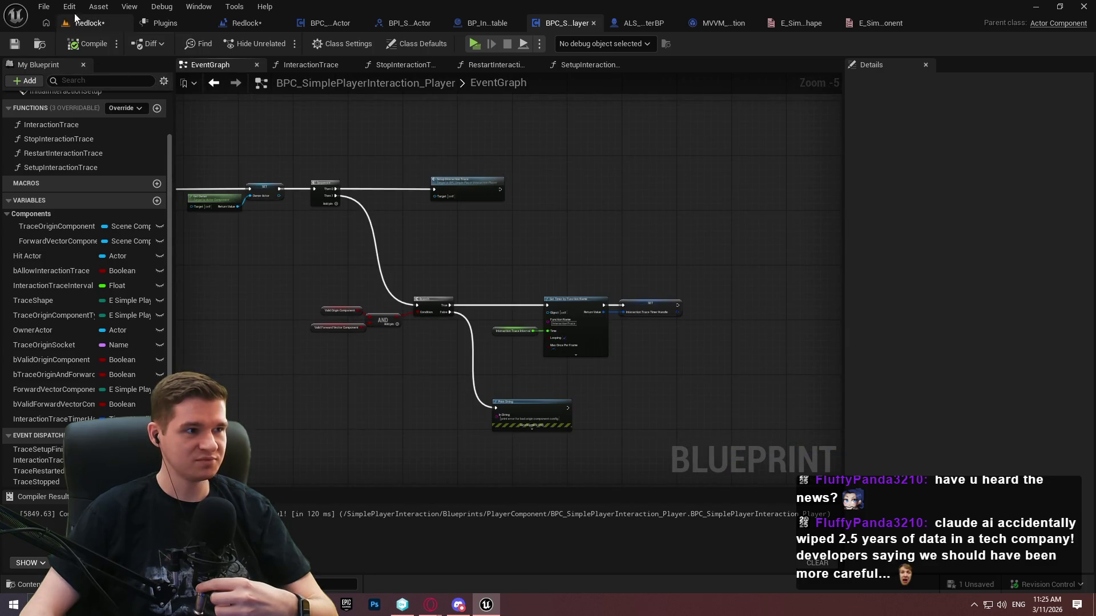
left_click(44, 7)
left_click(111, 89)
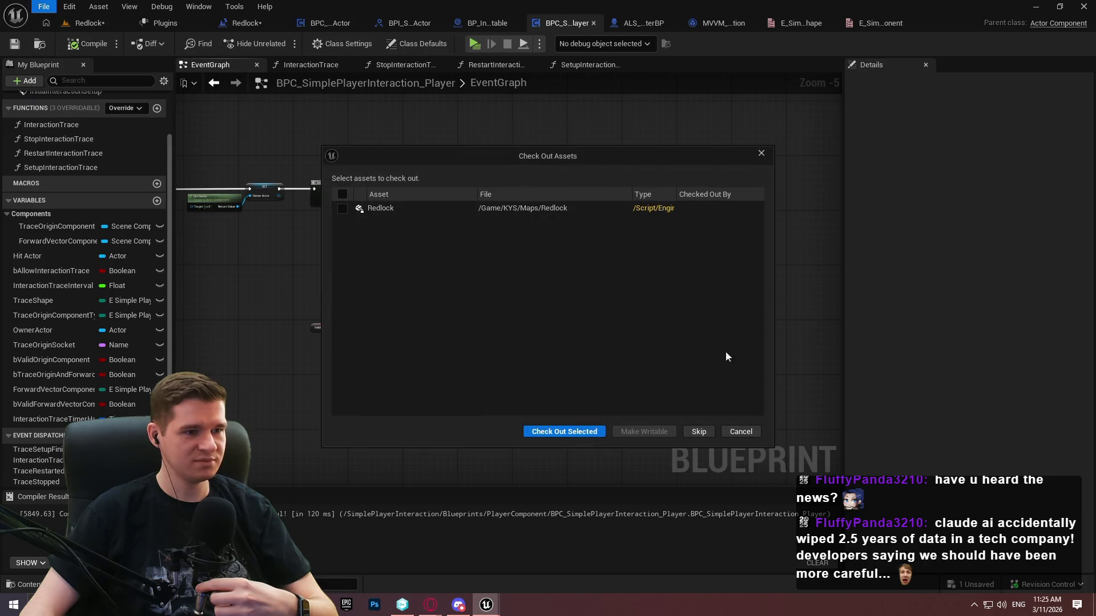
left_click(740, 431)
Pan around the EventGraph setup chain and open the InteractionTrace function graph
mouse_move(624, 250)
left_mouse_down()
mouse_move(587, 251)
mouse_move(666, 225)
mouse_move(616, 173)
left_mouse_up()
scroll(739, 307, "down", 2)
left_click_drag(738, 307, 567, 364)
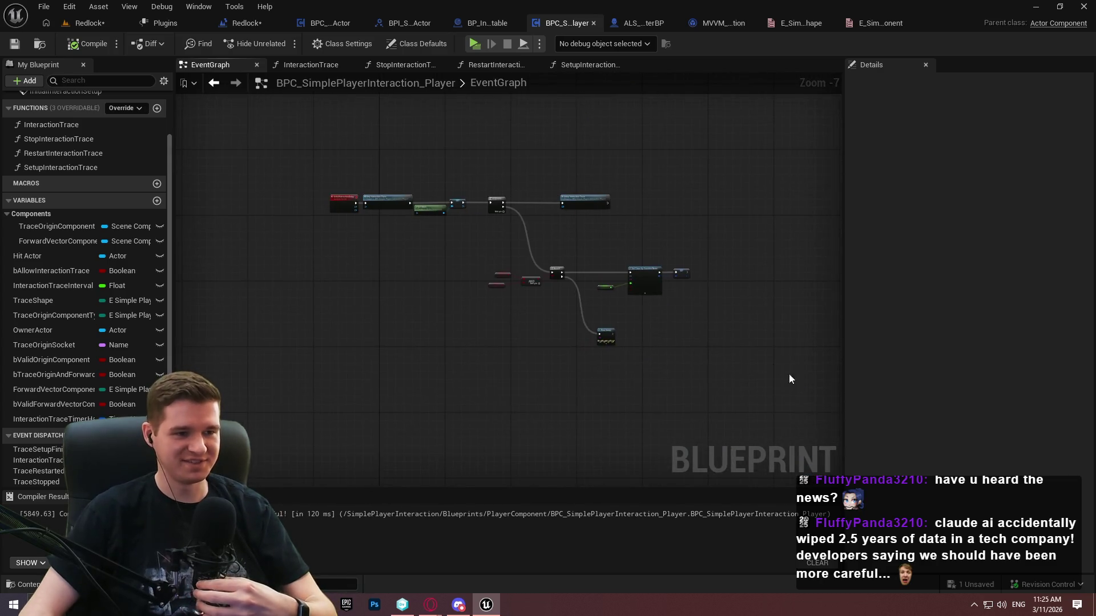
scroll(343, 200, "up", 3)
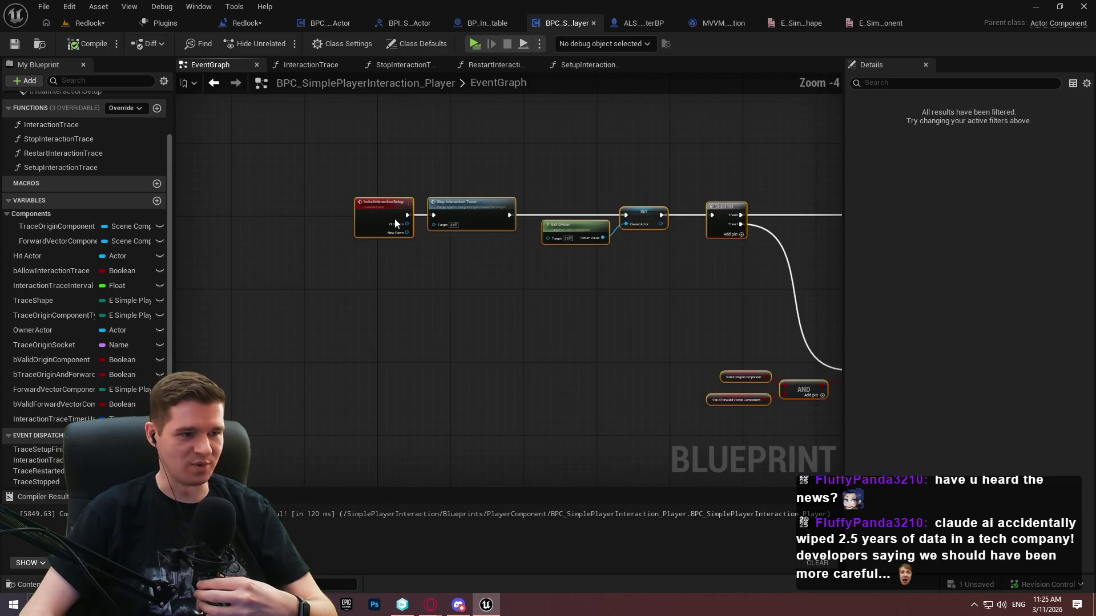
left_click(417, 218)
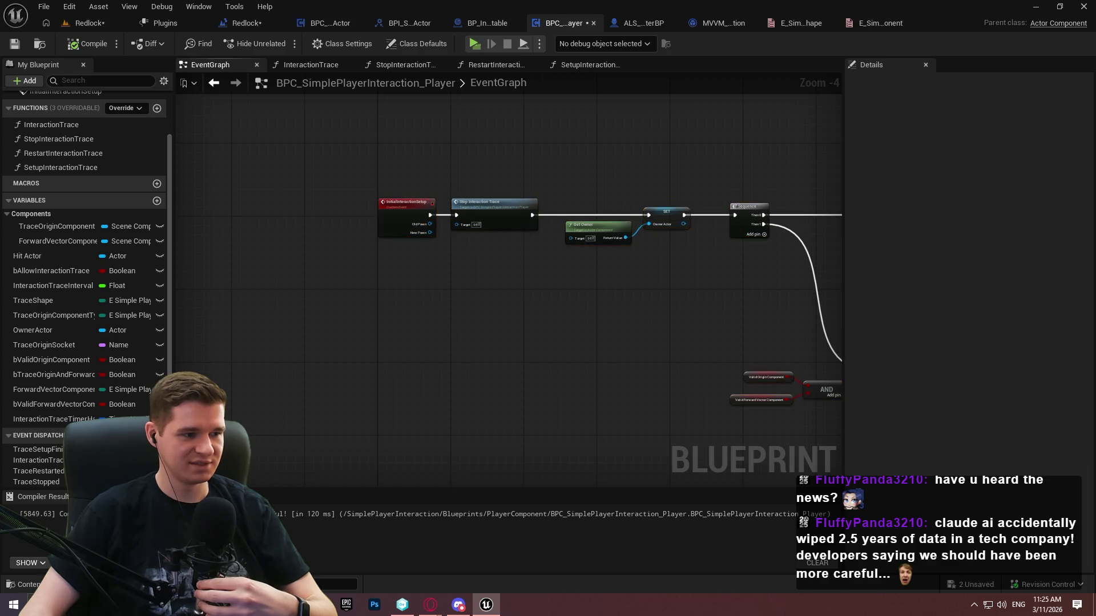
left_click_drag(417, 217, 106, 100)
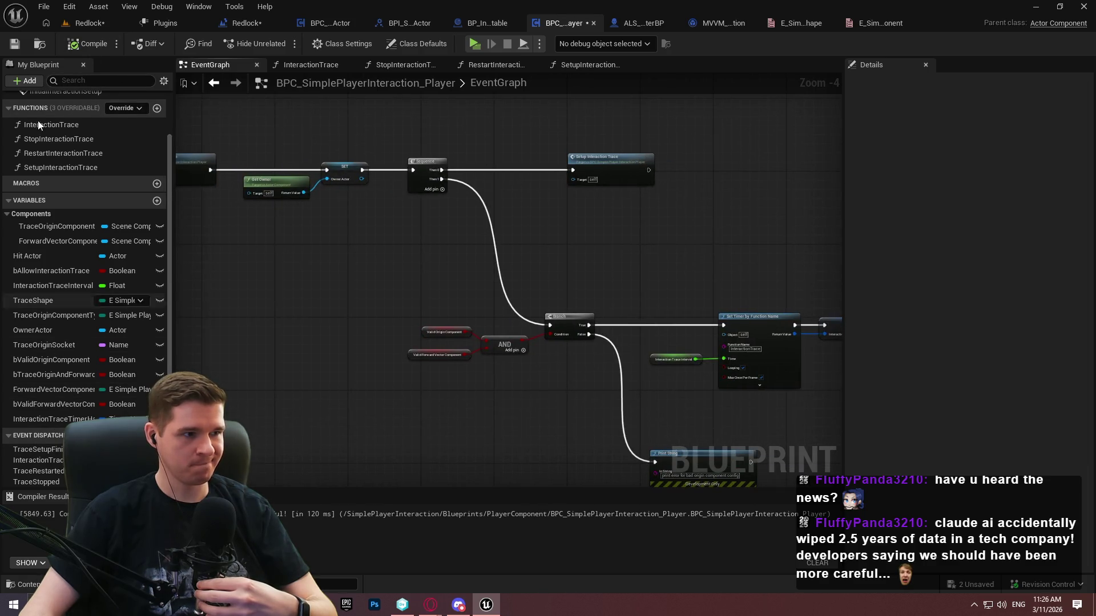
double_click(56, 125)
Detach Trace Origin Component from Get Forward Vector and add a Forward Vector Component getter
scroll(488, 252, "down", 1)
left_click_drag(487, 252, 446, 198)
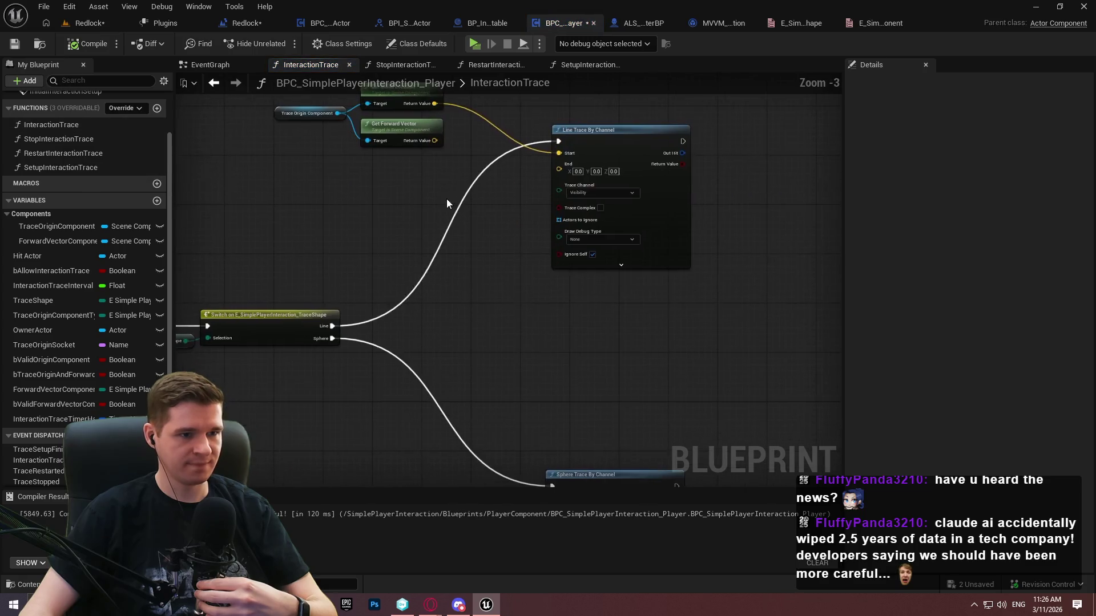
scroll(477, 234, "up", 3)
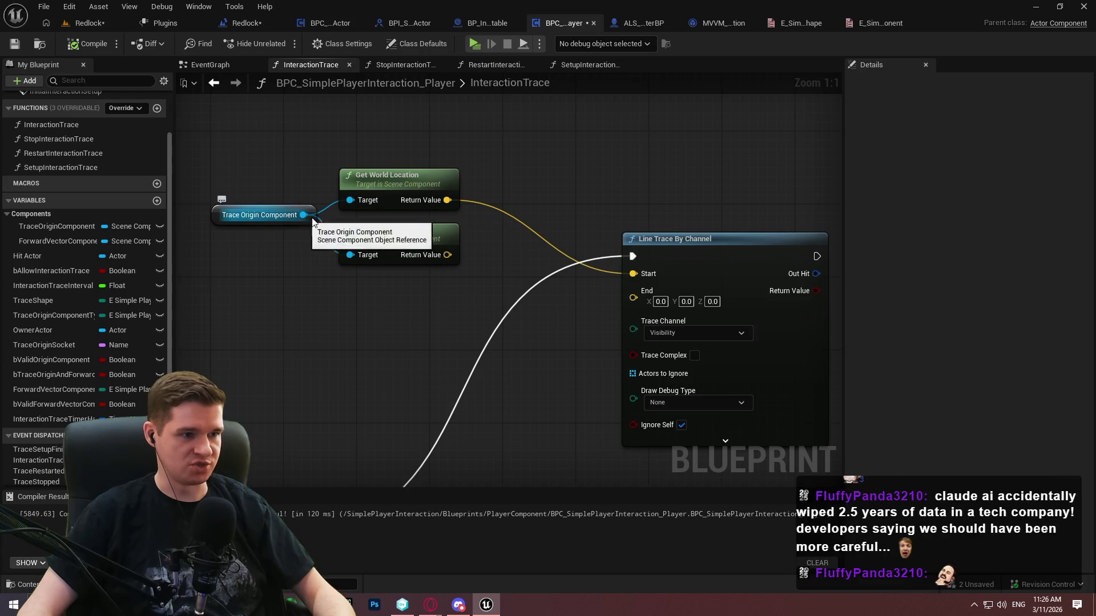
left_click(360, 255, "alt")
mouse_move(309, 211)
left_mouse_down()
mouse_move(319, 174)
mouse_move(327, 202)
left_mouse_up()
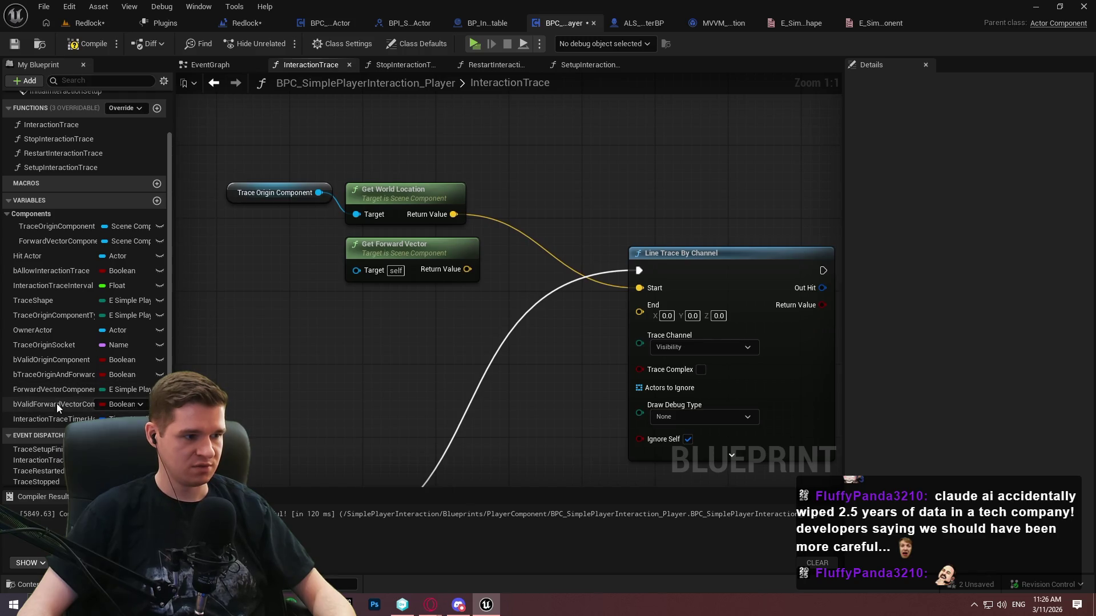
left_click_drag(43, 244, 254, 335)
left_click(315, 354)
Connect Forward Vector Component to Get Forward Vector and multiply the forward vector
mouse_move(357, 339)
left_mouse_down()
mouse_move(358, 273)
mouse_move(332, 246)
left_mouse_up()
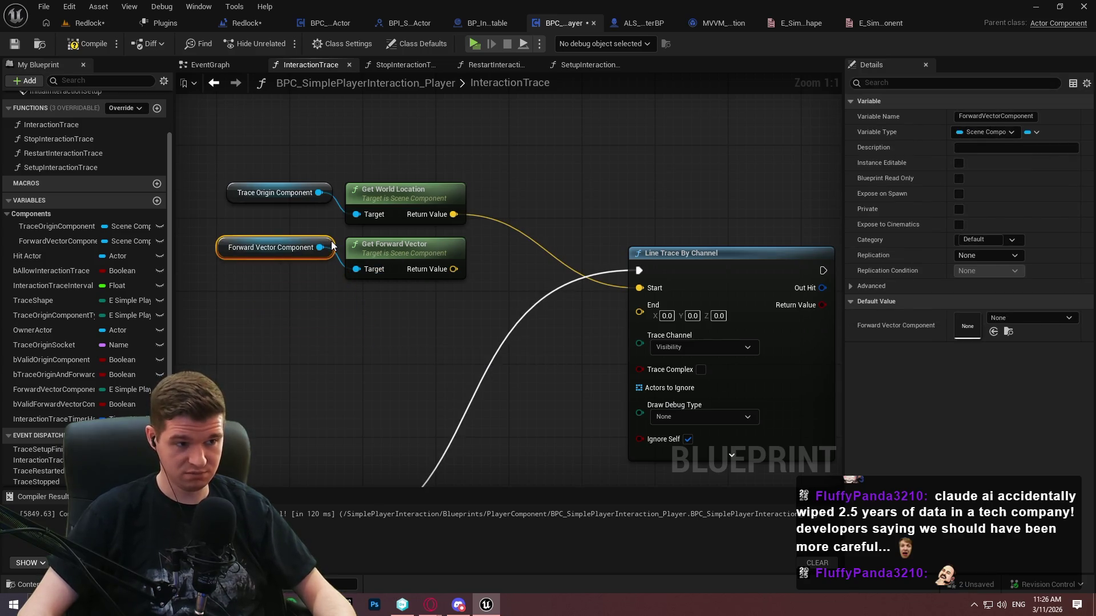
left_click(358, 320)
left_click_drag(453, 268, 471, 290)
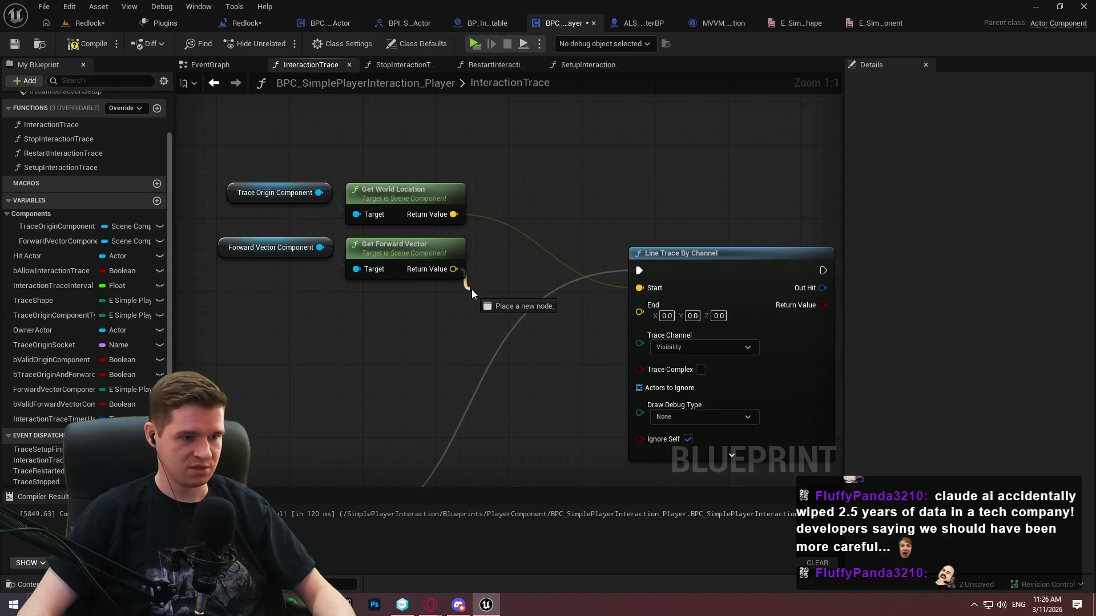
type("multiply")
left_click(520, 347)
Add the multiplied forward vector to the world location and feed the sum into the trace End
mouse_move(454, 217)
left_mouse_down()
mouse_move(542, 198)
mouse_move(600, 164)
left_mouse_up()
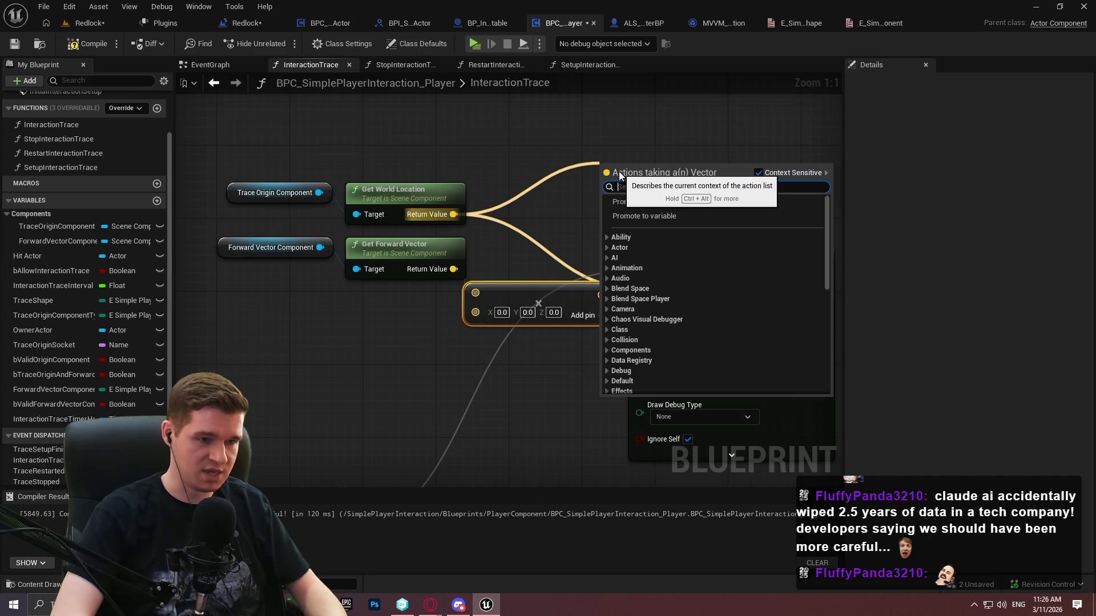
type("+")
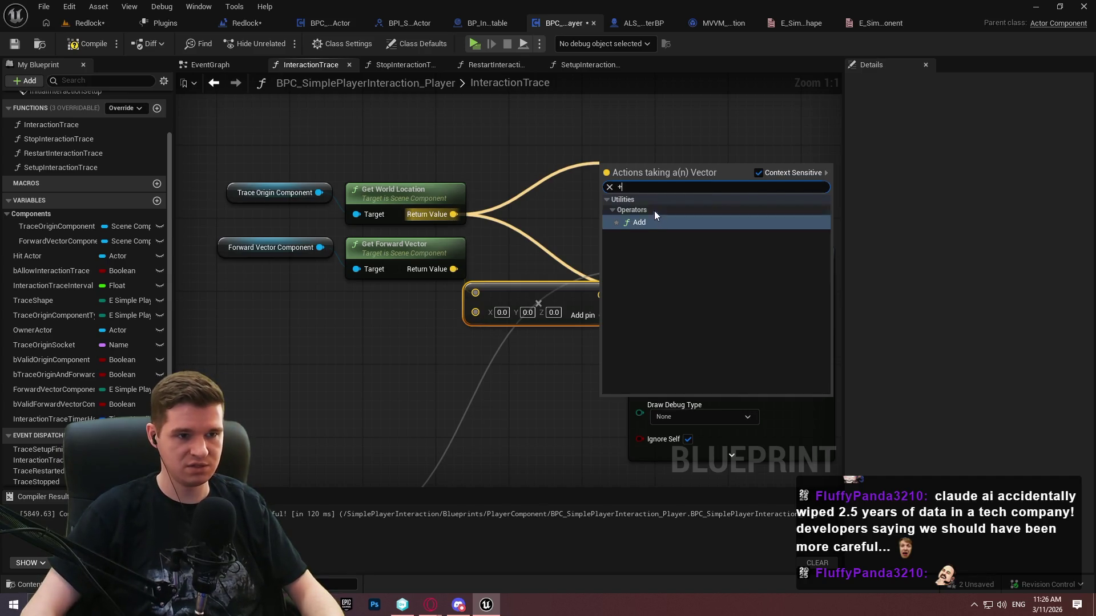
left_click(636, 222)
mouse_move(602, 194)
left_mouse_down()
mouse_move(591, 274)
mouse_move(605, 295)
left_mouse_up()
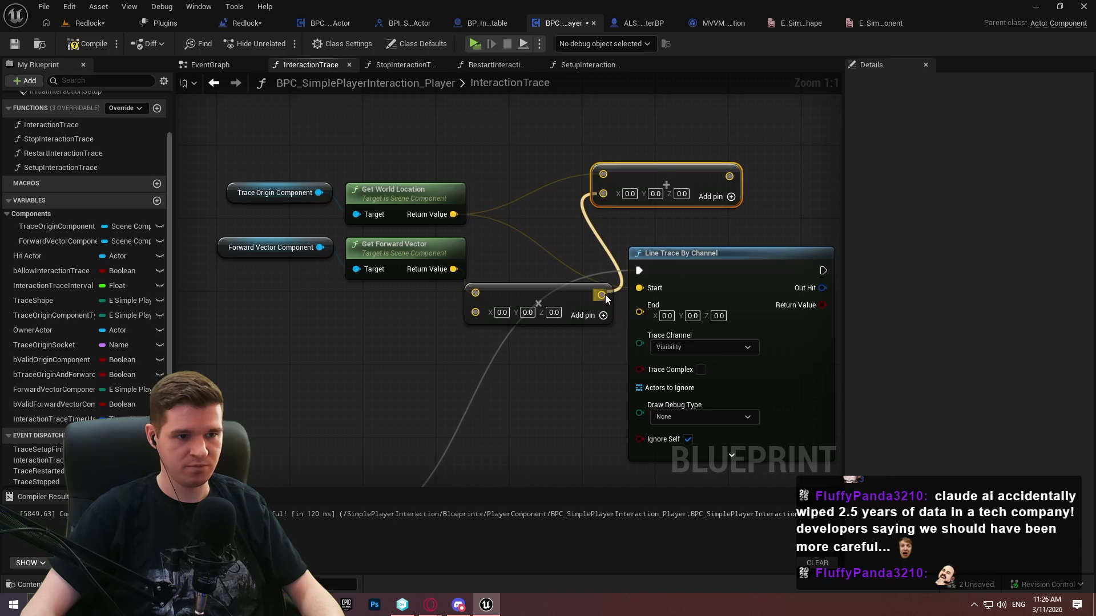
left_click_drag(659, 174, 639, 312)
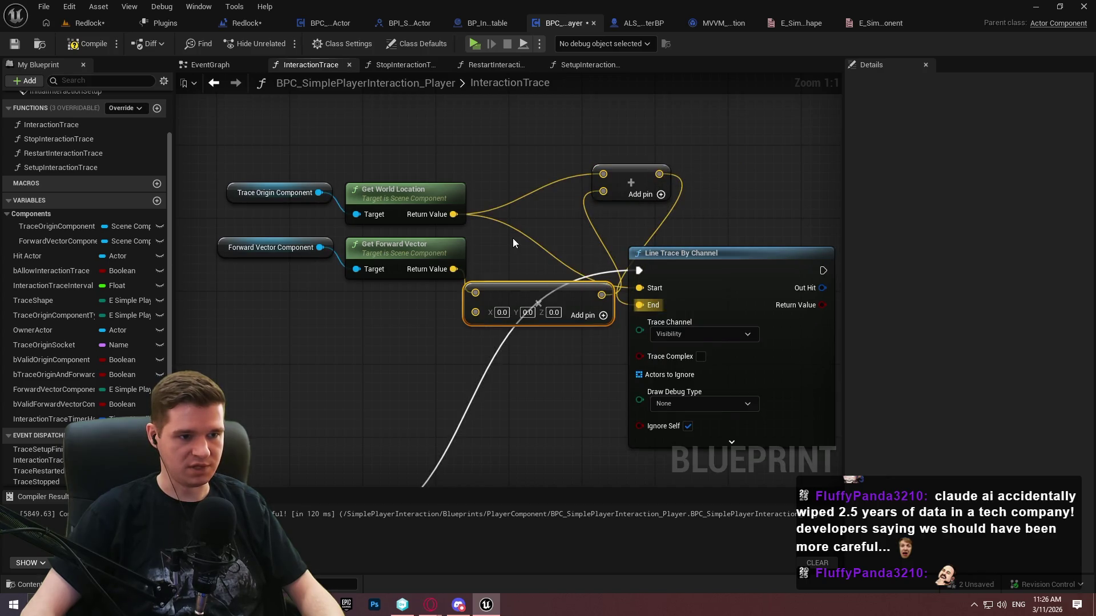
Make the multiplier a single float and promote it to a new TraceLength variable
left_click_drag(475, 312, 381, 369)
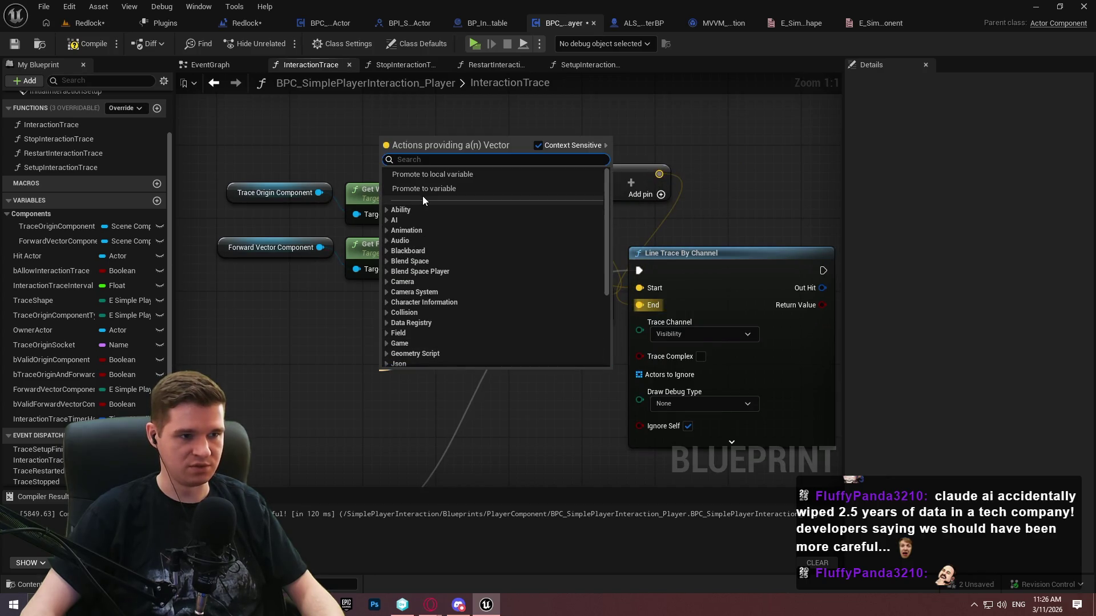
left_click(313, 325)
right_click(476, 313)
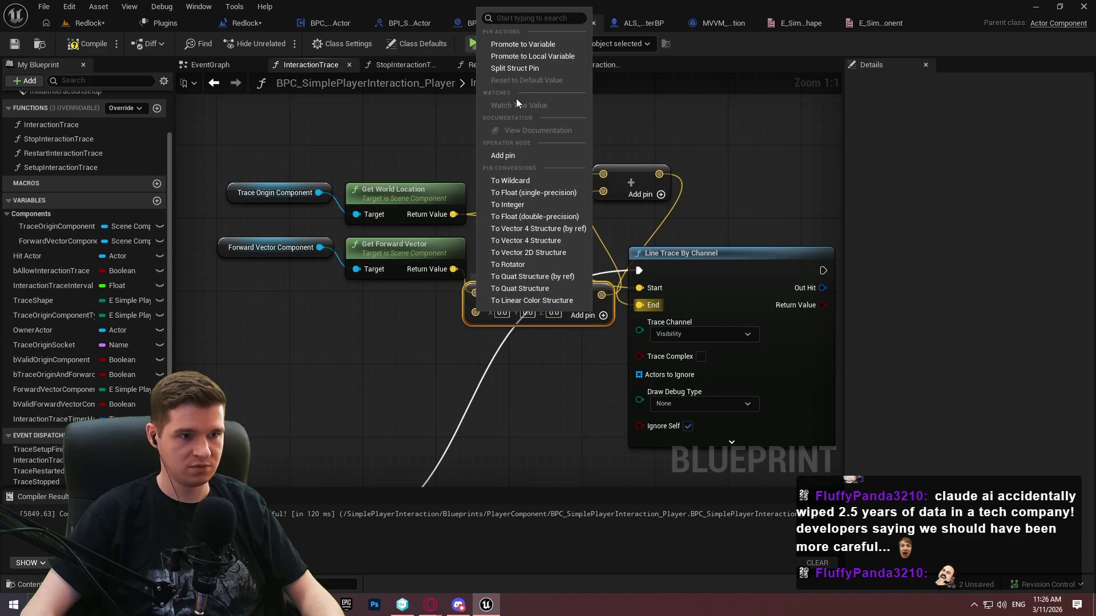
left_click(527, 216)
left_click_drag(475, 311, 432, 356)
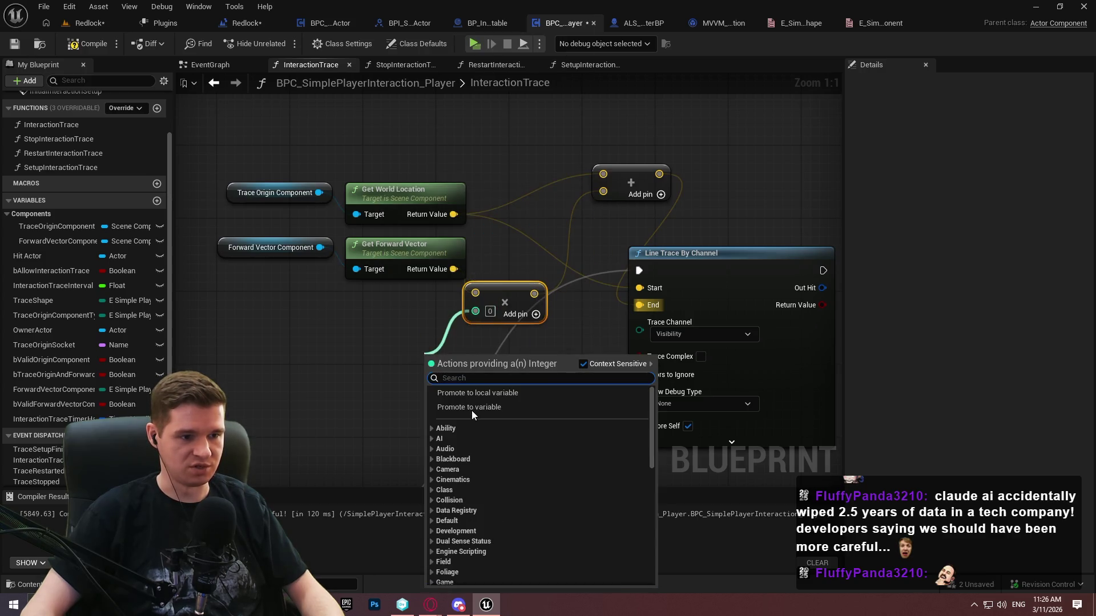
left_click(474, 403)
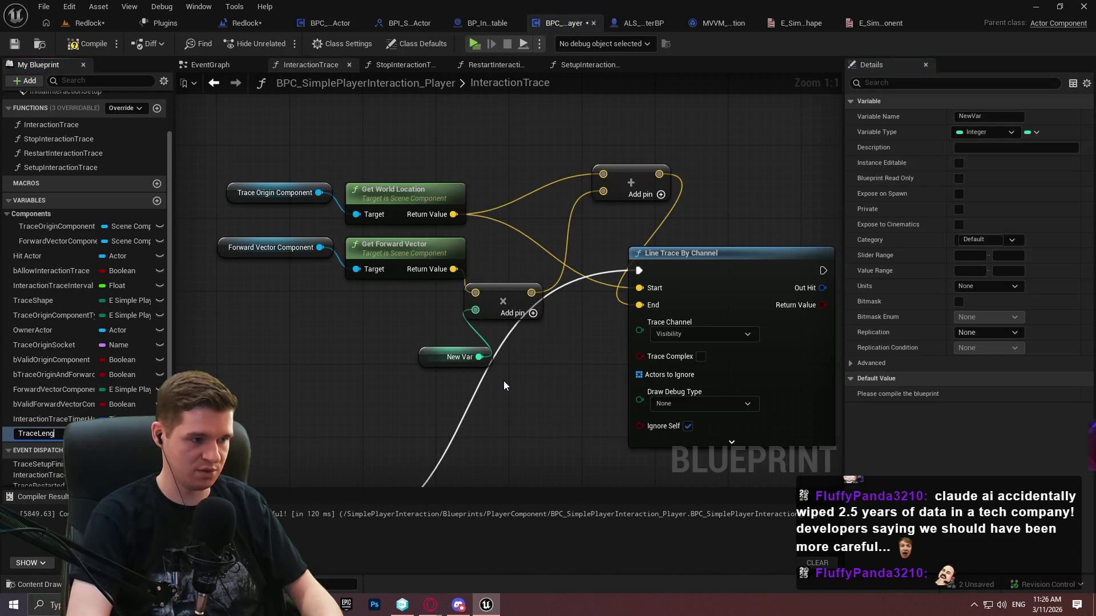
type("th")
key("Return")
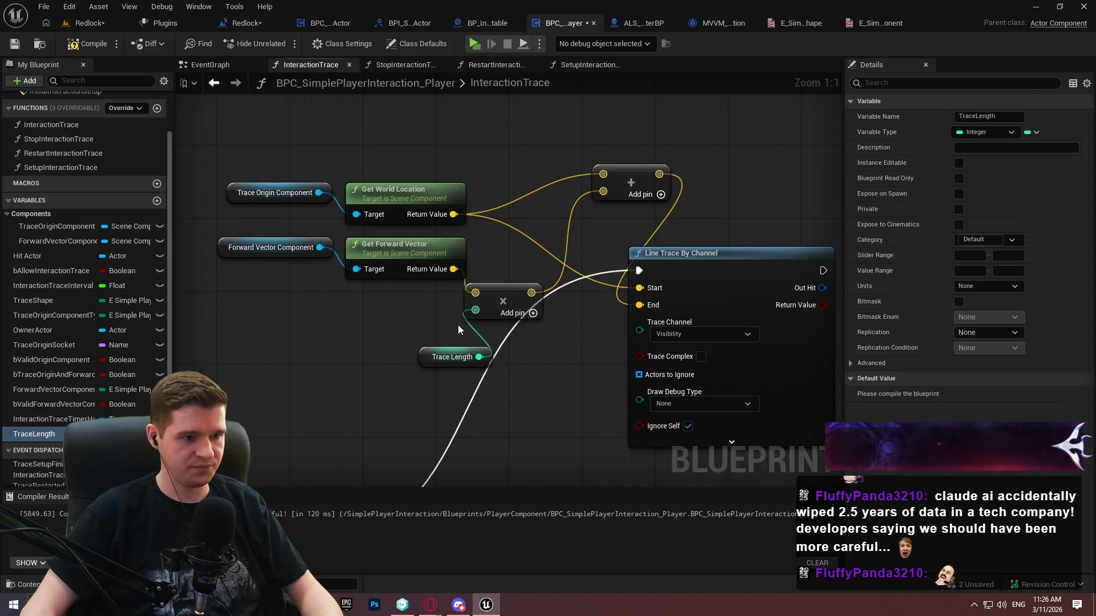
Arrange the Trace Length, Multiply and Add nodes into a compact group
left_click_drag(456, 358, 419, 321)
left_click_drag(492, 303, 511, 286)
left_click(537, 358)
left_click_drag(453, 321, 461, 303)
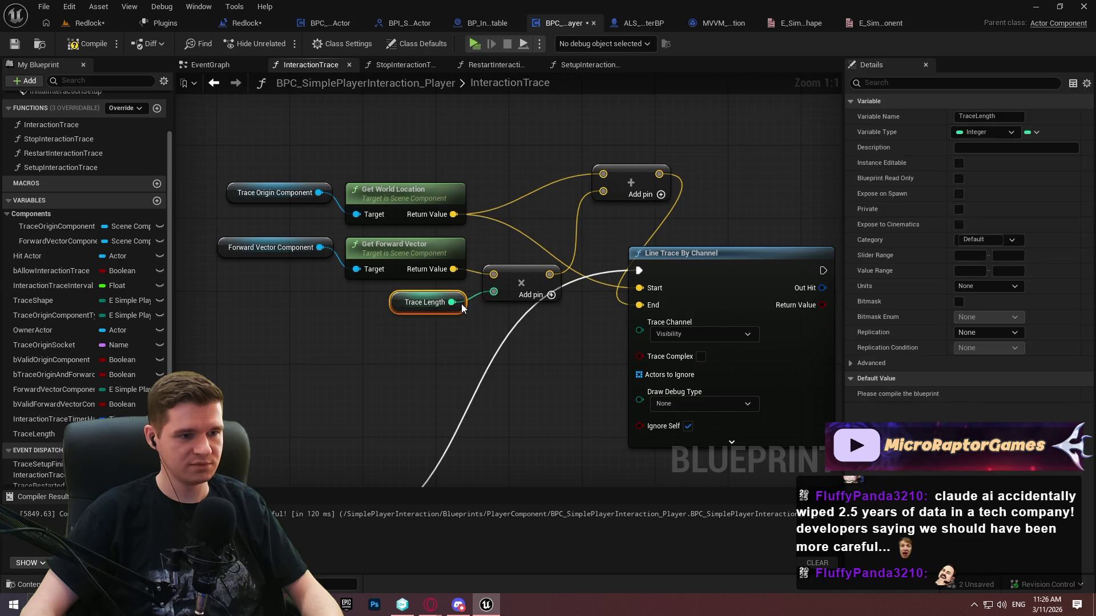
left_click_drag(563, 308, 216, 237)
mouse_move(509, 287)
left_mouse_down()
mouse_move(445, 324)
mouse_move(401, 318)
mouse_move(418, 325)
left_mouse_up()
left_click_drag(623, 182, 523, 247)
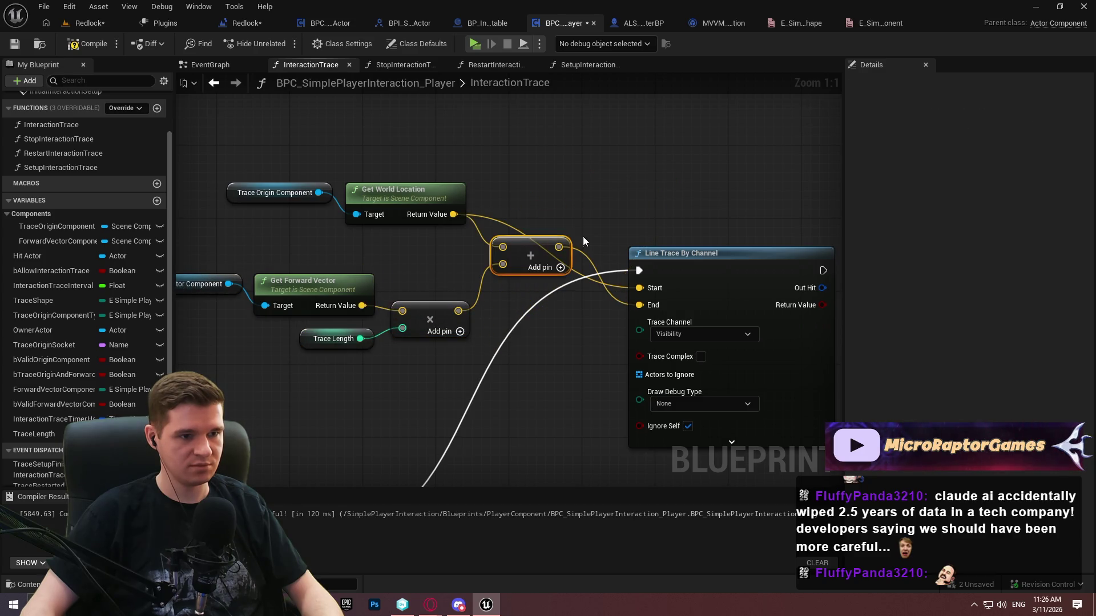
Move the trace input nodes beside Line Trace By Channel
left_click_drag(724, 276, 284, 121)
mouse_move(548, 209)
left_mouse_down()
mouse_move(582, 282)
mouse_move(587, 265)
mouse_move(584, 278)
left_mouse_up()
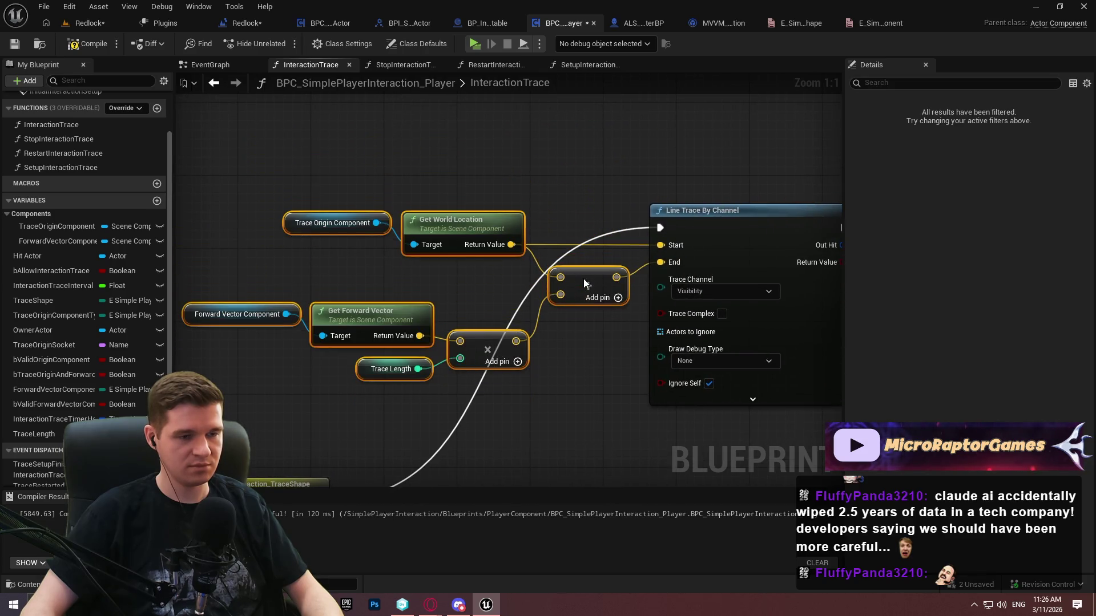
scroll(617, 192, "down", 2)
mouse_move(281, 169)
left_mouse_down()
mouse_move(441, 259)
mouse_move(713, 326)
mouse_move(910, 241)
mouse_move(402, 325)
left_mouse_up()
scroll(402, 323, "up", 1)
left_click(401, 324)
scroll(36, 296, "up", 3)
scroll(63, 366, "down", 3)
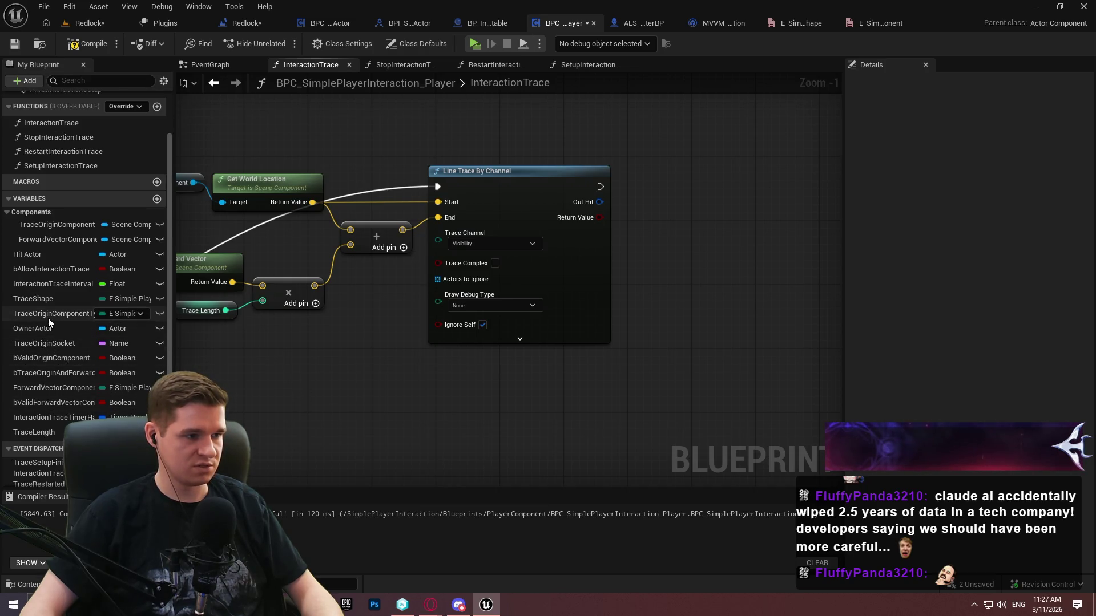
Promote the Trace Channel and Trace Complex inputs to variables, placing getters below the trace
mouse_move(302, 362)
left_mouse_down()
mouse_move(428, 332)
mouse_move(595, 320)
left_mouse_up()
left_click_drag(707, 211, 656, 277)
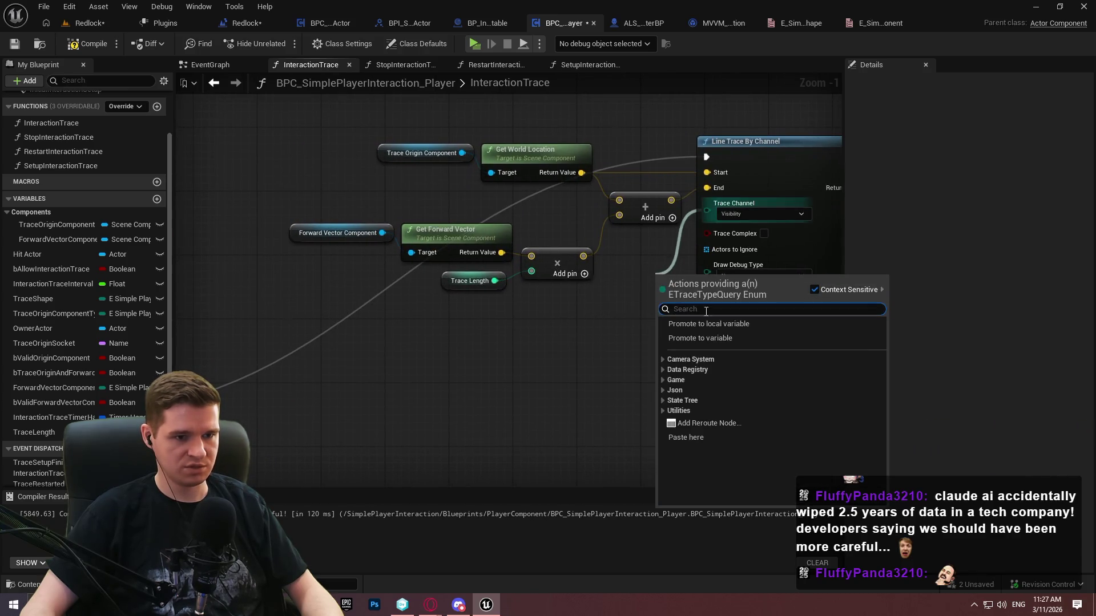
left_click(686, 339)
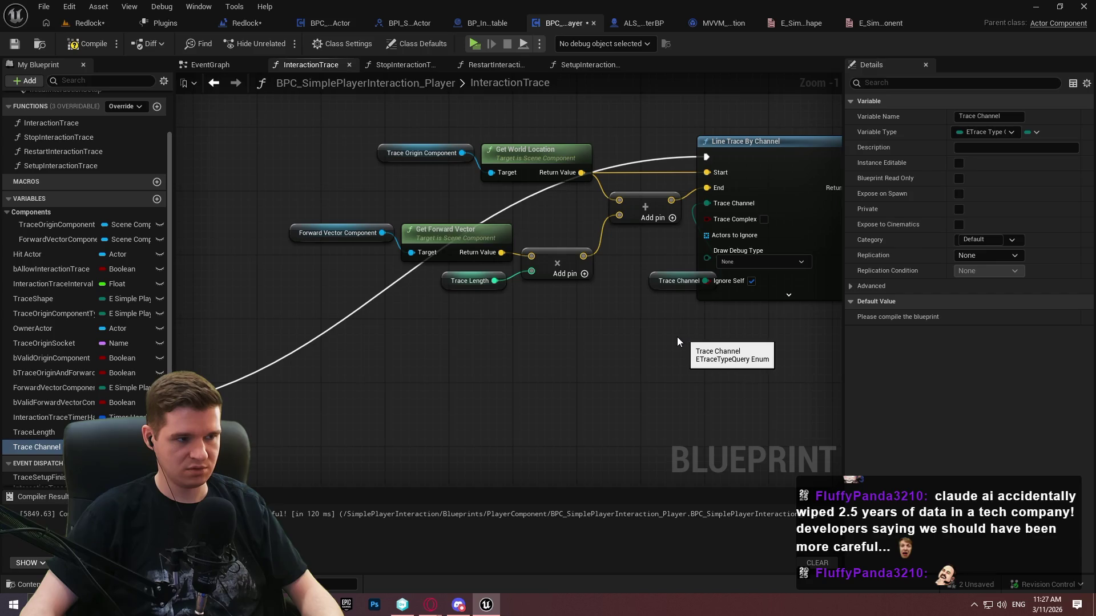
scroll(677, 337, "up", 1)
mouse_move(680, 274)
left_mouse_down()
mouse_move(471, 393)
mouse_move(434, 375)
left_mouse_up()
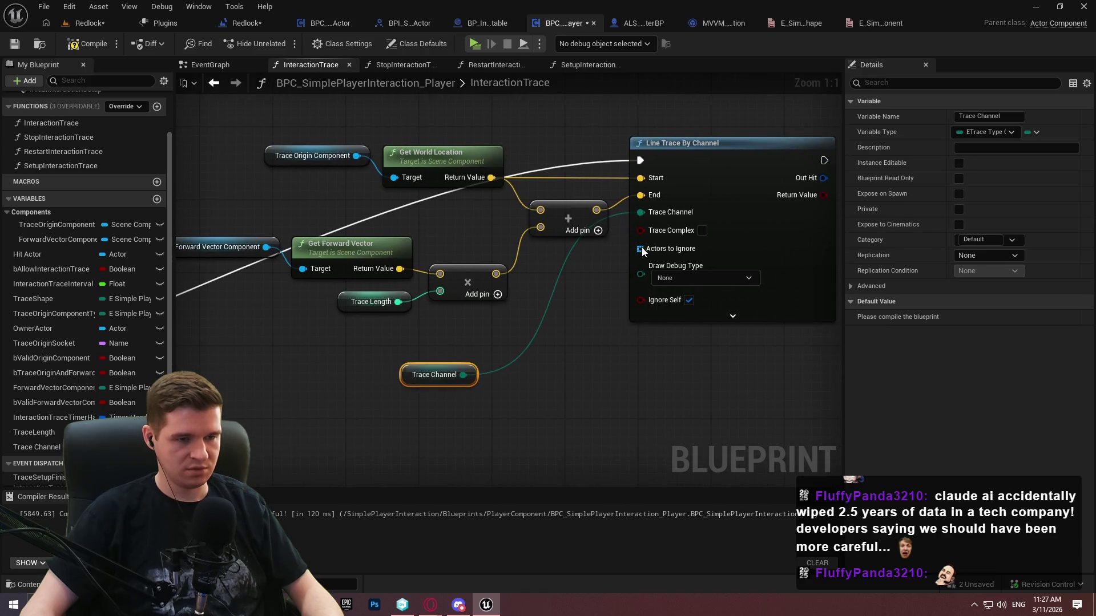
left_click_drag(641, 231, 524, 200)
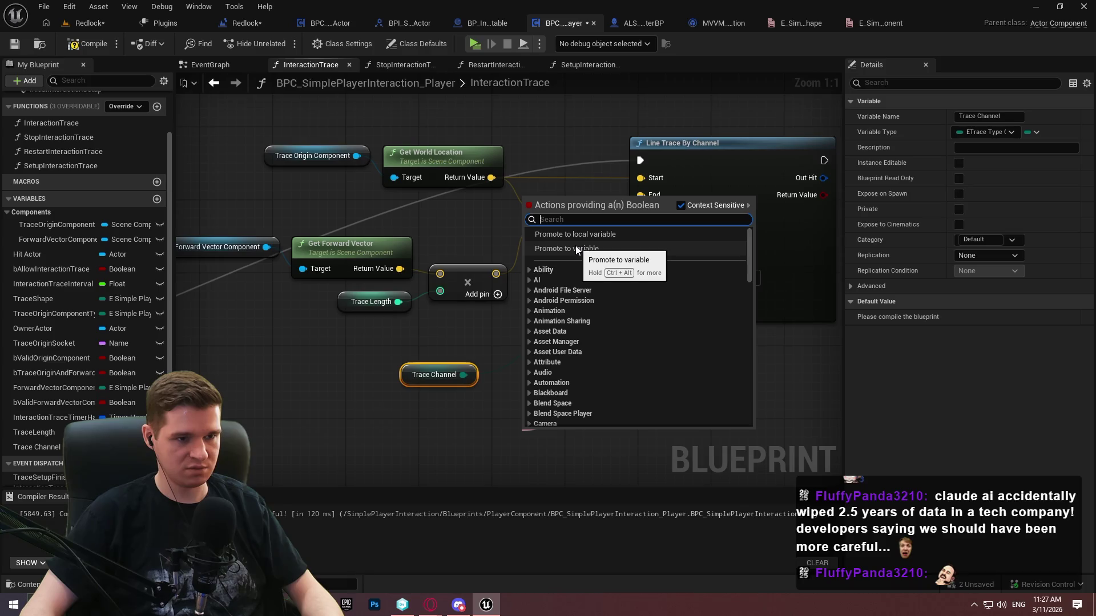
left_click(590, 249)
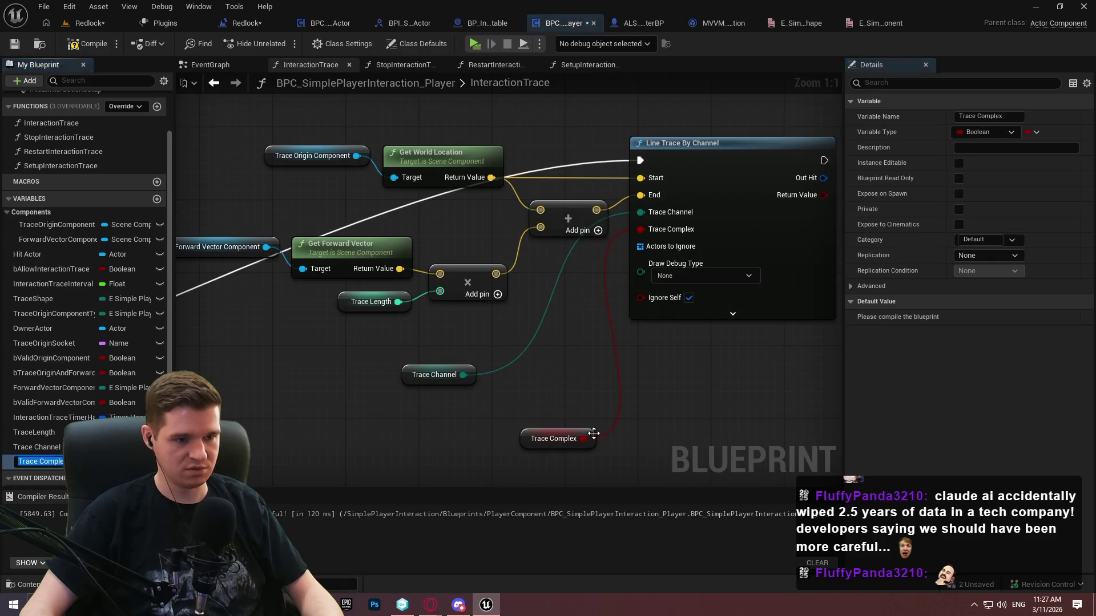
left_click_drag(592, 433, 465, 406)
left_click(599, 297)
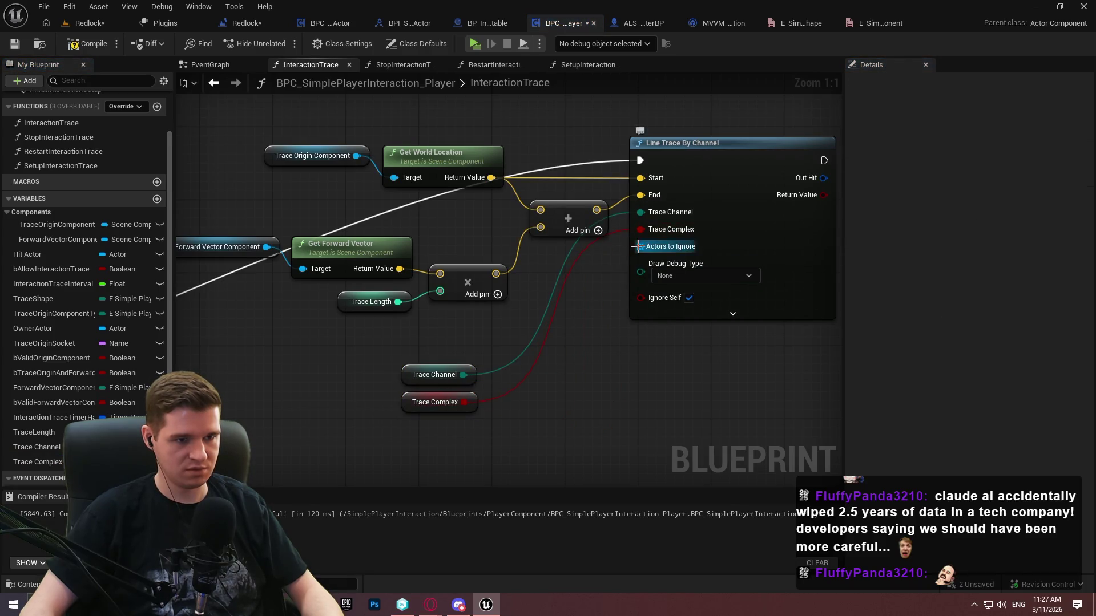
Promote Actors to Ignore and Draw Debug Type to variables and line up their getters
left_click_drag(639, 246, 545, 194)
left_click(595, 253)
left_click_drag(606, 420, 477, 427)
left_click(574, 410)
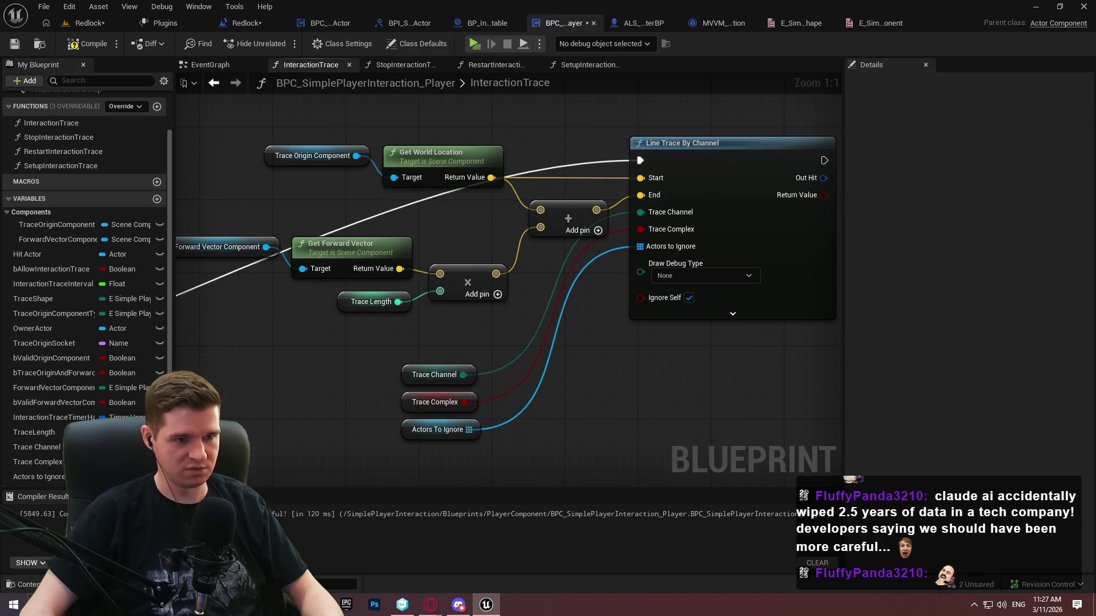
mouse_move(635, 168)
left_mouse_down()
mouse_move(524, 272)
mouse_move(540, 359)
left_mouse_up()
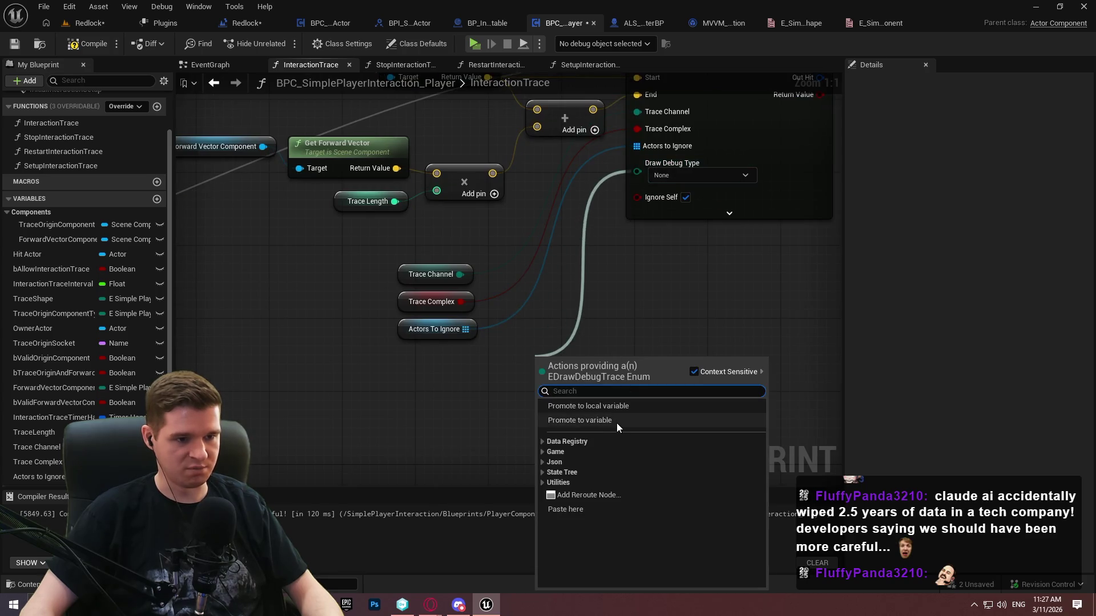
left_click(616, 423)
left_click_drag(624, 362, 478, 362)
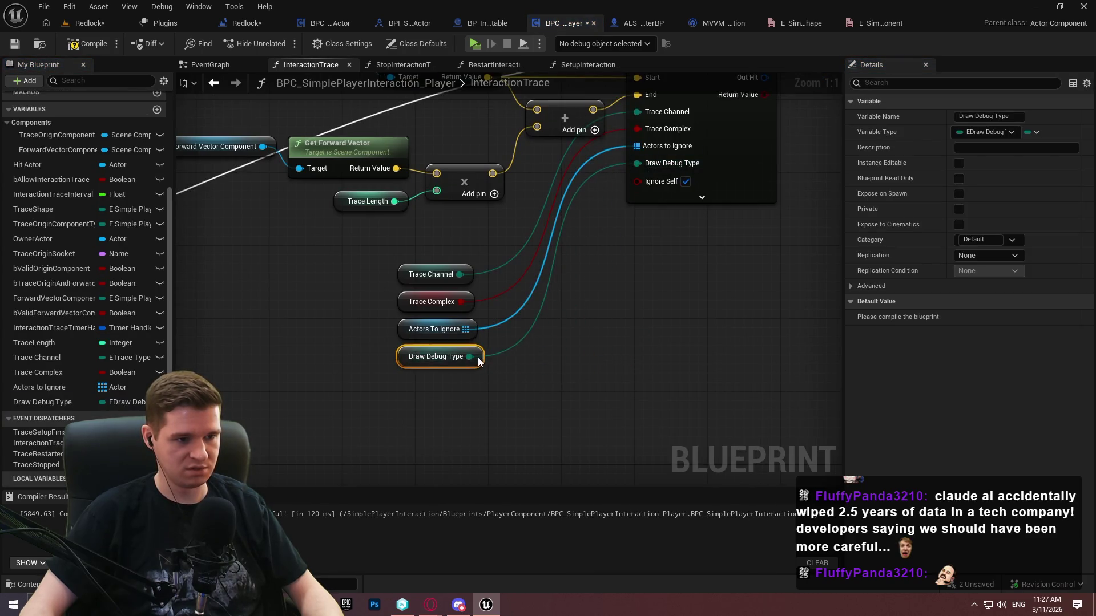
Promote the advanced inputs Ignore Self, Trace Color and Trace Hit Color to variables
left_click(702, 197)
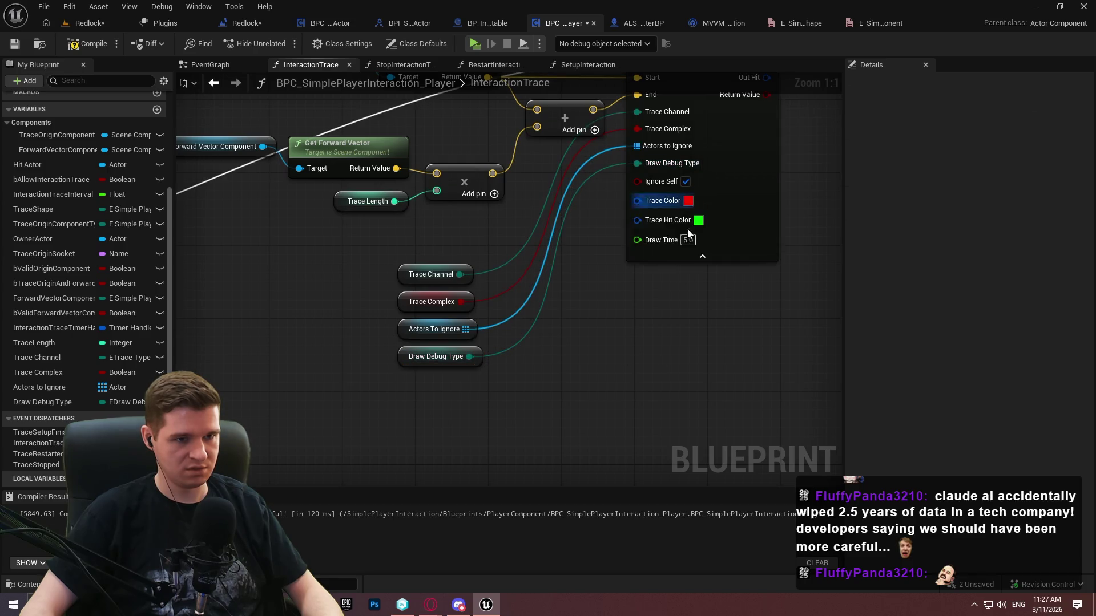
left_click_drag(637, 181, 542, 368)
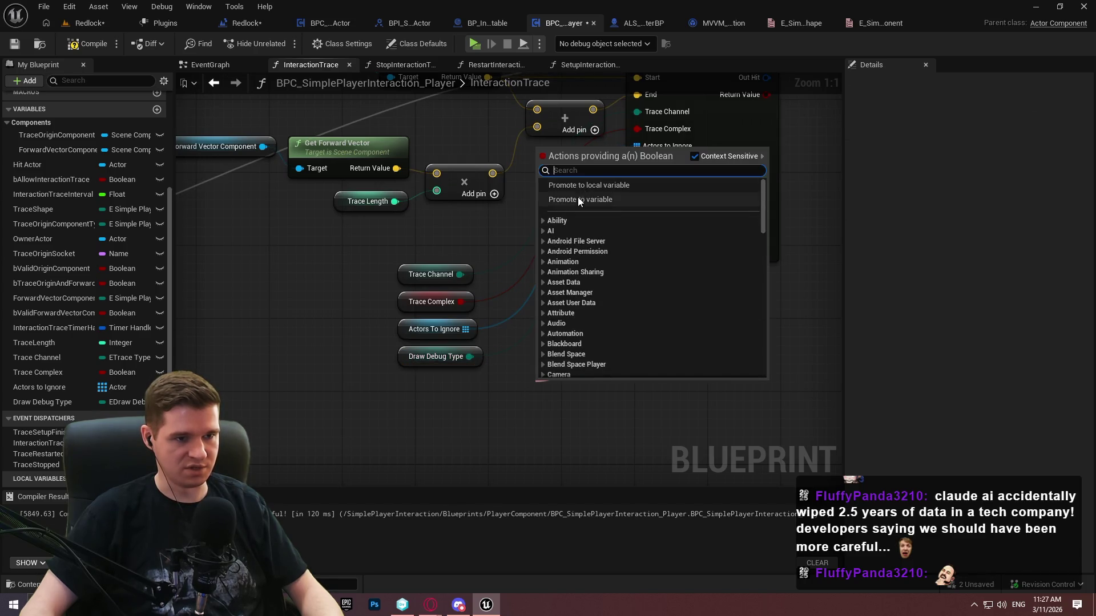
left_click(577, 197)
left_click_drag(610, 382, 471, 379)
left_click(594, 274)
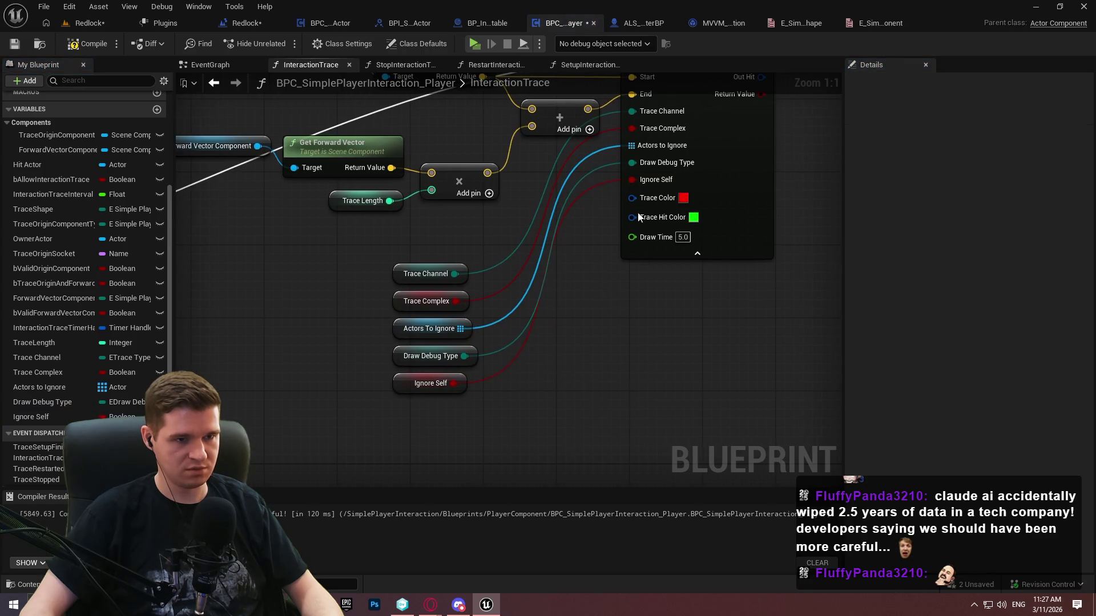
left_click_drag(630, 198, 584, 369)
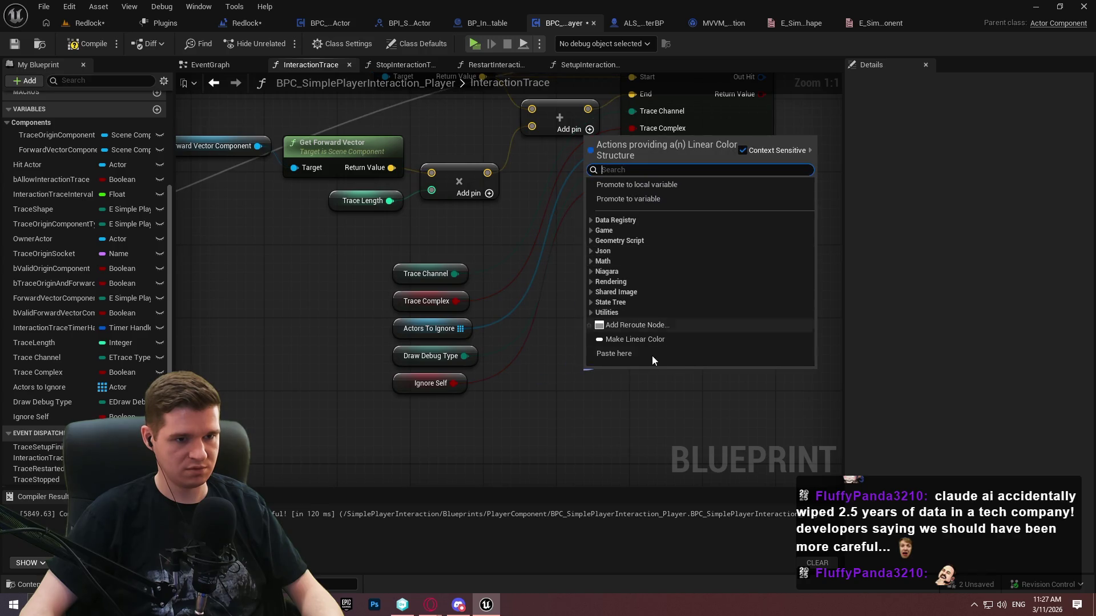
left_click(667, 200)
mouse_move(622, 374)
left_mouse_down()
mouse_move(483, 425)
mouse_move(446, 416)
left_mouse_up()
mouse_move(632, 215)
left_mouse_down()
mouse_move(619, 414)
mouse_move(464, 439)
left_mouse_up()
left_click(620, 273)
Promote Draw Time to a variable, stack its getter, and save the blueprint
left_click_drag(632, 233, 571, 394)
scroll(644, 328, "down", 3)
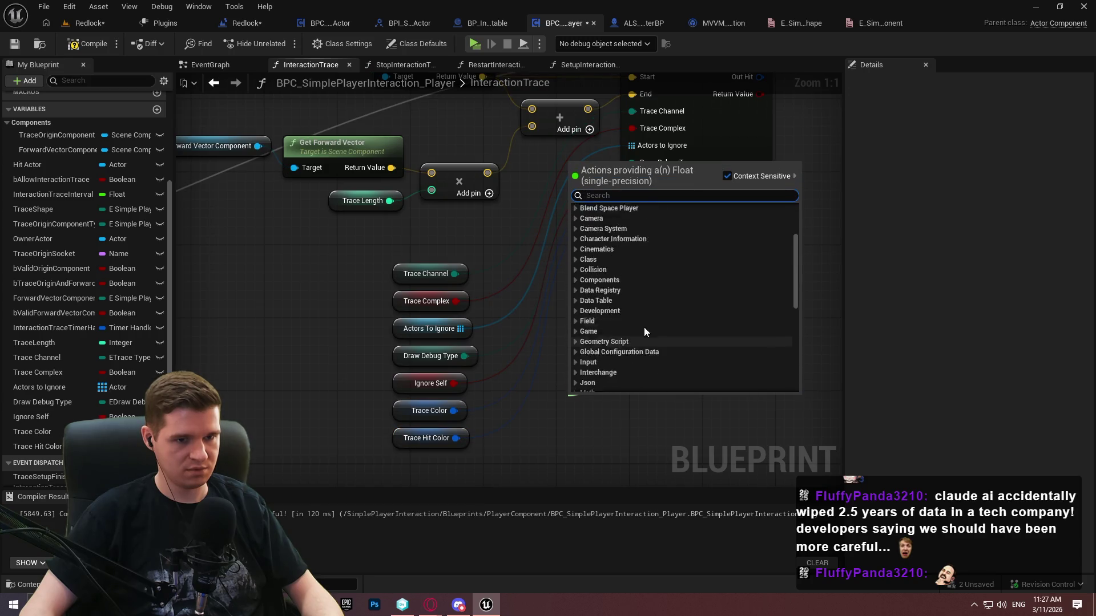
scroll(651, 302, "up", 5)
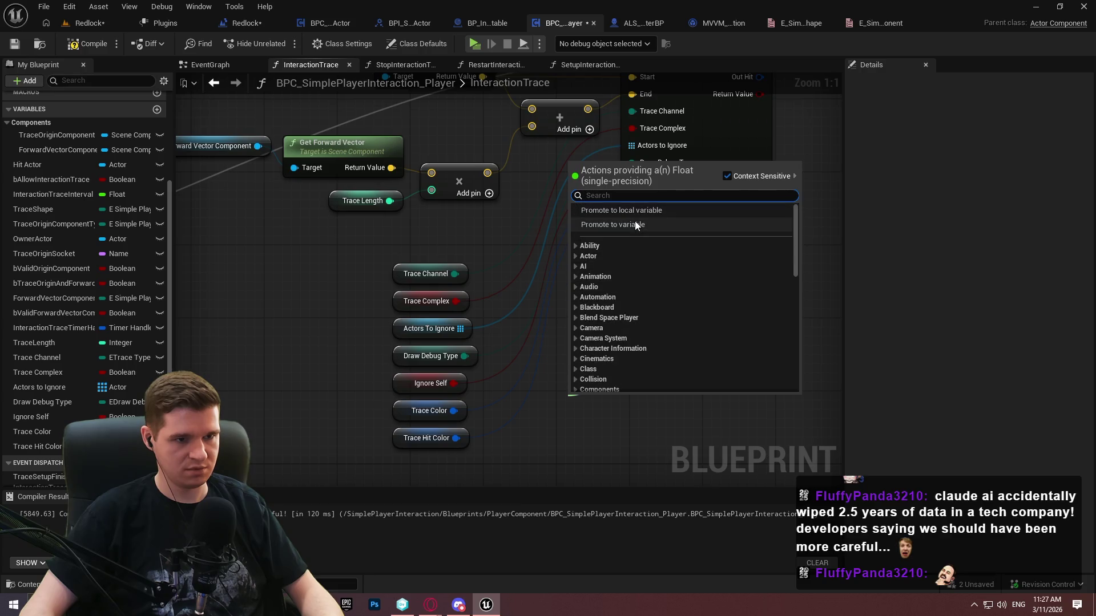
left_click(635, 223)
left_click_drag(577, 420, 418, 466)
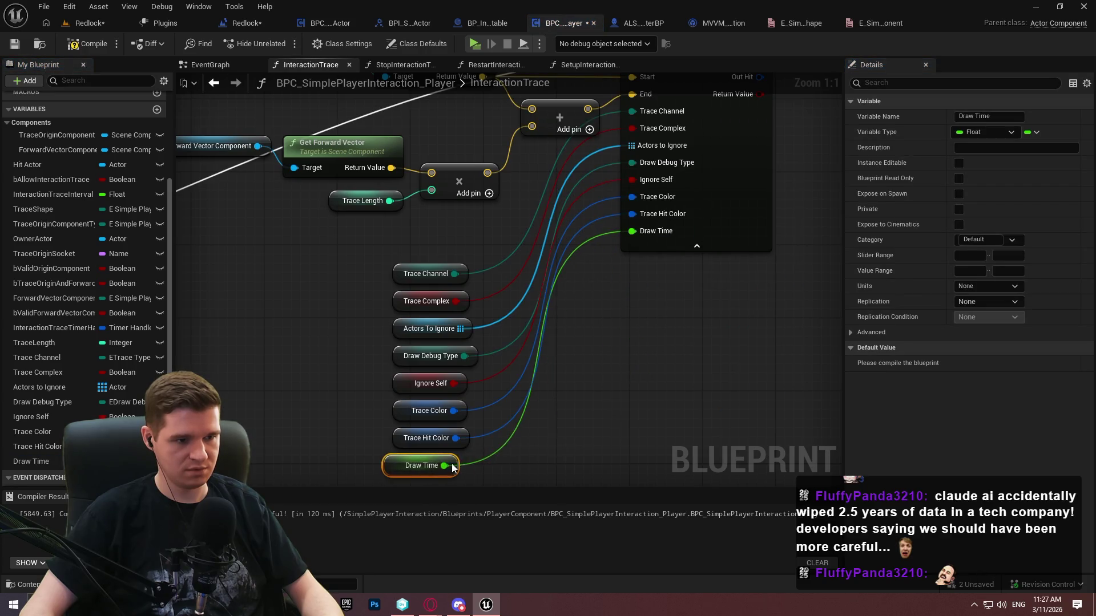
left_click(622, 364)
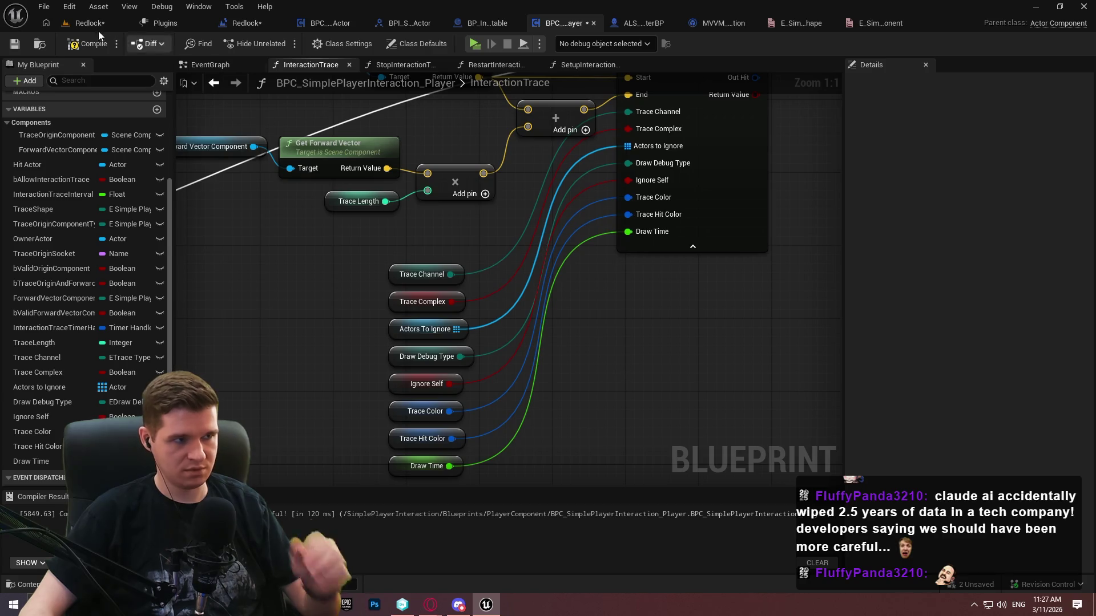
key("ctrl+s")
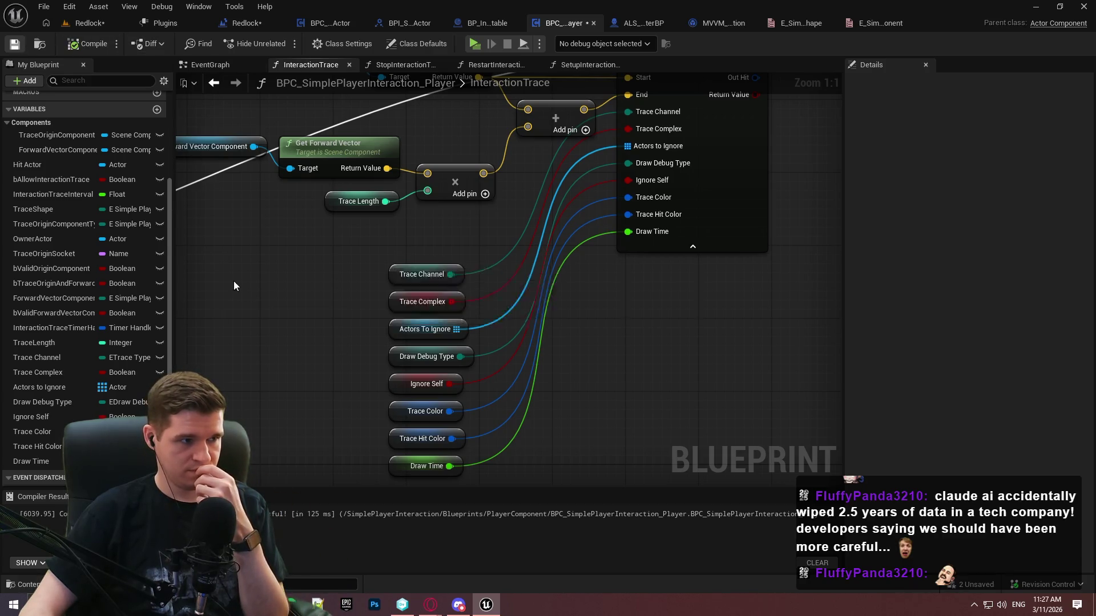
File Draw Debug Type, Trace Color, Trace Hit Color and Draw Time under a DebugConfig category
left_click(34, 405)
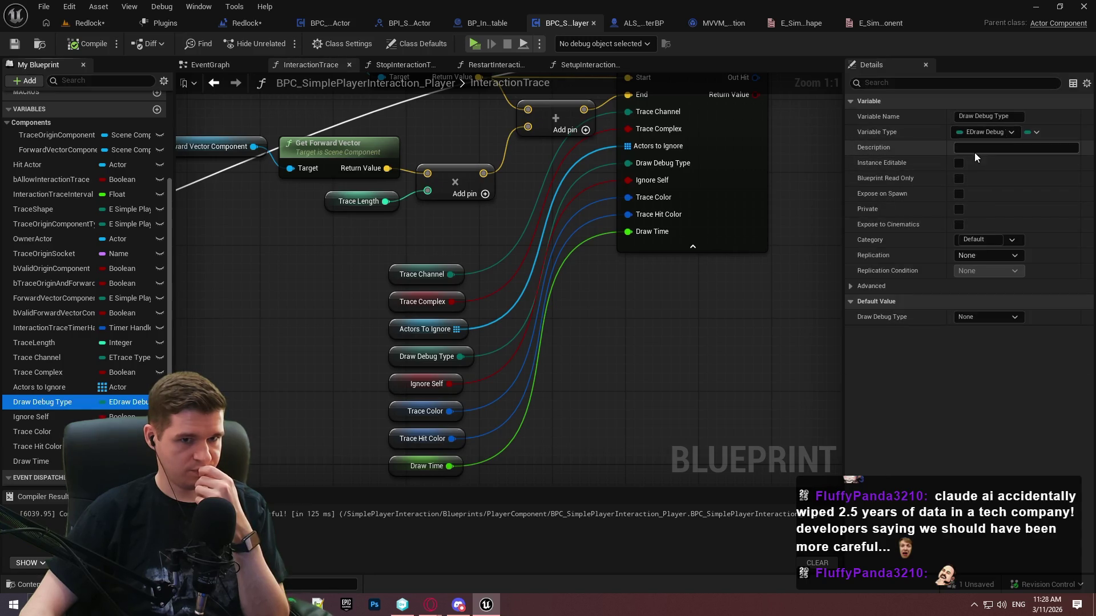
left_click(976, 239)
key("ctrl+a")
type("Deb")
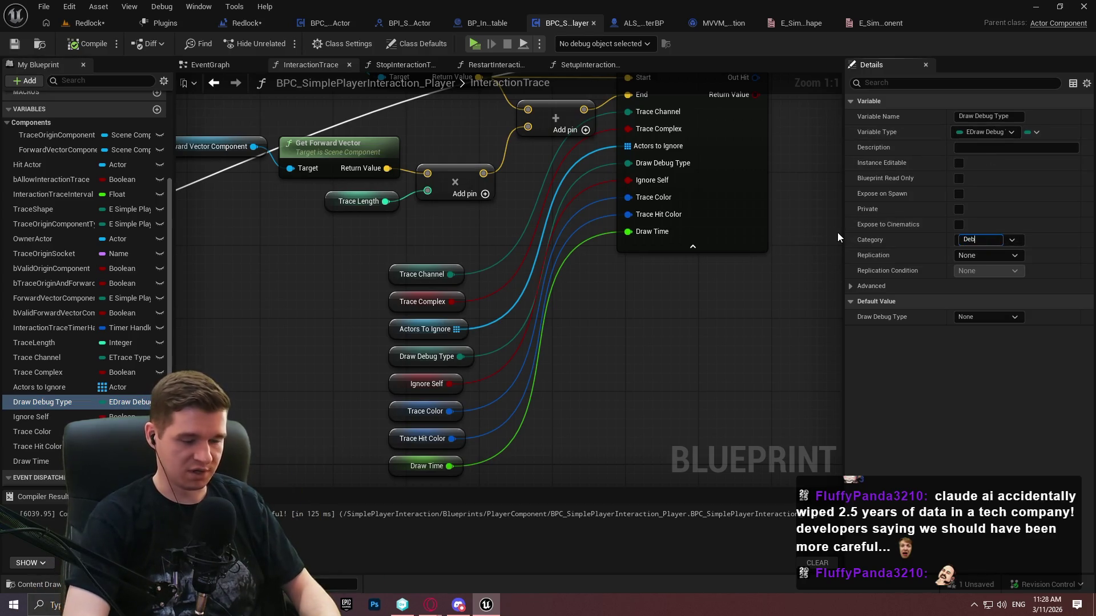
type("ugConfig")
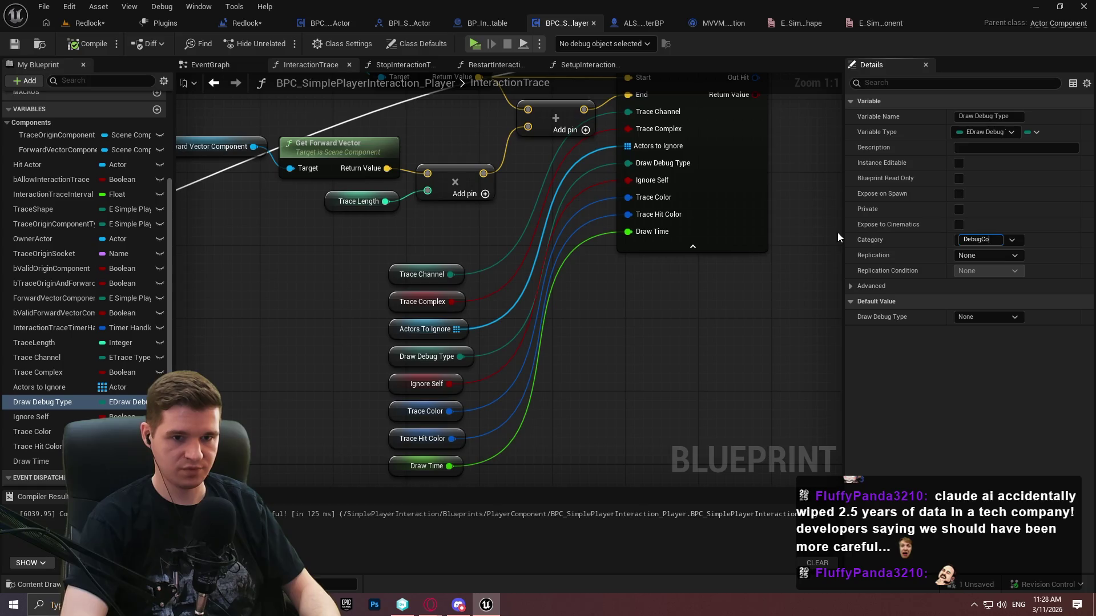
key("Return")
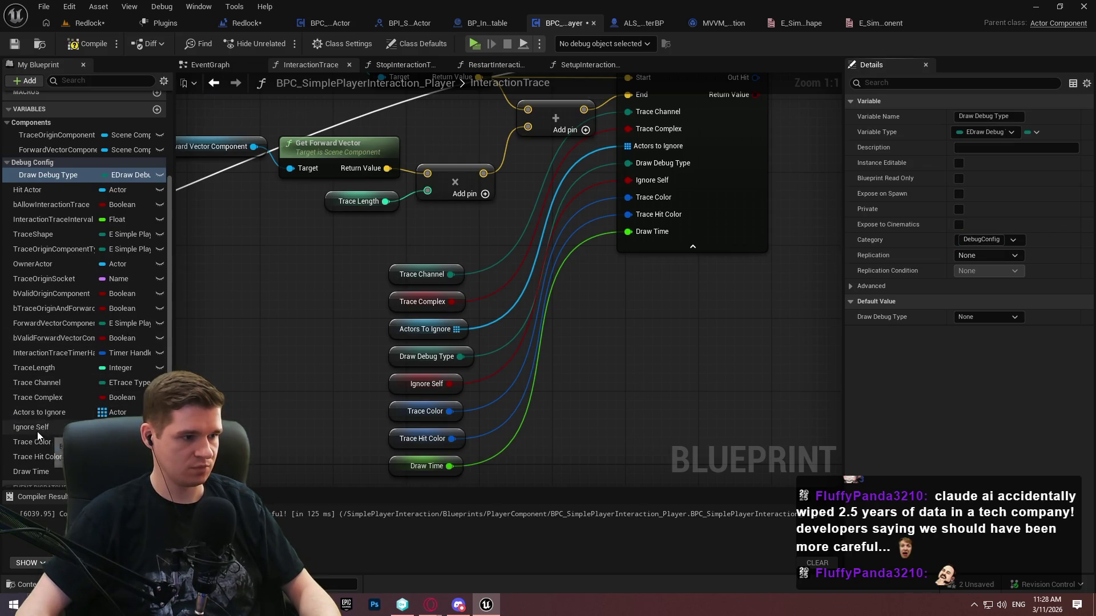
left_click_drag(29, 441, 32, 164)
mouse_move(32, 461)
left_mouse_down()
mouse_move(22, 159)
mouse_move(29, 351)
mouse_move(33, 164)
left_mouse_up()
left_click(16, 44)
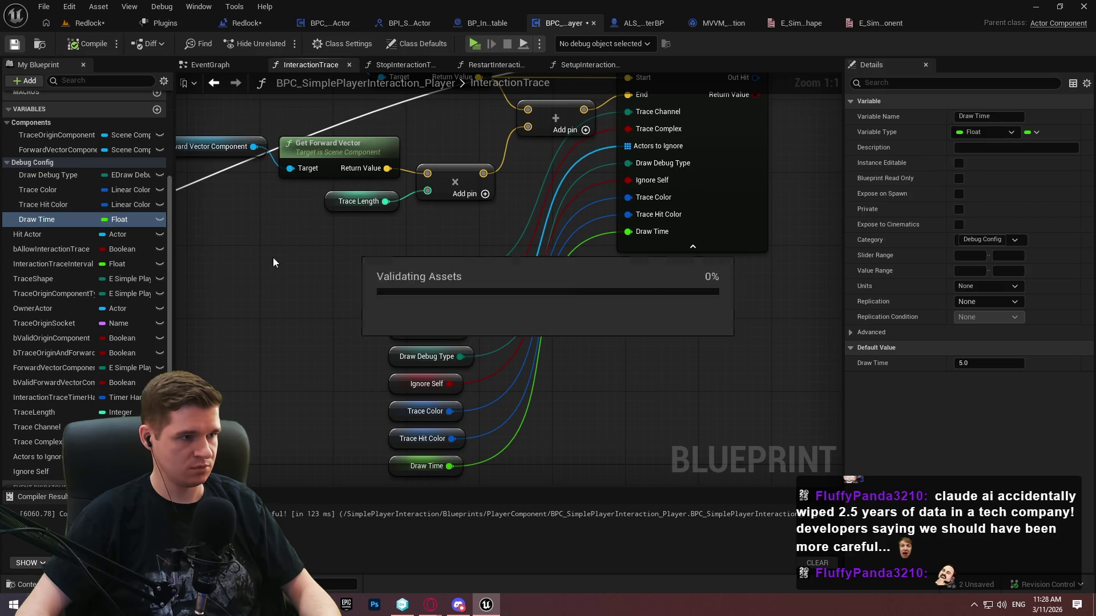
Set the Hit Actor variable's category to TraceResults and save
left_click(39, 235)
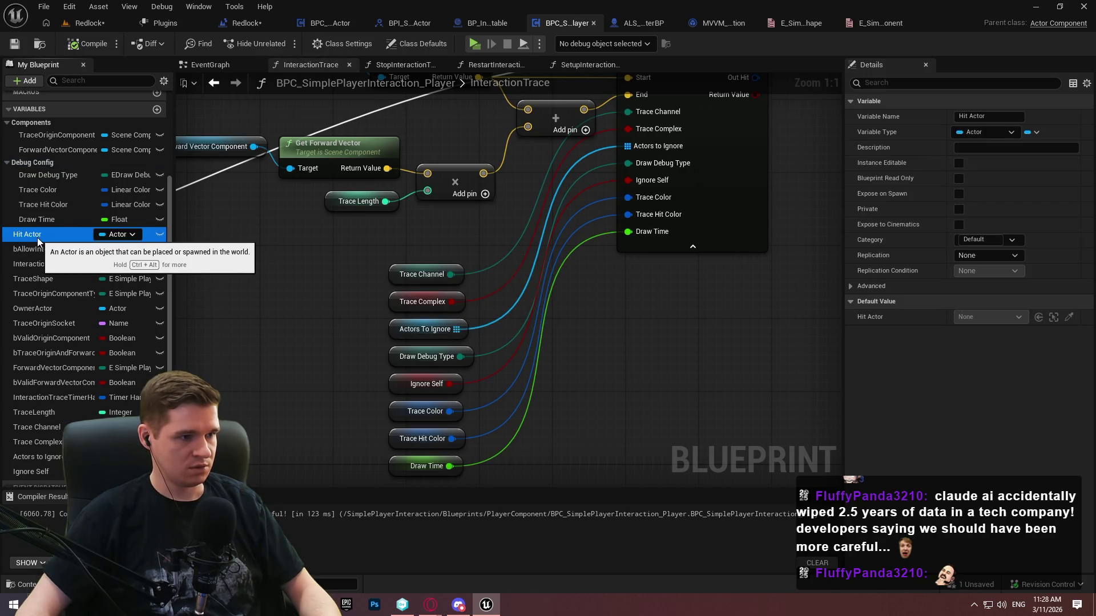
left_click(978, 243)
type("TraceResu")
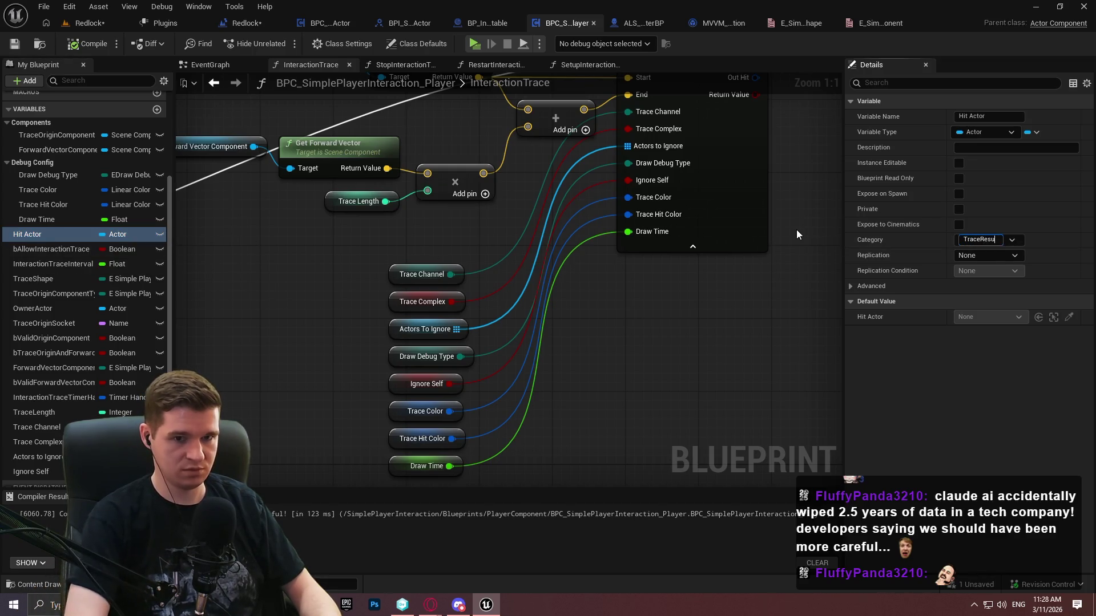
type("lts")
key("Return")
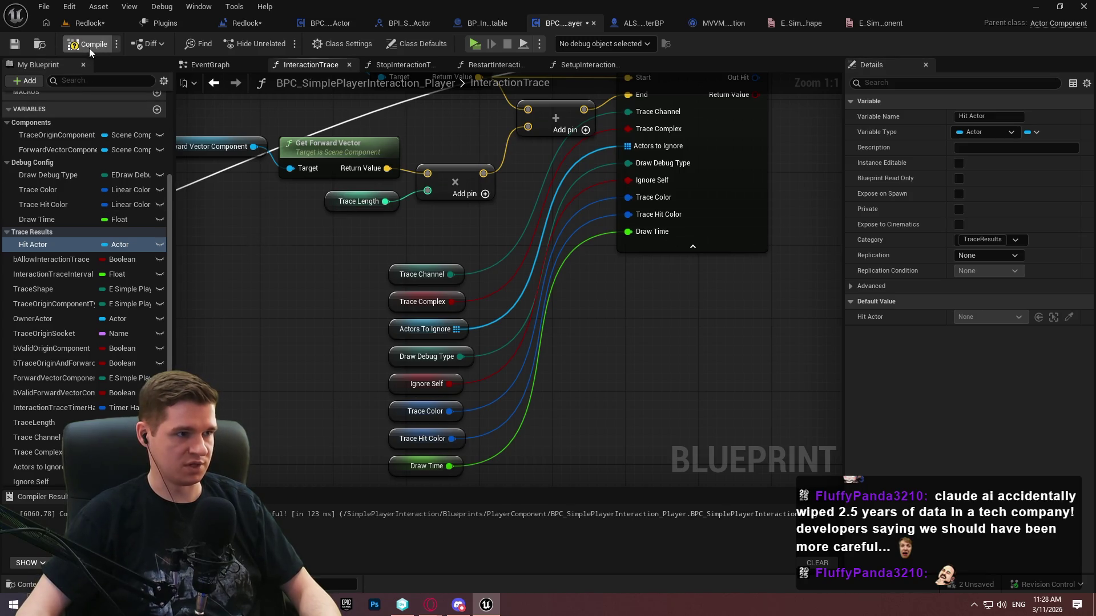
key("ctrl+s")
Put bAllowInteractionTrace and InteractionTraceInterval in a Core category
scroll(268, 284, "down", 3)
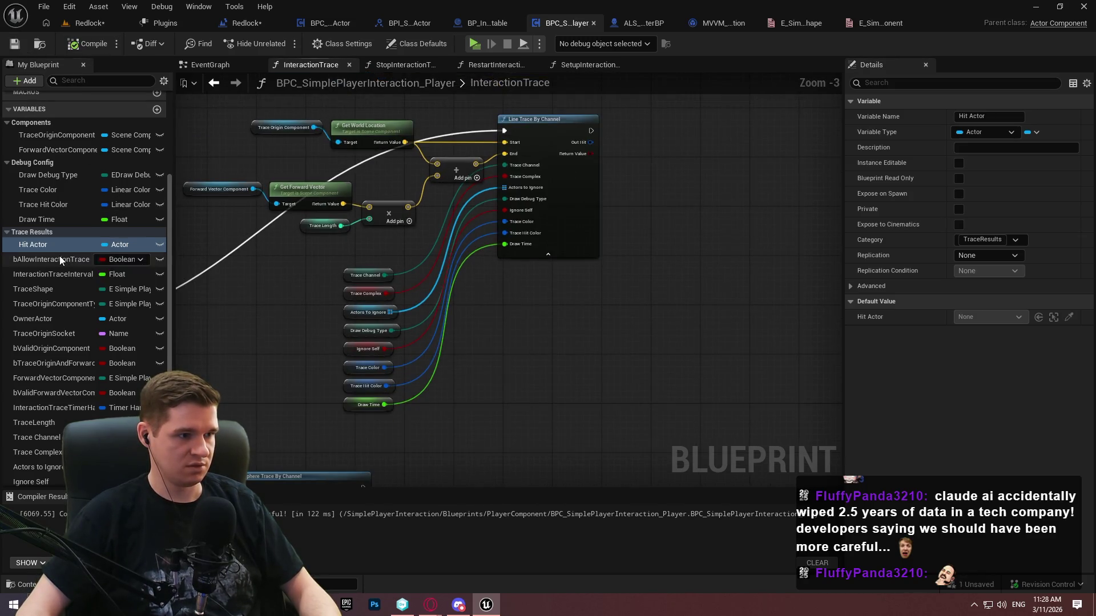
left_click(60, 258)
left_click(979, 240)
type("Core")
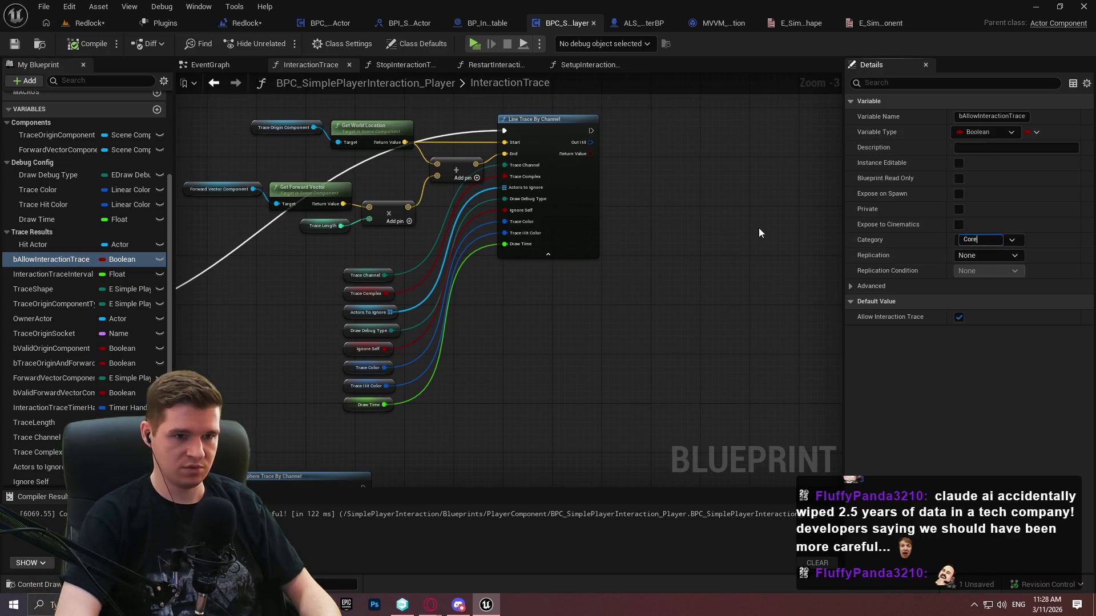
key("Return")
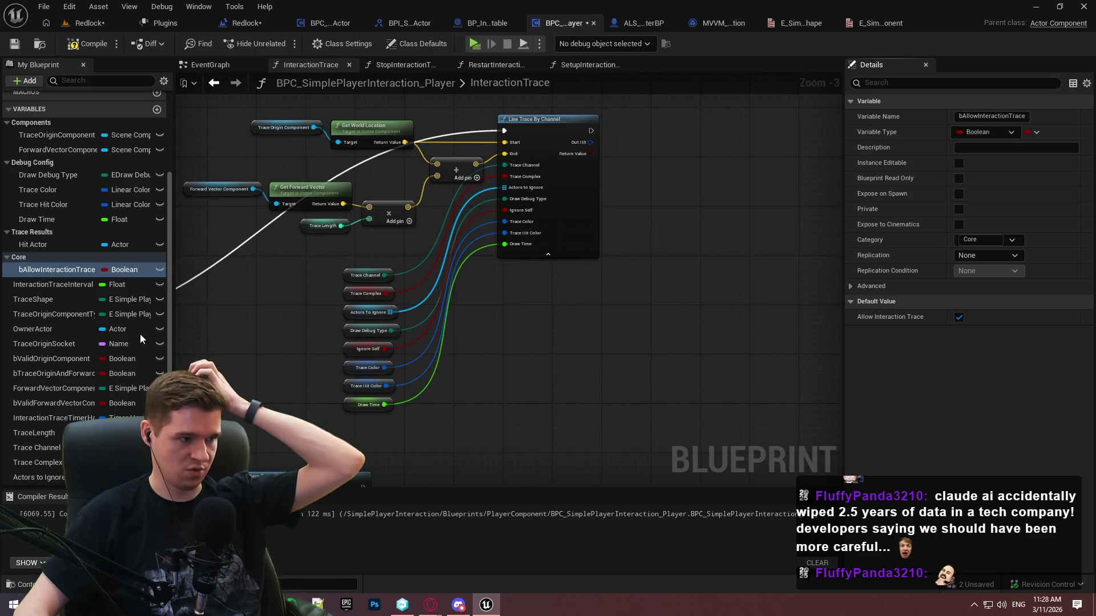
left_click_drag(305, 274, 357, 184)
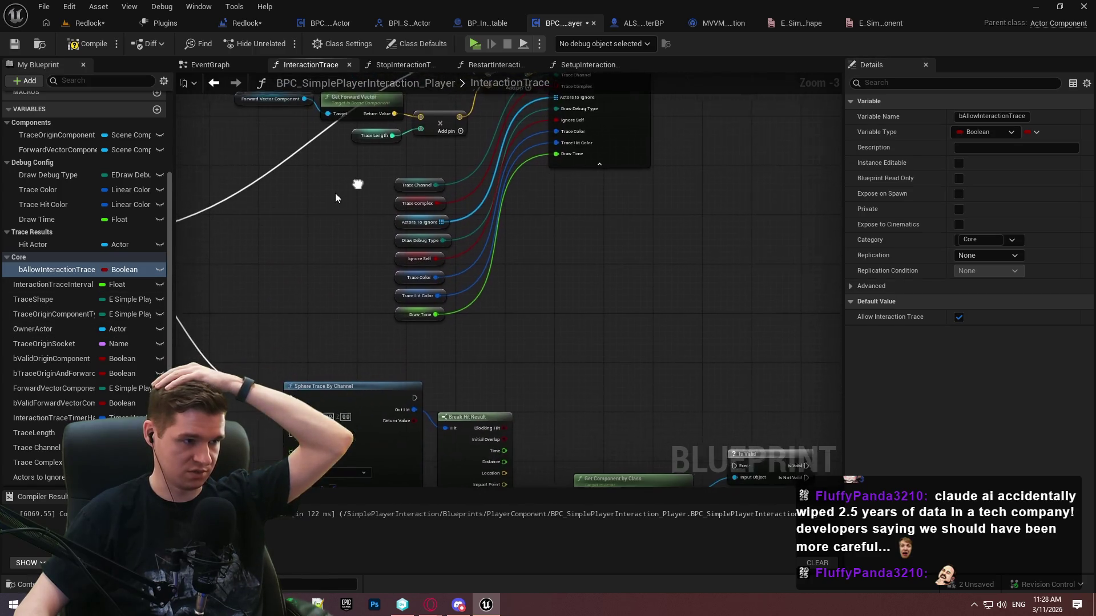
scroll(342, 190, "up", 2)
left_click(57, 285)
left_click_drag(62, 291, 19, 259)
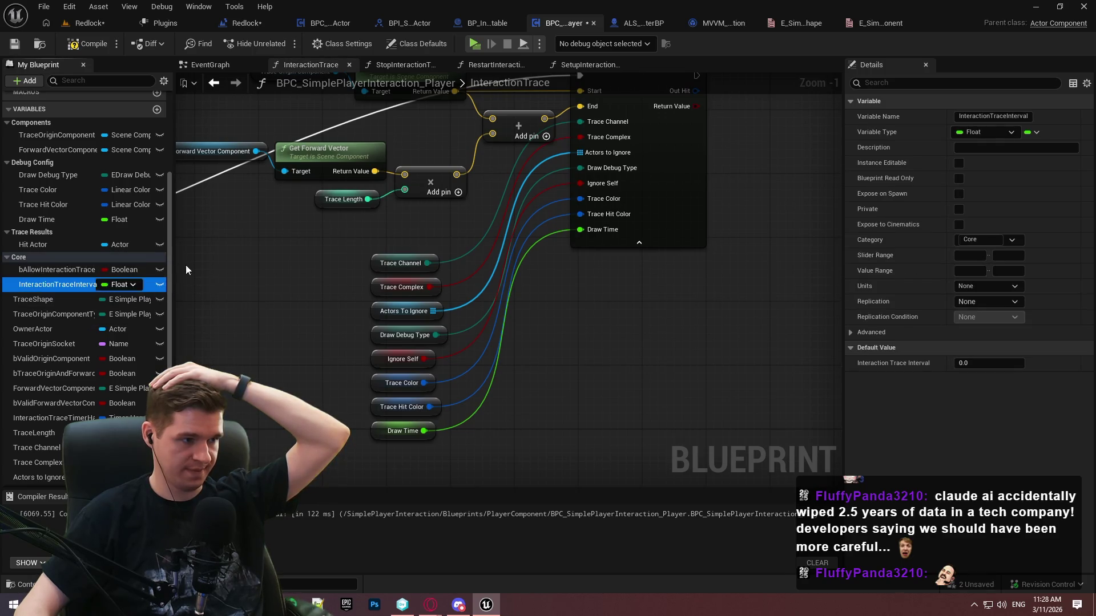
Give TraceShape the category 'TraceConfig - Core' and move TraceOriginComponentType into it
left_click(34, 301)
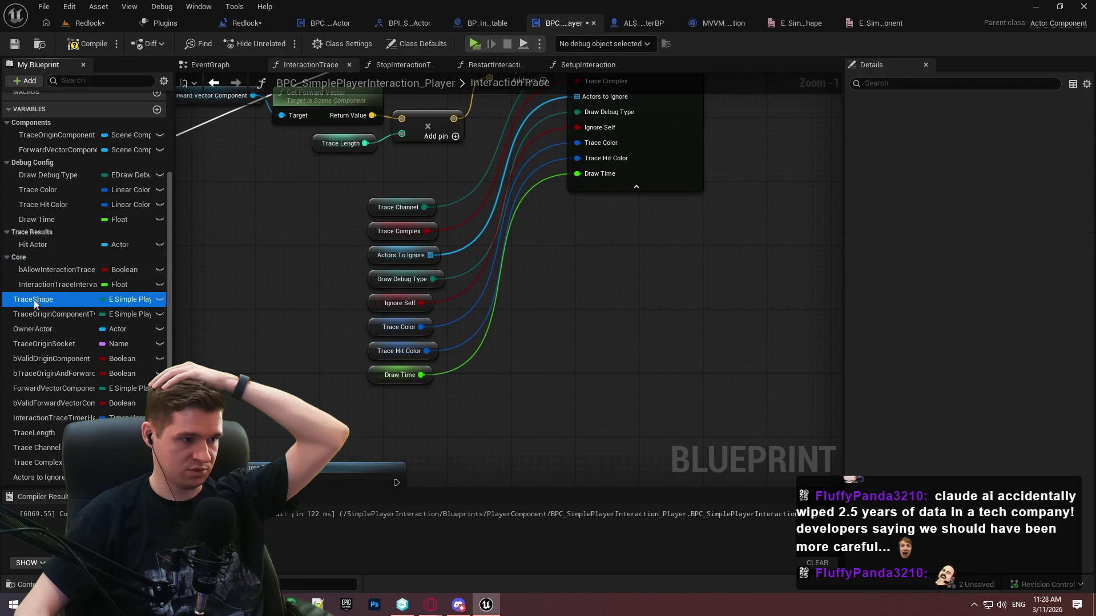
scroll(54, 281, "down", 2)
left_click(994, 242)
type("TraceConfig")
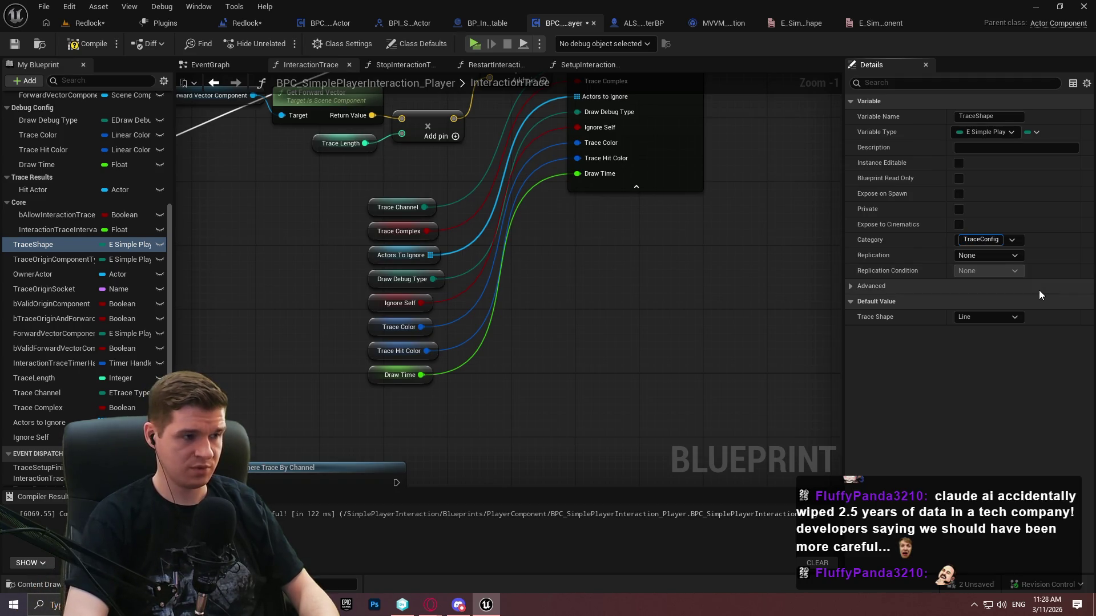
type(" - Core")
key("Return")
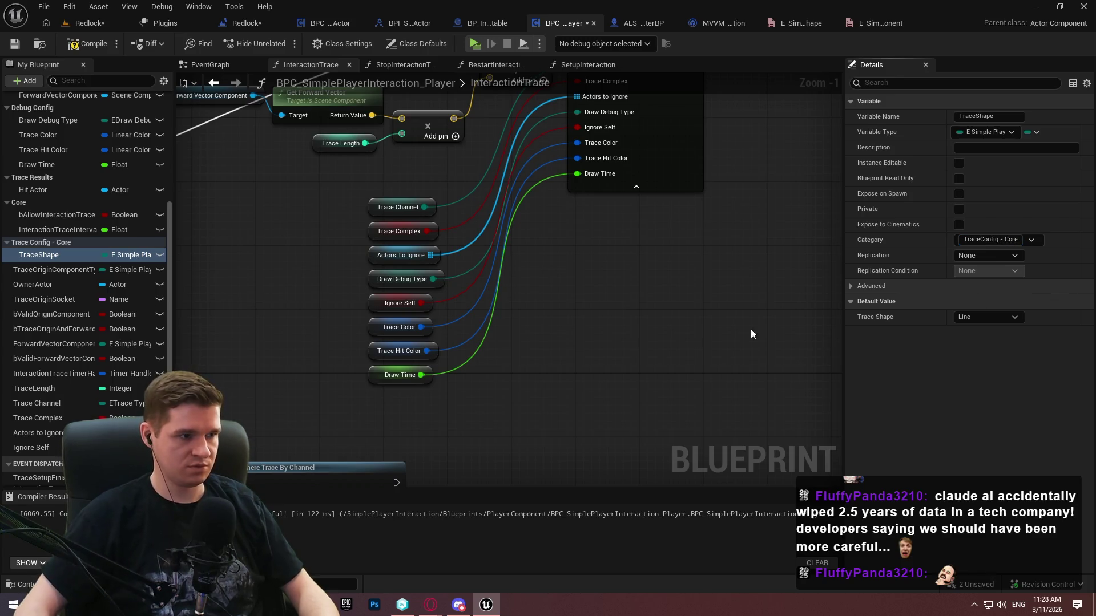
mouse_move(47, 273)
left_mouse_down()
mouse_move(50, 236)
mouse_move(43, 243)
mouse_move(58, 248)
left_mouse_up()
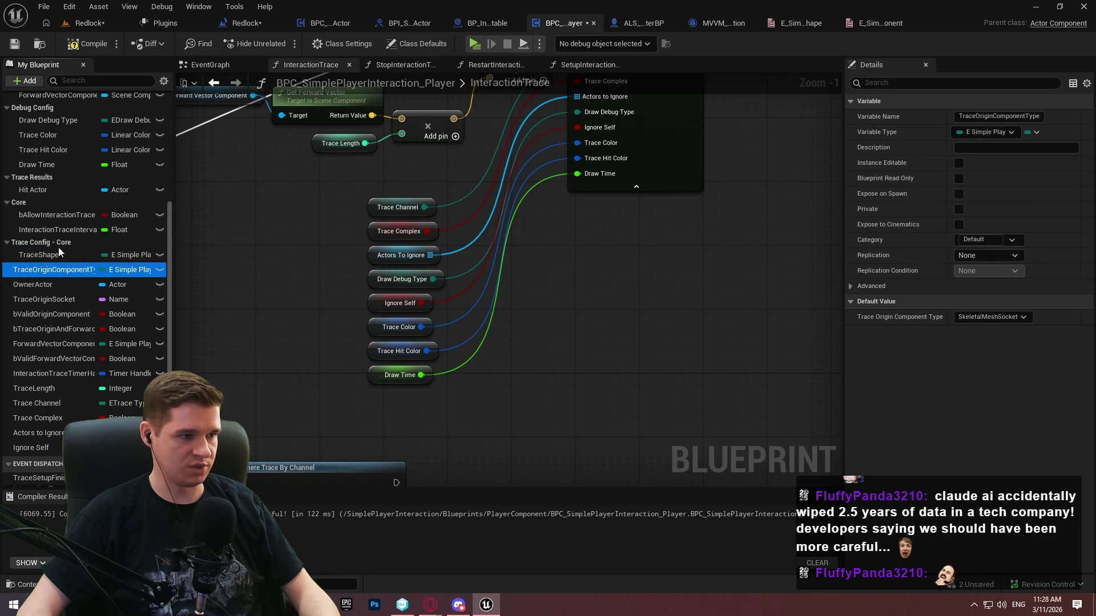
Move OwnerActor into Core and check TraceShape's category
left_click(35, 285)
left_click_drag(35, 286, 28, 228)
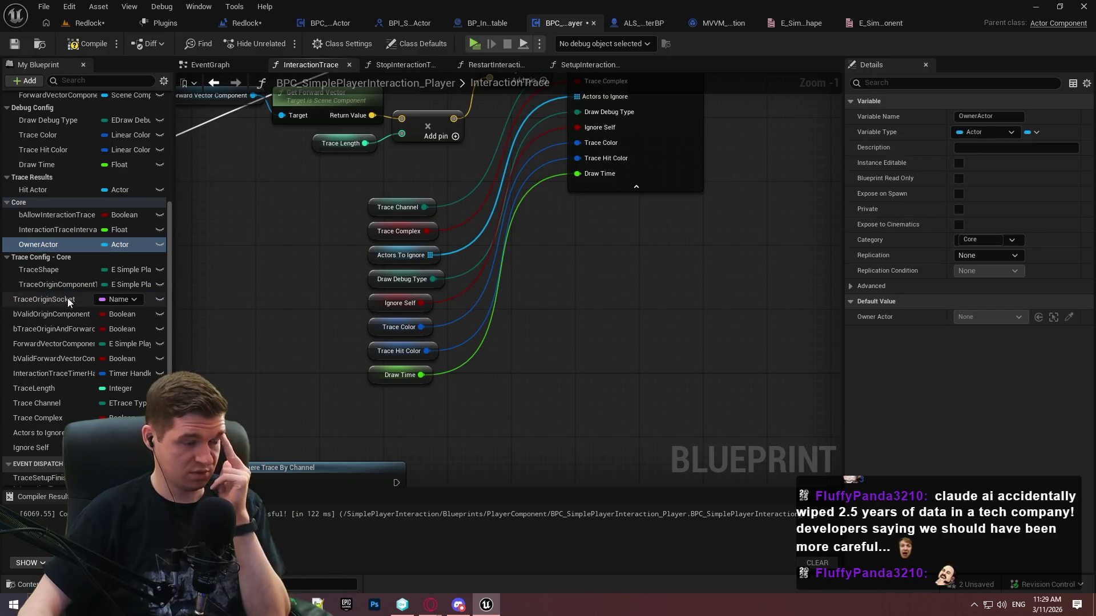
scroll(53, 286, "down", 1)
scroll(54, 269, "up", 2)
scroll(45, 272, "down", 2)
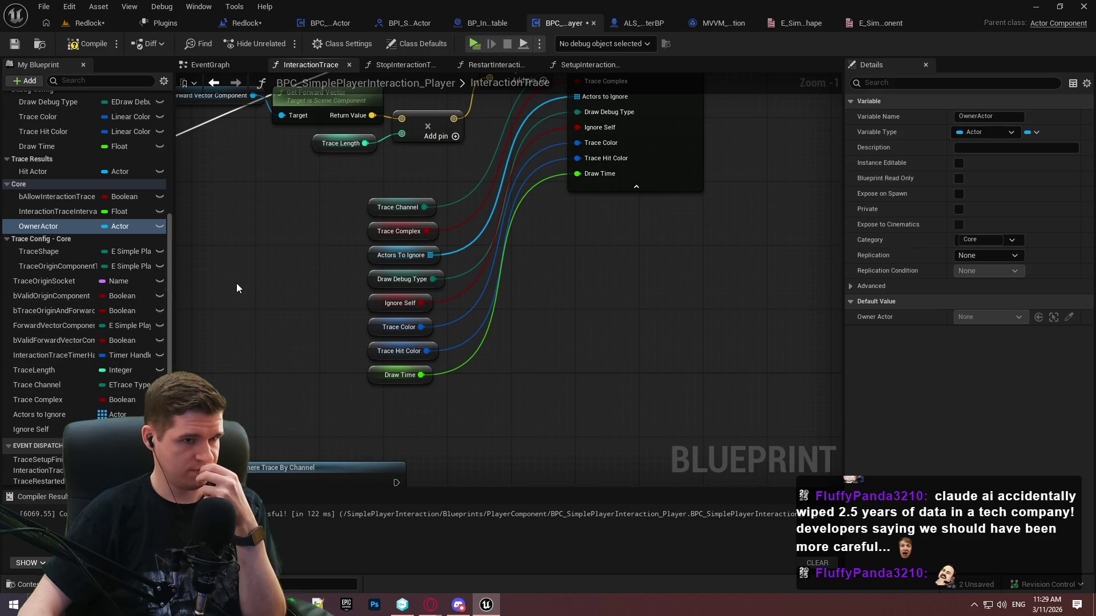
mouse_move(329, 217)
left_mouse_down()
mouse_move(360, 367)
mouse_move(345, 245)
mouse_move(325, 280)
left_mouse_up()
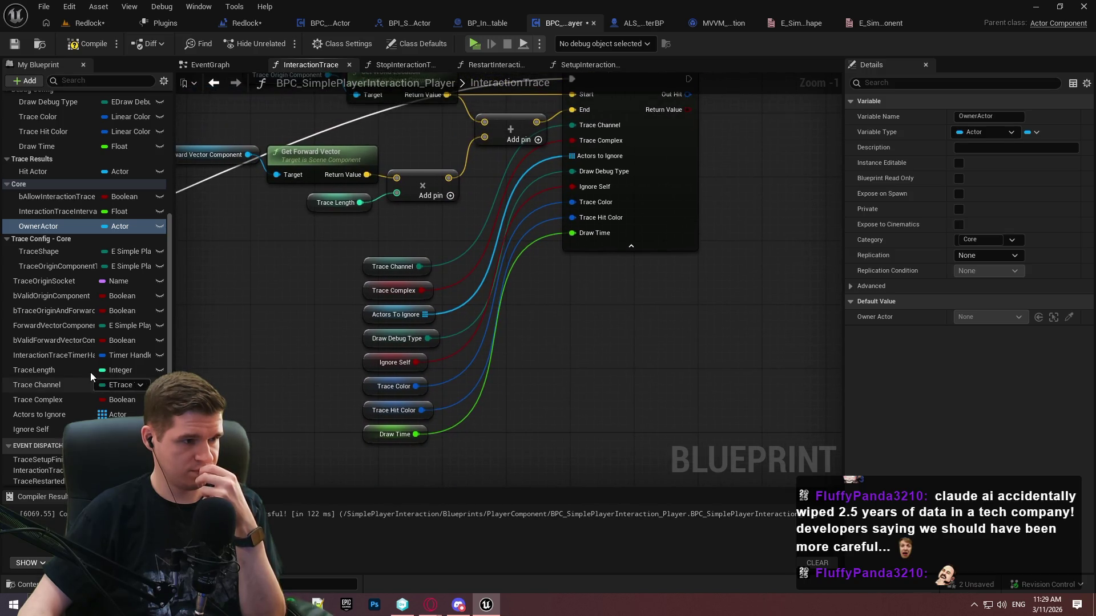
left_click(49, 241)
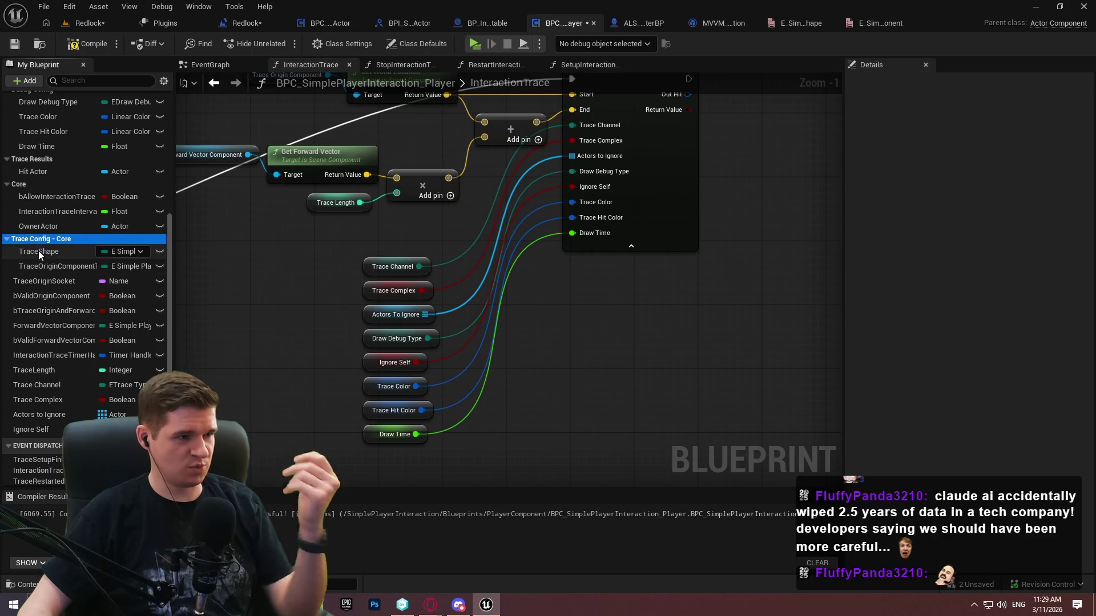
left_click(39, 251)
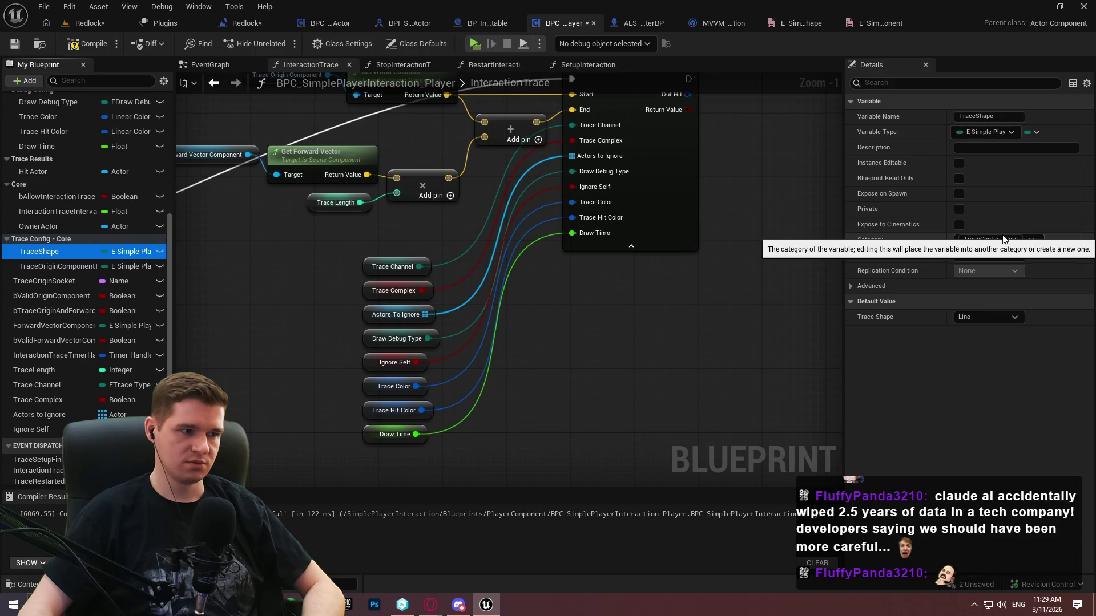
Rename TraceOriginComponentType's category to 'Trace Config - Components' and move TraceOriginSocket into it
left_click(88, 268)
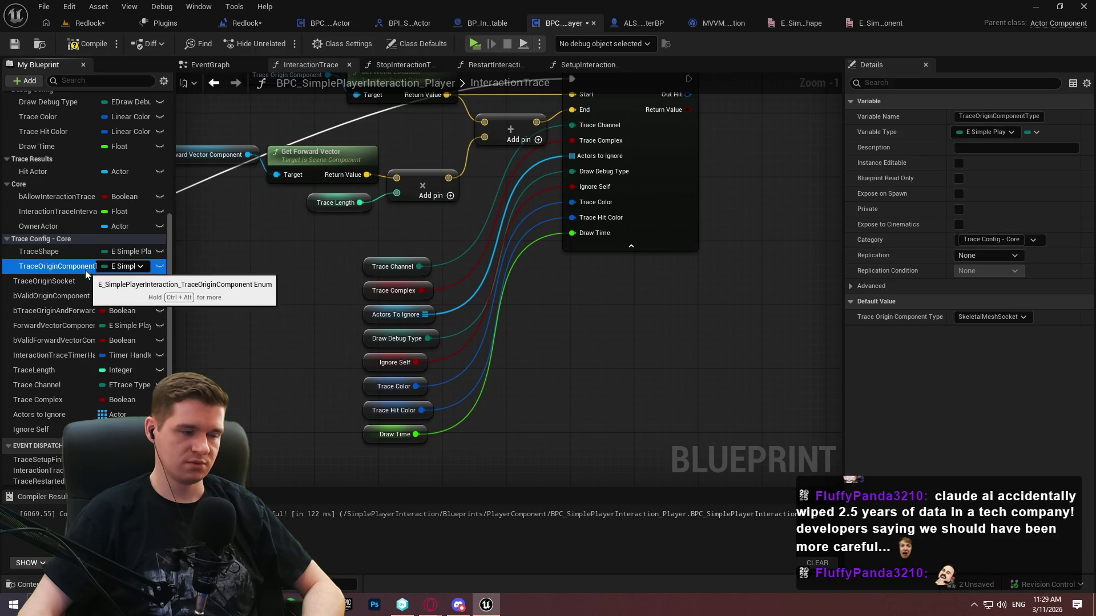
double_click(1010, 240)
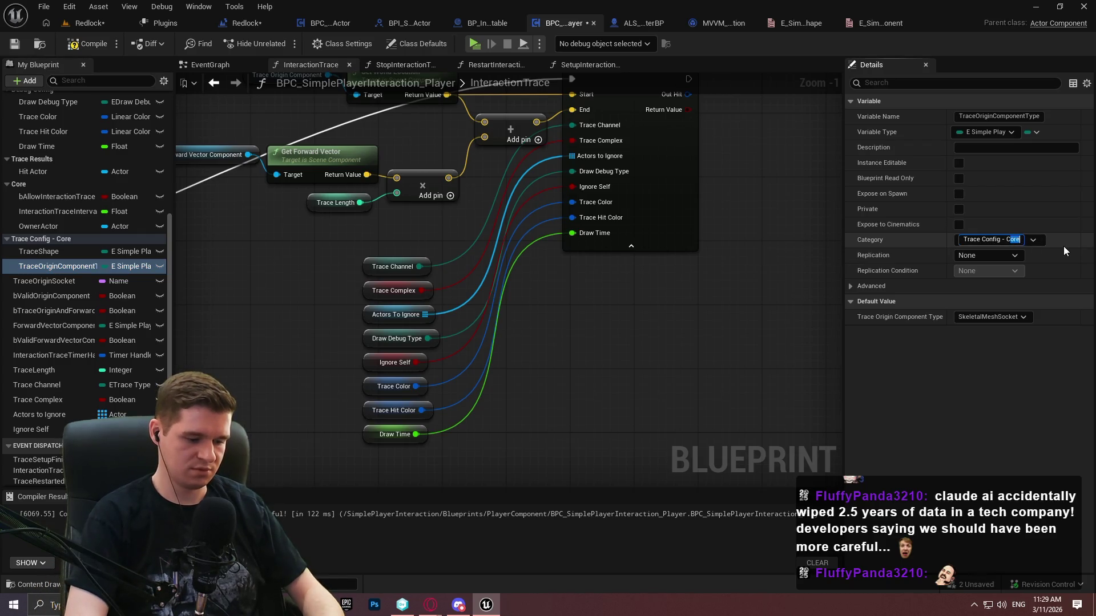
type("Components")
key("Return")
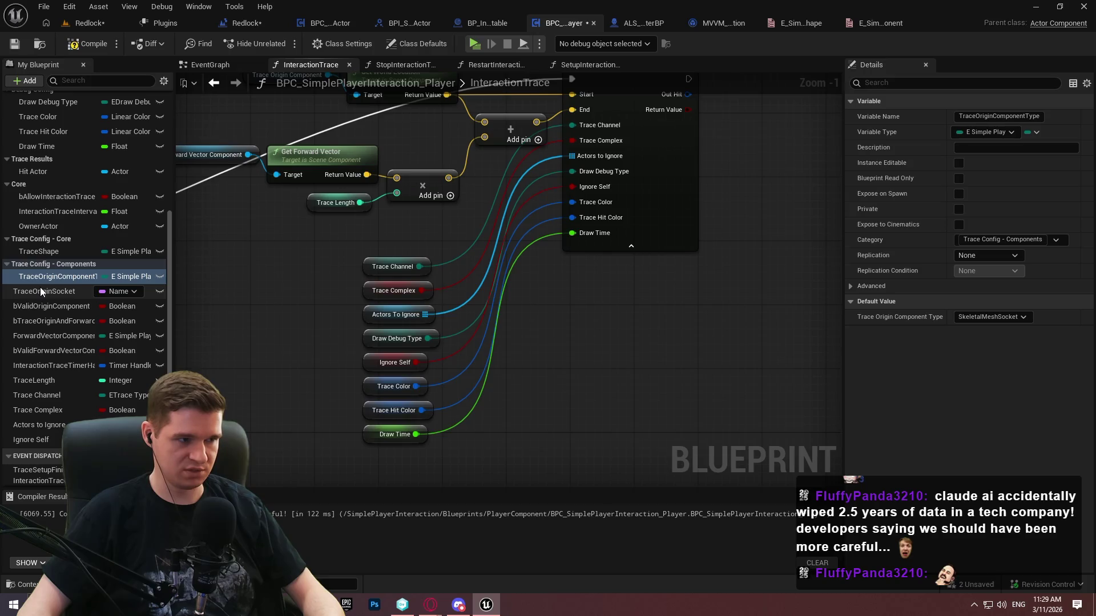
mouse_move(54, 293)
left_mouse_down()
mouse_move(32, 255)
mouse_move(36, 264)
left_mouse_up()
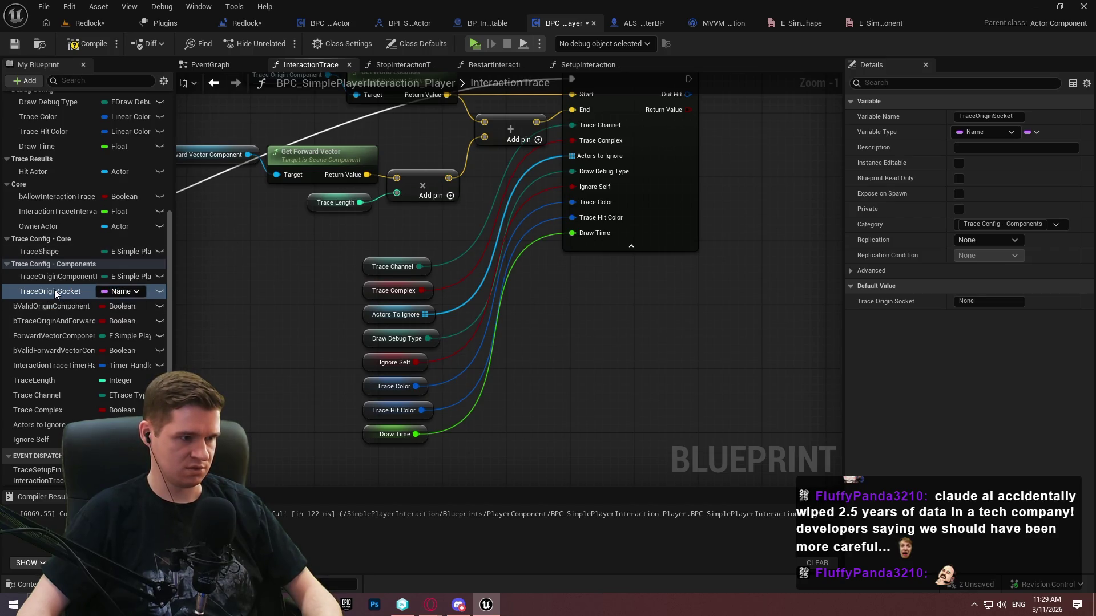
Duplicate TraceOriginSocket as ForwardVectorSocket and file ForwardVectorComponentType under Trace Config - Components
key("ctrl+d")
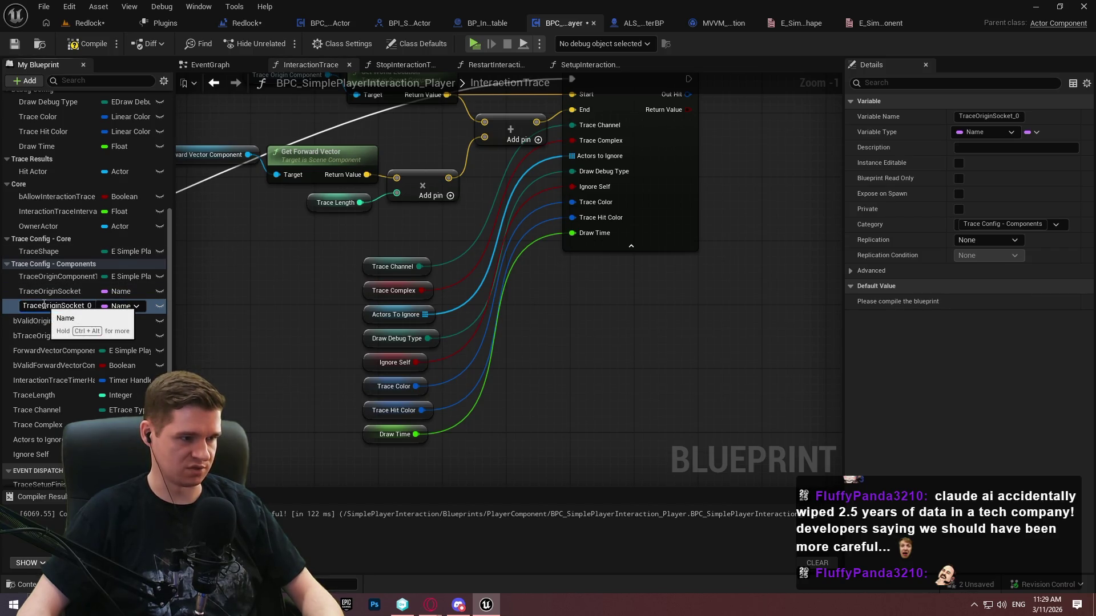
type("ForwardVecto")
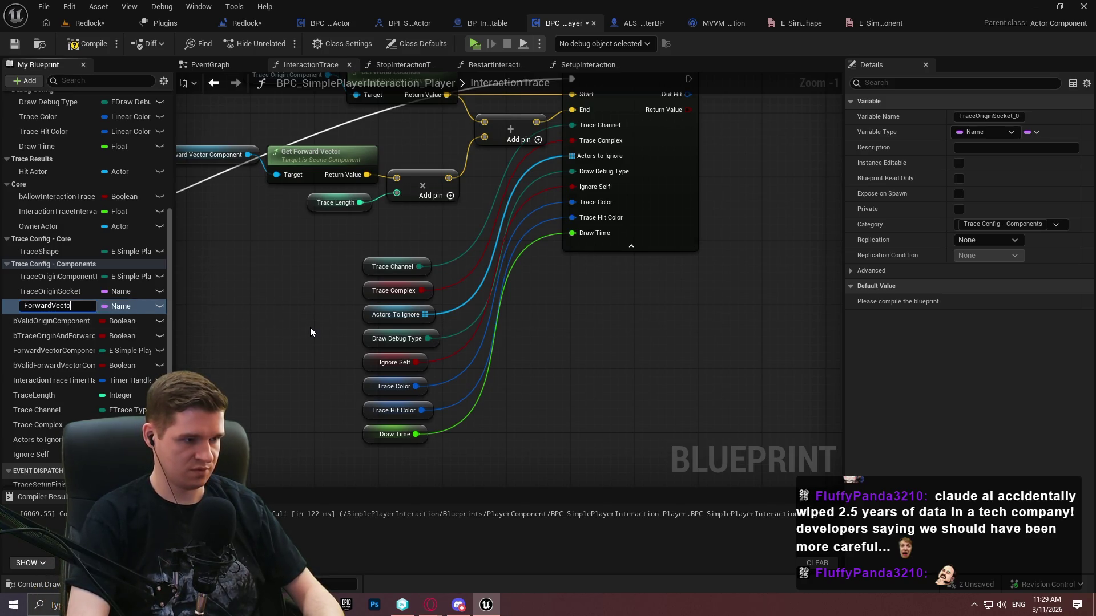
type("rSocket")
key("Return")
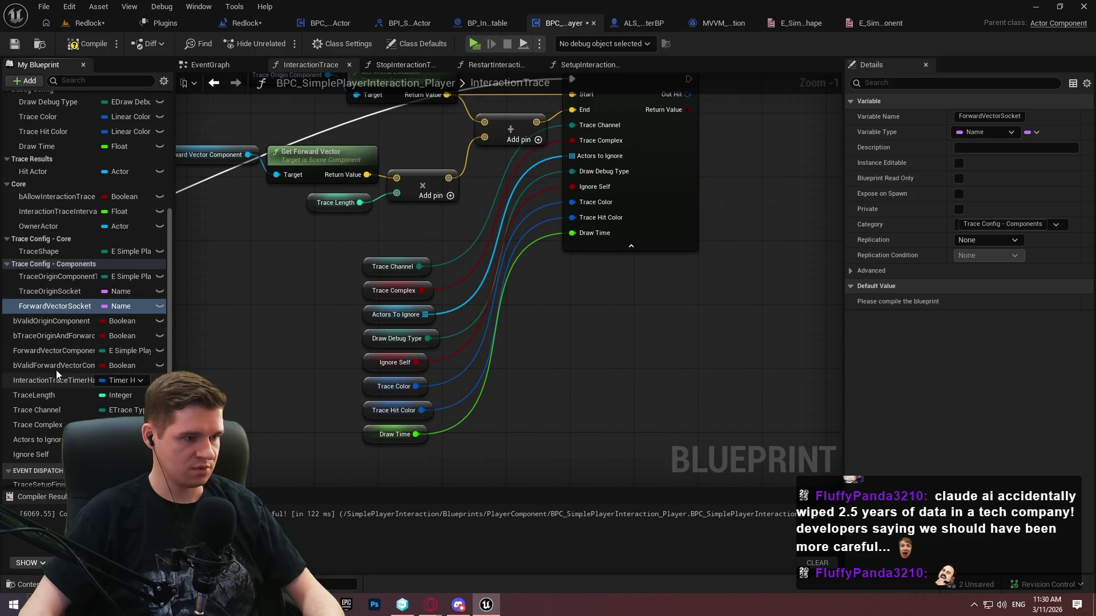
left_click_drag(51, 352, 38, 264)
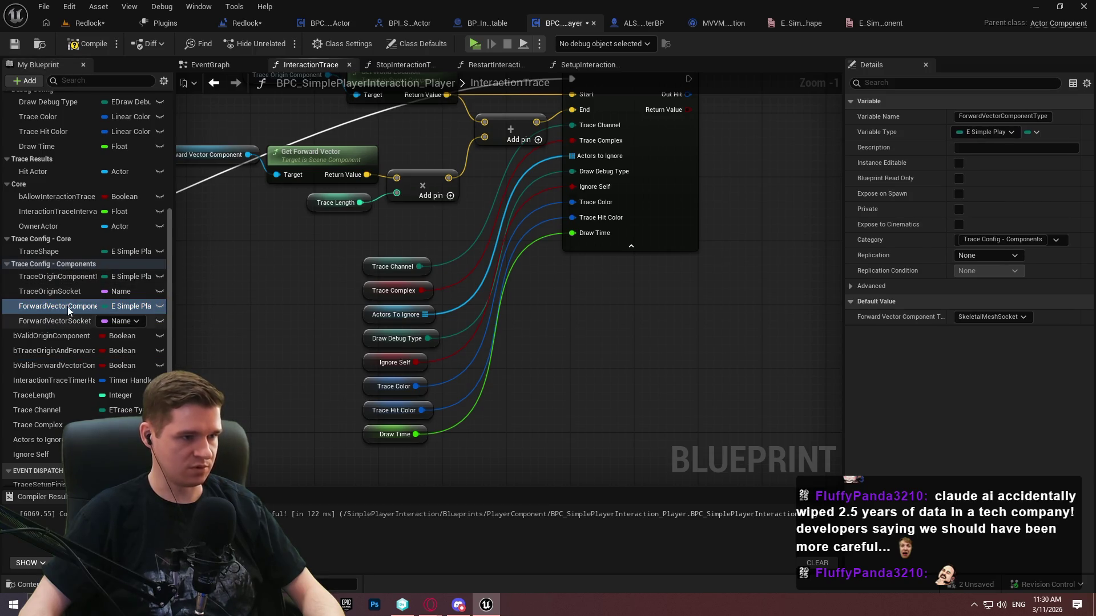
Switch to the SetupInteractionTrace function graph
left_click(590, 66)
scroll(570, 256, "down", 4)
scroll(555, 317, "up", 4)
scroll(292, 127, "up", 3)
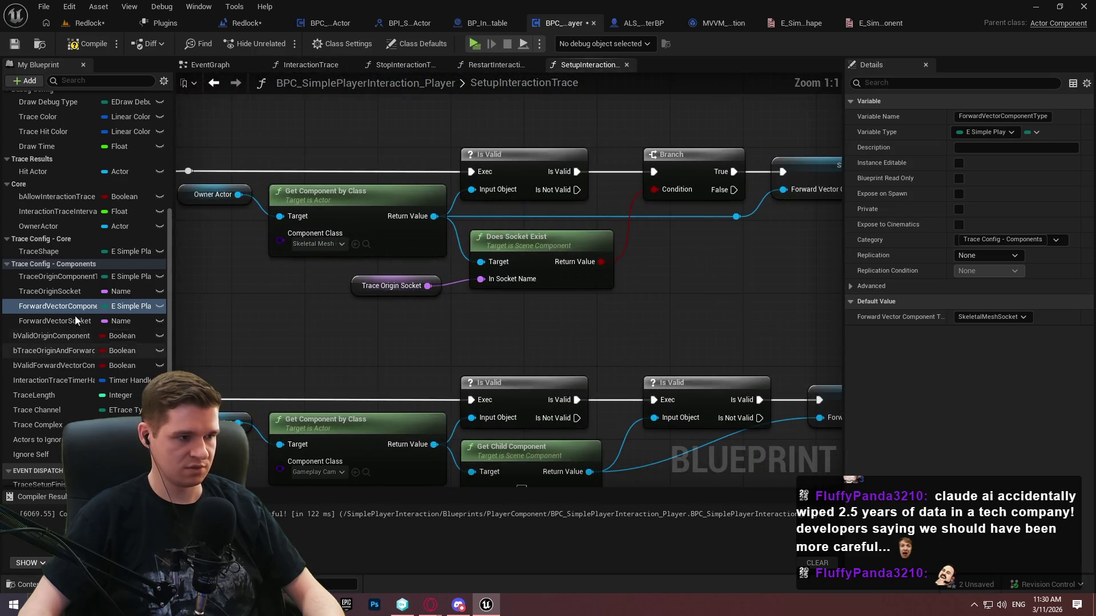
Feed ForwardVectorSocket into the Does Socket Exist check, compile, and return to InteractionTrace
mouse_move(48, 321)
left_mouse_down()
mouse_move(395, 306)
mouse_move(357, 279)
left_mouse_up()
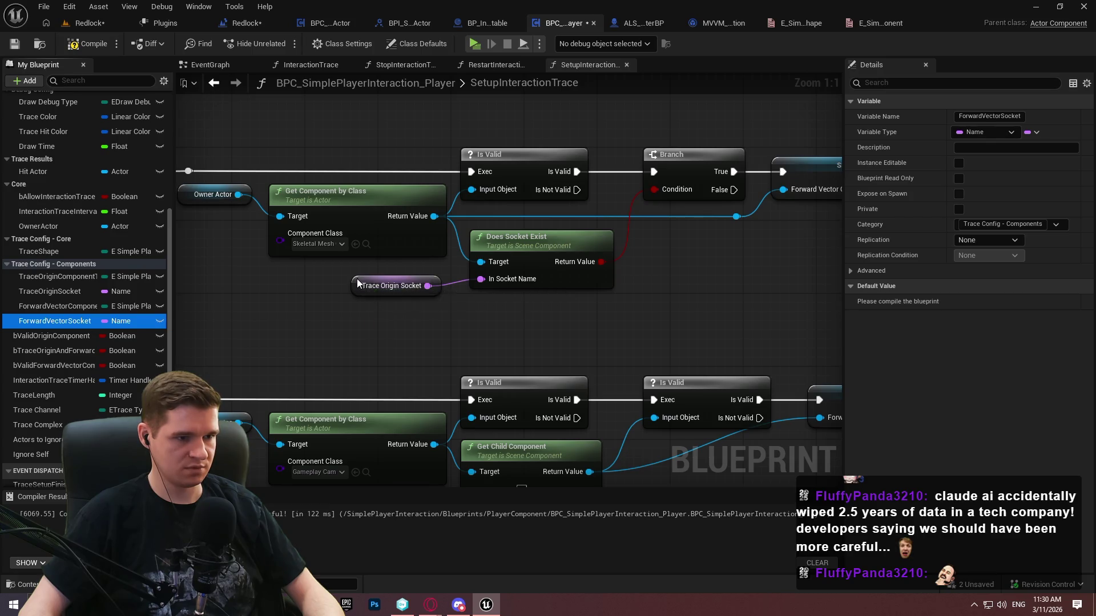
left_click(89, 45)
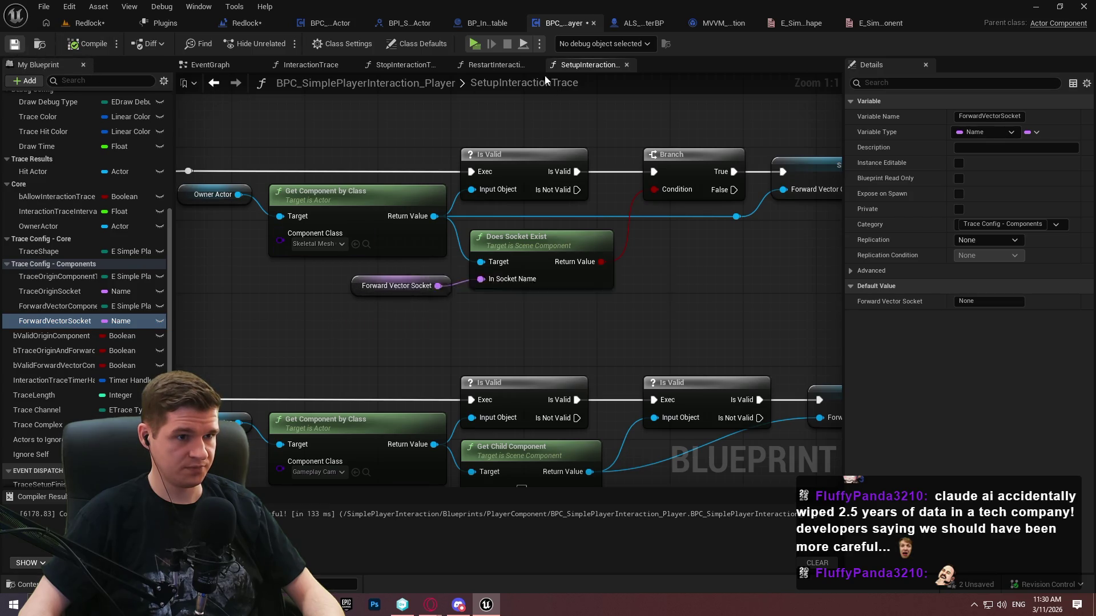
left_click(309, 64)
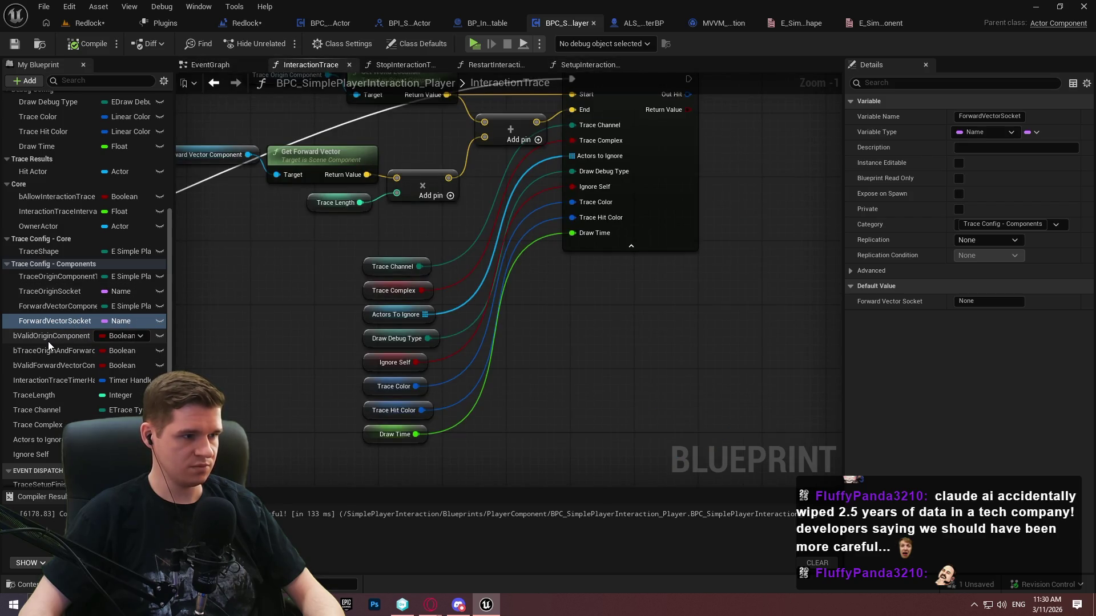
Move bValidOriginComponent and the trace-origin boolean into the Core category
left_click_drag(48, 341, 23, 187)
left_click_drag(46, 351, 23, 188)
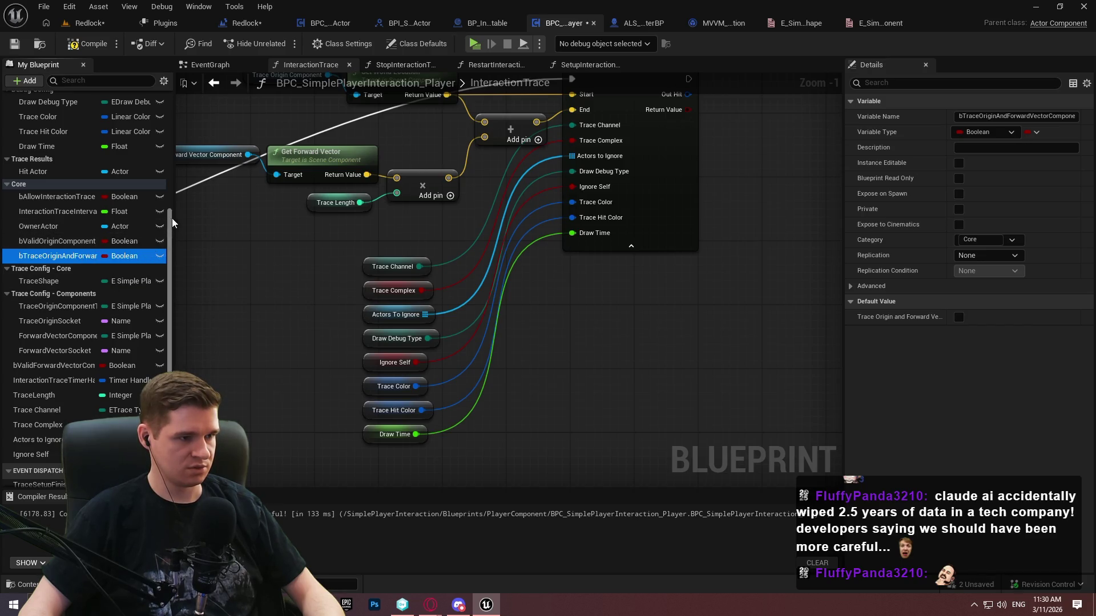
left_click_drag(173, 223, 308, 223)
File bValidForwardVectorComponent and InteractionTraceTimerHandle under Core, the trace-origin boolean under Trace Config - Components
left_click_drag(85, 255, 35, 275)
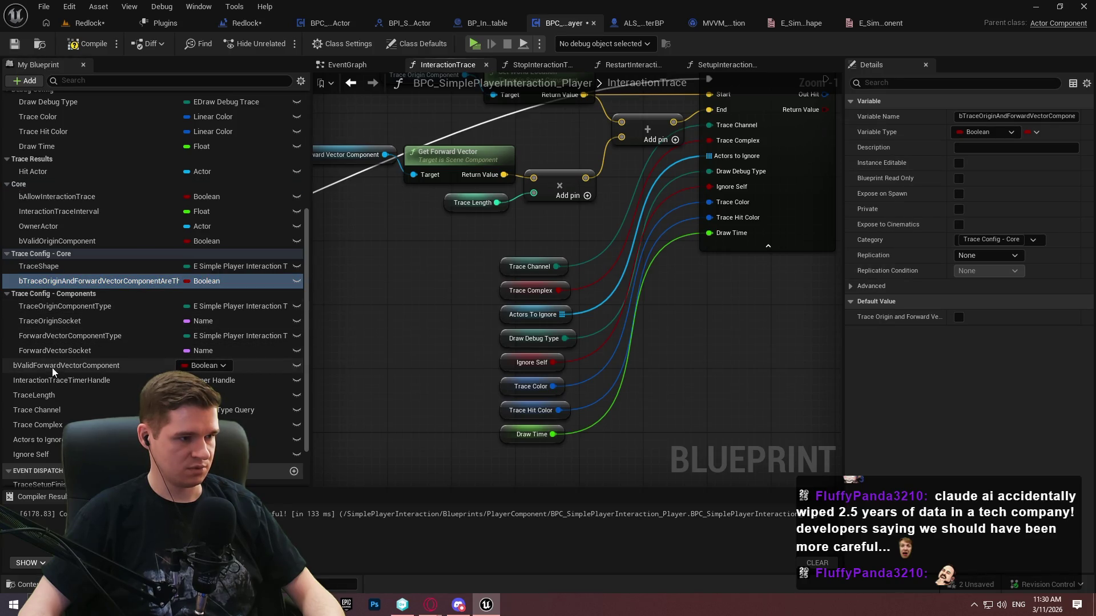
left_click_drag(52, 368, 35, 200)
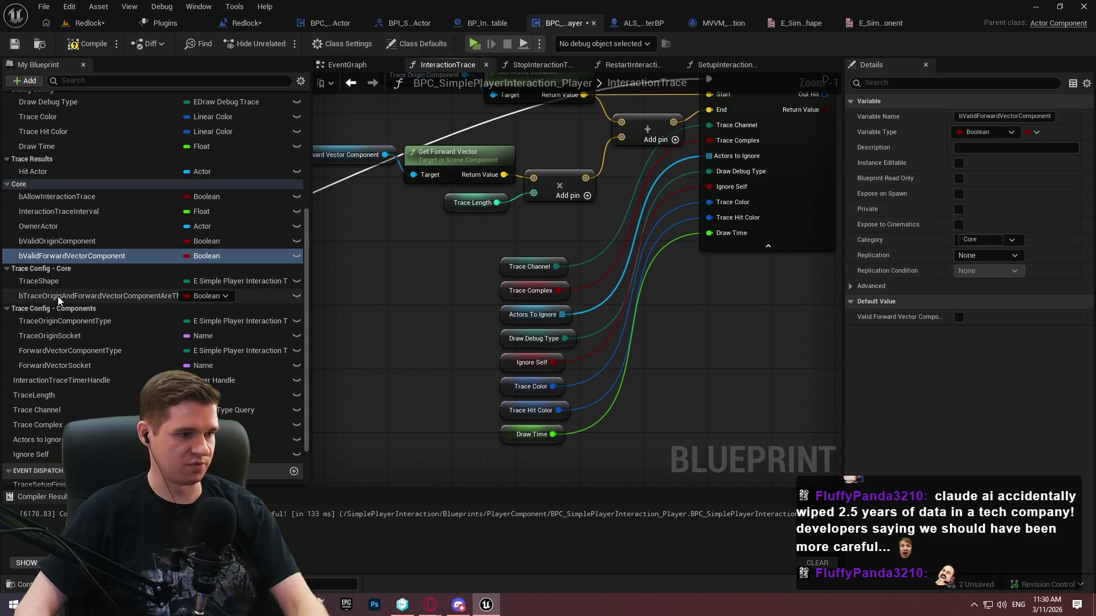
left_click_drag(58, 298, 35, 315)
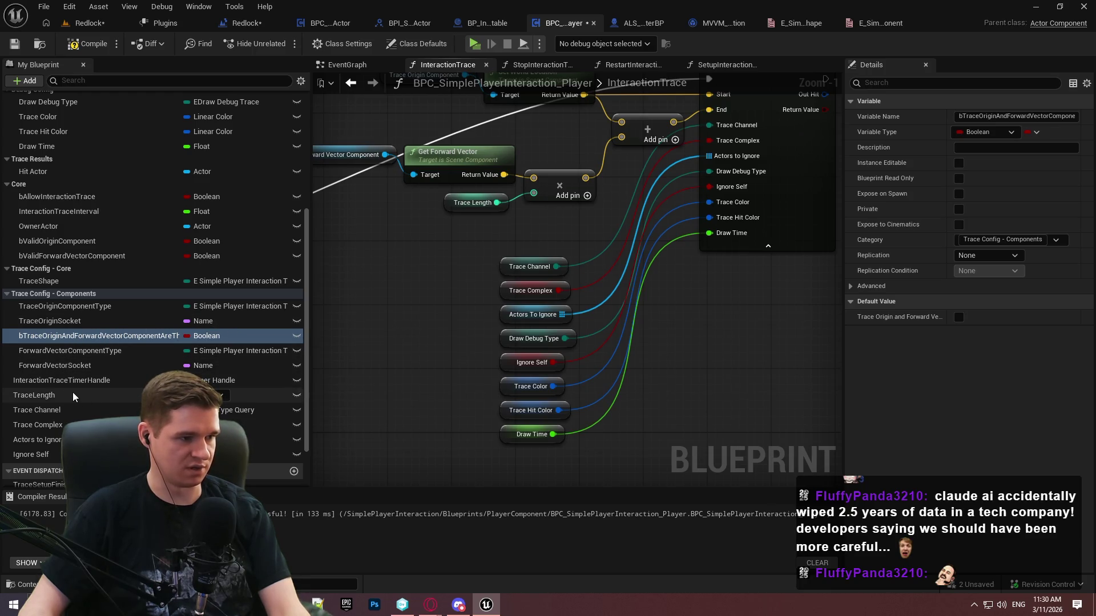
left_click_drag(61, 384, 17, 186)
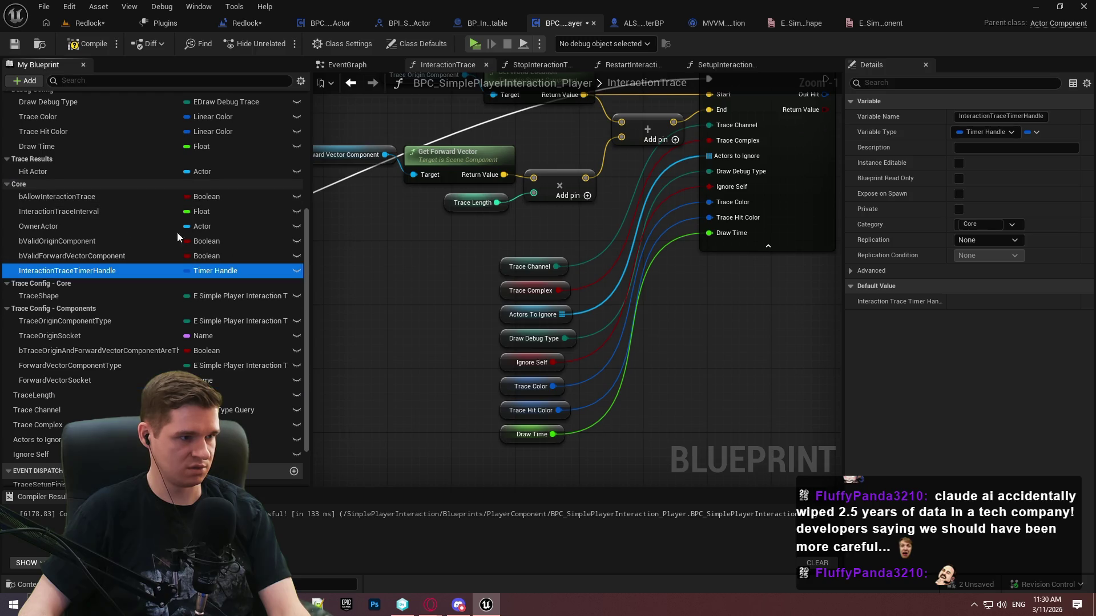
left_click(47, 398)
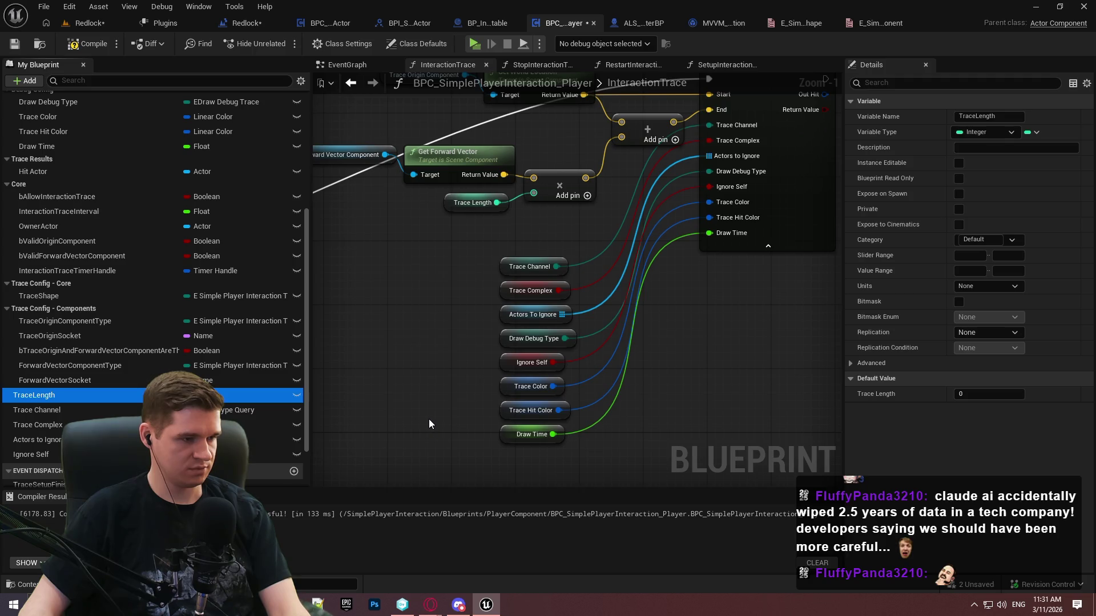
Move TraceLength, Trace Channel, Trace Complex and Actors to Ignore into Trace Config - Core, then compile and save
left_click_drag(42, 280, 38, 284)
mouse_move(36, 411)
left_mouse_down()
mouse_move(43, 286)
mouse_move(41, 296)
left_mouse_up()
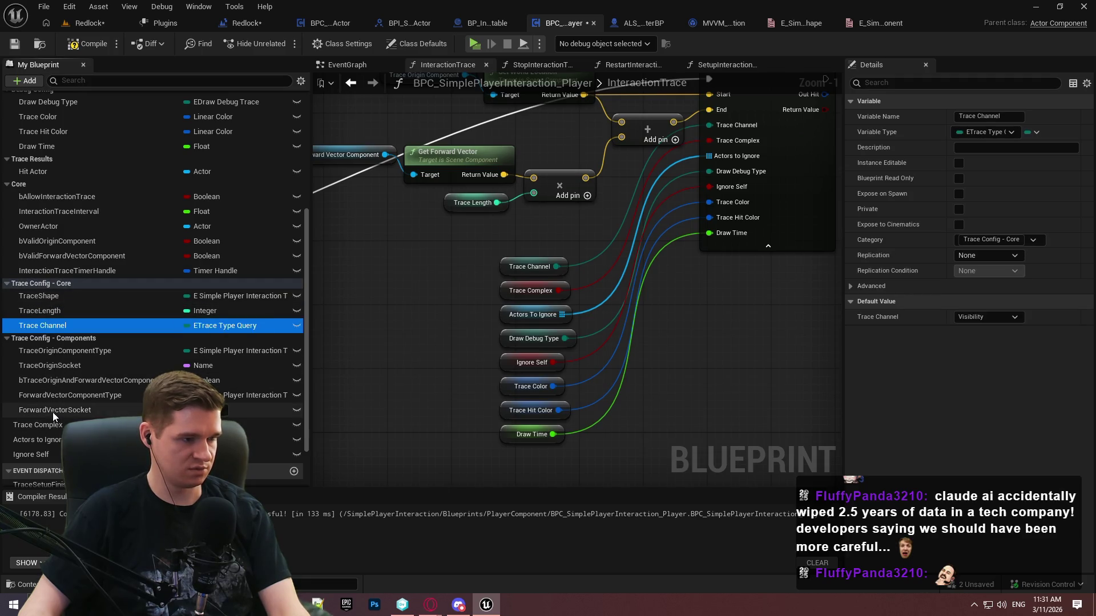
left_click_drag(48, 426, 40, 284)
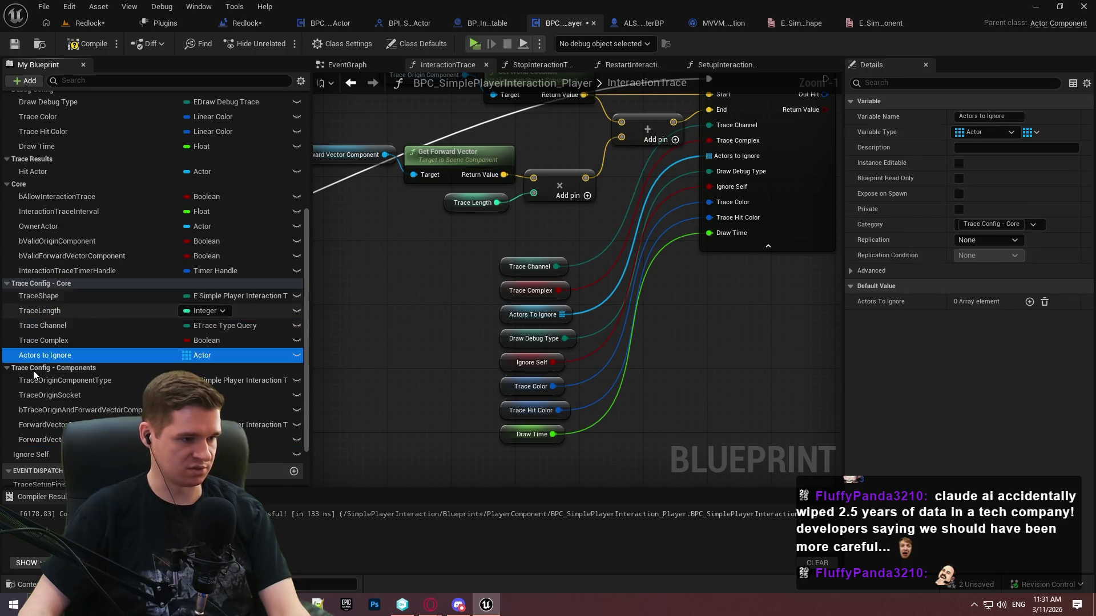
left_click_drag(32, 452, 46, 284)
left_click(86, 44)
left_click(14, 44)
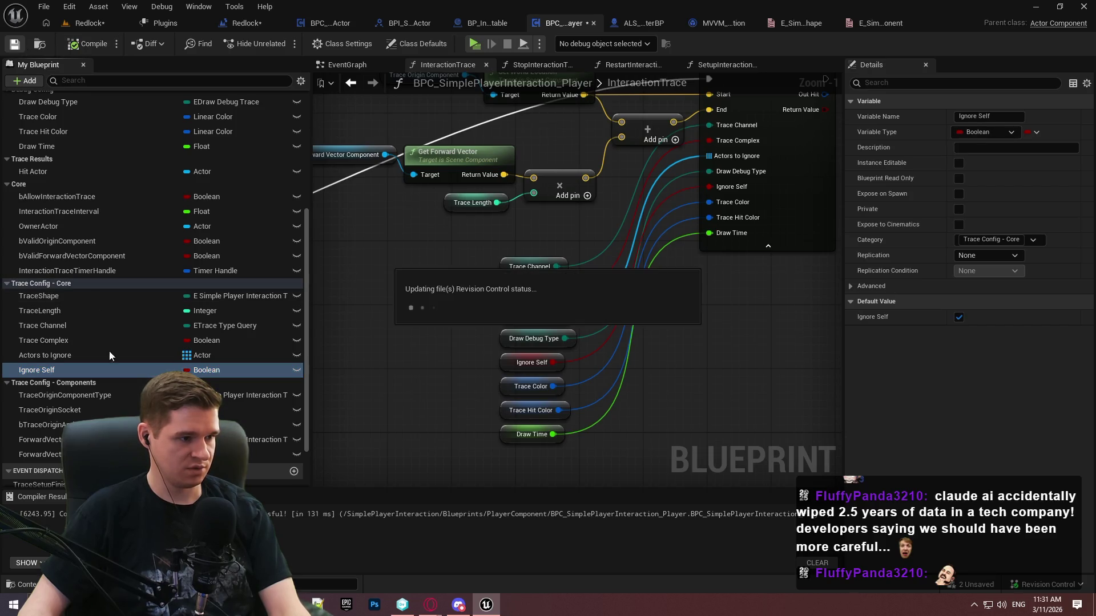
Make the Trace Complex variable enabled by default
left_click(59, 356)
left_click(60, 343)
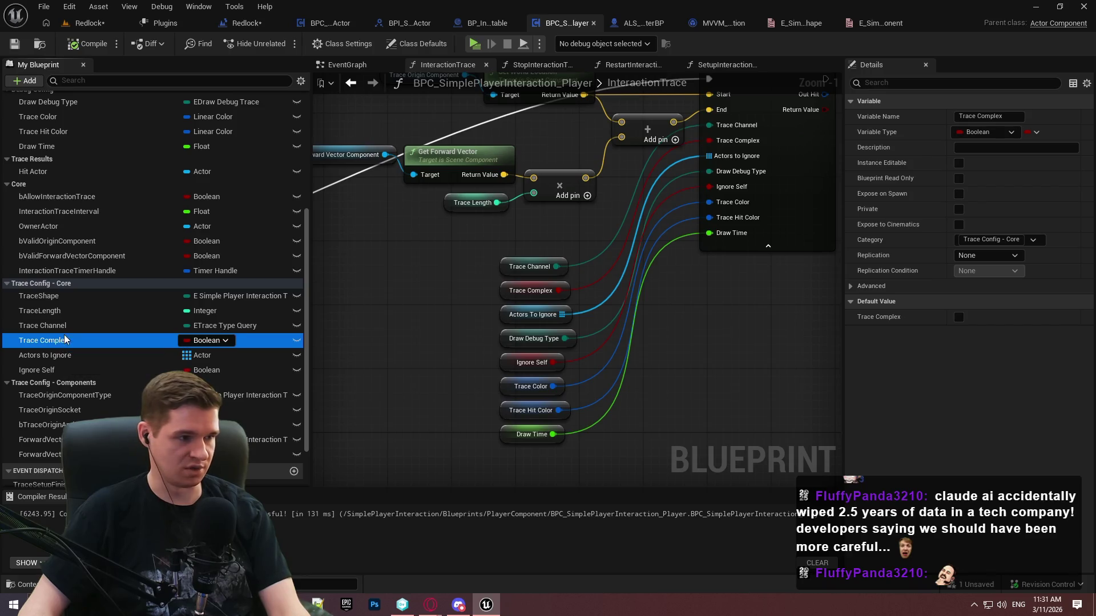
mouse_move(459, 233)
left_mouse_down()
mouse_move(390, 304)
mouse_move(379, 48)
mouse_move(162, 353)
mouse_move(278, 94)
left_mouse_up()
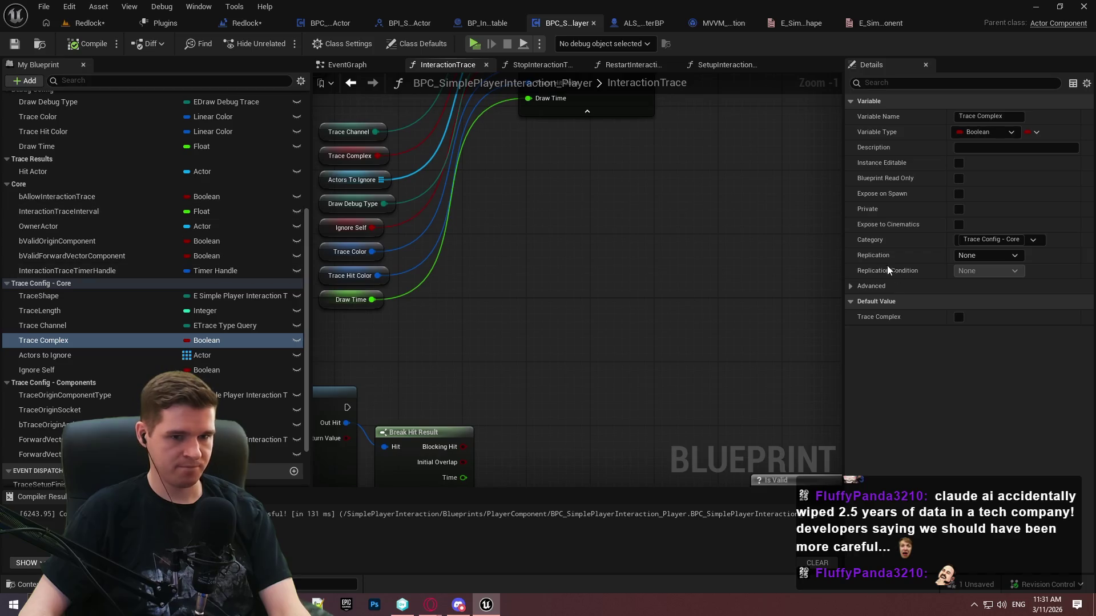
left_click(959, 317)
Set TraceLength's default value to 100, then compile and save the blueprint
left_click(49, 369)
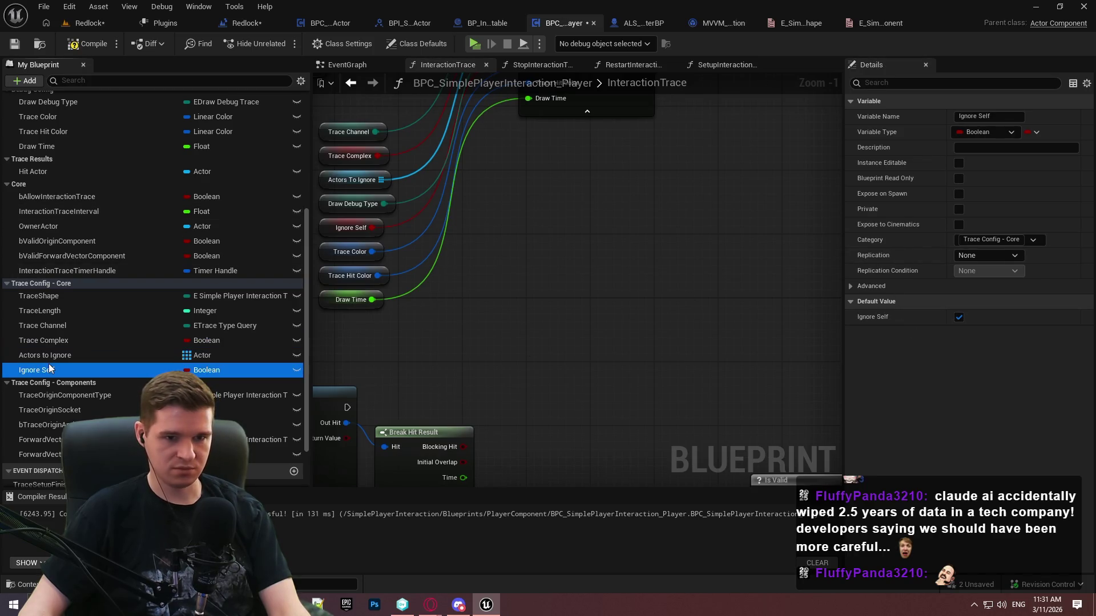
mouse_move(400, 172)
left_mouse_down()
mouse_move(468, 451)
mouse_move(480, 445)
mouse_move(485, 381)
left_mouse_up()
left_click_drag(588, 457, 600, 295)
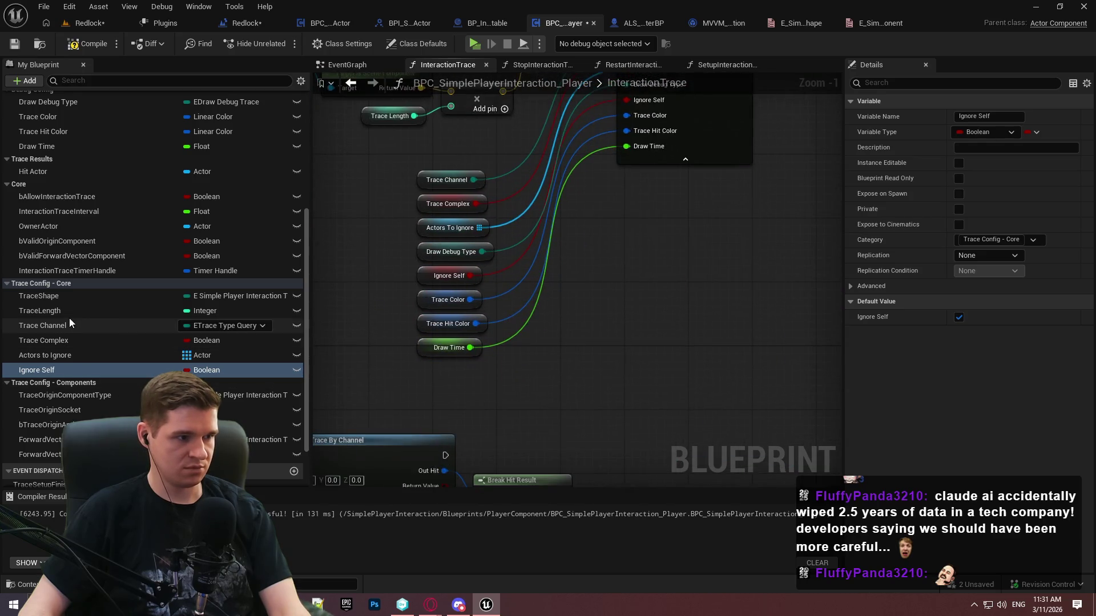
left_click(40, 311)
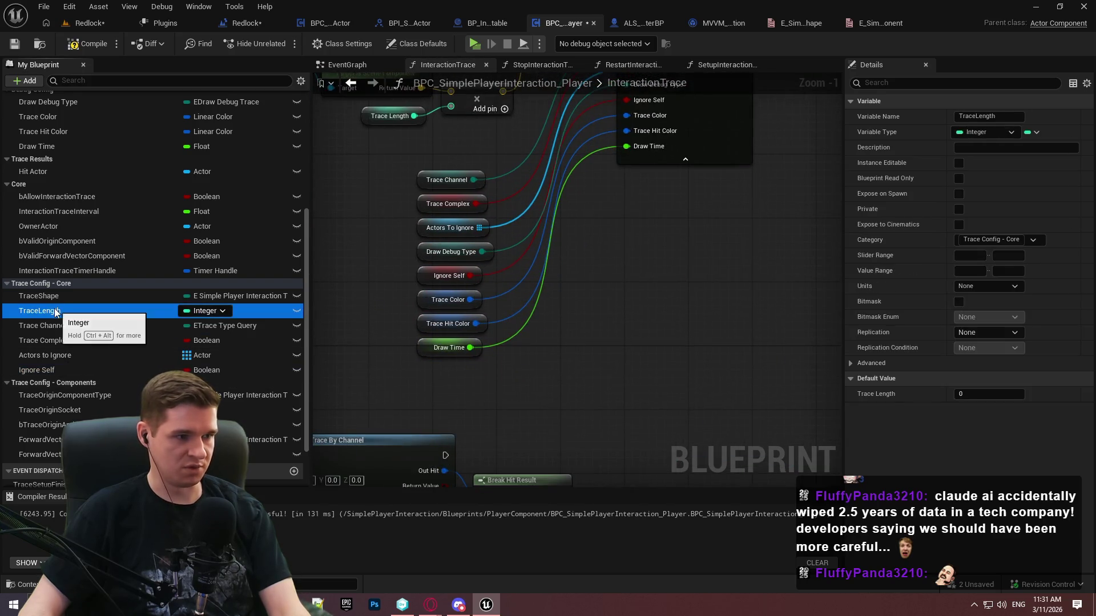
left_click(976, 394)
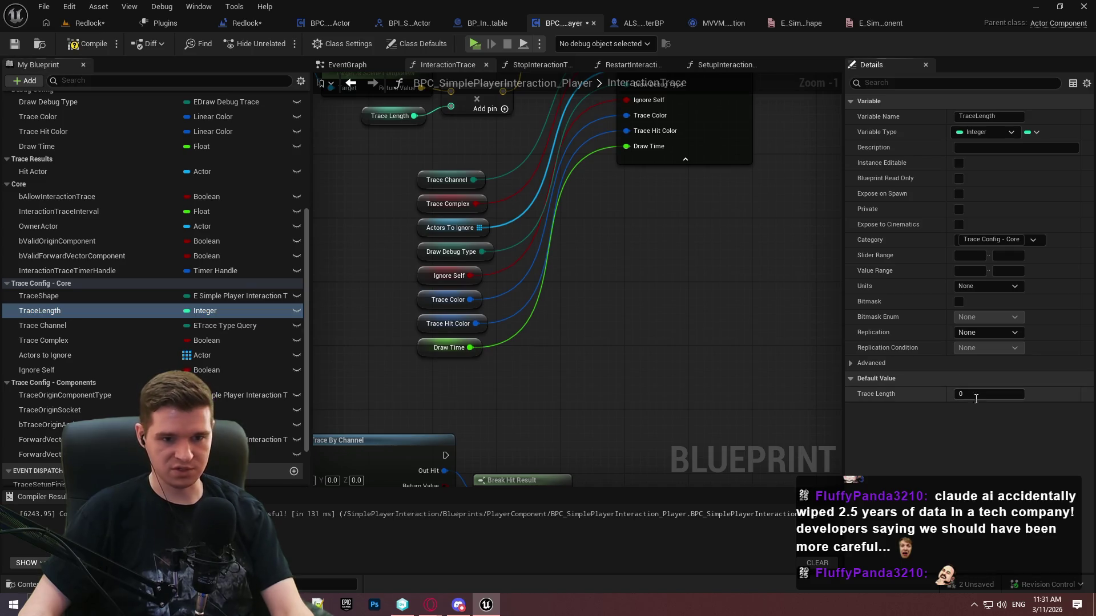
type("100")
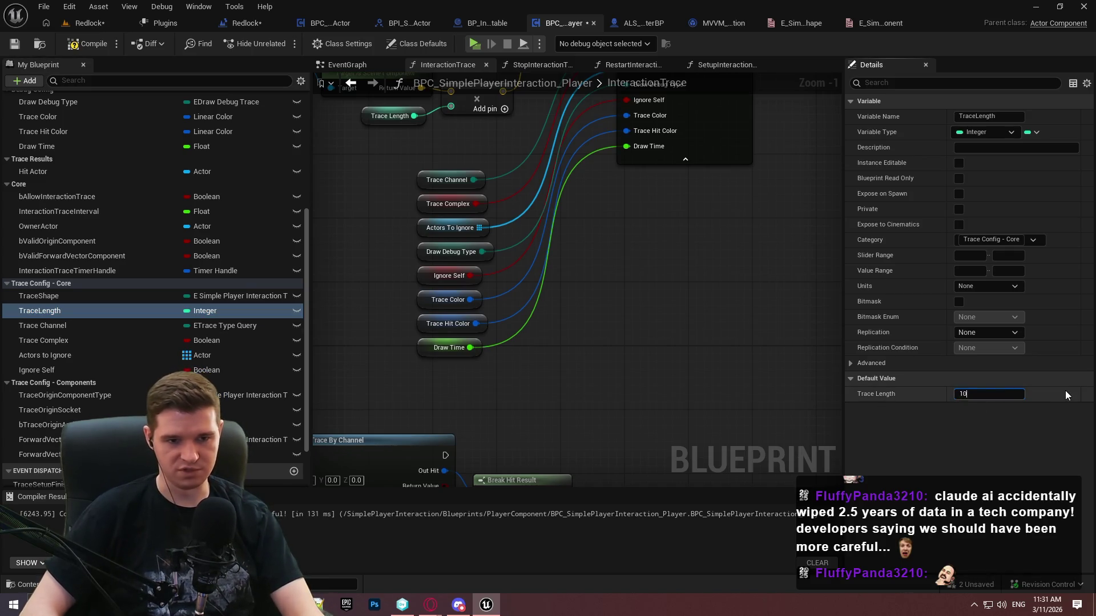
key("Return")
left_click(80, 43)
left_click(15, 43)
left_click(82, 304)
left_click(59, 298)
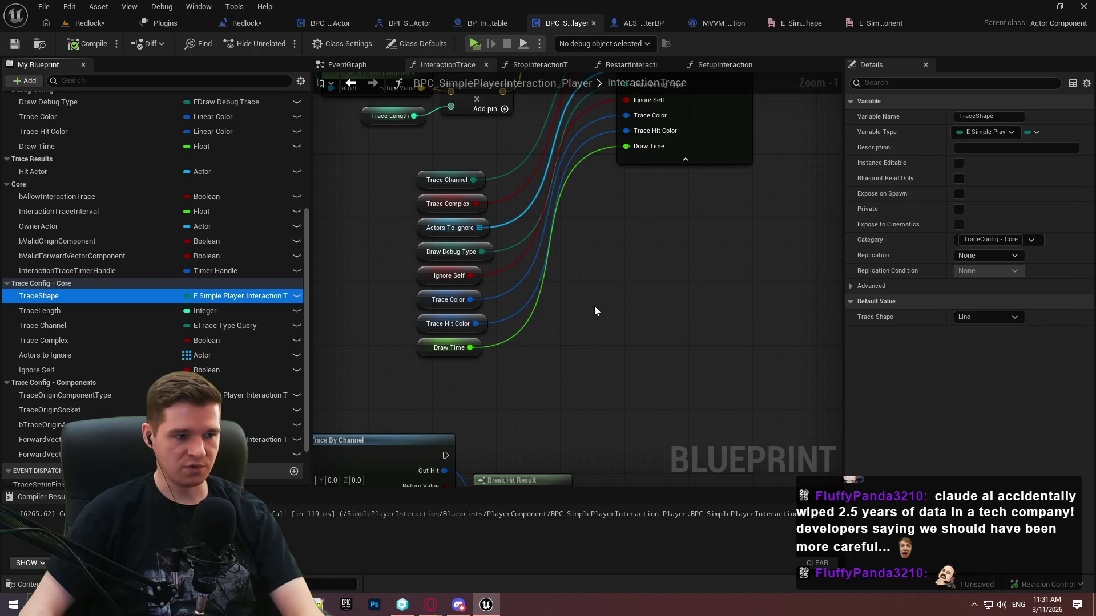
Add a reroute point on the Line Trace exec wire, aligned with the trace
scroll(683, 289, "down", 2)
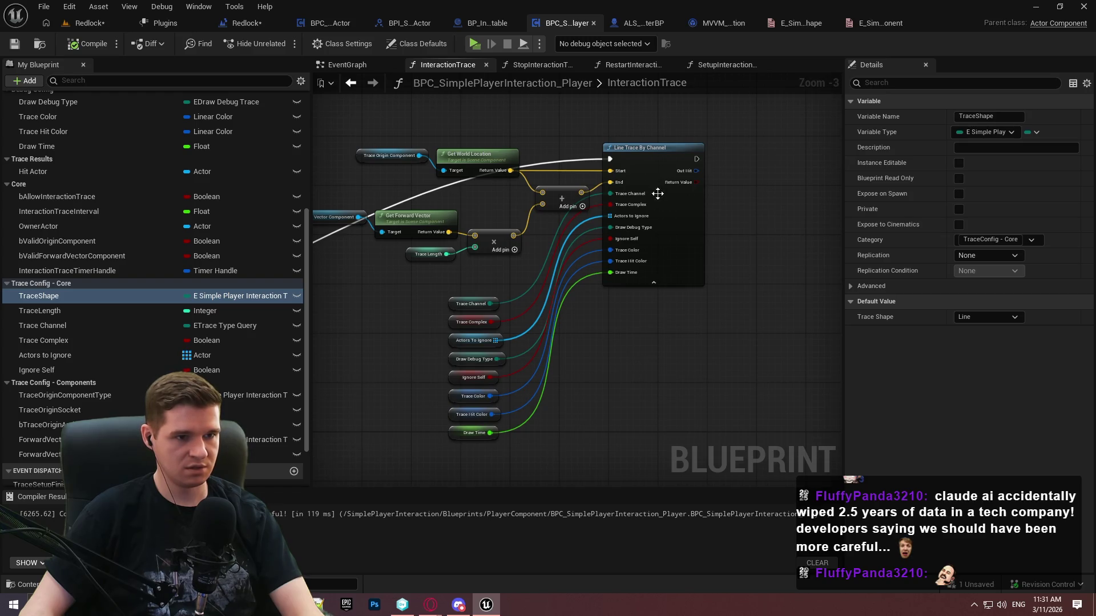
mouse_move(658, 194)
left_mouse_down()
mouse_move(621, 311)
mouse_move(469, 249)
left_mouse_up()
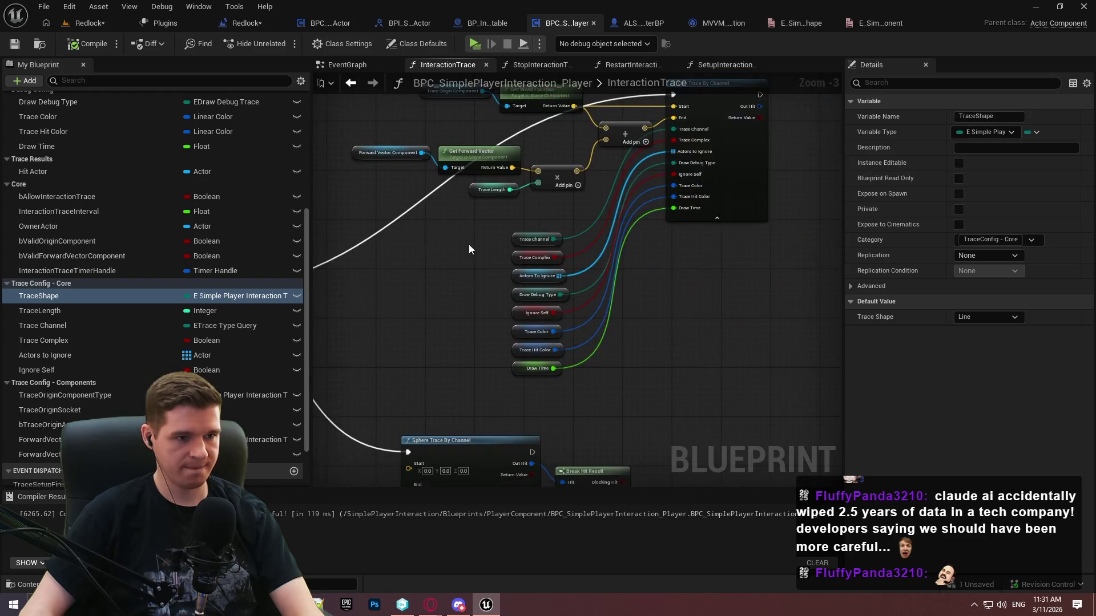
scroll(480, 258, "up", 3)
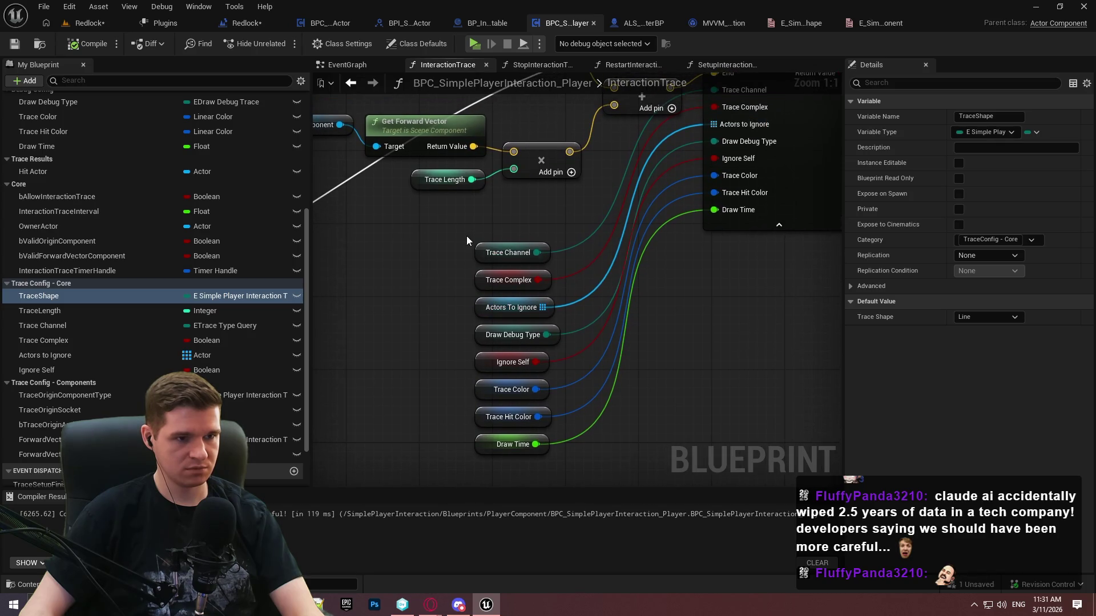
scroll(467, 239, "down", 5)
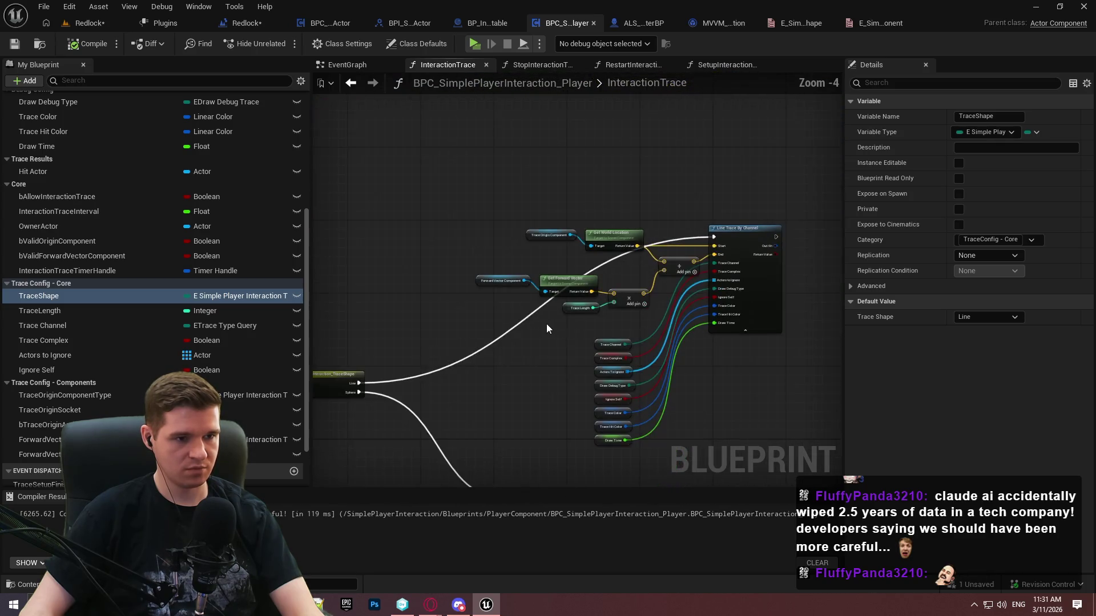
double_click(526, 320)
mouse_move(527, 317)
left_mouse_down()
mouse_move(419, 234)
mouse_move(435, 241)
left_mouse_up()
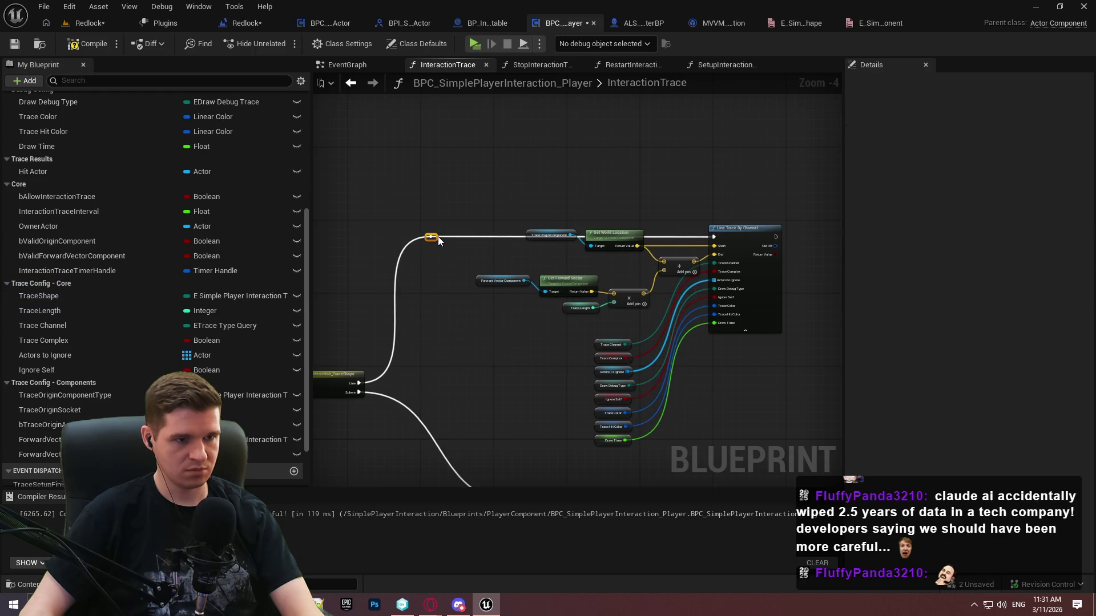
Move the trace input getters below the Line Trace By Channel node and reposition the node
left_click_drag(435, 178, 622, 415)
scroll(581, 222, "up", 2)
mouse_move(561, 209)
left_mouse_down()
mouse_move(560, 242)
mouse_move(559, 225)
left_mouse_up()
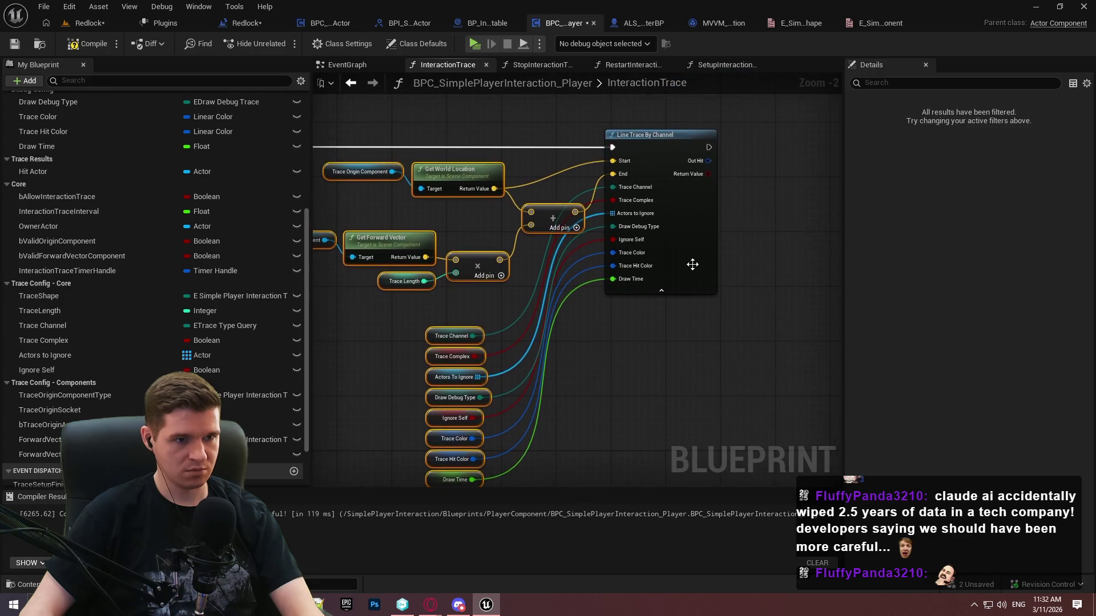
left_click_drag(692, 262, 770, 245)
scroll(594, 190, "up", 2)
Add reroute points on the Start and End wires, aligned with their inputs
double_click(582, 168)
left_click_drag(586, 165, 592, 152)
double_click(615, 205)
left_click_drag(616, 207, 609, 167)
left_click(619, 235)
Place the eight getters beside the Line Trace node and compile the blueprint
scroll(628, 171, "down", 2)
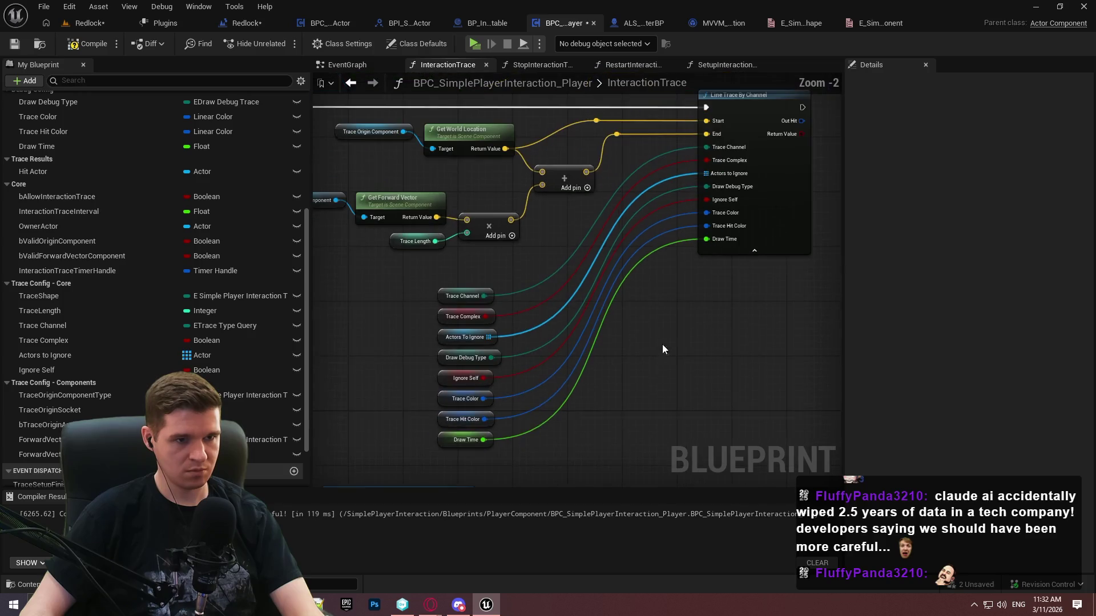
mouse_move(476, 372)
left_mouse_down()
mouse_move(437, 289)
mouse_move(552, 218)
mouse_move(538, 246)
mouse_move(573, 215)
mouse_move(562, 226)
left_mouse_up()
left_click(708, 300)
scroll(735, 332, "down", 1)
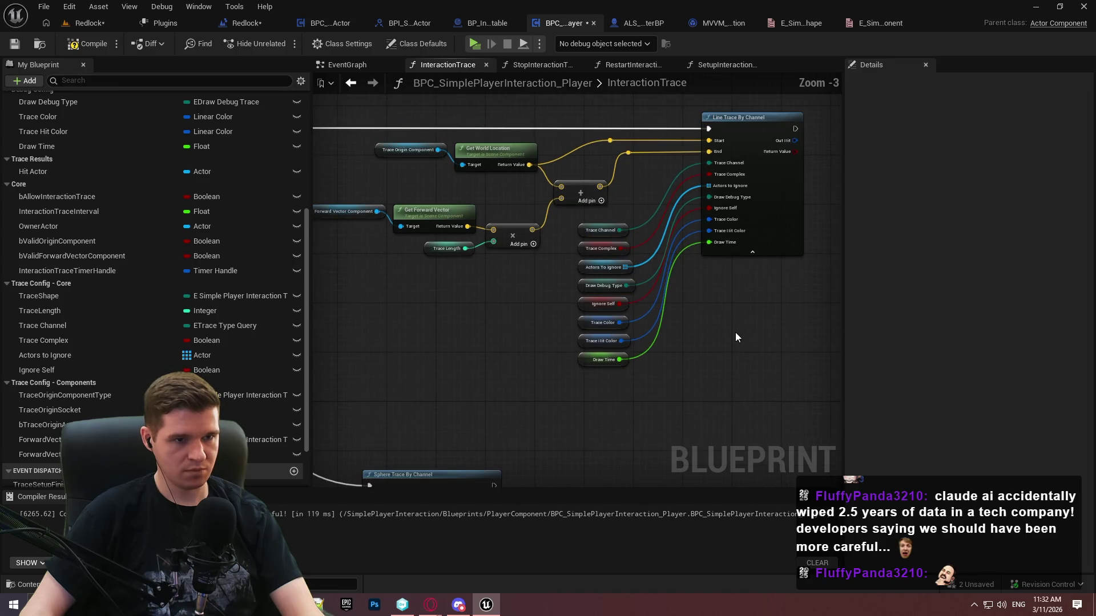
mouse_move(669, 395)
left_mouse_down()
mouse_move(741, 149)
mouse_move(657, 337)
left_mouse_up()
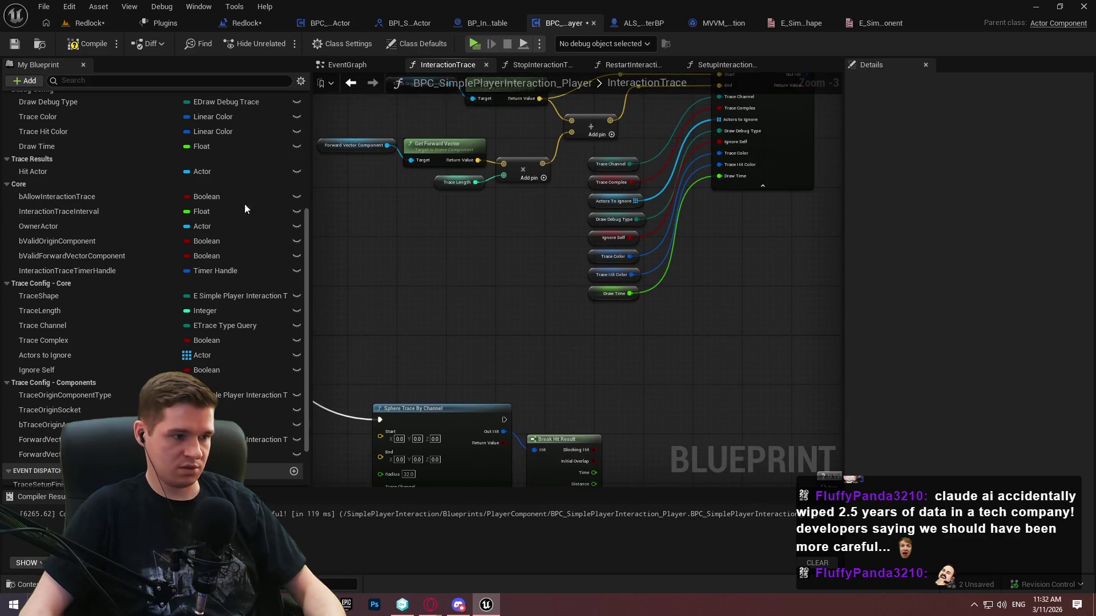
left_click(86, 44)
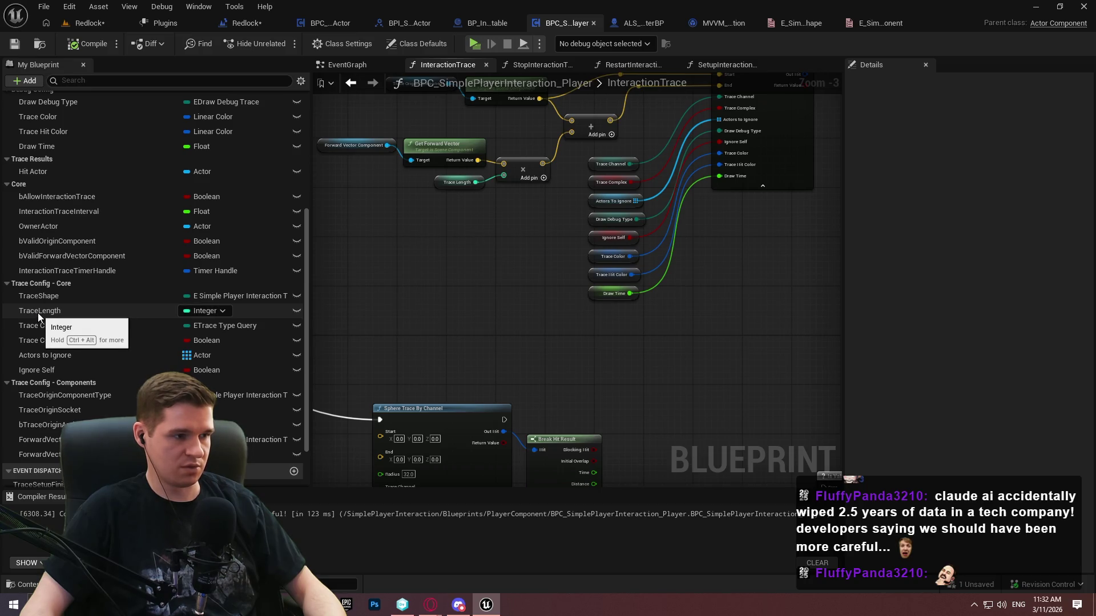
left_click_drag(620, 340, 619, 139)
scroll(445, 275, "up", 3)
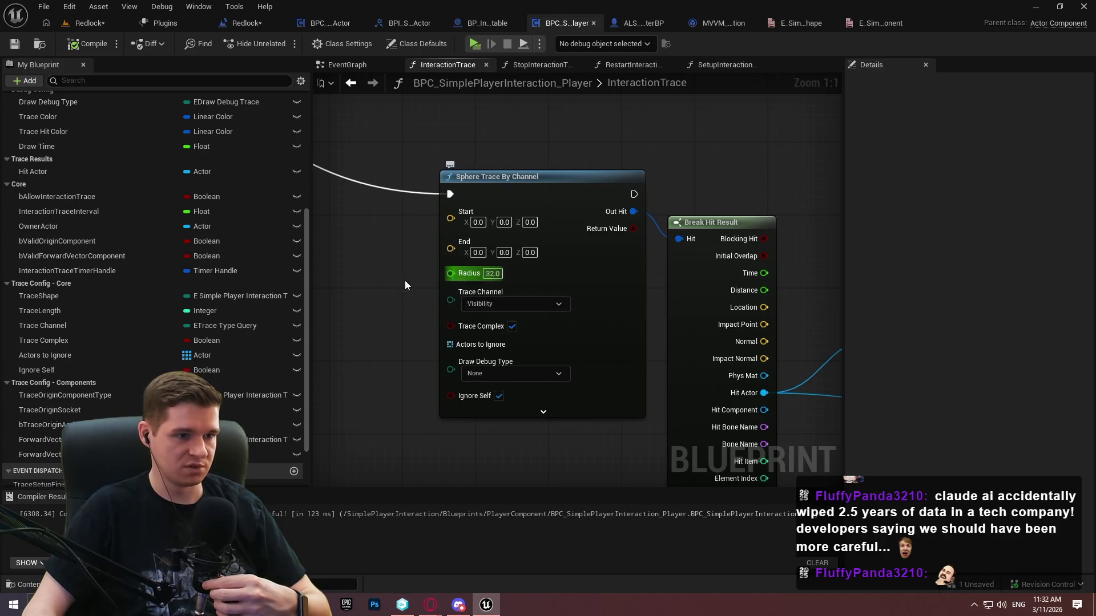
Promote the Sphere Trace Radius pin to a new variable named TraceRadius
left_click_drag(450, 273, 400, 283)
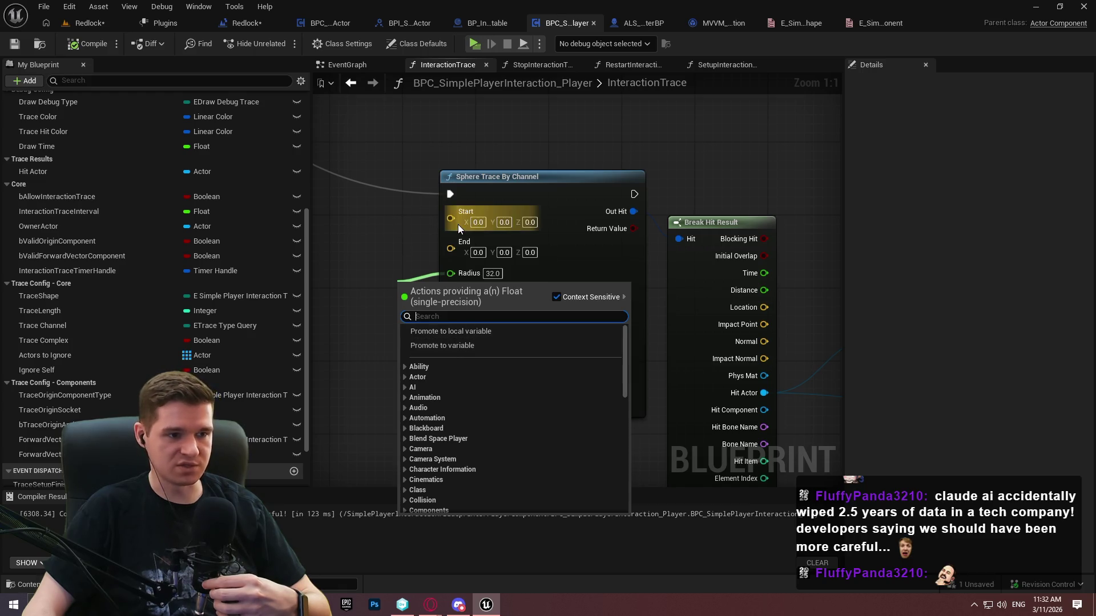
left_click(640, 23)
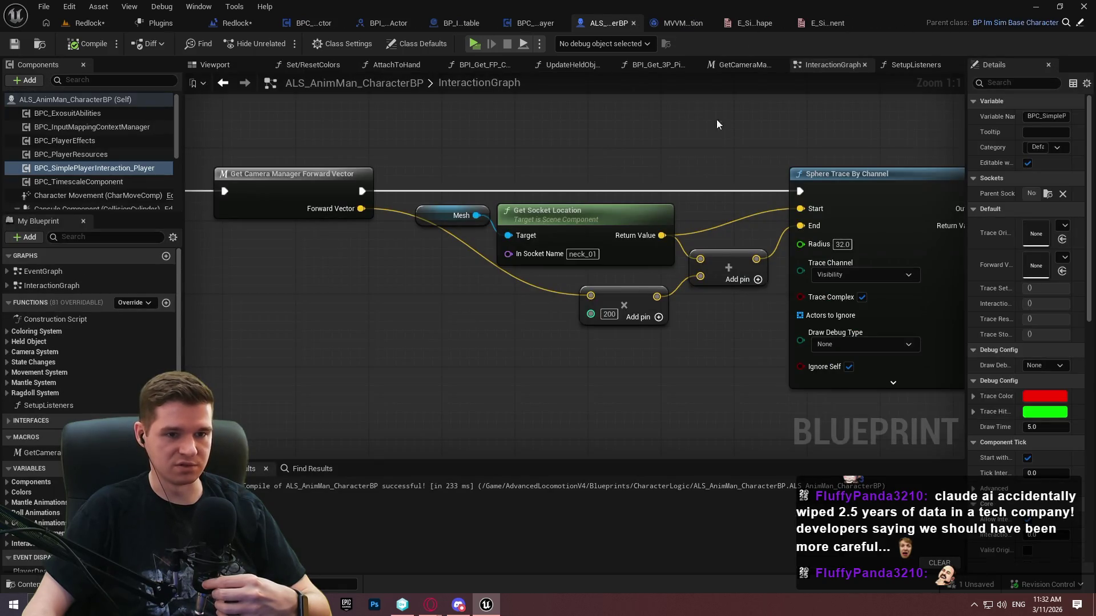
left_click(526, 23)
left_click_drag(450, 274, 412, 283)
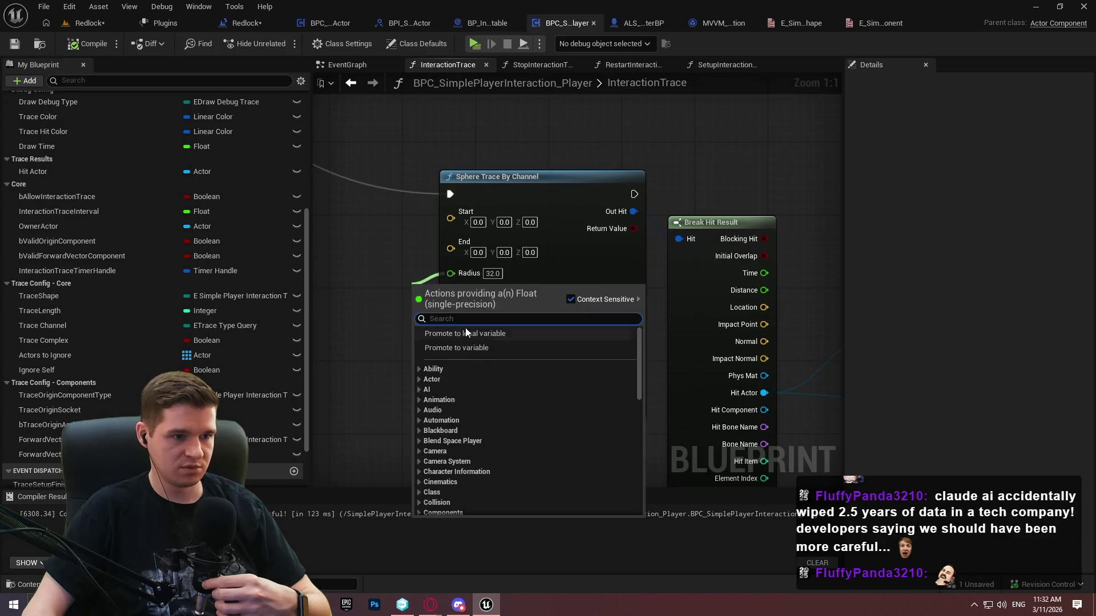
left_click(473, 347)
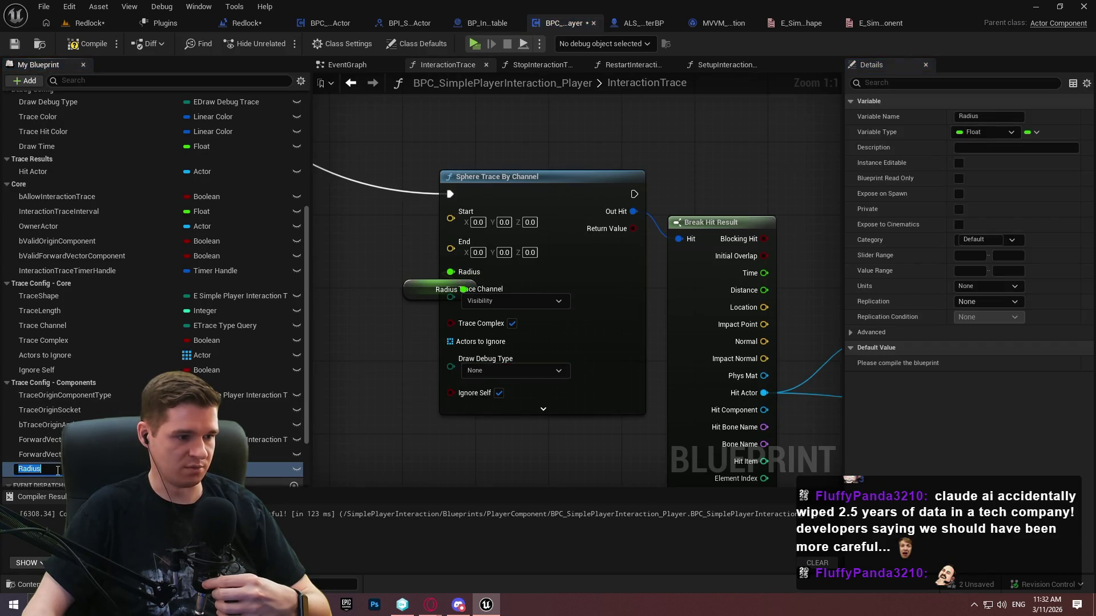
type("Trac")
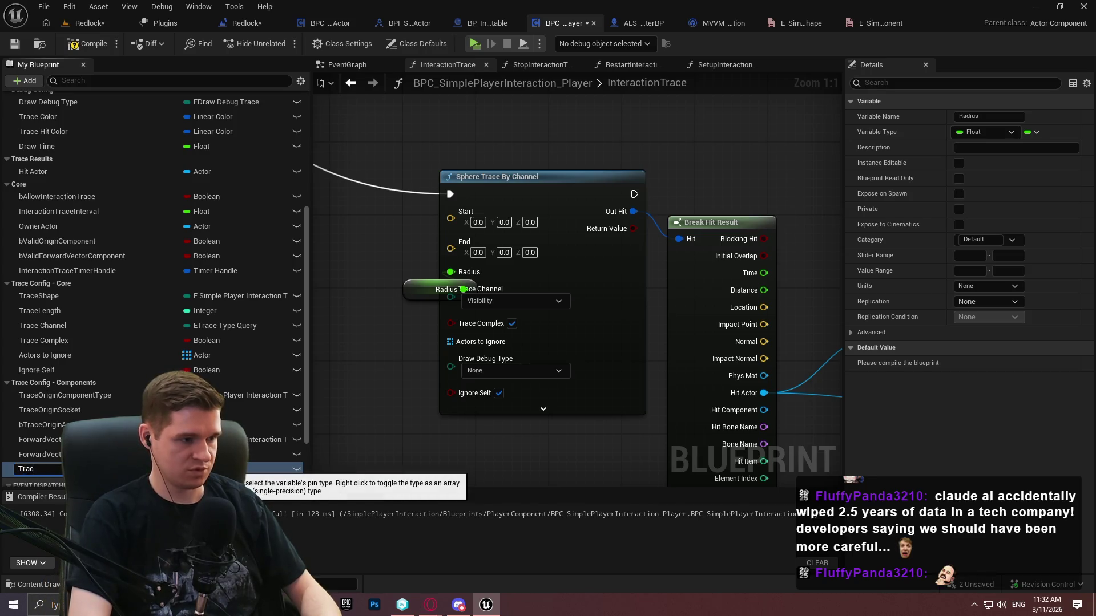
type("eRadius")
key("Return")
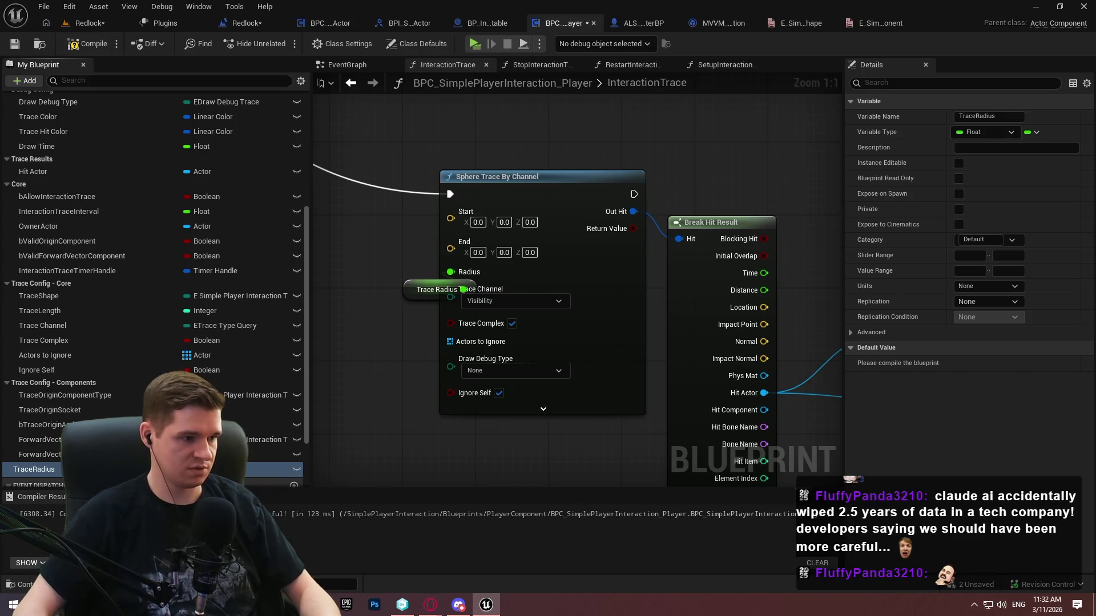
File TraceRadius under Trace Config - Core before Trace Channel, then compile and save
left_click_drag(32, 471, 39, 282)
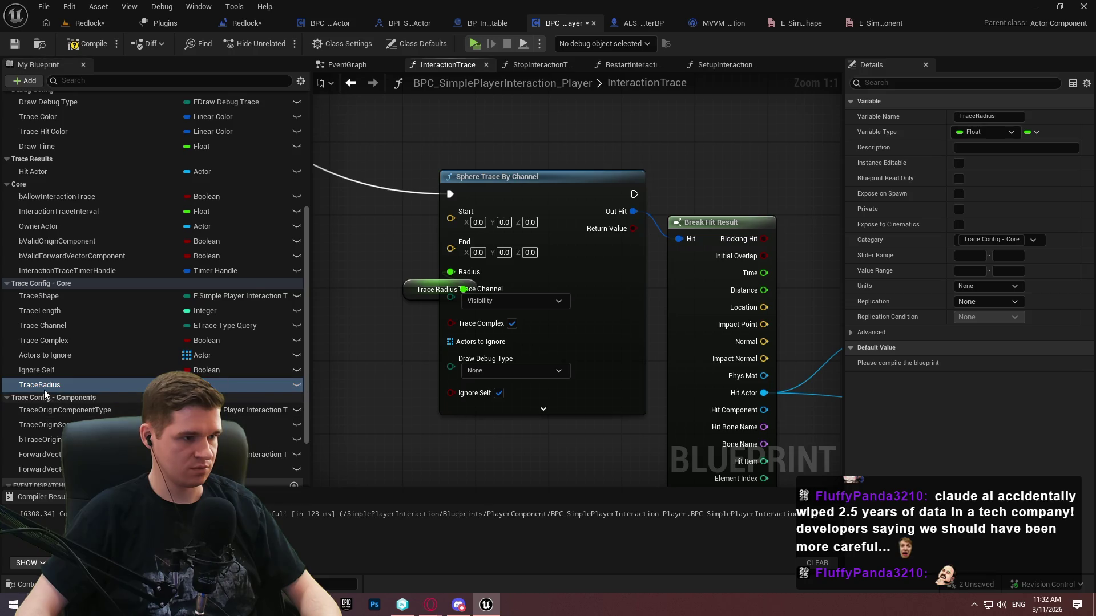
left_click_drag(44, 384, 39, 323)
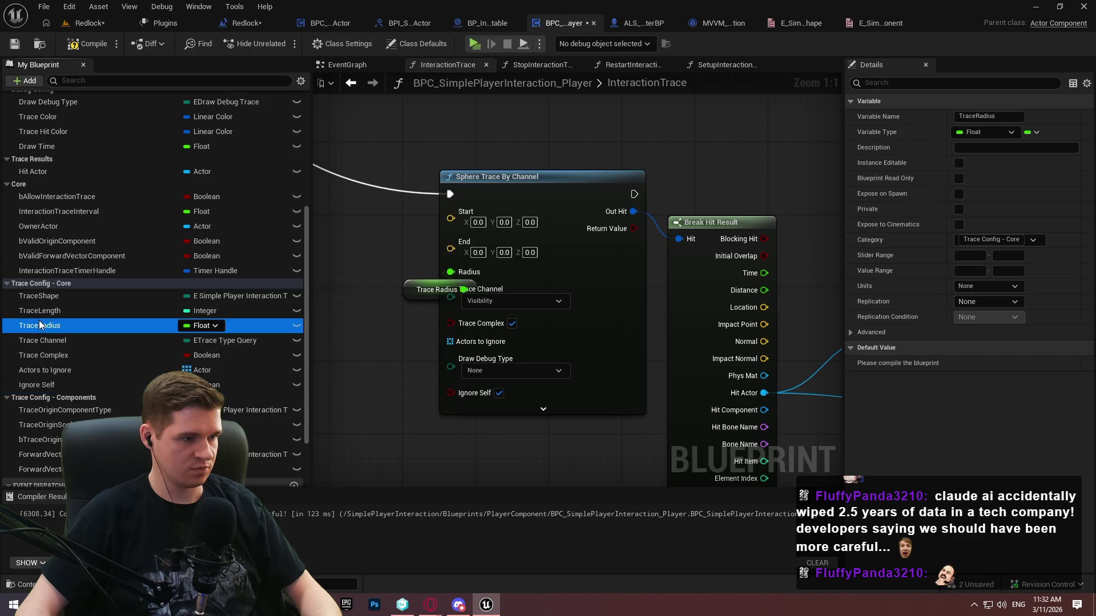
left_click(15, 44)
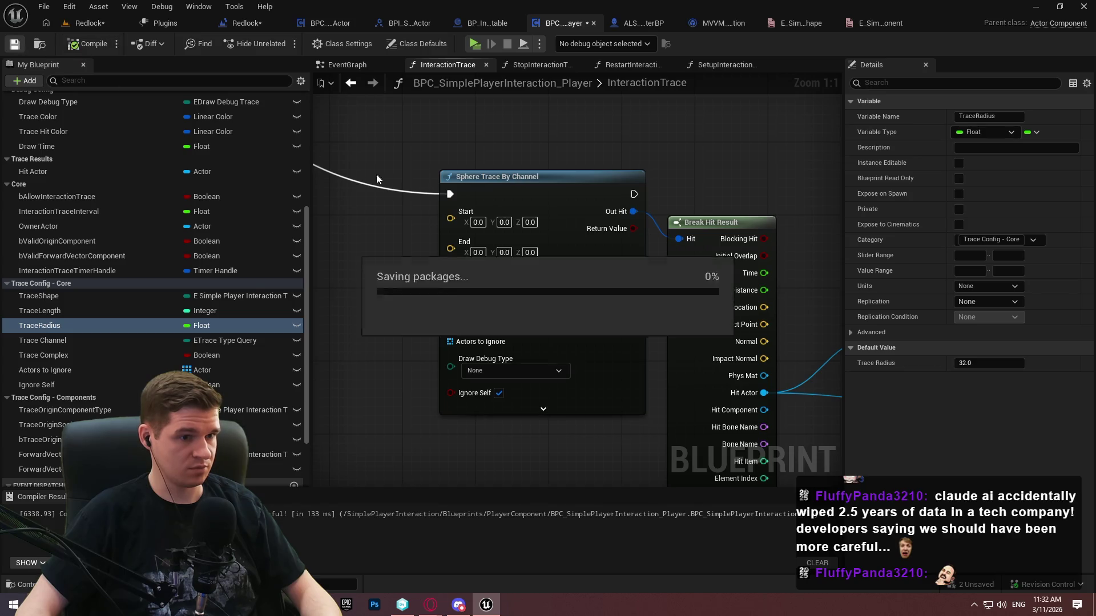
mouse_move(407, 287)
left_mouse_down()
mouse_move(325, 262)
mouse_move(427, 272)
left_mouse_up()
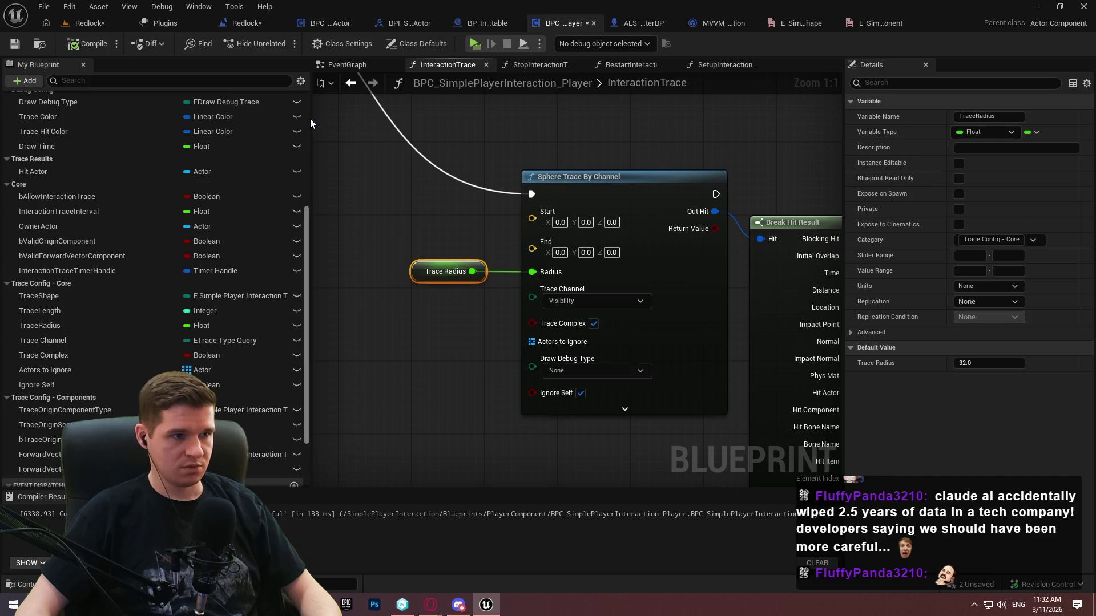
Narrow the variable list and cut and re-paste the trace nodes in the graph
left_click_drag(310, 119, 197, 118)
scroll(535, 149, "down", 3)
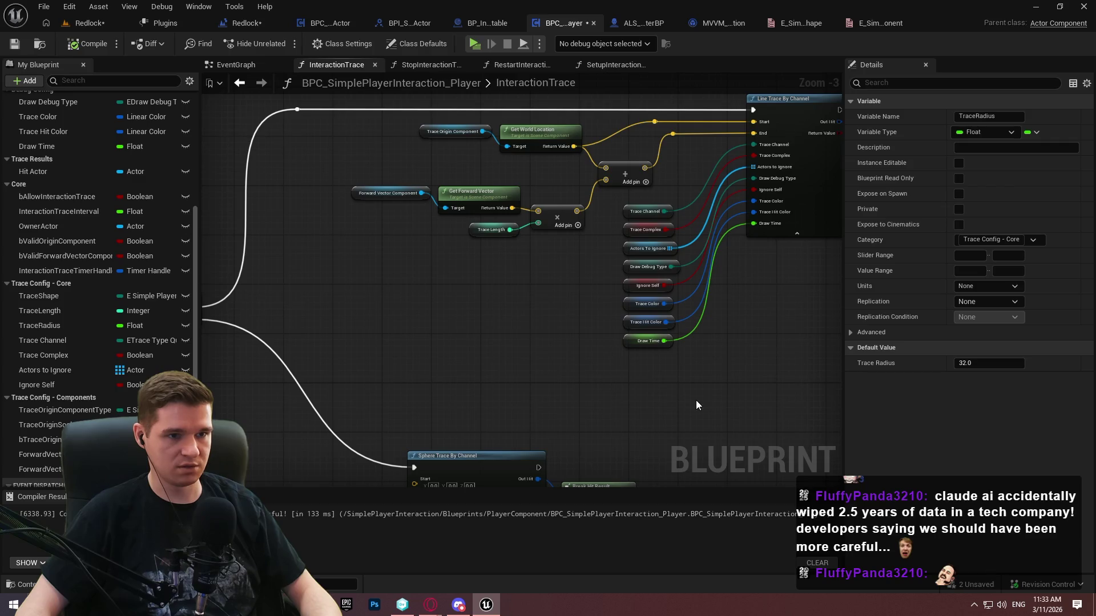
mouse_move(697, 402)
left_mouse_down()
mouse_move(399, 110)
mouse_move(353, 91)
left_mouse_up()
key("ctrl+x")
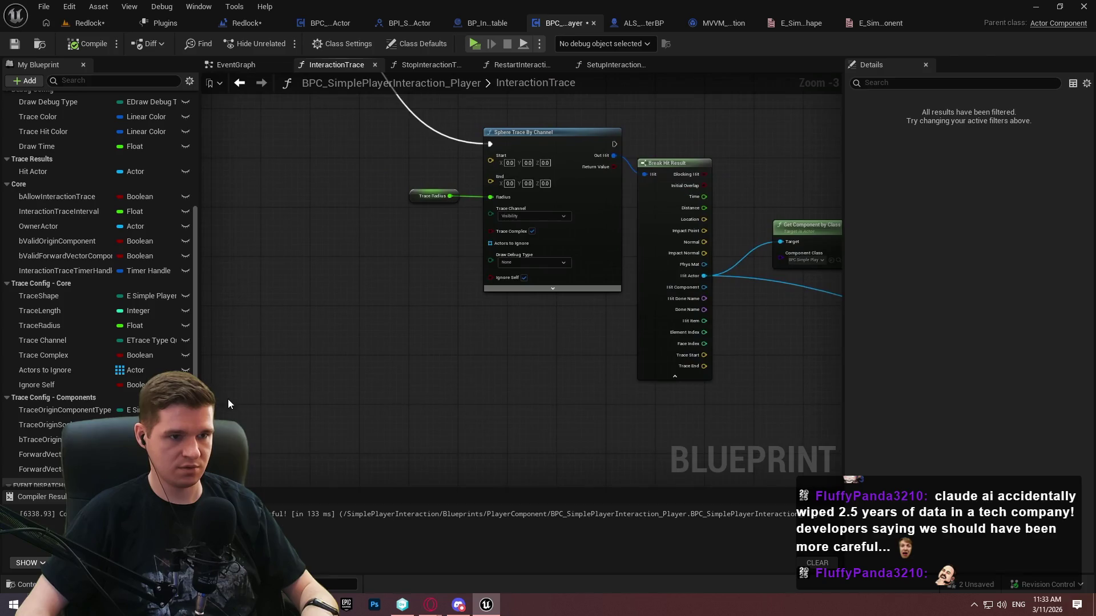
key("ctrl+v")
left_click(600, 267)
scroll(599, 267, "up", 3)
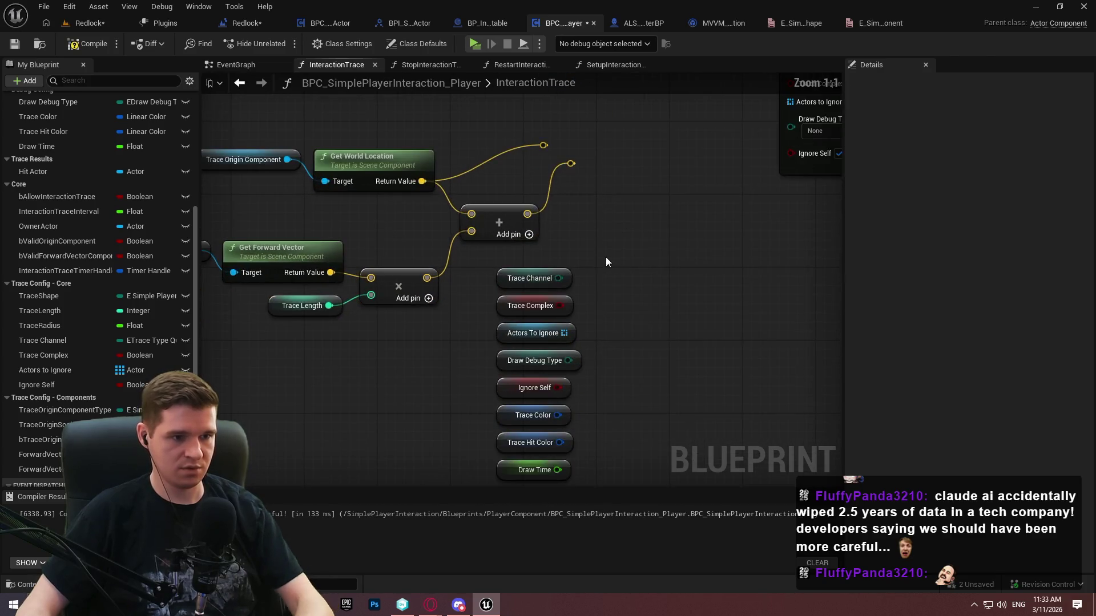
mouse_move(518, 281)
left_mouse_down()
mouse_move(332, 433)
mouse_move(574, 324)
left_mouse_up()
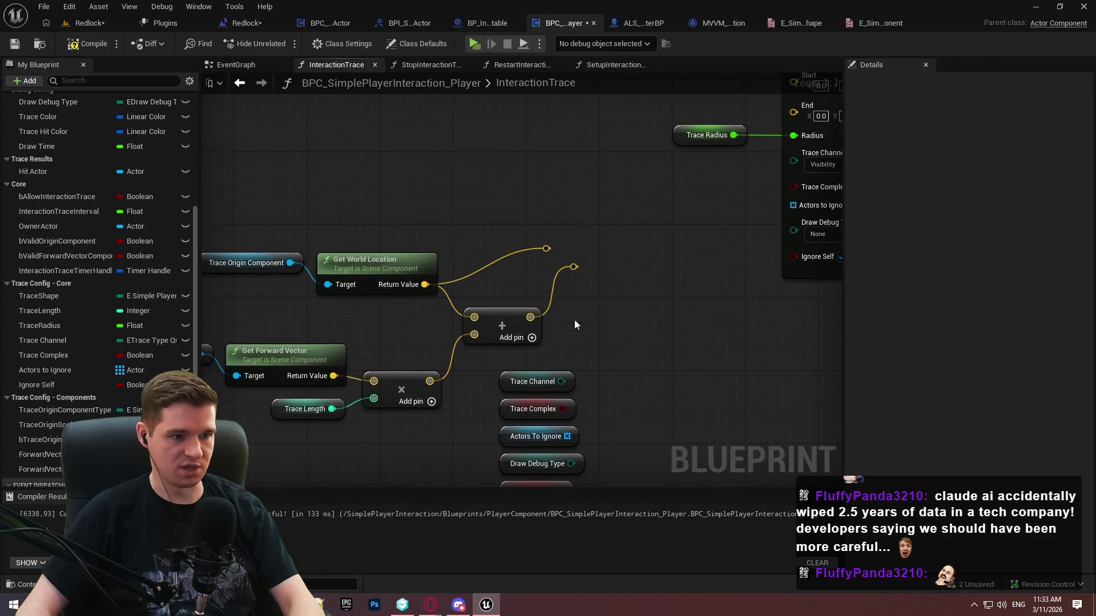
mouse_move(727, 237)
left_mouse_down()
mouse_move(629, 287)
mouse_move(741, 174)
mouse_move(635, 323)
mouse_move(699, 147)
mouse_move(677, 242)
mouse_move(629, 310)
mouse_move(734, 208)
mouse_move(637, 314)
left_mouse_up()
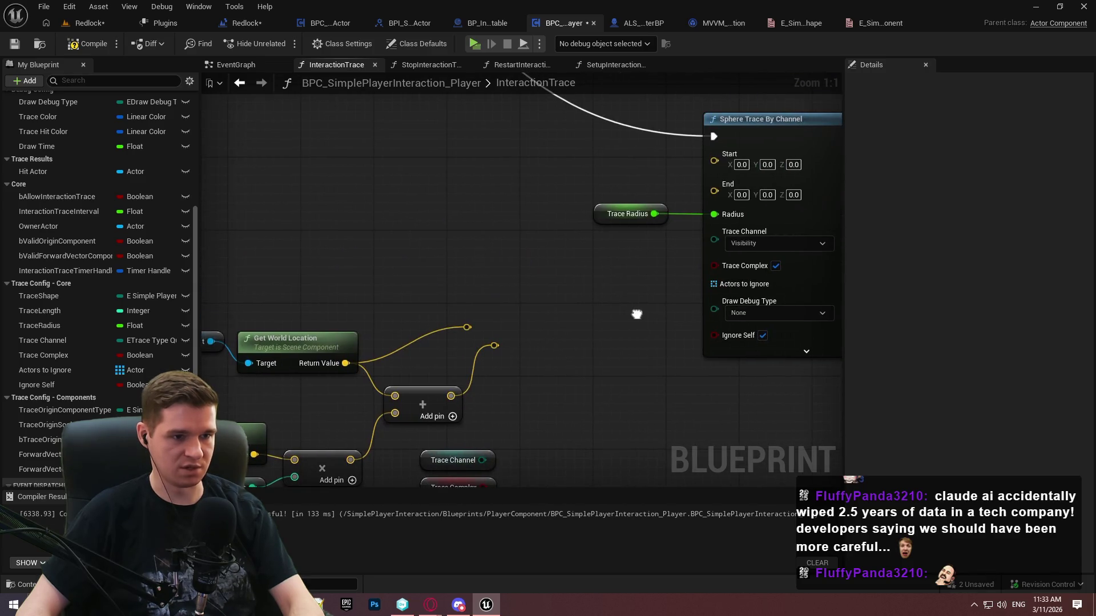
Wire start, end, and trace config and colour variables into Sphere Trace By Channel, then save
mouse_move(467, 327)
left_mouse_down()
mouse_move(714, 156)
mouse_move(501, 324)
mouse_move(494, 346)
left_mouse_up()
left_click(806, 338)
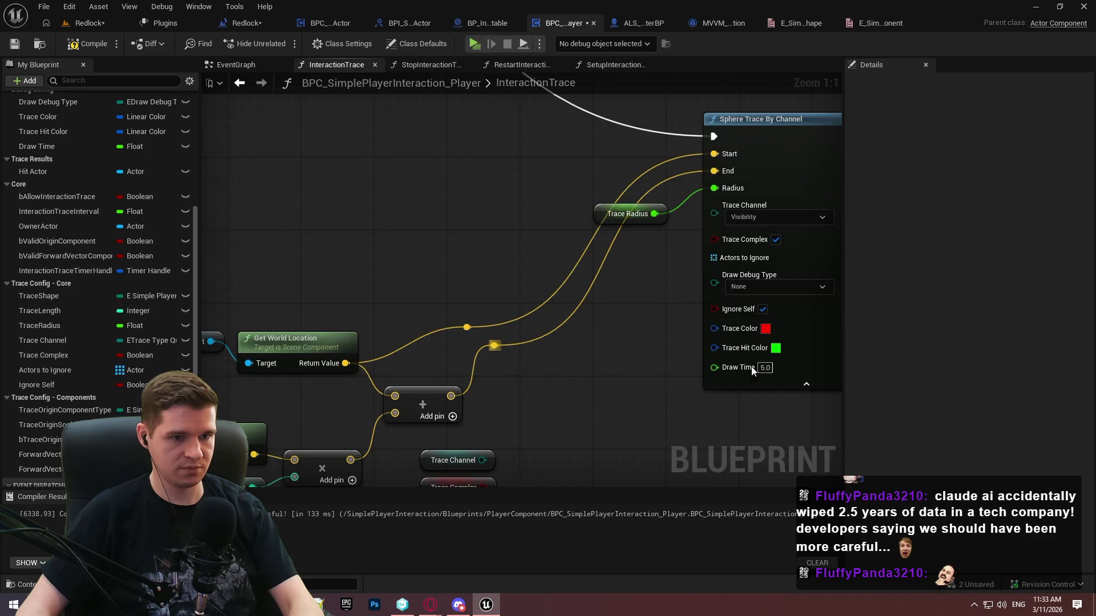
scroll(670, 138, "down", 2)
mouse_move(701, 202)
left_mouse_down()
mouse_move(670, 138)
mouse_move(482, 359)
mouse_move(495, 314)
mouse_move(672, 139)
mouse_move(539, 330)
mouse_move(501, 359)
mouse_move(674, 165)
mouse_move(524, 390)
mouse_move(498, 398)
mouse_move(672, 194)
left_mouse_up()
mouse_move(674, 206)
left_mouse_down()
mouse_move(500, 440)
mouse_move(687, 216)
left_mouse_up()
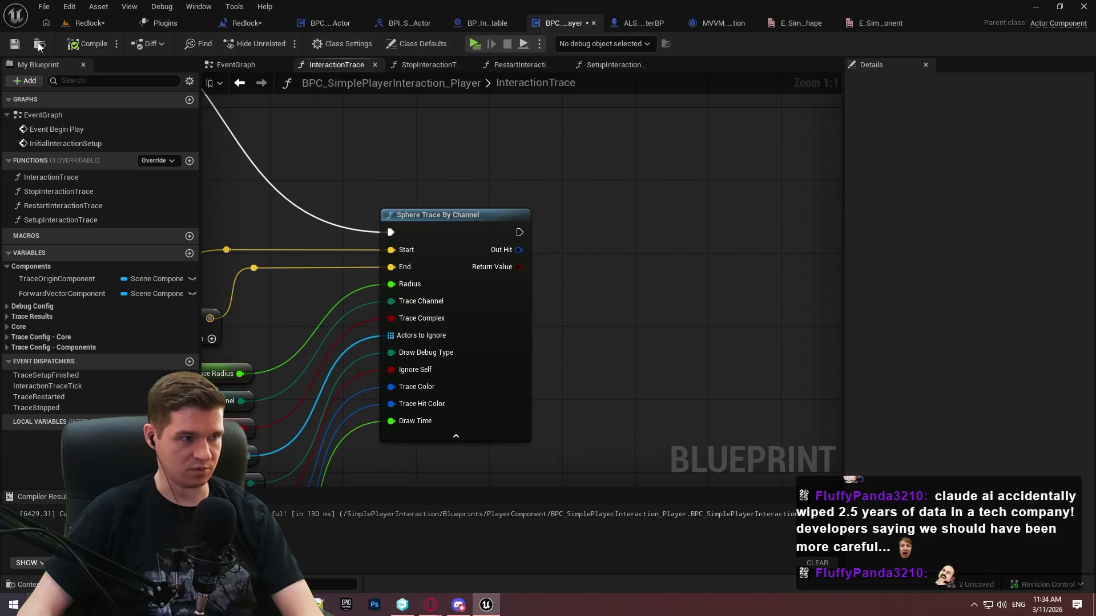
left_click(17, 45)
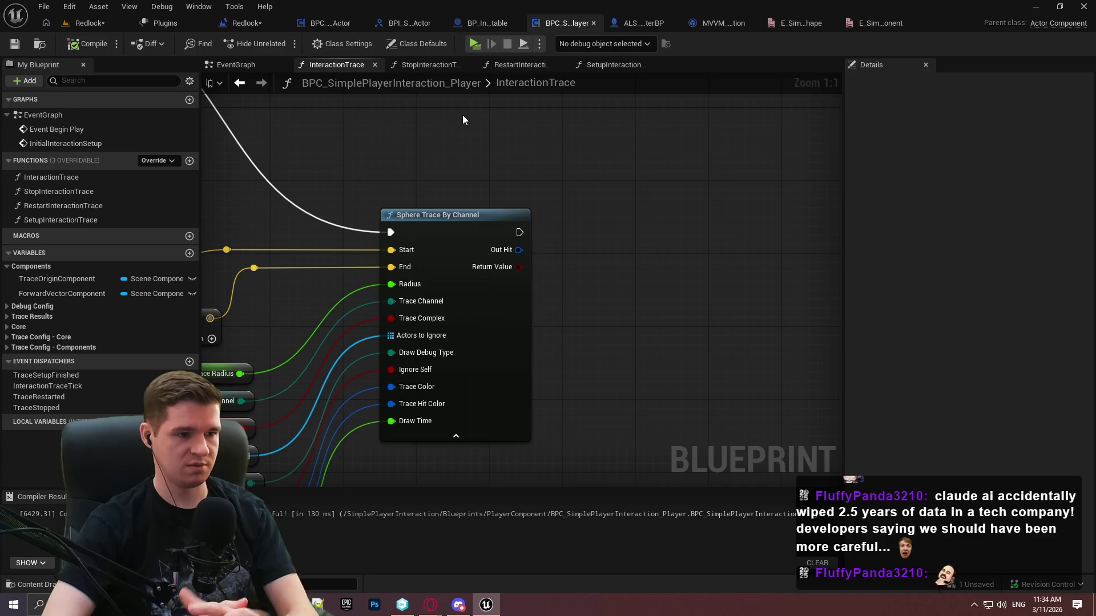
Promote Out Hit to CurrentHitResult and Return Value to bCurrentHitReturnValue
mouse_move(571, 238)
left_mouse_down()
mouse_move(528, 226)
mouse_move(601, 238)
left_mouse_up()
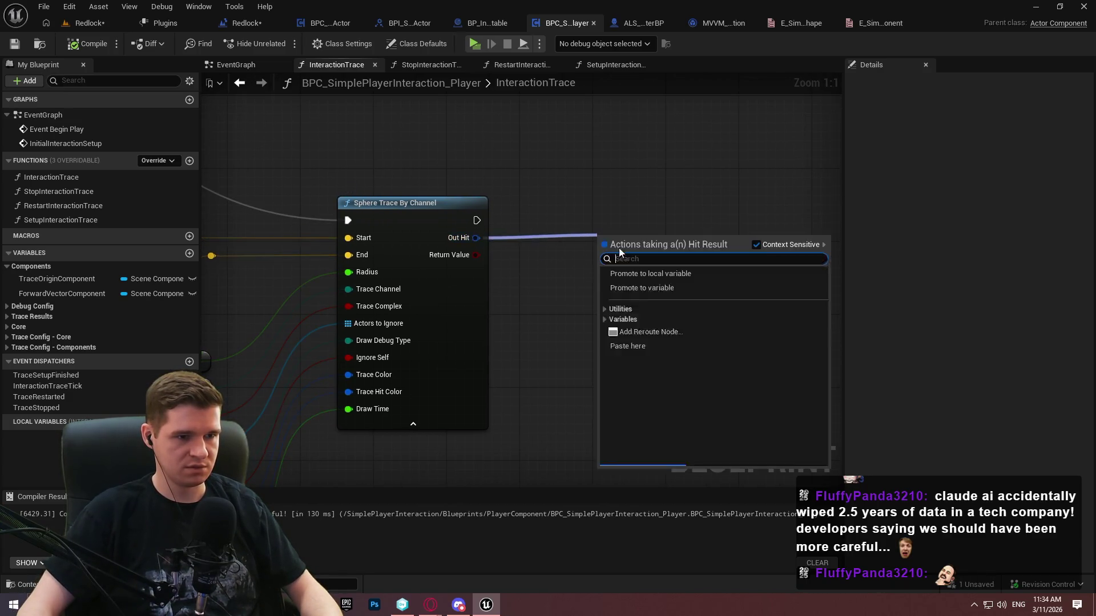
left_click(676, 296)
type("CurrentHit")
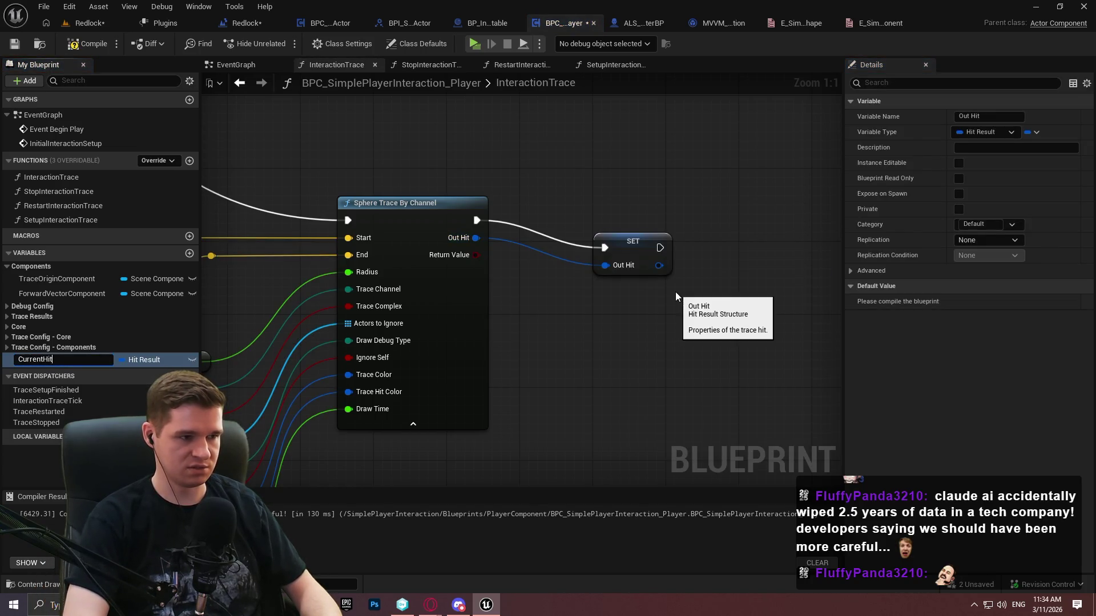
type("Result")
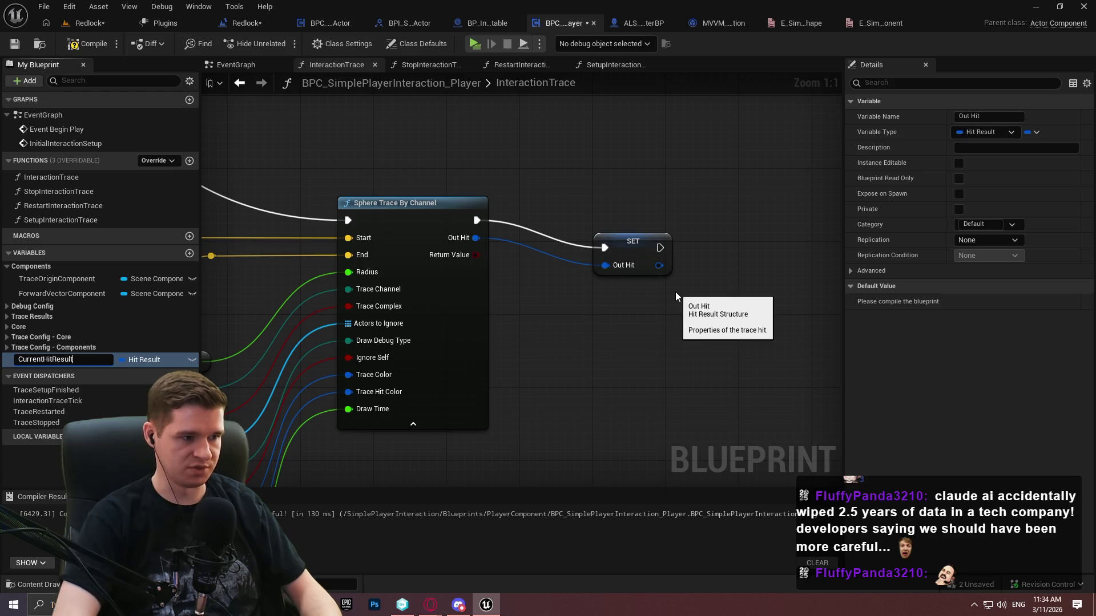
key("Return")
left_click_drag(459, 259, 577, 317)
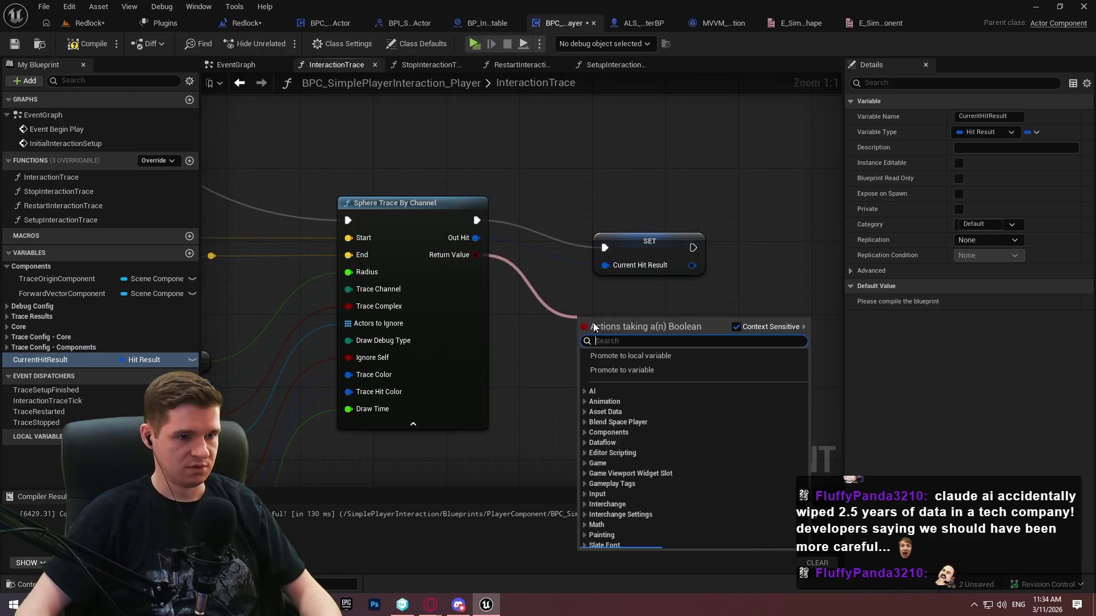
left_click(627, 372)
type("bCurrentHitR")
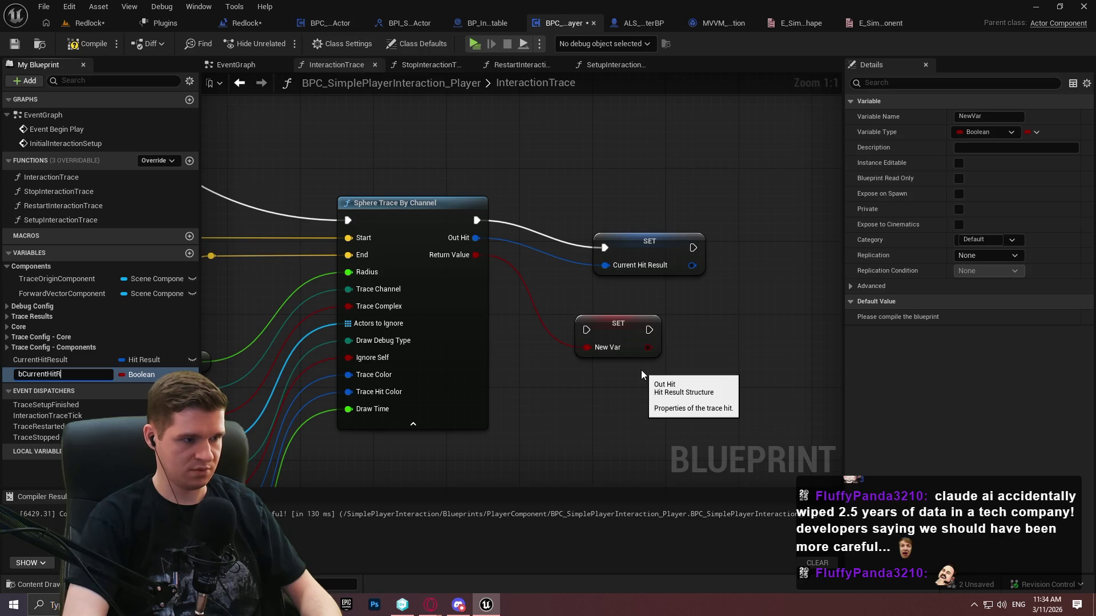
type("eturnValue")
key("Return")
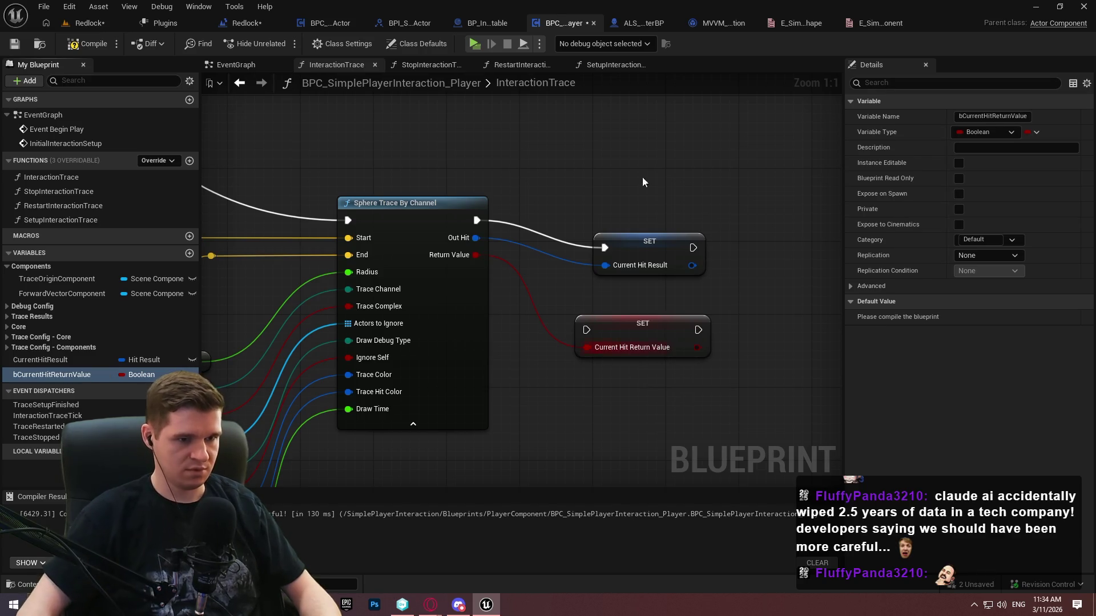
Chain the bCurrentHitReturnValue setter after the CurrentHitResult setter and tidy its wire with a bend point
left_click_drag(636, 244, 572, 217)
left_click(590, 324)
left_click_drag(587, 330, 630, 221)
left_click(672, 240)
left_click_drag(629, 324, 720, 216)
left_click(650, 240)
double_click(650, 240)
mouse_move(649, 239)
left_mouse_down()
mouse_move(529, 279)
mouse_move(564, 265)
mouse_move(636, 272)
left_mouse_up()
left_click(721, 283)
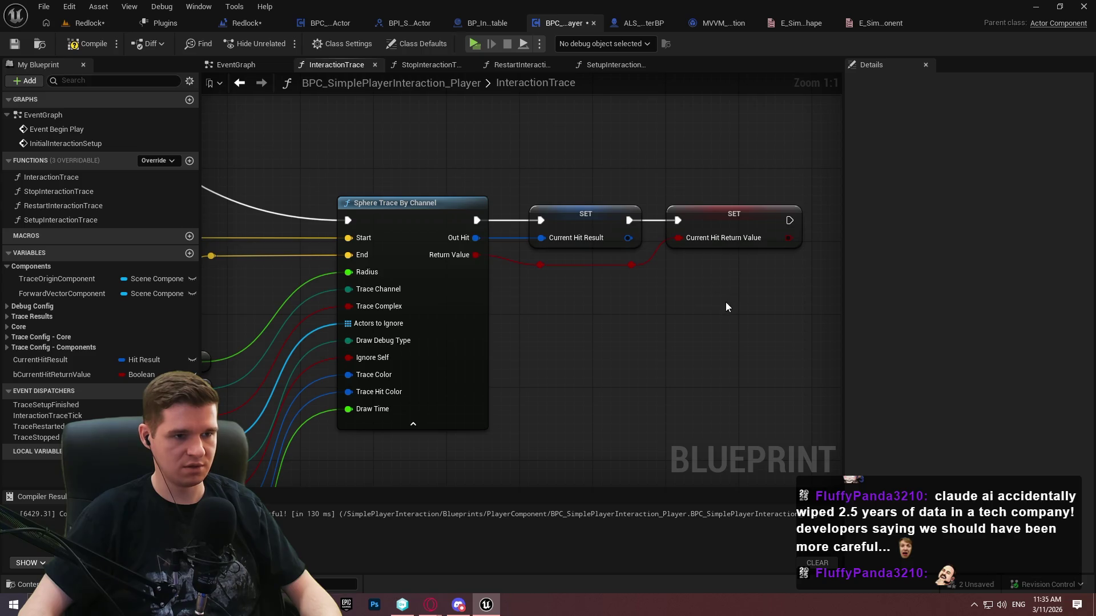
Put the two setters after Line Trace By Channel, wiring its exec, Out Hit and Return Value
scroll(726, 307, "down", 3)
scroll(758, 306, "up", 2)
mouse_move(782, 317)
left_mouse_down()
mouse_move(693, 293)
mouse_move(514, 203)
left_mouse_up()
mouse_move(662, 171)
left_mouse_down()
mouse_move(387, 342)
mouse_move(525, 318)
mouse_move(453, 166)
left_mouse_up()
key("ctrl+x")
key("ctrl+v")
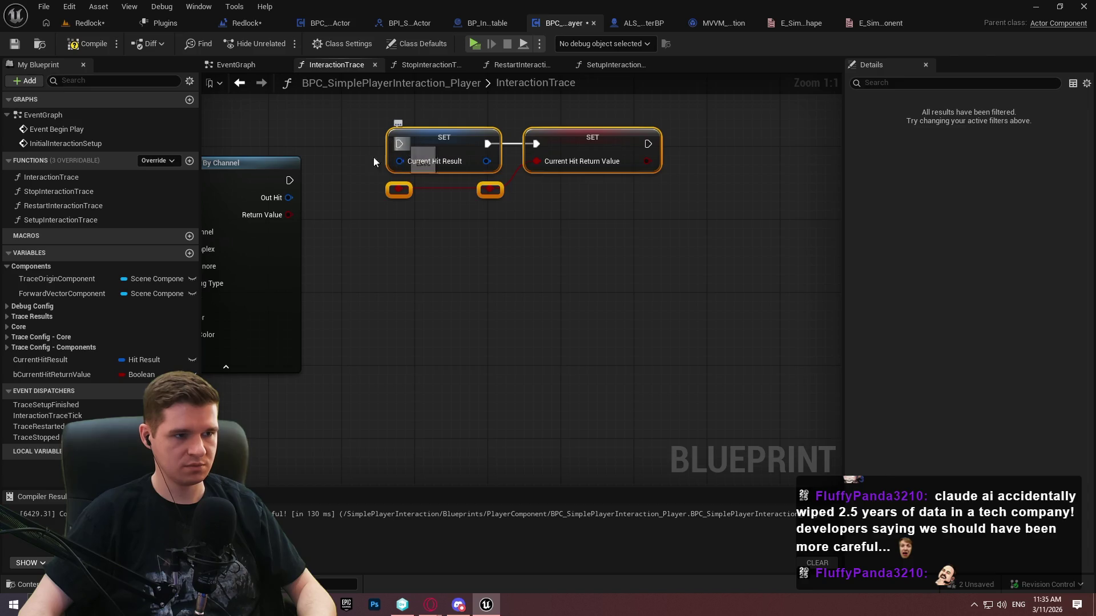
left_click_drag(289, 180, 399, 144)
mouse_move(289, 198)
left_mouse_down()
mouse_move(365, 198)
mouse_move(406, 161)
mouse_move(289, 215)
left_mouse_up()
left_click_drag(627, 247, 379, 171)
left_click_drag(431, 145, 395, 179)
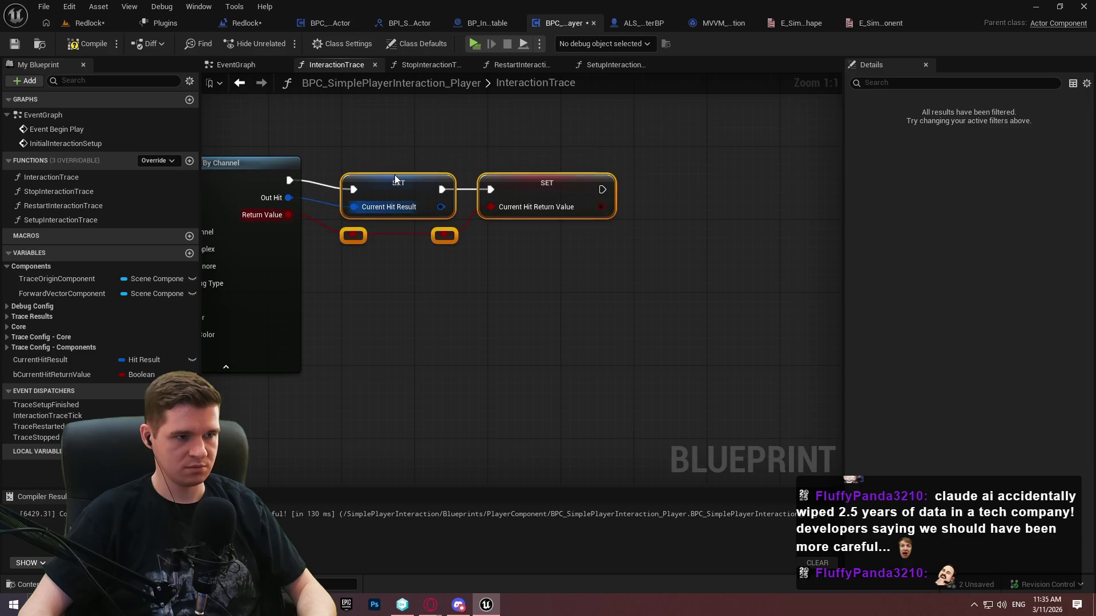
left_click(446, 279)
Add a bend point on the sphere trace exec wire, pulled to the left
scroll(446, 280, "down", 2)
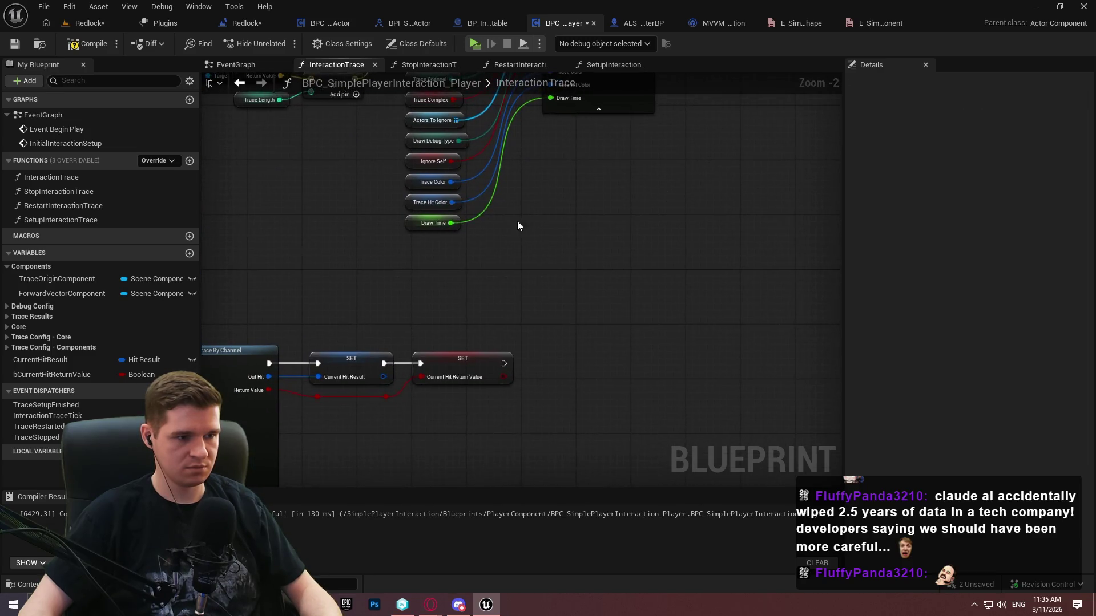
scroll(556, 285, "down", 4)
scroll(386, 300, "up", 2)
left_click_drag(437, 299, 518, 195)
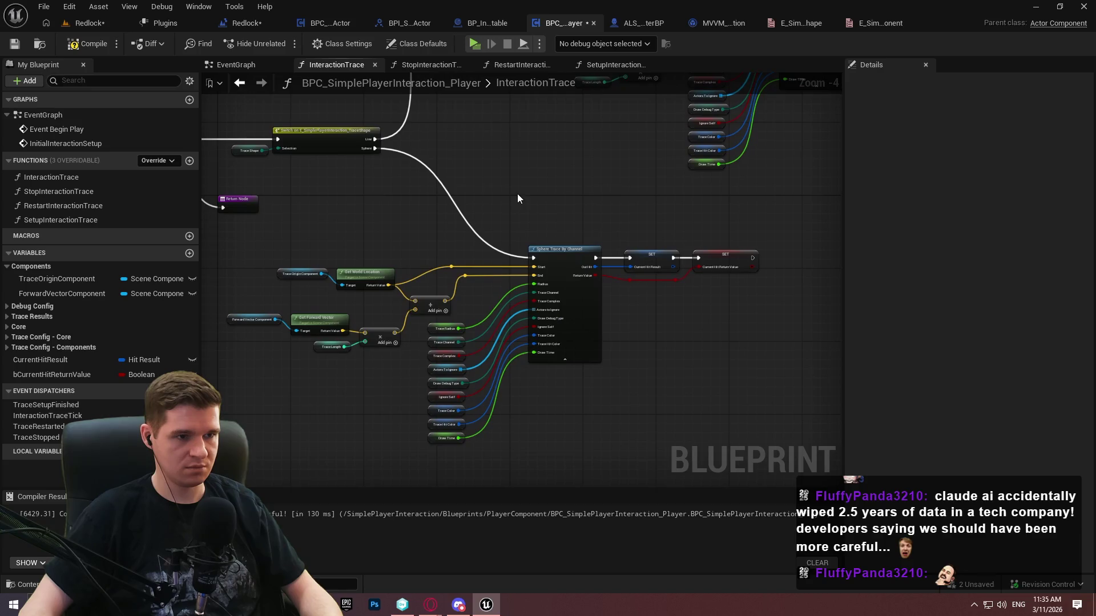
double_click(480, 236)
mouse_move(480, 236)
left_mouse_down()
mouse_move(297, 262)
mouse_move(320, 396)
mouse_move(315, 362)
mouse_move(529, 328)
mouse_move(437, 318)
left_mouse_up()
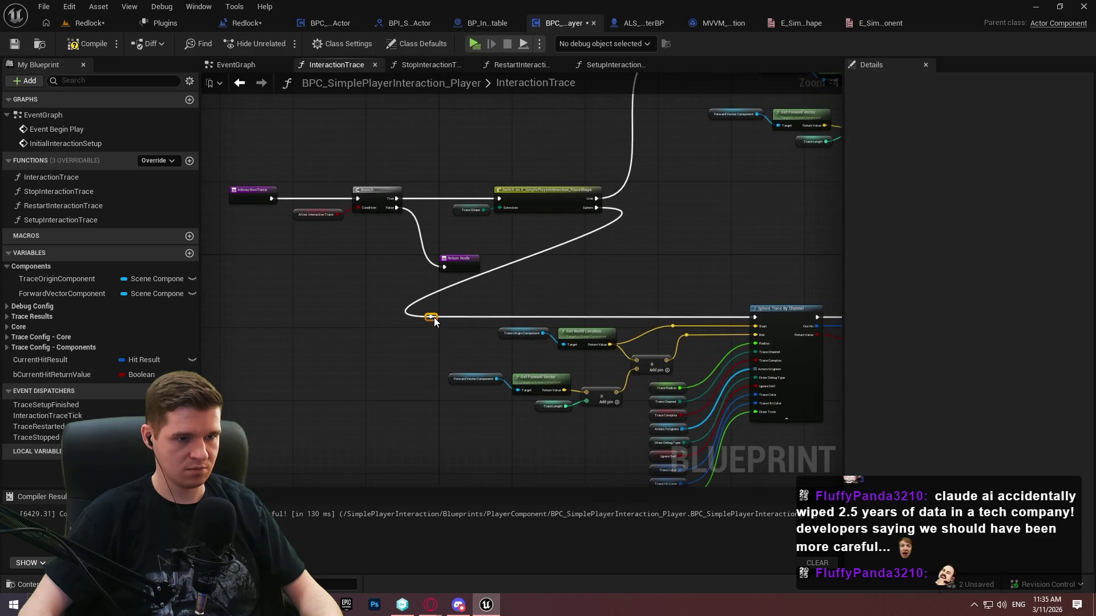
Shift the sphere trace cluster right, then compile and save the blueprint
scroll(437, 320, "down", 2)
mouse_move(753, 400)
left_mouse_down()
mouse_move(285, 246)
mouse_move(654, 270)
left_mouse_up()
scroll(285, 247, "up", 4)
scroll(428, 340, "down", 2)
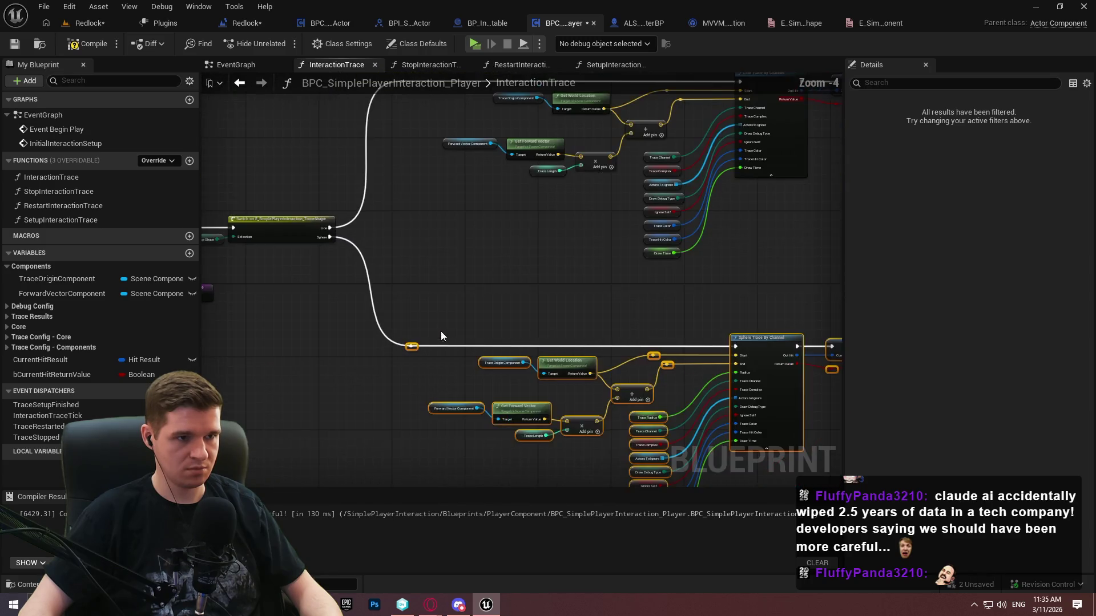
scroll(425, 365, "up", 2)
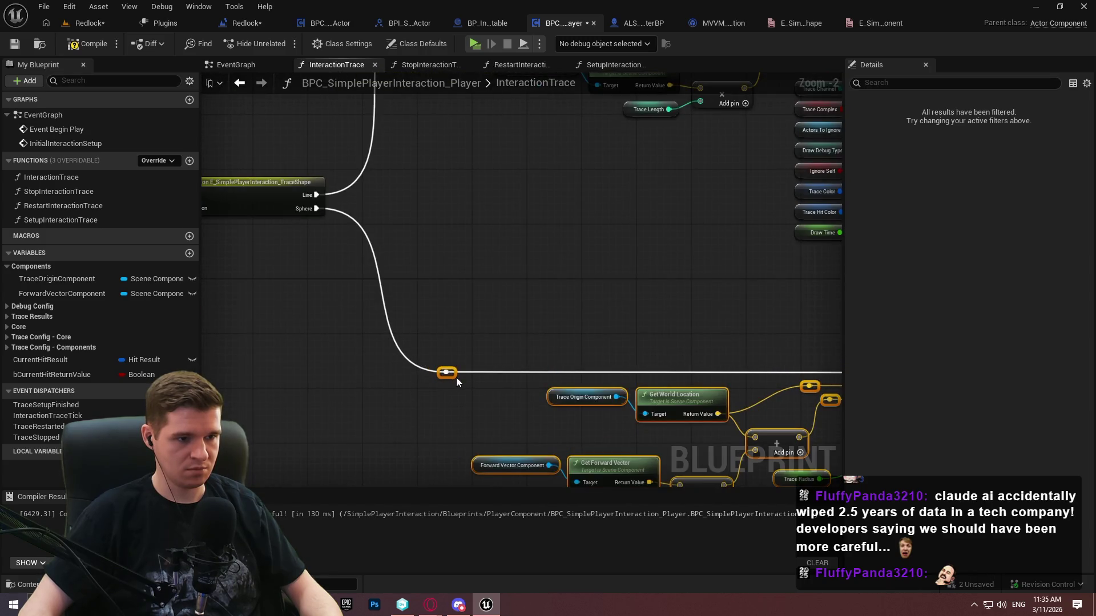
mouse_move(457, 378)
left_mouse_down()
mouse_move(411, 378)
mouse_move(452, 438)
mouse_move(451, 252)
left_mouse_up()
scroll(465, 276, "down", 2)
key("F7")
key("ctrl+s")
mouse_move(515, 261)
left_mouse_down()
mouse_move(654, 269)
mouse_move(514, 240)
left_mouse_up()
scroll(385, 229, "up", 3)
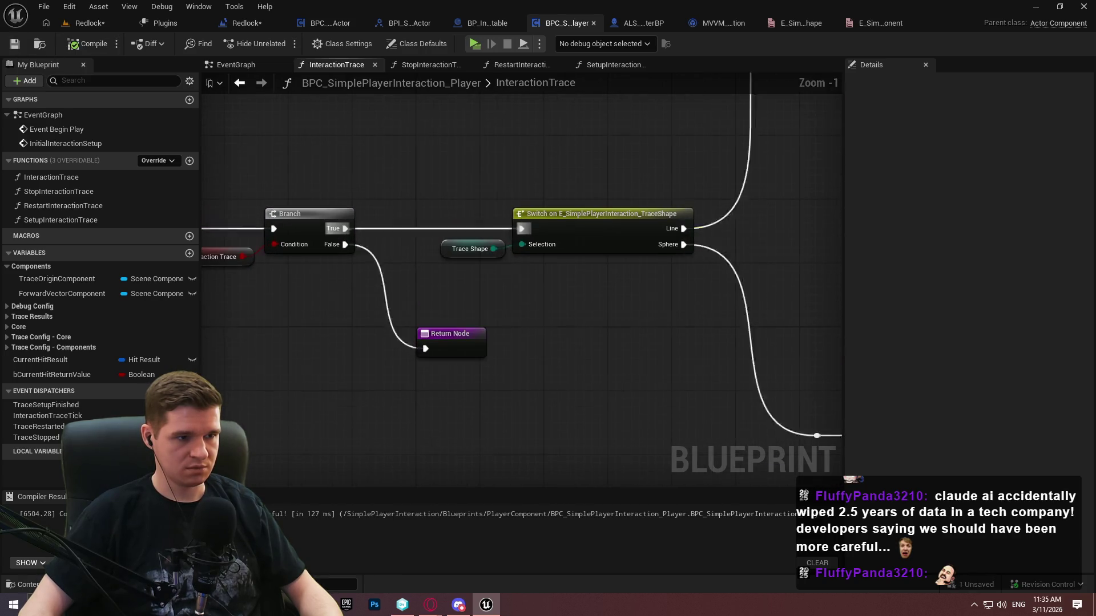
Insert a Sequence node between the Branch True output and the Switch on TraceShape
left_click_drag(384, 230, 823, 305)
mouse_move(440, 201)
left_mouse_down()
mouse_move(796, 367)
mouse_move(641, 375)
mouse_move(677, 444)
left_mouse_up()
mouse_move(551, 291)
left_mouse_down()
mouse_move(231, 288)
mouse_move(595, 286)
mouse_move(650, 324)
left_mouse_up()
left_click(665, 344)
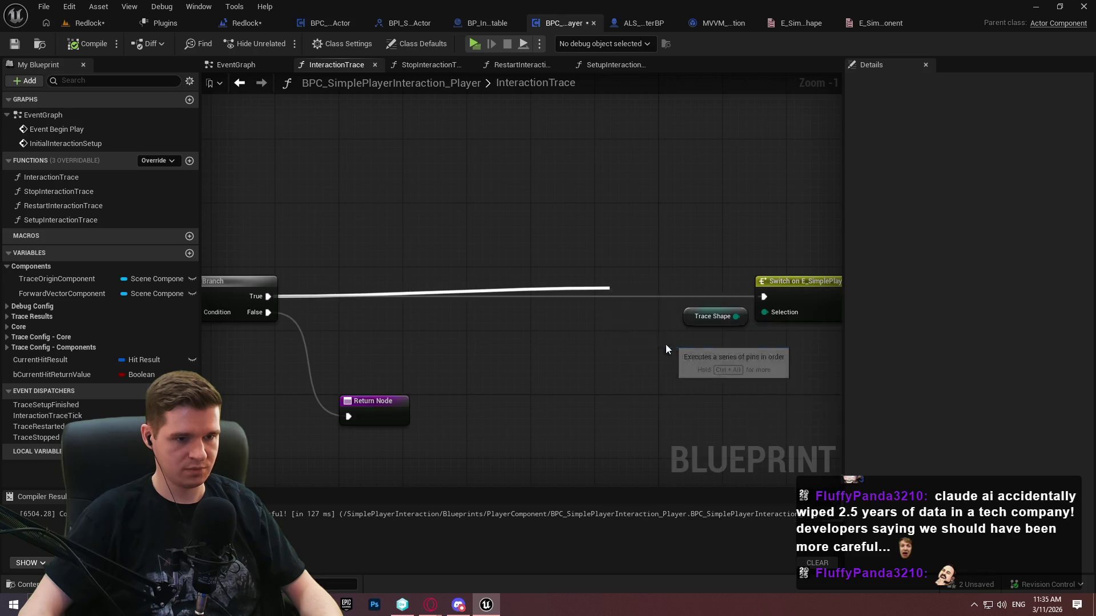
mouse_move(622, 282)
left_mouse_down()
mouse_move(503, 286)
mouse_move(529, 283)
left_mouse_up()
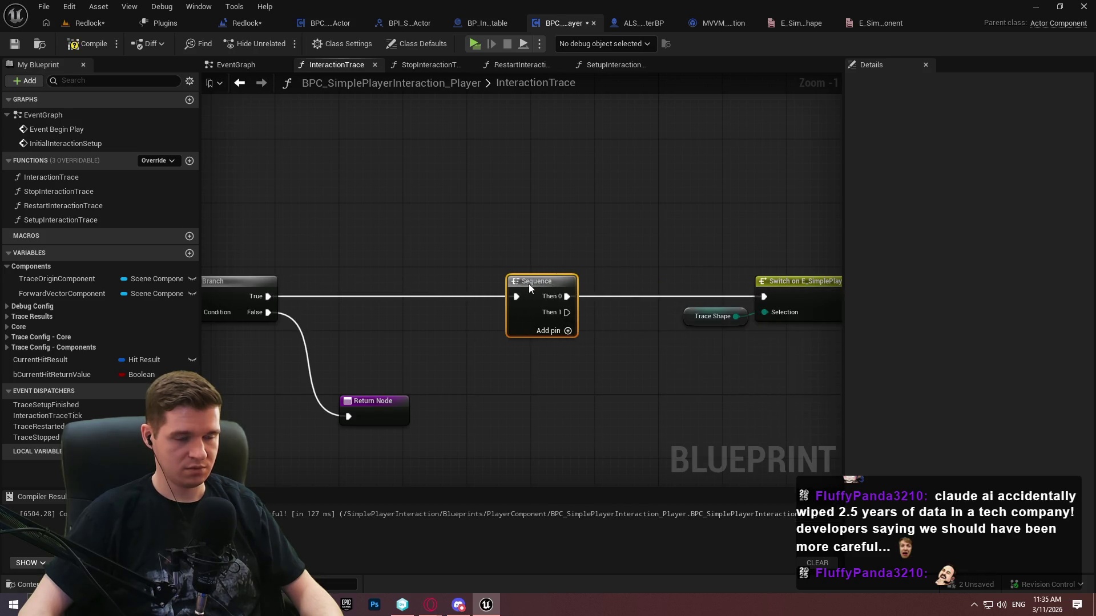
Shift the switch and both trace branches right to make room, then save
scroll(449, 265, "down", 1)
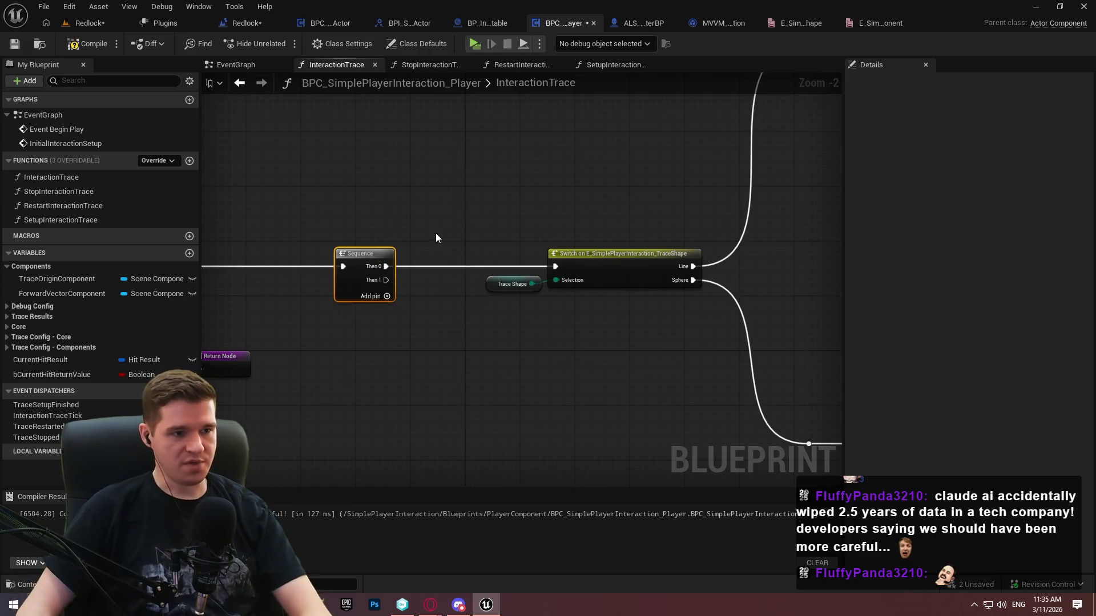
scroll(474, 262, "down", 3)
scroll(474, 268, "down", 2)
mouse_move(722, 401)
left_mouse_down()
mouse_move(312, 160)
mouse_move(281, 166)
mouse_move(292, 180)
left_mouse_up()
scroll(334, 197, "up", 1)
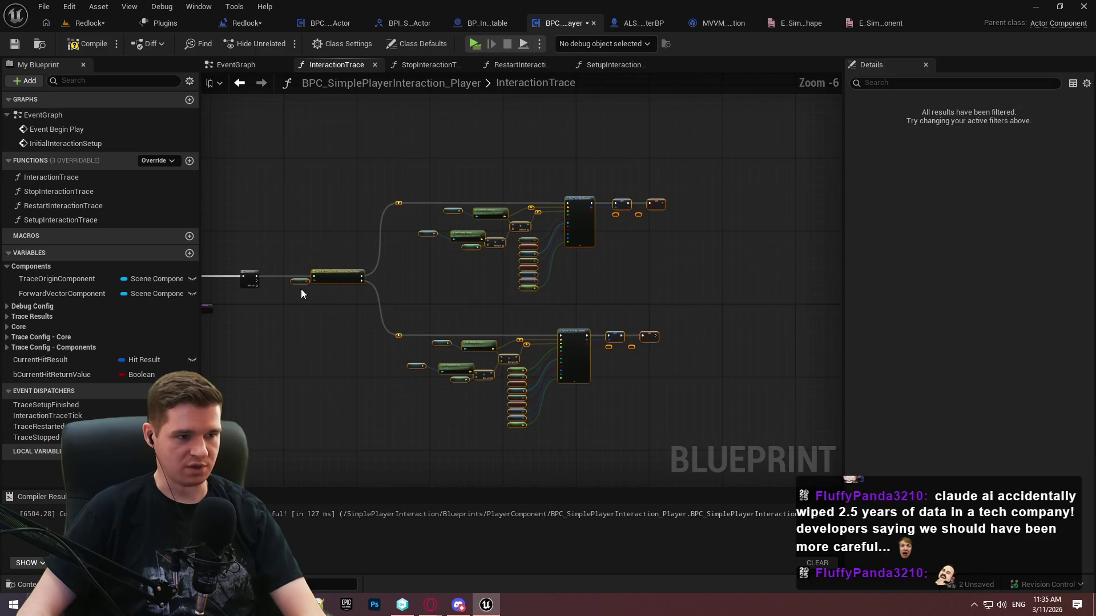
scroll(301, 294, "up", 7)
left_click_drag(374, 260, 548, 257)
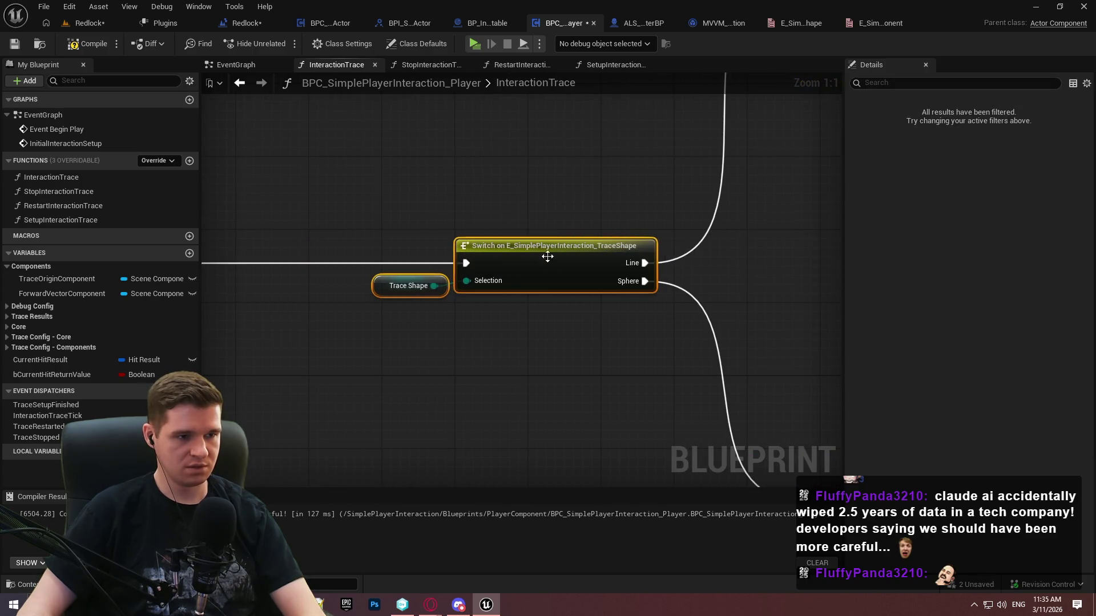
scroll(547, 257, "down", 3)
left_click(530, 181)
left_click(15, 44)
scroll(559, 224, "down", 2)
mouse_move(553, 239)
left_mouse_down()
mouse_move(316, 129)
mouse_move(291, 173)
left_mouse_up()
scroll(370, 217, "down", 1)
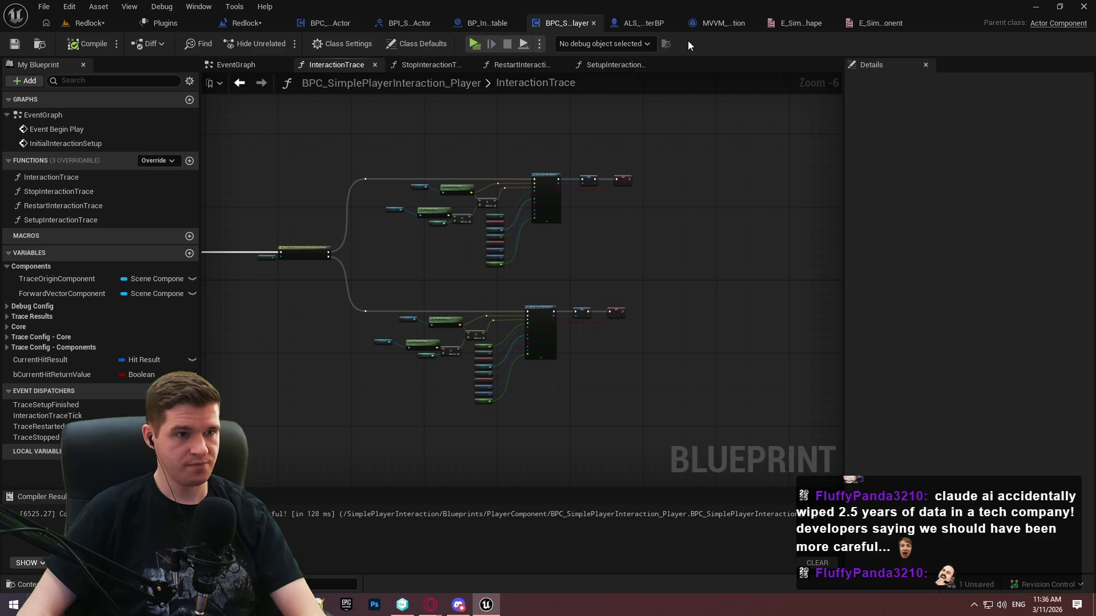
View ALS_AnimMan_CharacterBP's InteractionGraph, inspecting its sphere trace and Do Once logic
left_click(660, 21)
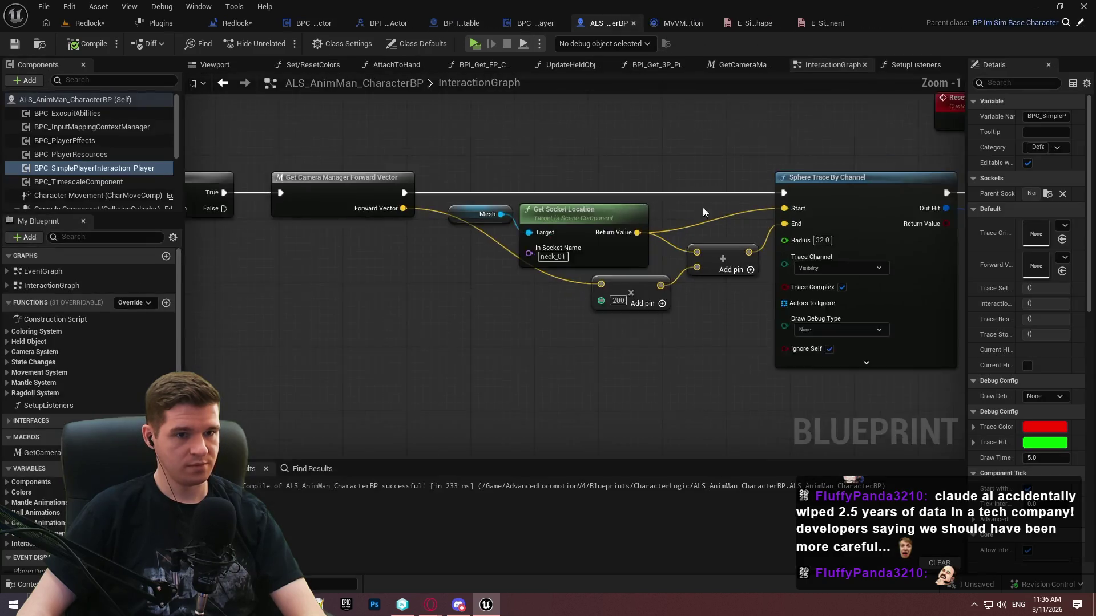
scroll(388, 227, "down", 3)
scroll(388, 227, "up", 3)
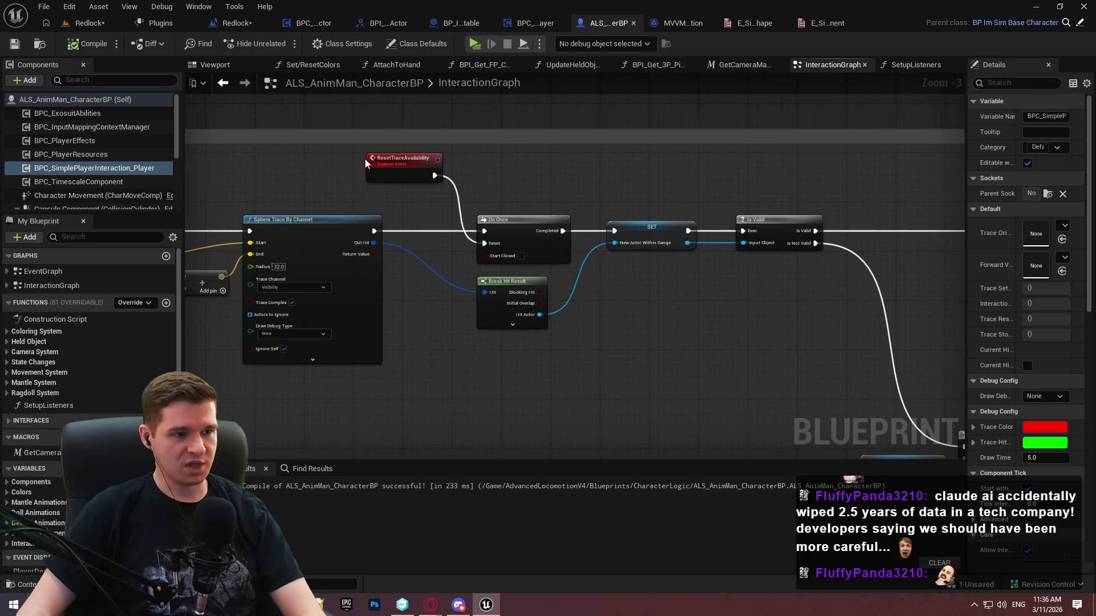
mouse_move(525, 208)
left_mouse_down()
mouse_move(531, 227)
mouse_move(530, 197)
left_mouse_up()
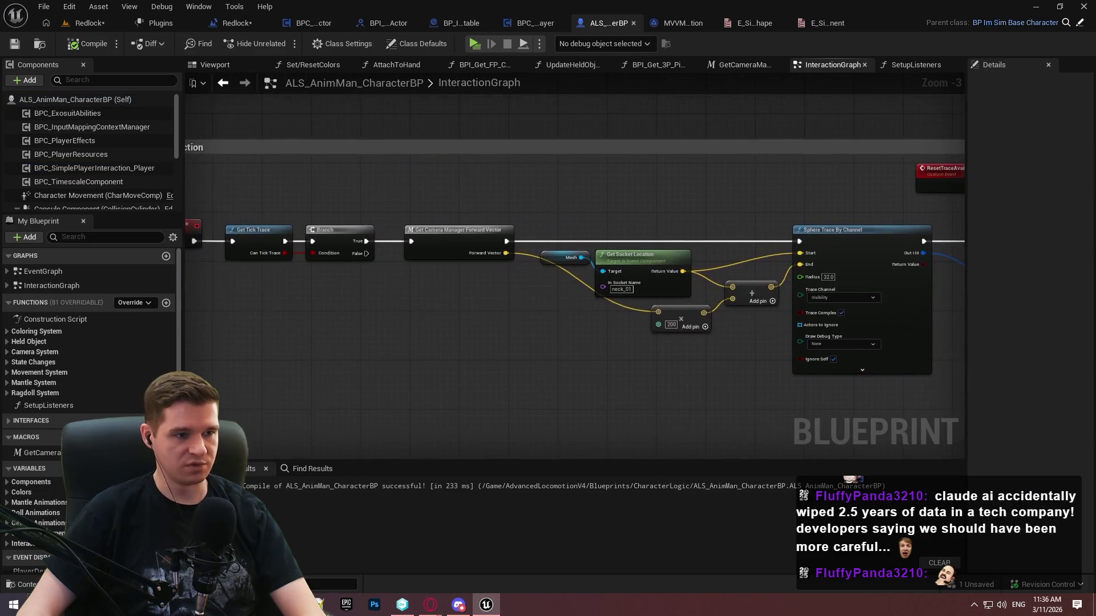
mouse_move(548, 221)
left_mouse_down()
mouse_move(988, 223)
mouse_move(211, 205)
mouse_move(278, 186)
mouse_move(185, 169)
left_mouse_up()
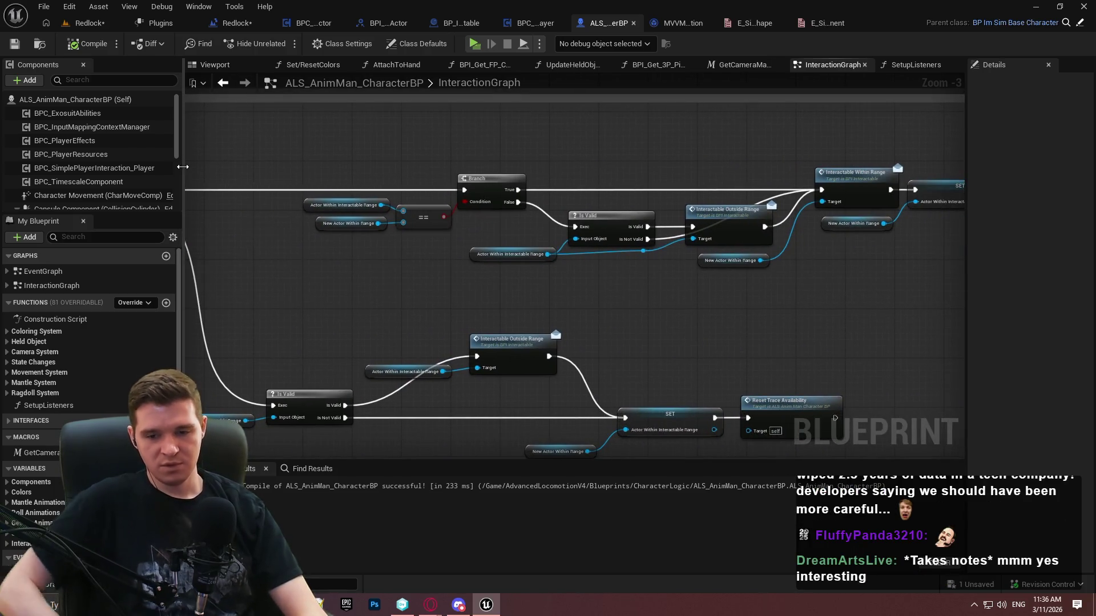
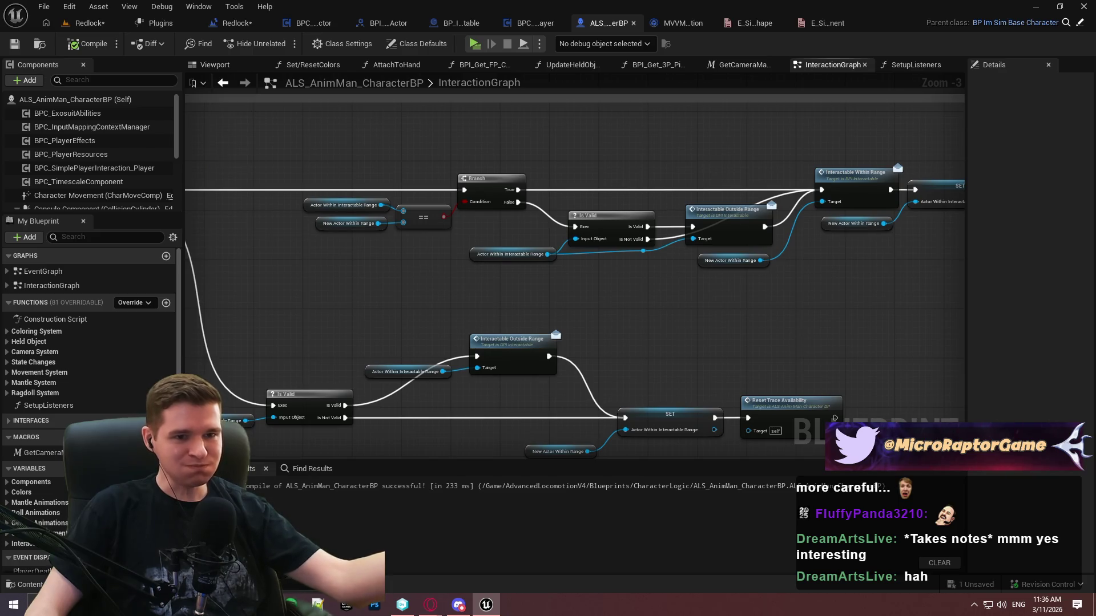
Pan around the InteractionGraph to inspect the Reset Trace Availability and range-check nodes
left_click_drag(810, 319, 567, 261)
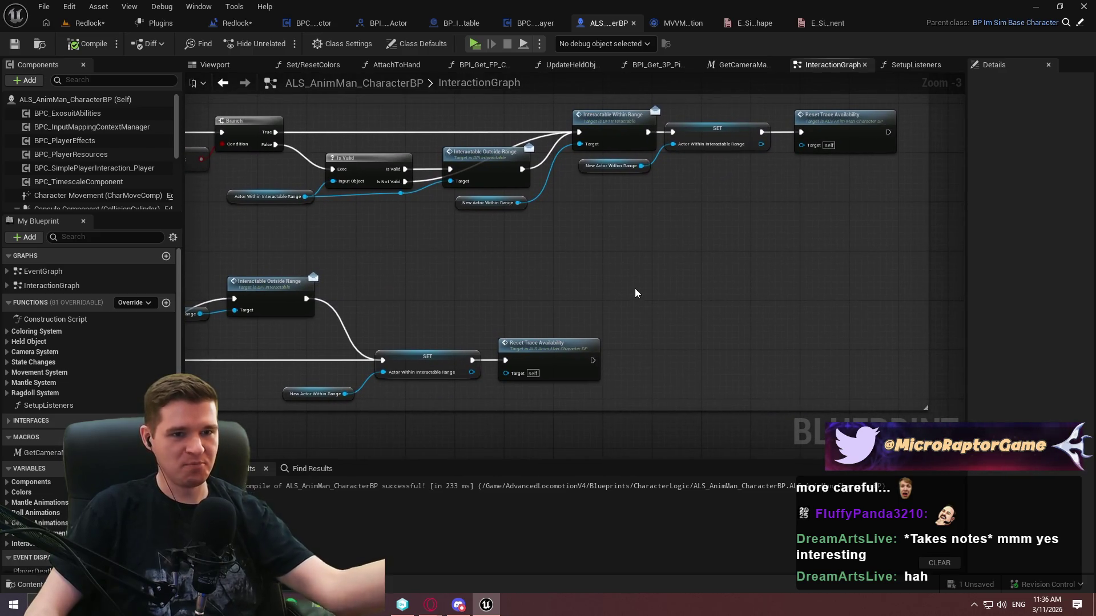
mouse_move(736, 337)
left_mouse_down()
mouse_move(816, 355)
mouse_move(1095, 364)
mouse_move(771, 367)
mouse_move(786, 338)
mouse_move(824, 343)
left_mouse_up()
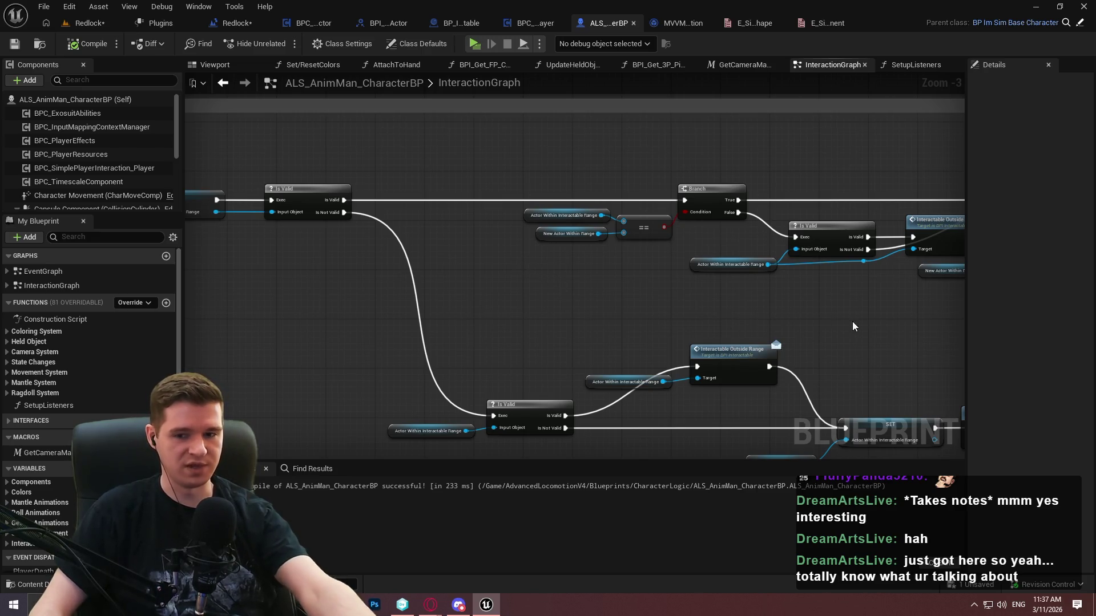
mouse_move(842, 317)
left_mouse_down()
mouse_move(454, 276)
mouse_move(444, 263)
left_mouse_up()
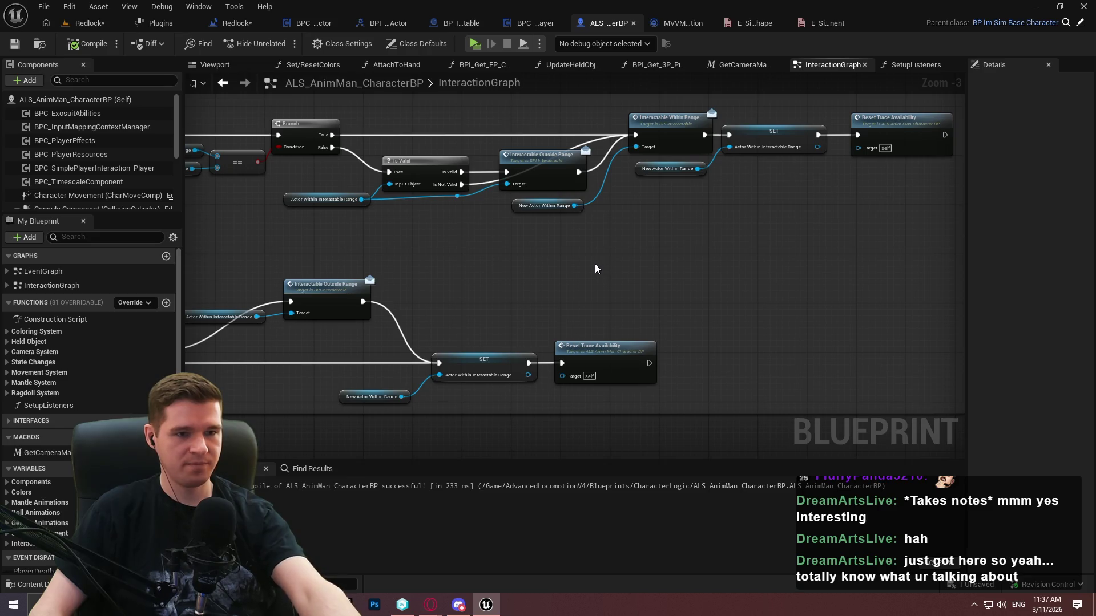
left_click_drag(595, 268, 741, 277)
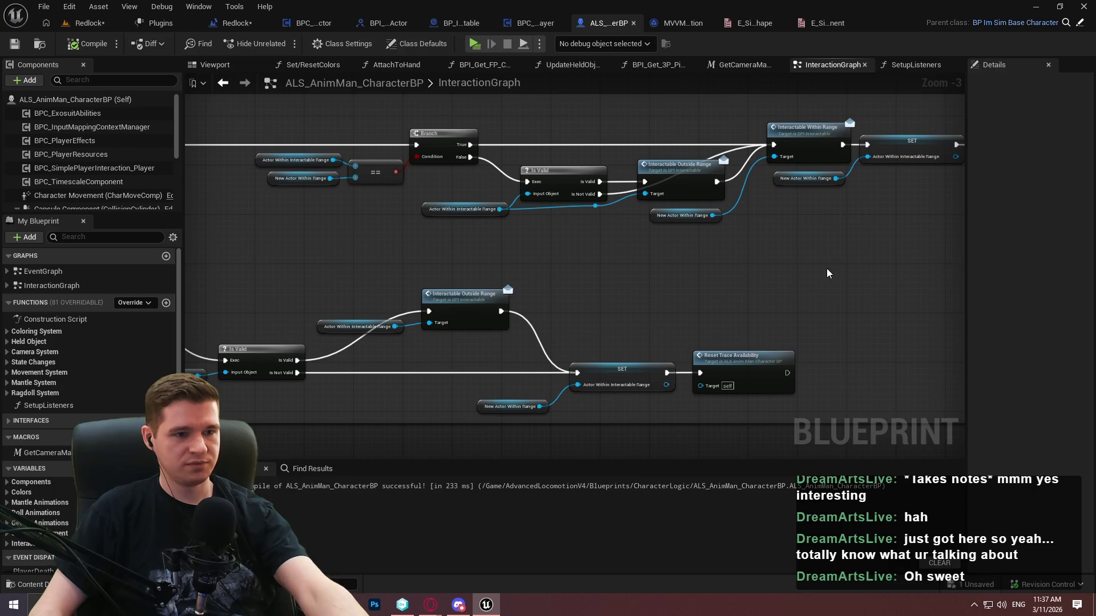
mouse_move(827, 268)
left_mouse_down()
mouse_move(394, 252)
mouse_move(754, 274)
mouse_move(747, 291)
left_mouse_up()
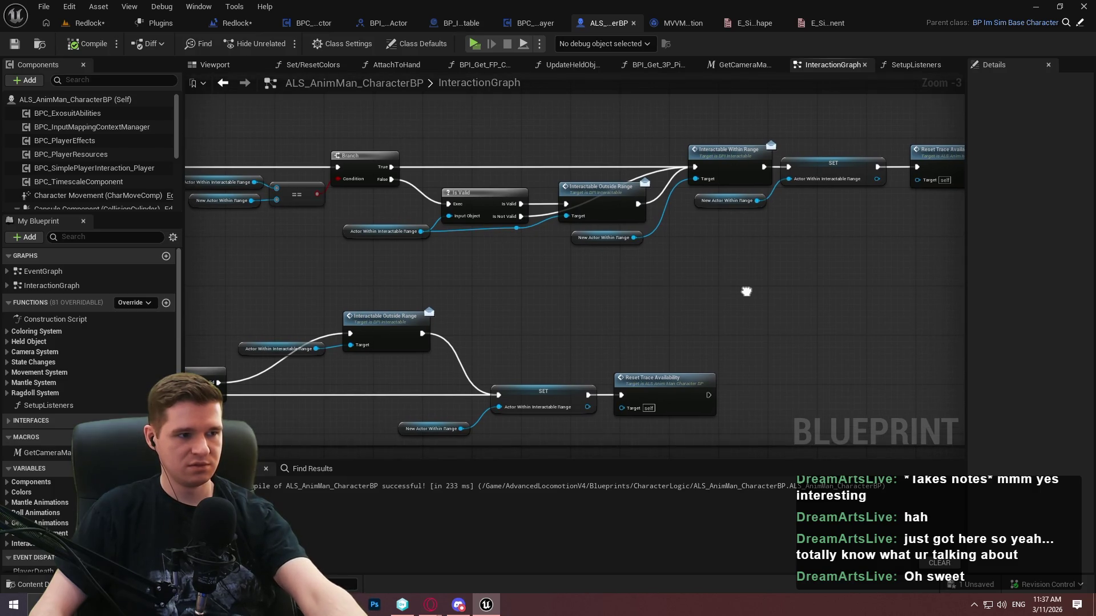
Move CurrentHitResult and bCurrentHitReturnValue into the component's Trace Results category
left_click(530, 22)
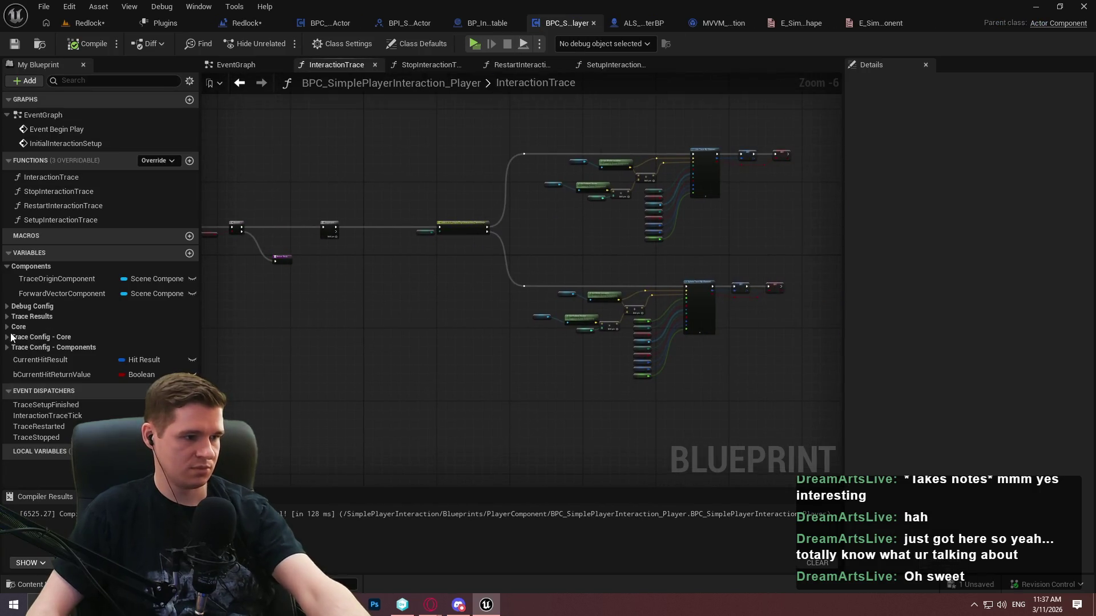
left_click(7, 329)
left_click(7, 328)
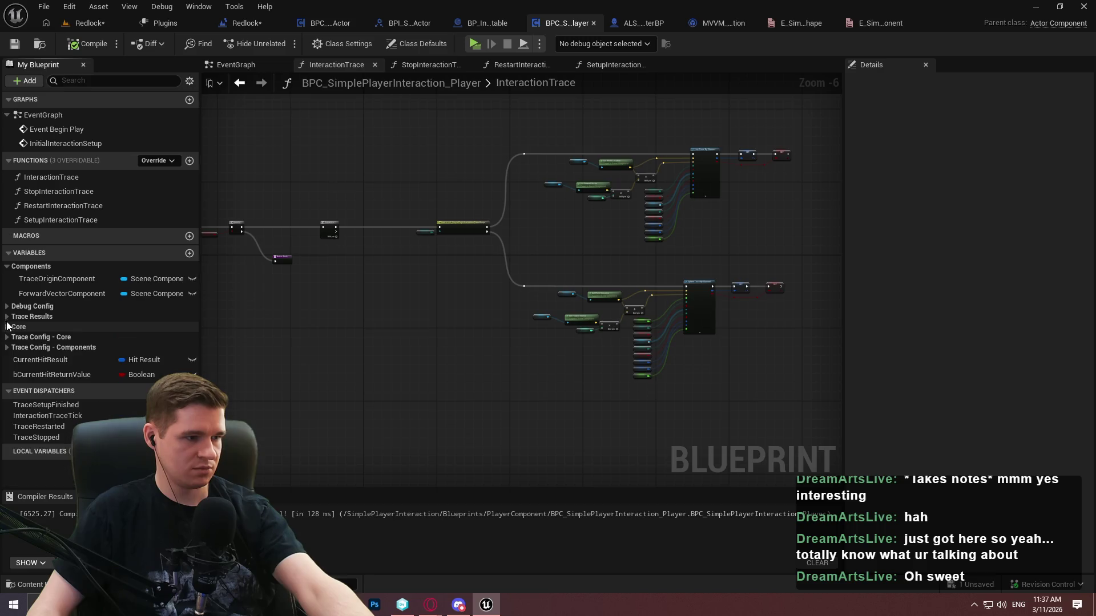
left_click(6, 317)
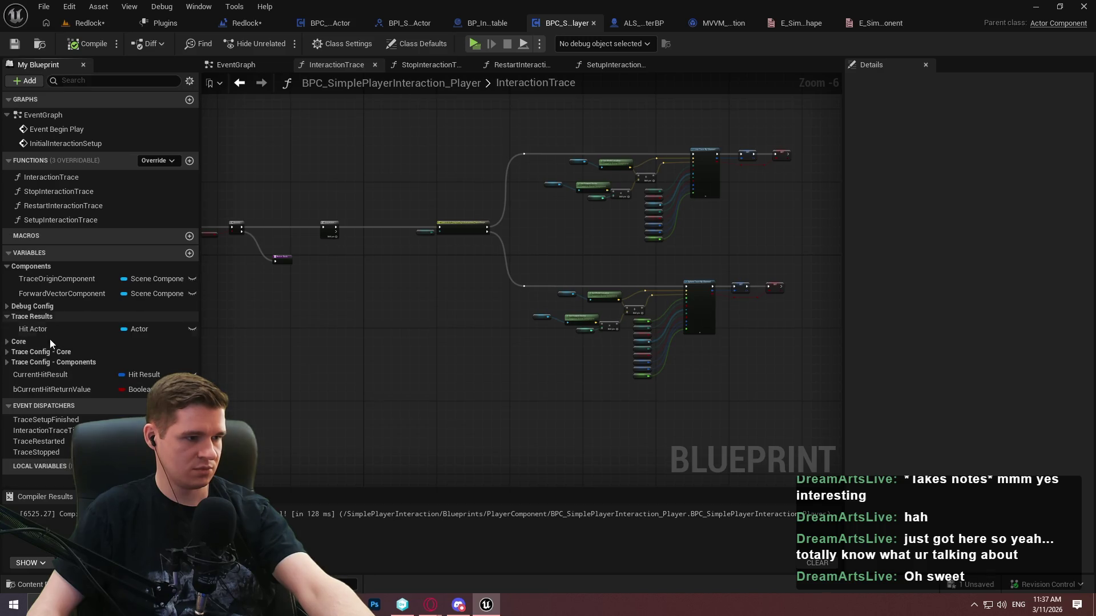
scroll(318, 352, "up", 1)
scroll(318, 351, "up", 1)
left_click_drag(21, 375, 24, 315)
left_click_drag(47, 399, 21, 322)
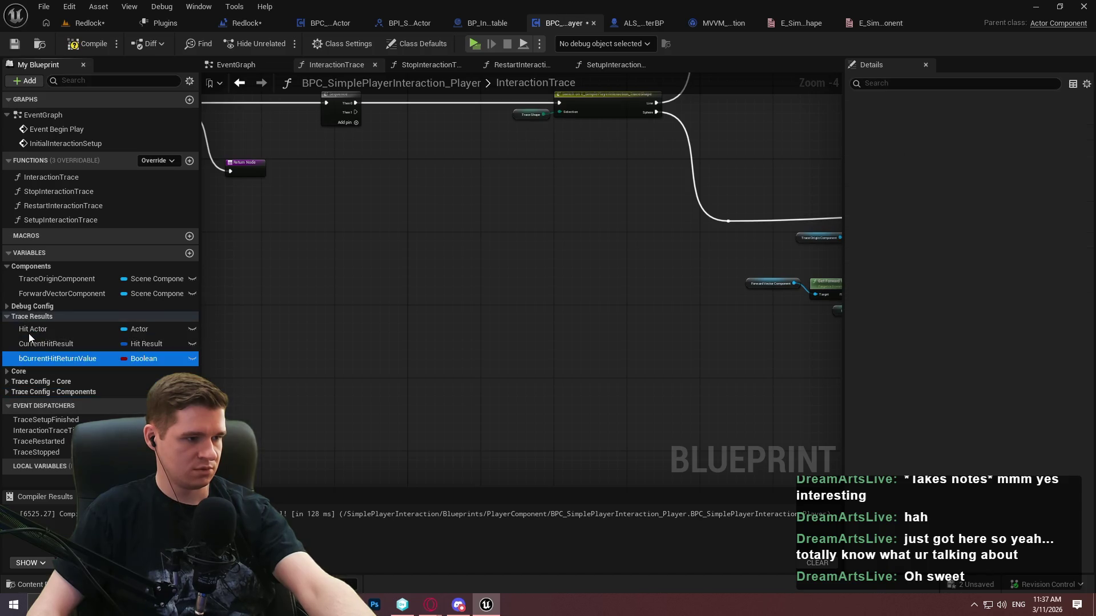
Rename Hit Actor to OldHitActor, duplicate it as NewHitActor above it, and compile
left_click(23, 330)
key("F2")
type("OldHitActor")
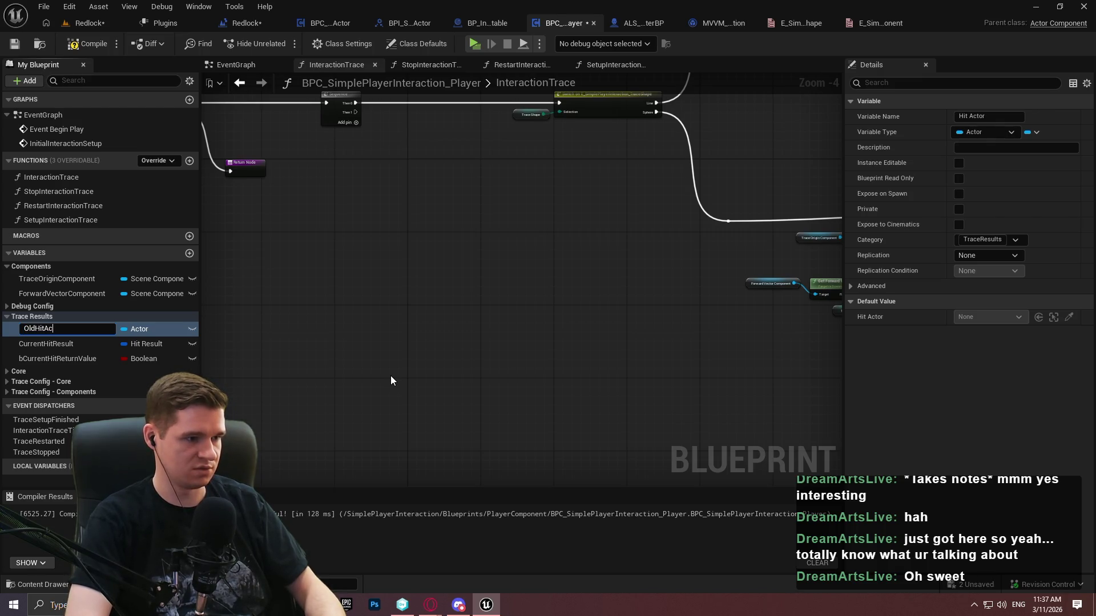
key("Return")
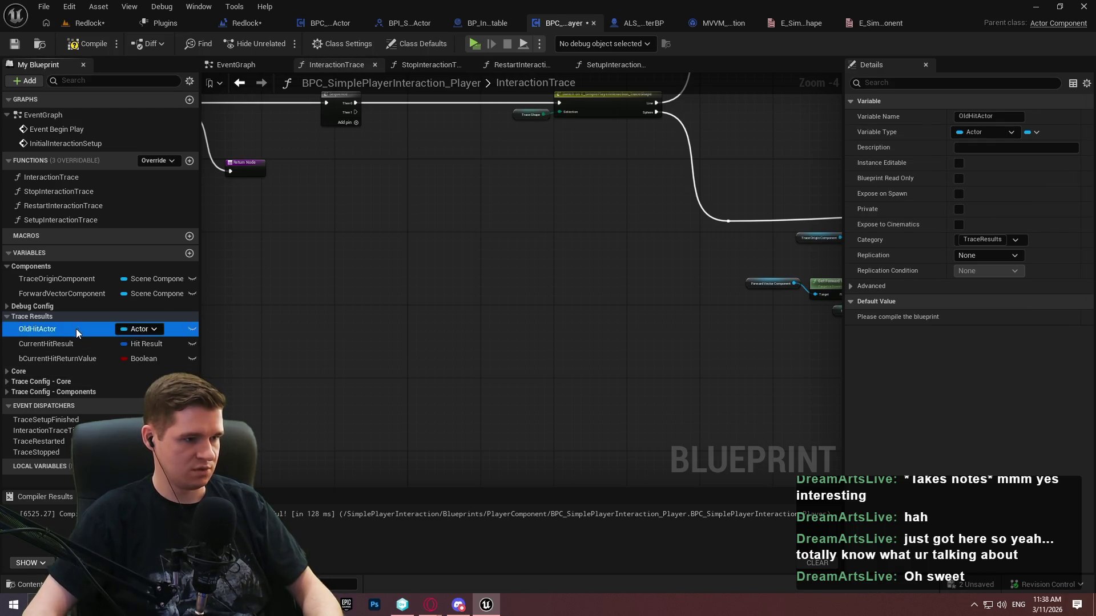
key("ctrl+w")
type("N")
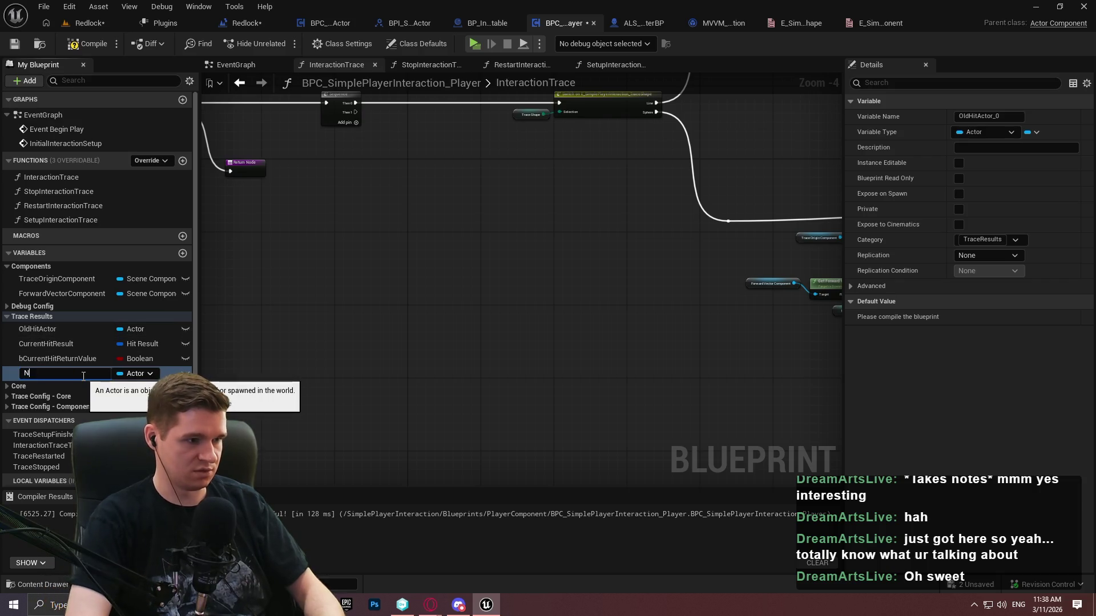
type("ewHitActor")
key("Return")
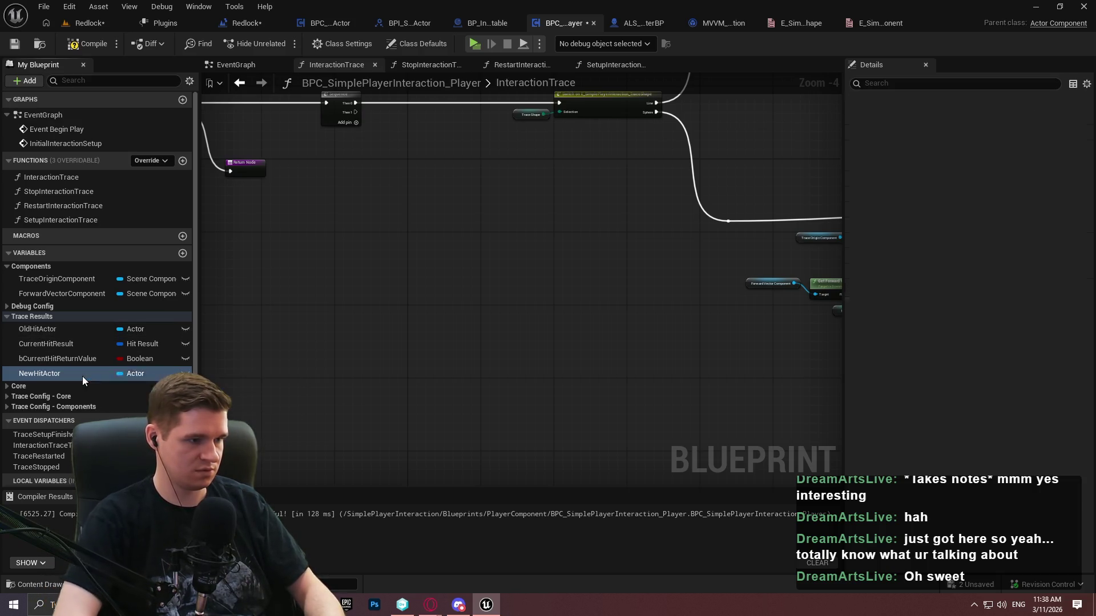
mouse_move(83, 374)
left_mouse_down()
mouse_move(34, 373)
mouse_move(40, 331)
left_mouse_up()
mouse_move(516, 334)
left_mouse_down()
mouse_move(591, 318)
mouse_move(617, 252)
mouse_move(495, 212)
mouse_move(582, 276)
mouse_move(489, 241)
mouse_move(499, 211)
mouse_move(333, 143)
left_mouse_up()
left_click(88, 48)
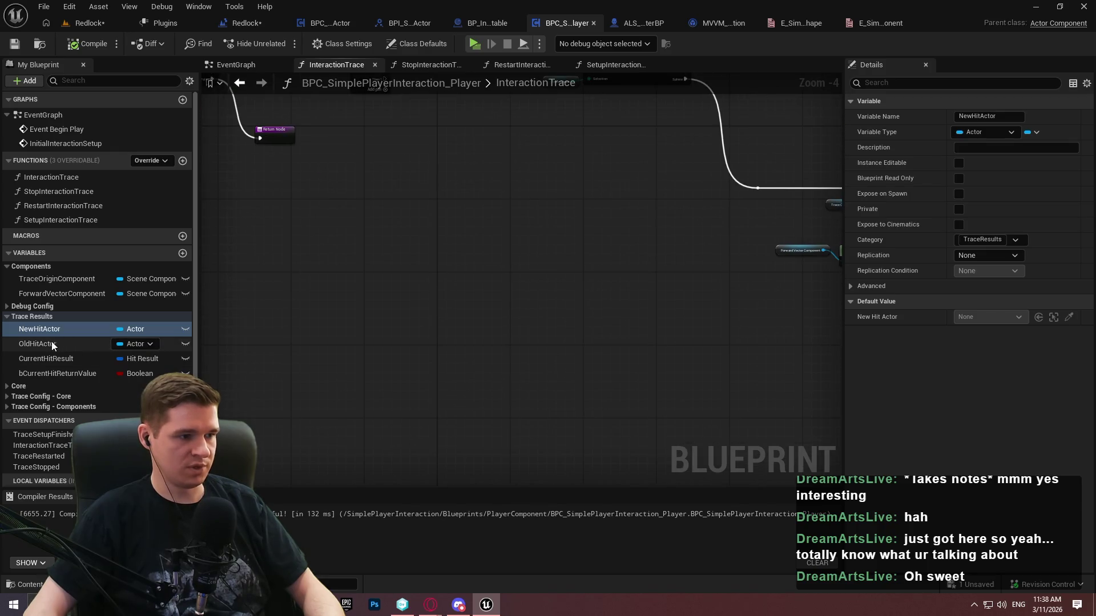
Place getters for CurrentHitResult and bCurrentHitReturnValue in the InteractionTrace graph
left_click(34, 359)
left_click_drag(46, 358, 358, 314)
left_click(359, 314)
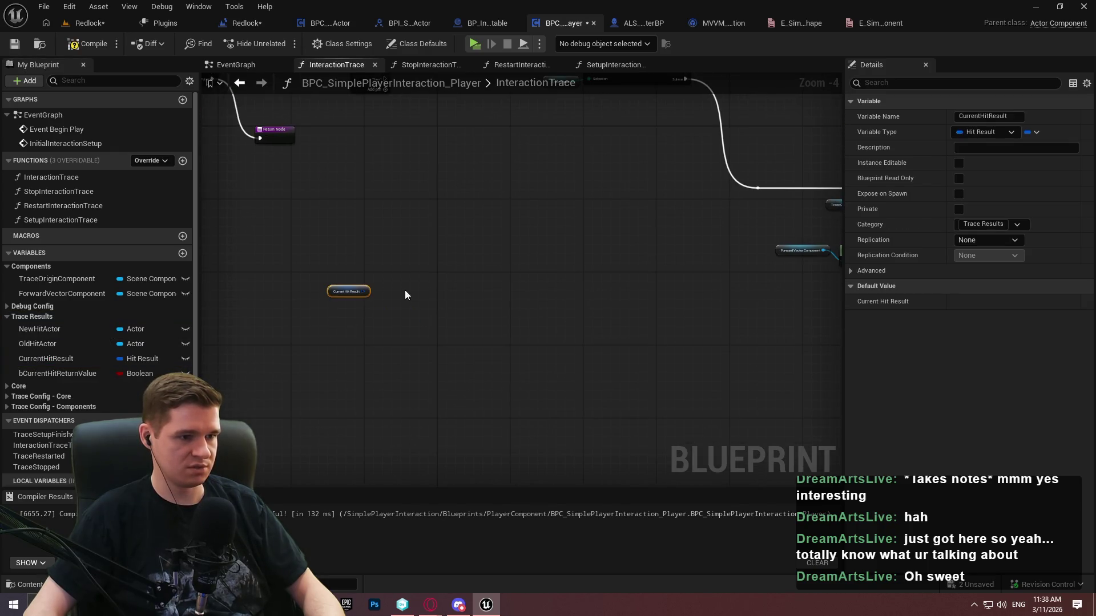
scroll(405, 290, "up", 3)
left_click(386, 286)
mouse_move(43, 377)
left_mouse_down()
mouse_move(252, 255)
mouse_move(268, 264)
left_mouse_up()
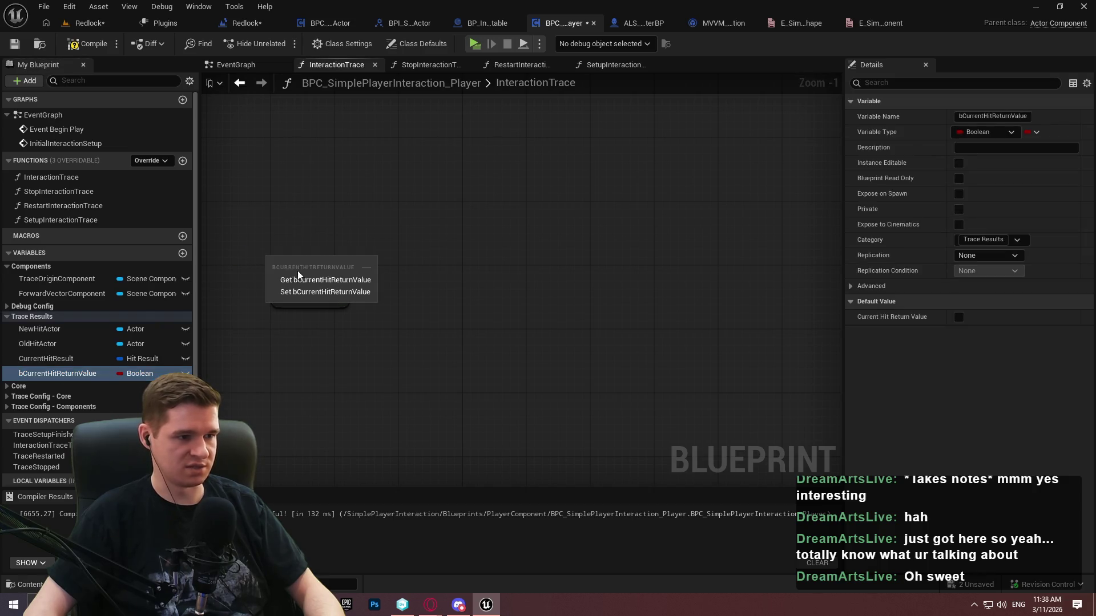
left_click(318, 279)
Add a Branch conditioned on Current Hit Return Value and connect it to the exec flow
left_click(381, 247)
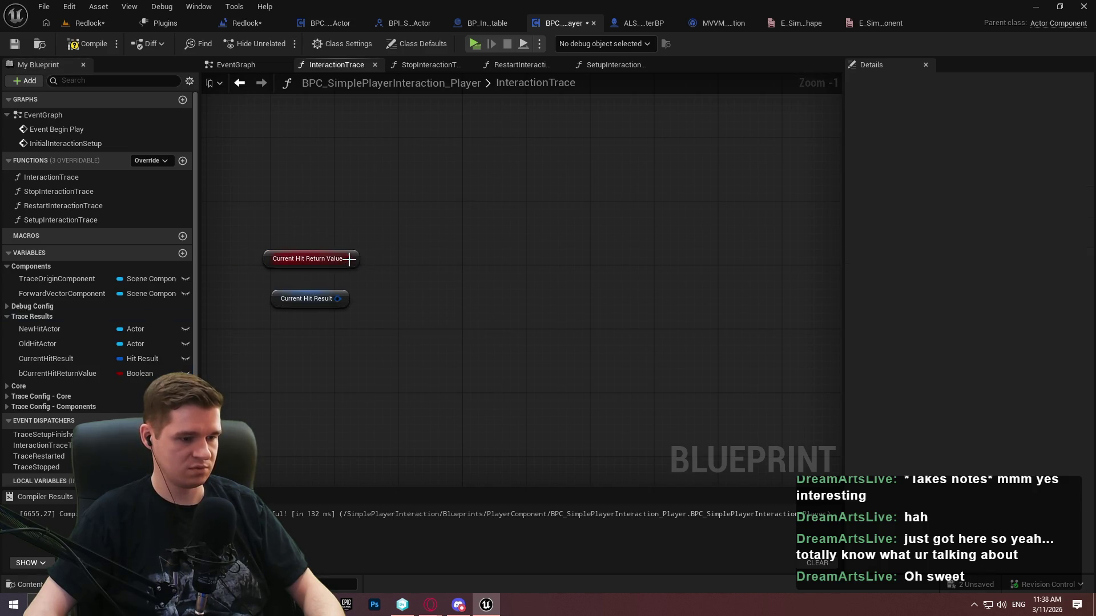
left_click(384, 220)
mouse_move(403, 261)
left_mouse_down()
mouse_move(348, 258)
mouse_move(387, 240)
left_mouse_up()
mouse_move(369, 5)
left_mouse_down()
mouse_move(440, 286)
mouse_move(318, 103)
left_mouse_up()
scroll(486, 276, "down", 3)
mouse_move(293, 215)
left_mouse_down()
mouse_move(502, 318)
mouse_move(597, 471)
mouse_move(543, 303)
mouse_move(701, 231)
mouse_move(574, 336)
mouse_move(568, 406)
mouse_move(519, 400)
mouse_move(490, 220)
left_mouse_up()
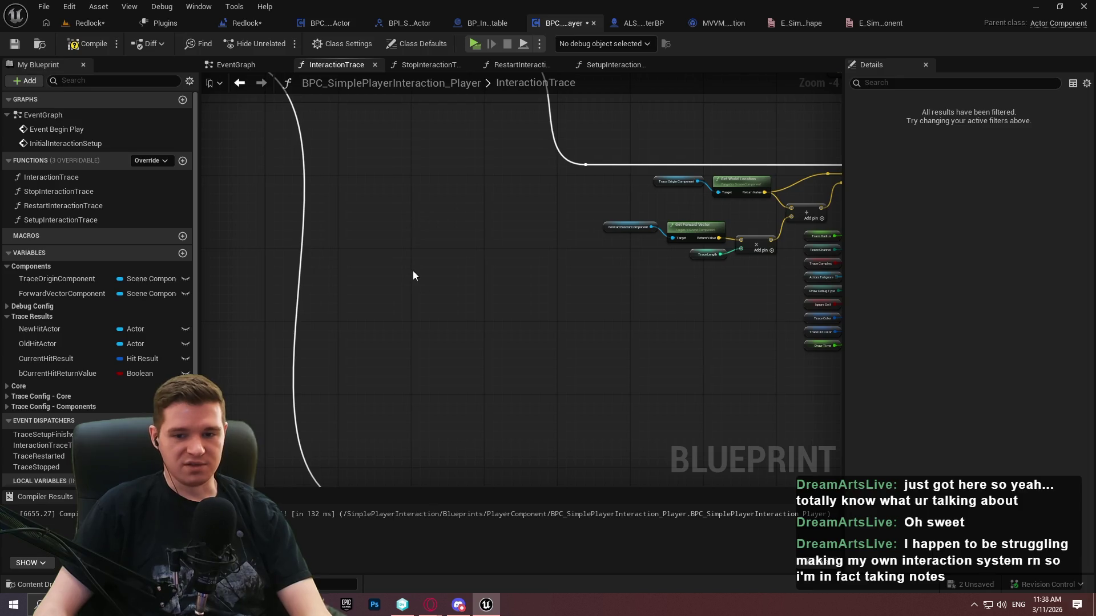
left_click_drag(437, 288, 462, 213)
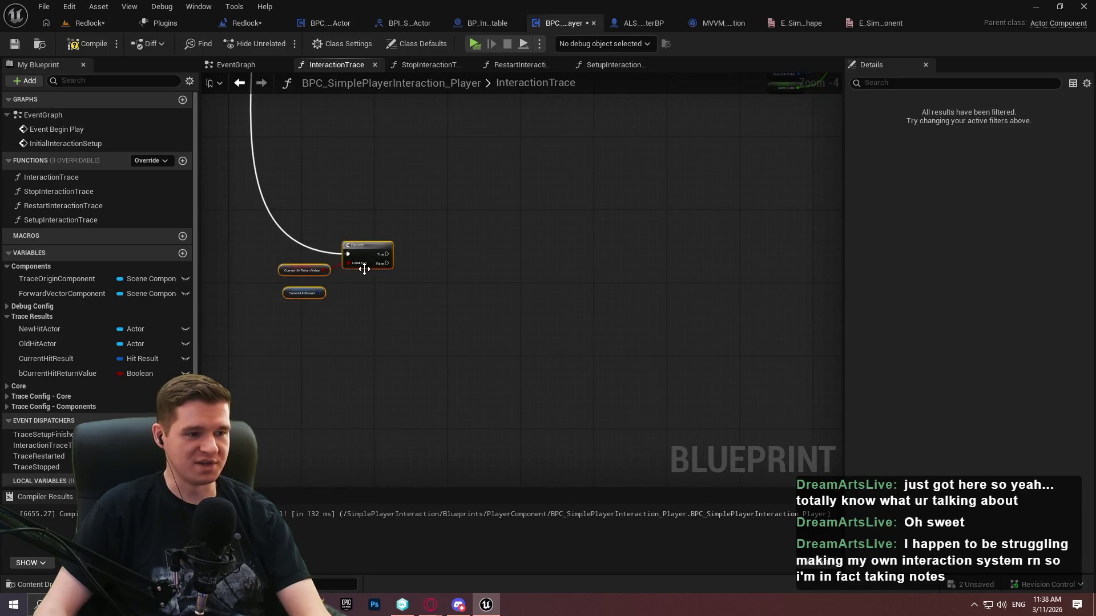
scroll(369, 267, "up", 2)
Consult the Notepad++ notes, selecting all the text on the other tab
left_click(336, 605)
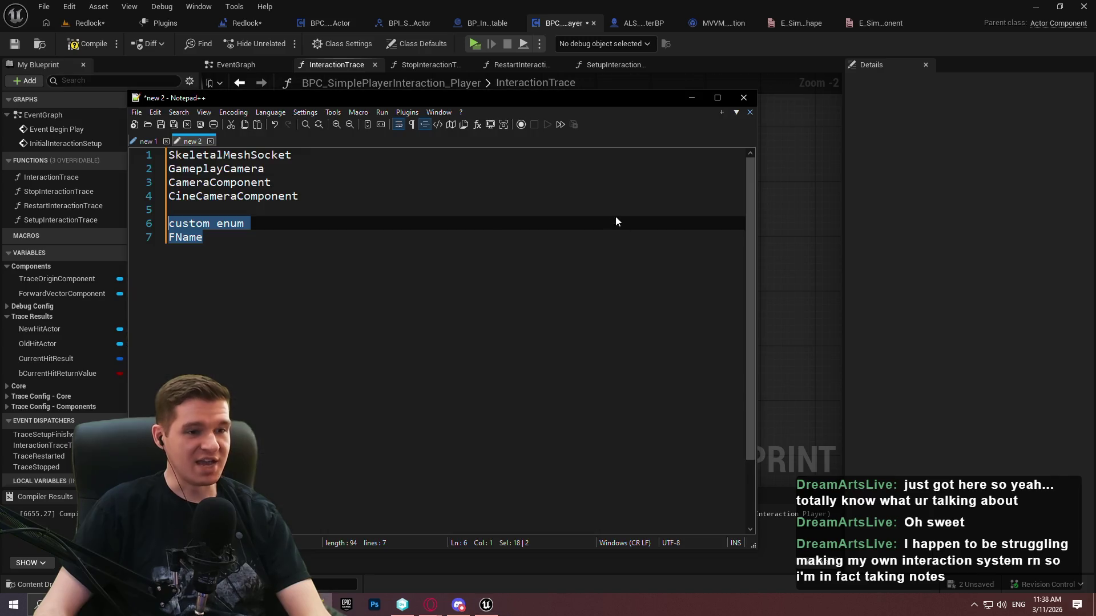
left_click(149, 141)
key("ctrl+a")
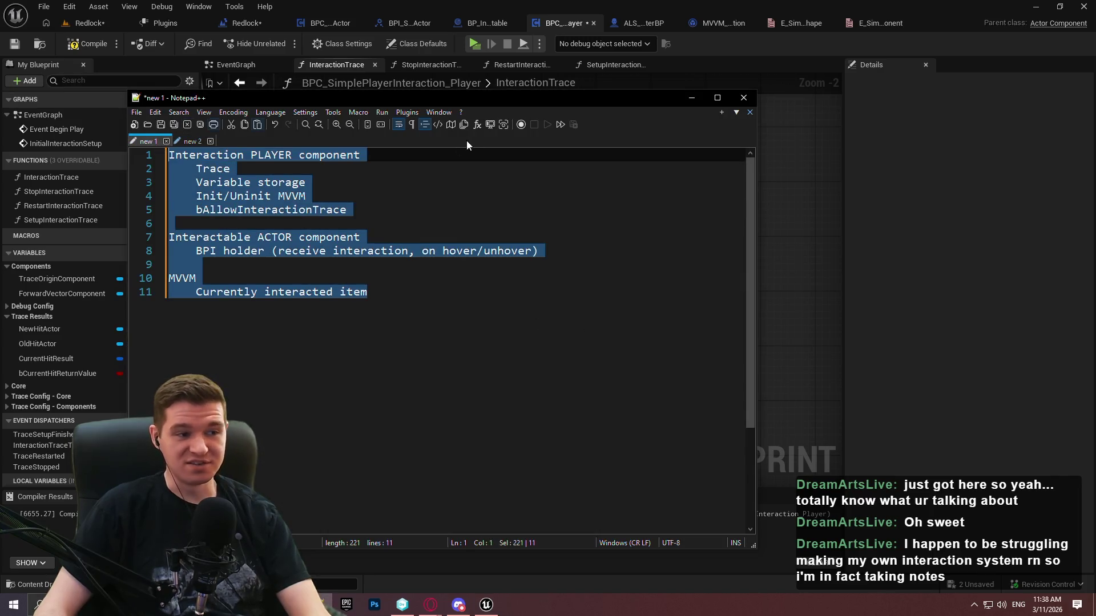
left_click(691, 97)
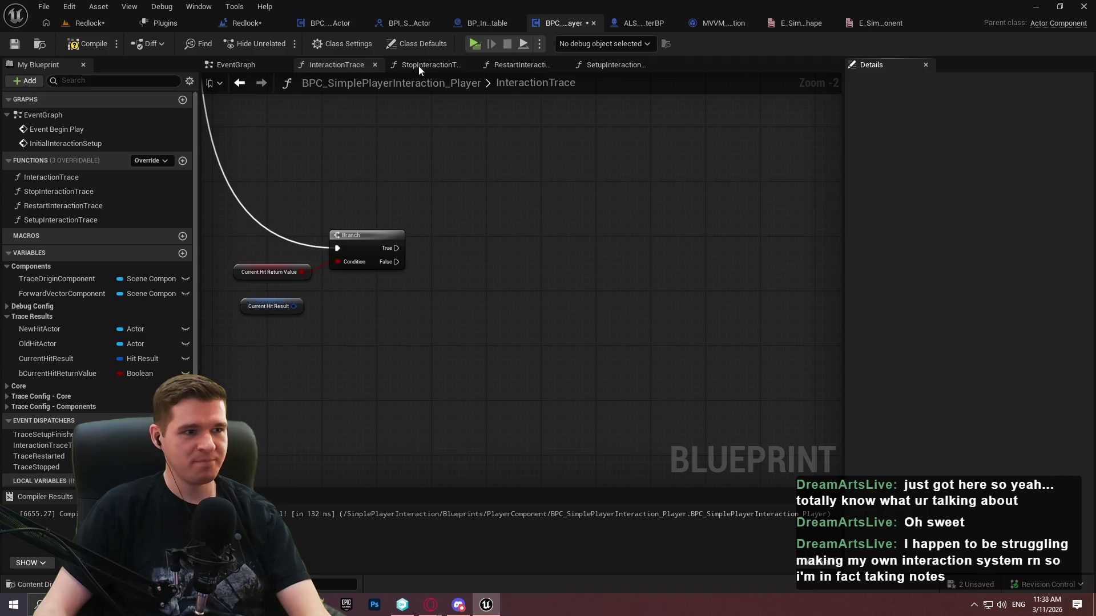
Recompile the blueprint and move the Current Hit Result getter down and right
key("F7")
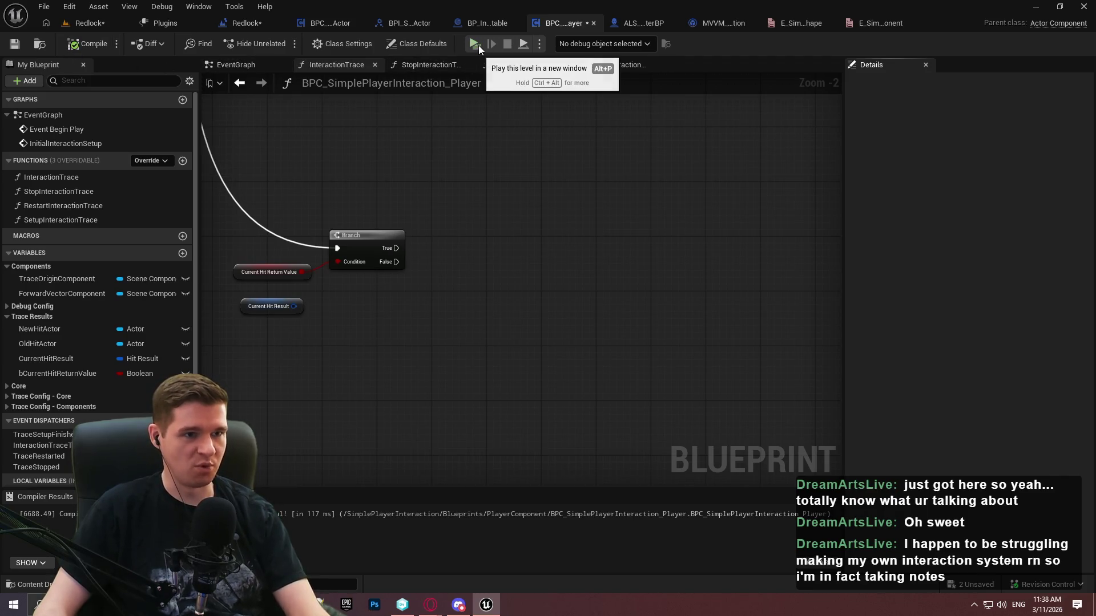
left_click_drag(390, 228, 532, 292)
scroll(533, 291, "down", 1)
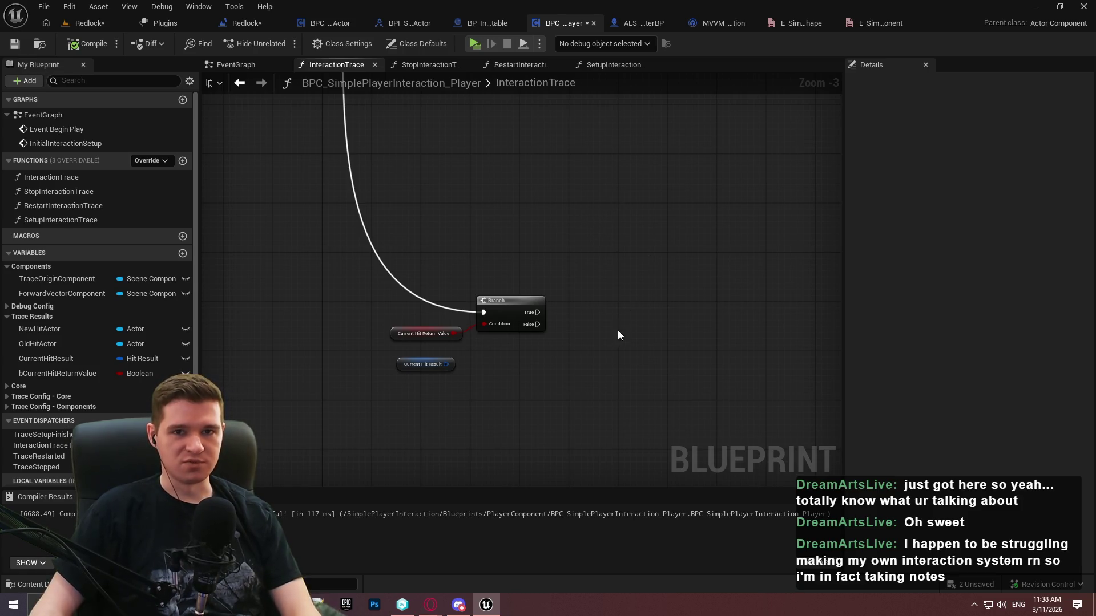
scroll(617, 334, "up", 3)
mouse_move(348, 322)
left_mouse_down()
mouse_move(426, 368)
mouse_move(449, 368)
left_mouse_up()
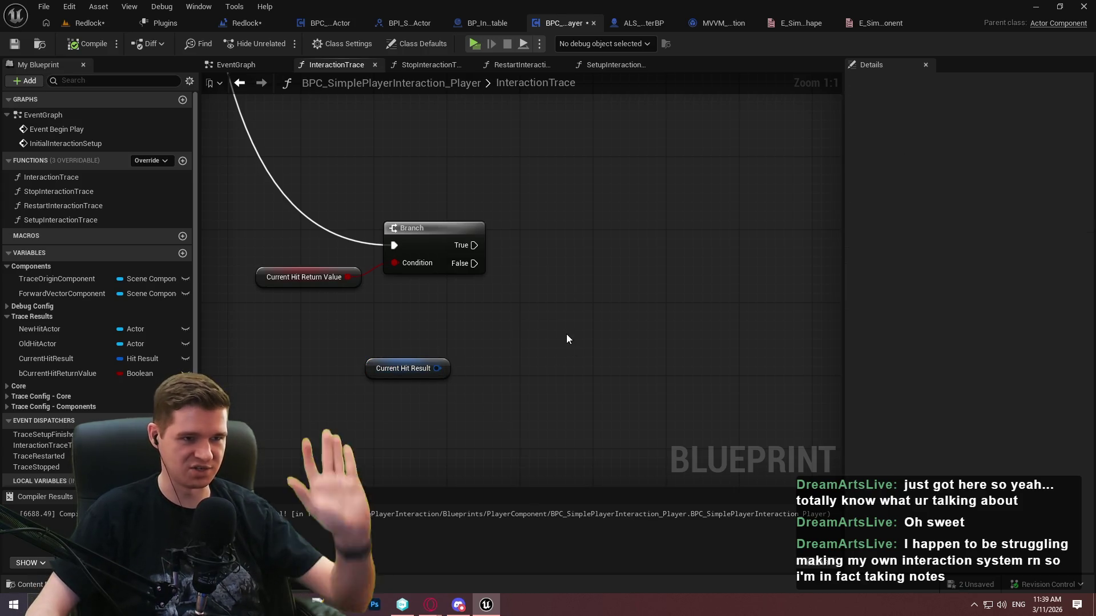
In the character blueprint's InteractionGraph, box-select the interaction range-check nodes
left_click(644, 24)
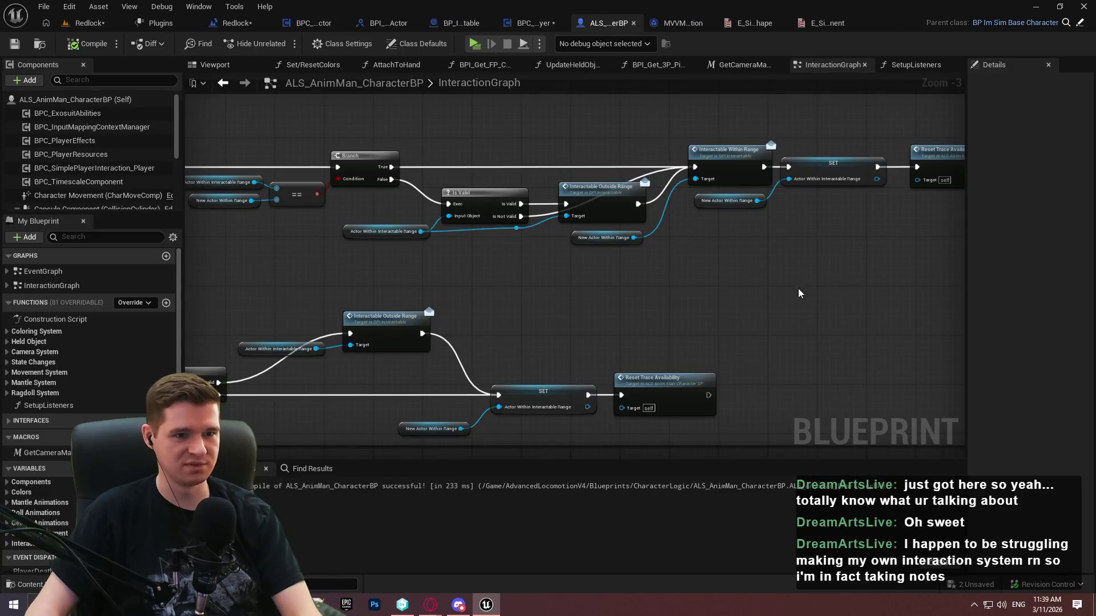
scroll(734, 359, "down", 1)
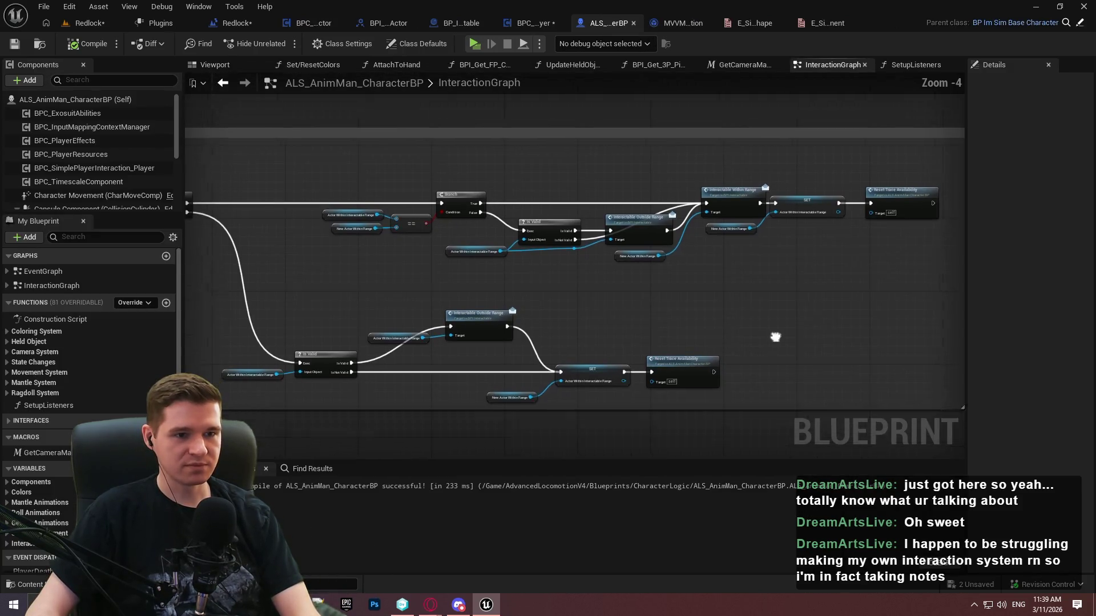
mouse_move(853, 394)
left_mouse_down()
mouse_move(375, 225)
mouse_move(260, 162)
mouse_move(325, 135)
mouse_move(385, 143)
mouse_move(272, 160)
left_mouse_up()
scroll(379, 149, "up", 2)
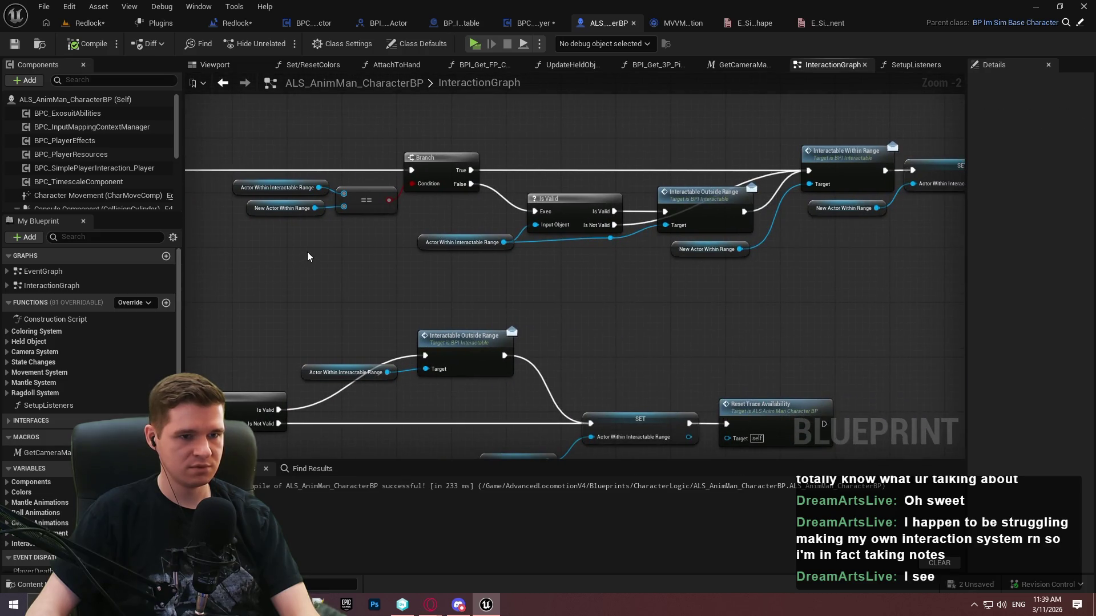
scroll(307, 252, "down", 3)
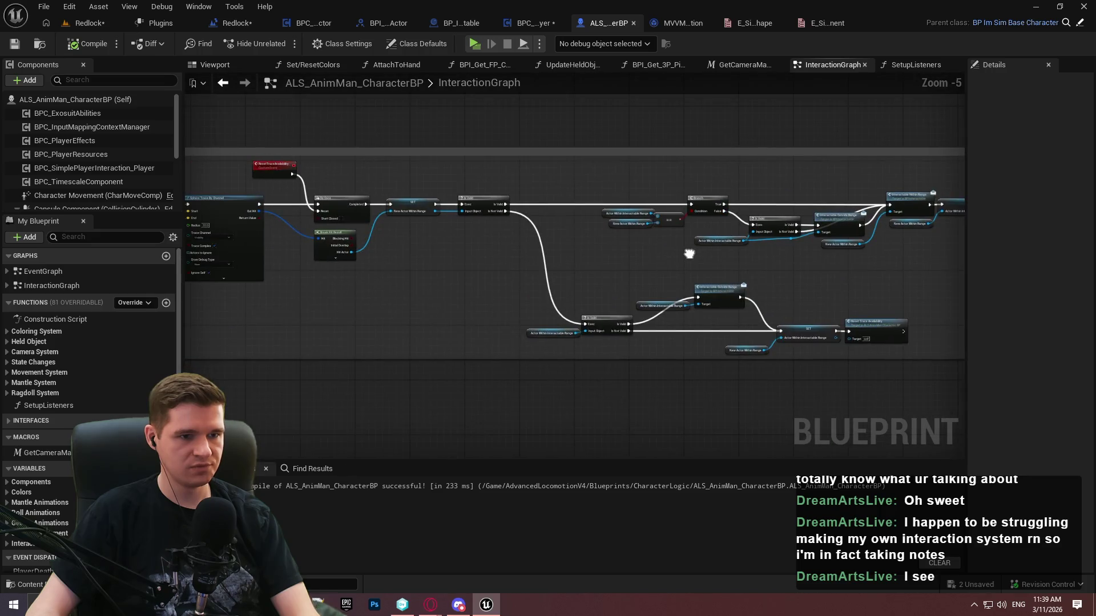
scroll(415, 220, "up", 3)
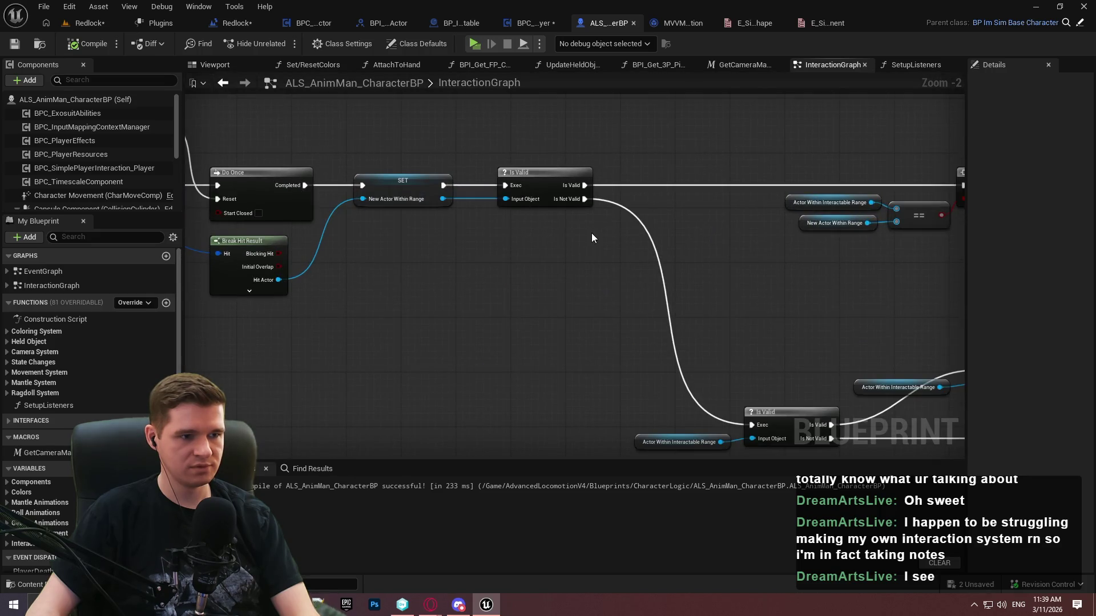
scroll(666, 255, "down", 2)
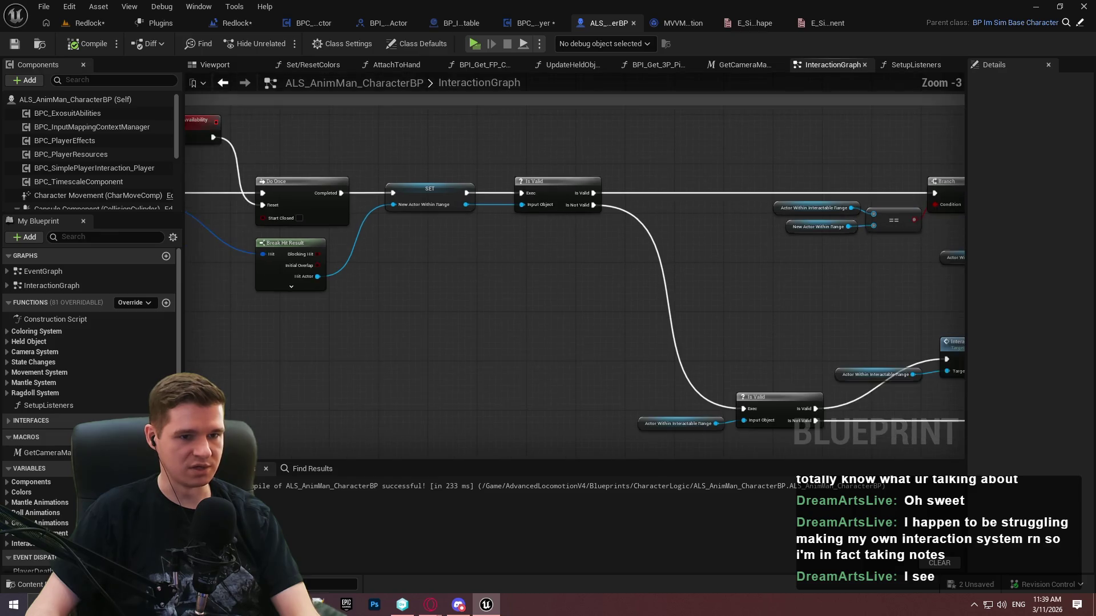
Select the interaction trace nodes and paste them into the component's InteractionTrace graph
mouse_move(862, 358)
left_mouse_down()
mouse_move(337, 161)
mouse_move(218, 132)
mouse_move(299, 118)
mouse_move(427, 125)
mouse_move(416, 127)
left_mouse_up()
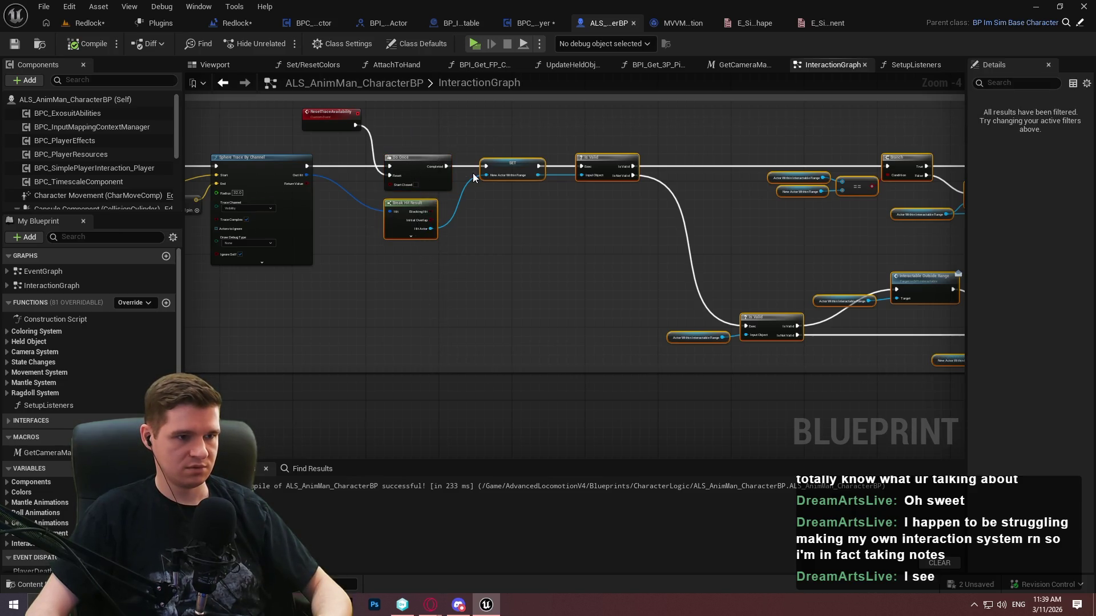
left_click(540, 24)
scroll(411, 225, "down", 4)
key("ctrl+v")
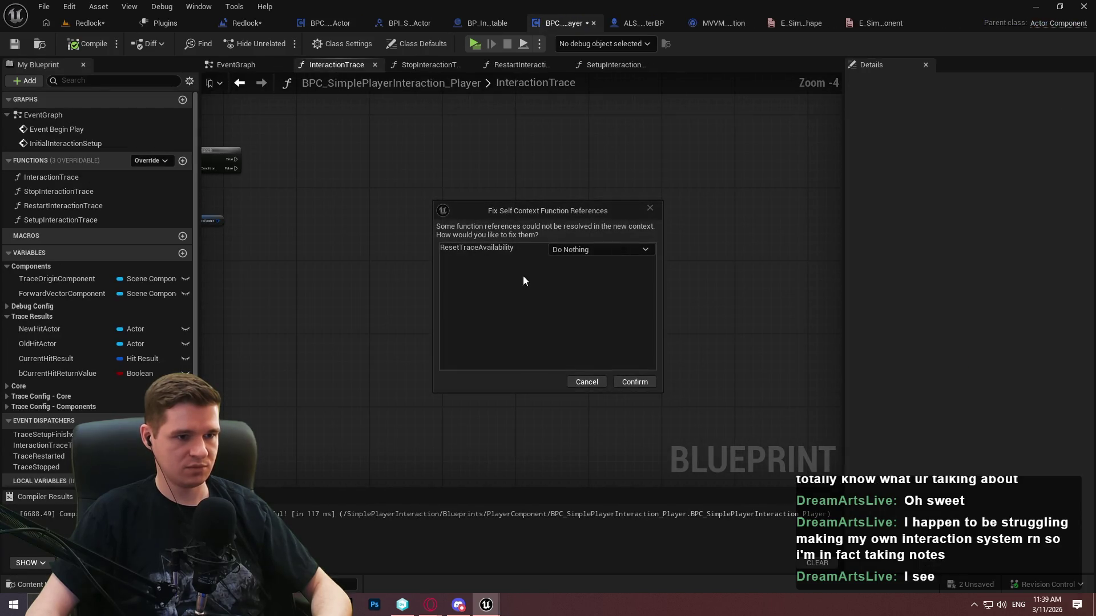
Confirm the self-context fix for ResetTraceAvailability and position the pasted nodes
left_click(624, 382)
left_click_drag(510, 179, 488, 165)
scroll(632, 242, "up", 3)
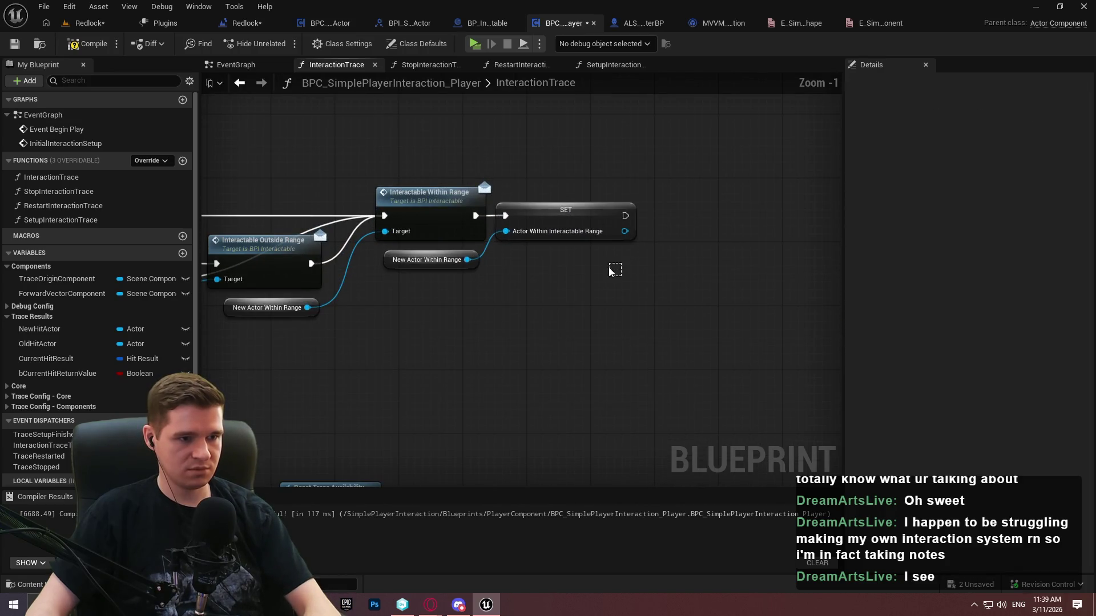
mouse_move(600, 296)
left_mouse_down()
mouse_move(587, 276)
mouse_move(546, 345)
mouse_move(762, 337)
mouse_move(761, 328)
left_mouse_up()
mouse_move(400, 228)
left_mouse_down()
mouse_move(546, 264)
mouse_move(580, 306)
mouse_move(555, 313)
left_mouse_up()
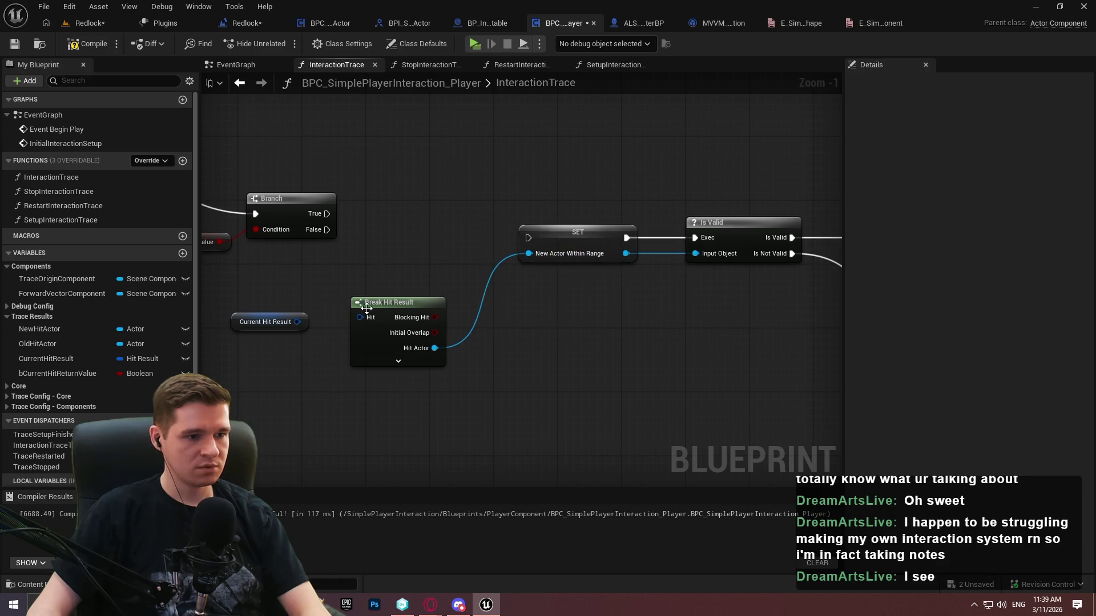
Wire Current Hit Result into Break Hit Result's Hit and make the SET node write NewHitActor
mouse_move(268, 333)
left_mouse_down()
mouse_move(495, 313)
mouse_move(473, 319)
mouse_move(457, 306)
left_mouse_up()
left_click(654, 367)
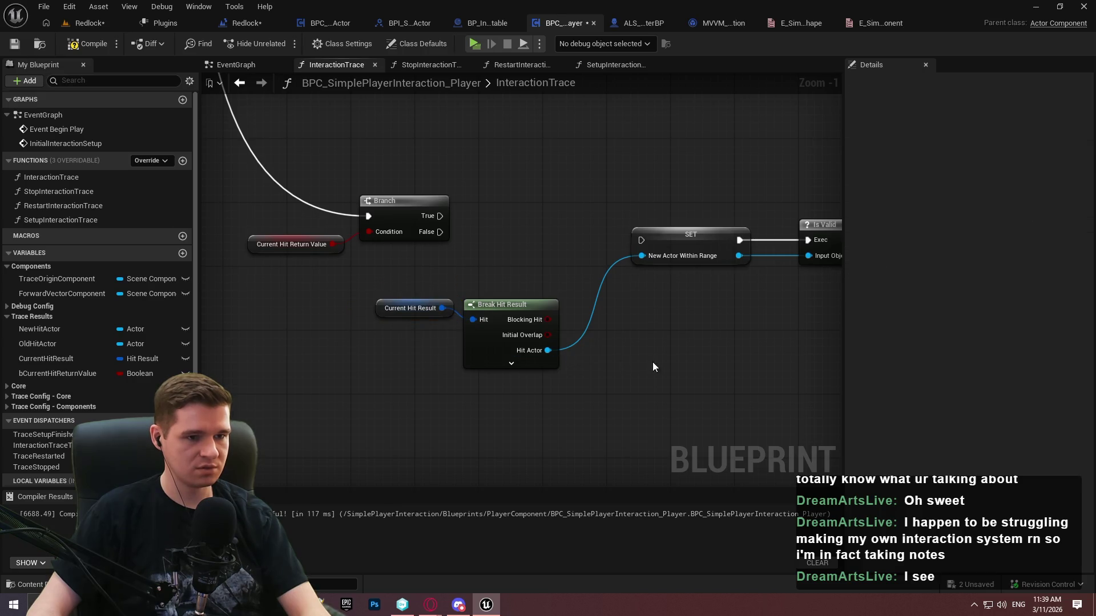
left_click_drag(640, 240, 409, 268)
mouse_move(45, 330)
left_mouse_down()
mouse_move(478, 262)
mouse_move(449, 269)
left_mouse_up()
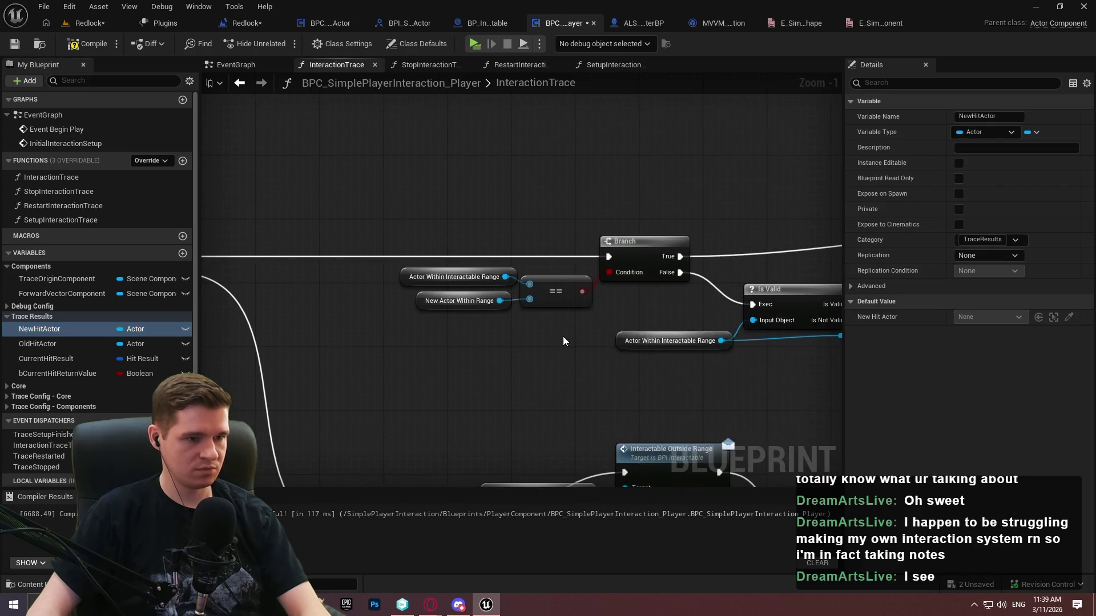
mouse_move(49, 329)
left_mouse_down()
mouse_move(439, 323)
mouse_move(421, 307)
left_mouse_up()
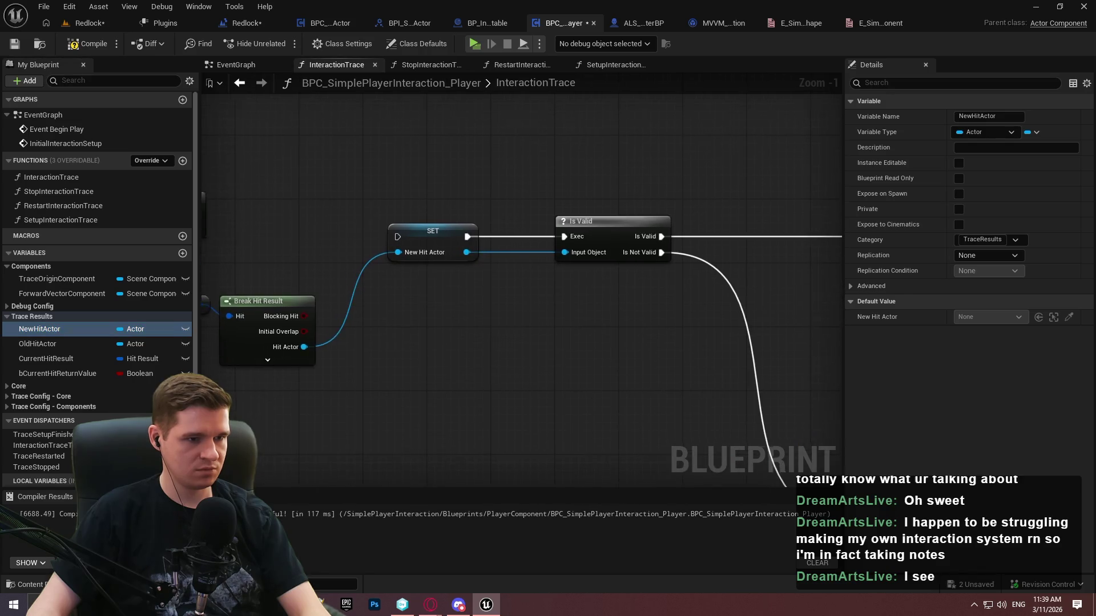
key("ctrl+z")
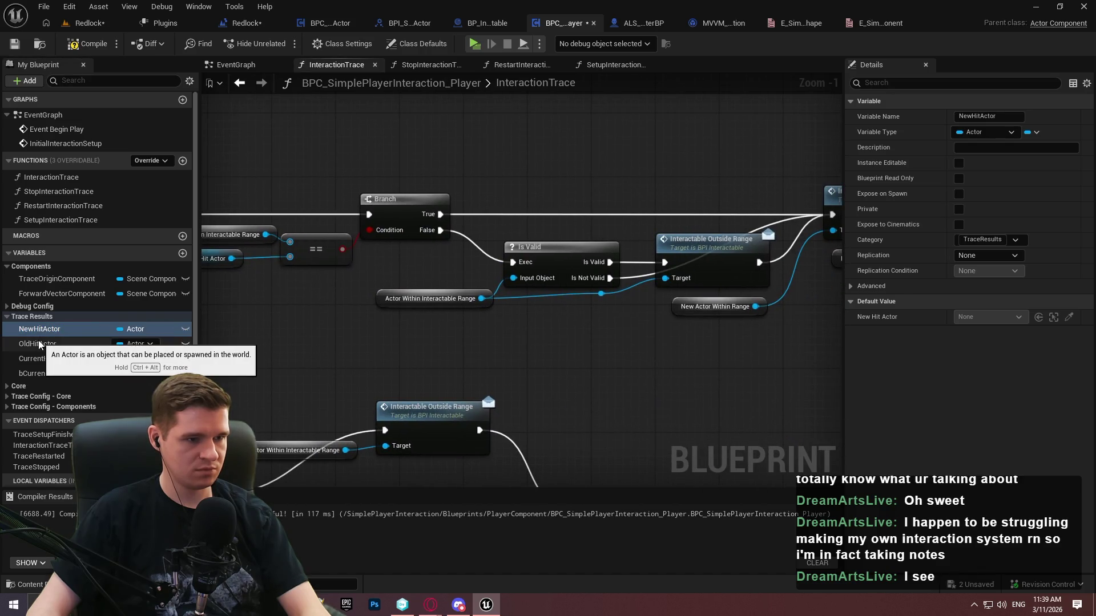
Compare with the character blueprint, then swap the upper range variables for OldHitActor and NewHitActor
left_click(639, 23)
scroll(519, 184, "up", 5)
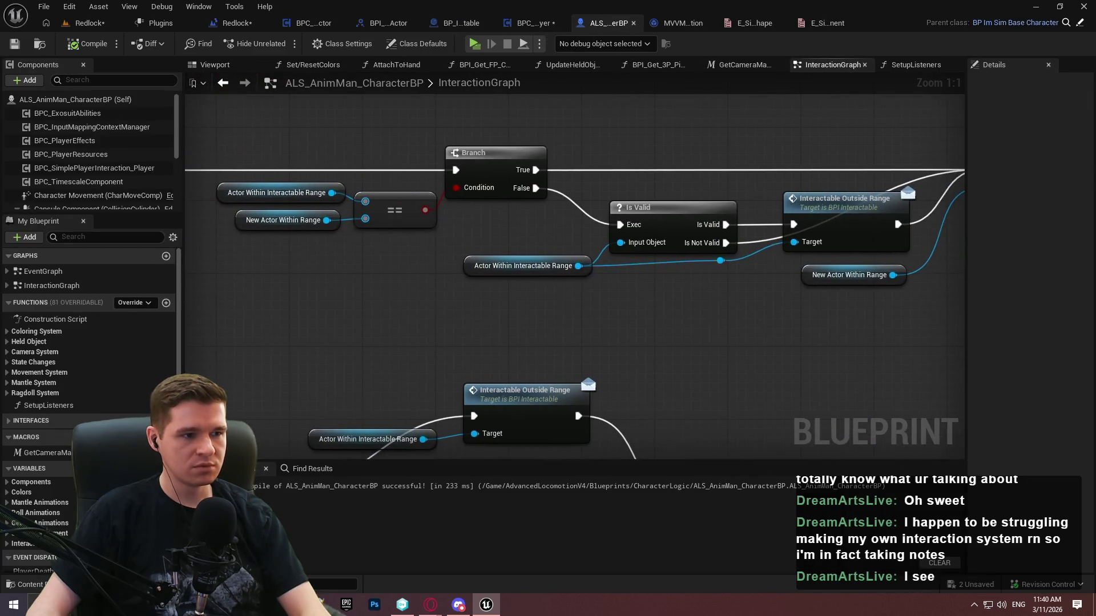
left_click(534, 25)
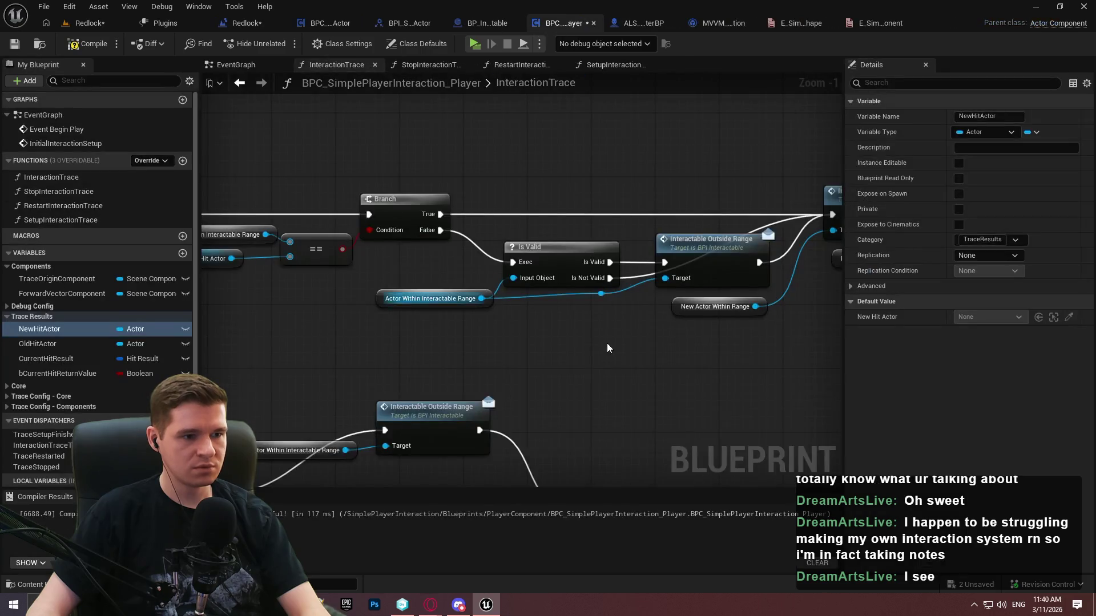
mouse_move(33, 340)
left_mouse_down()
mouse_move(342, 289)
mouse_move(374, 252)
left_mouse_up()
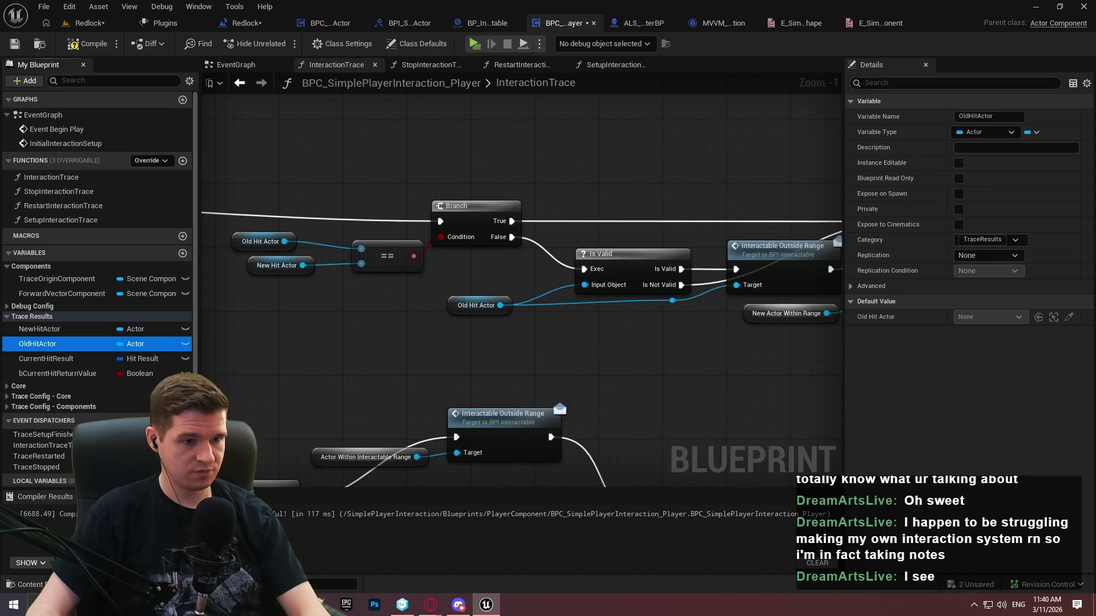
left_click_drag(726, 326, 354, 330)
mouse_move(43, 339)
left_mouse_down()
mouse_move(387, 326)
mouse_move(372, 340)
mouse_move(611, 336)
left_mouse_up()
left_click_drag(725, 234, 725, 224)
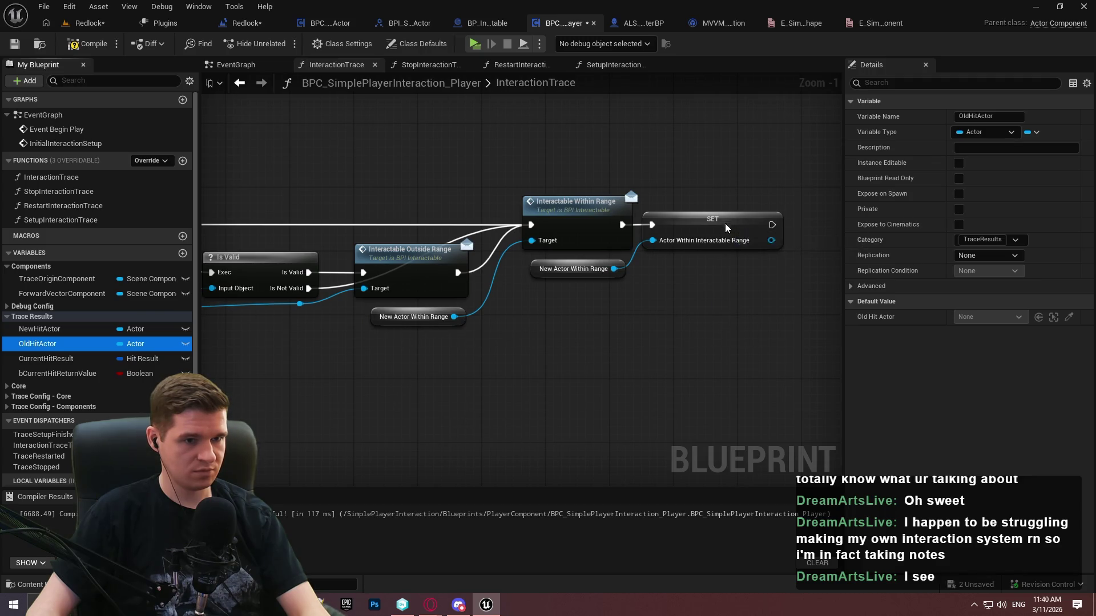
mouse_move(40, 328)
left_mouse_down()
mouse_move(559, 281)
mouse_move(535, 272)
left_mouse_up()
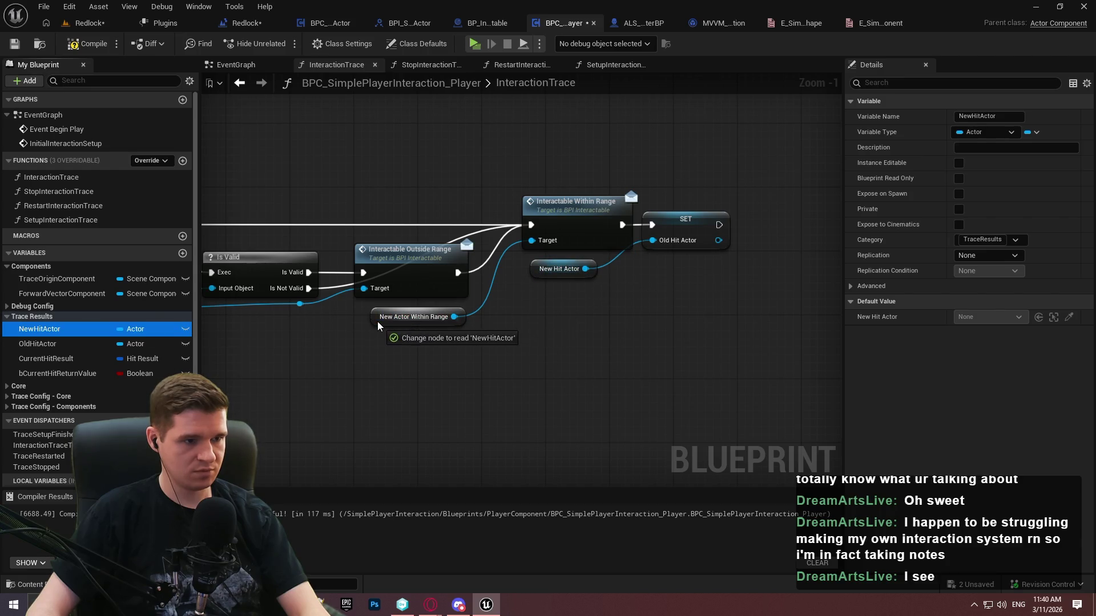
Swap the lower branch's range getters and SET for OldHitActor and NewHitActor, then compile and save
left_click_drag(378, 321, 822, 193)
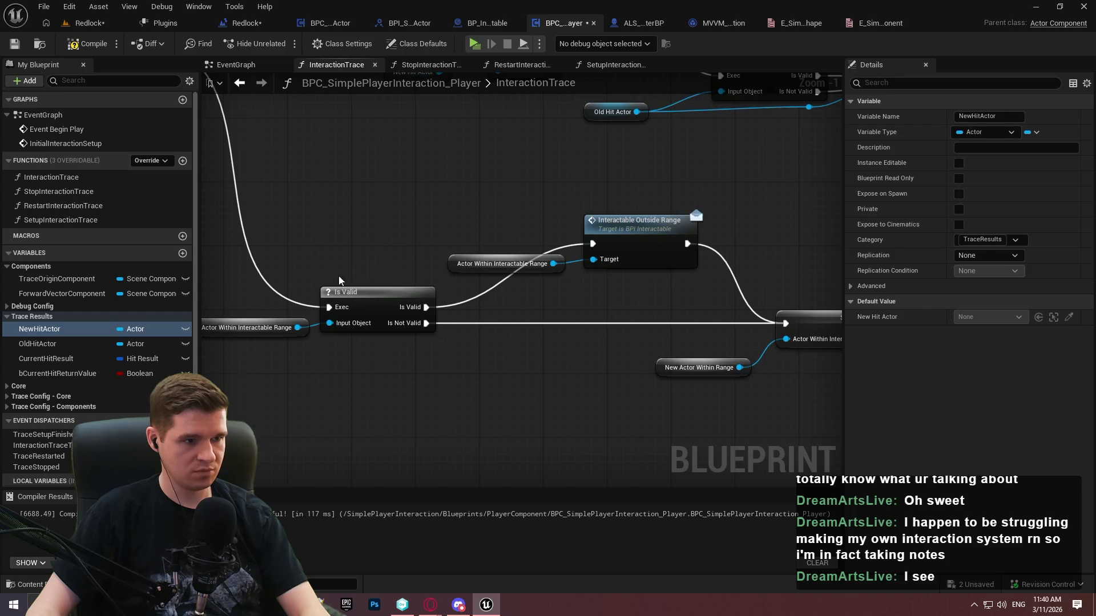
left_click_drag(338, 276, 396, 249)
mouse_move(34, 346)
left_mouse_down()
mouse_move(273, 310)
mouse_move(253, 303)
left_mouse_up()
left_click_drag(50, 344, 260, 302)
left_click_drag(358, 342, 121, 316)
mouse_move(52, 343)
left_mouse_down()
mouse_move(225, 236)
mouse_move(211, 236)
left_mouse_up()
mouse_move(50, 344)
left_mouse_down()
mouse_move(605, 316)
mouse_move(48, 331)
mouse_move(418, 346)
left_mouse_up()
left_click_drag(418, 346, 633, 418)
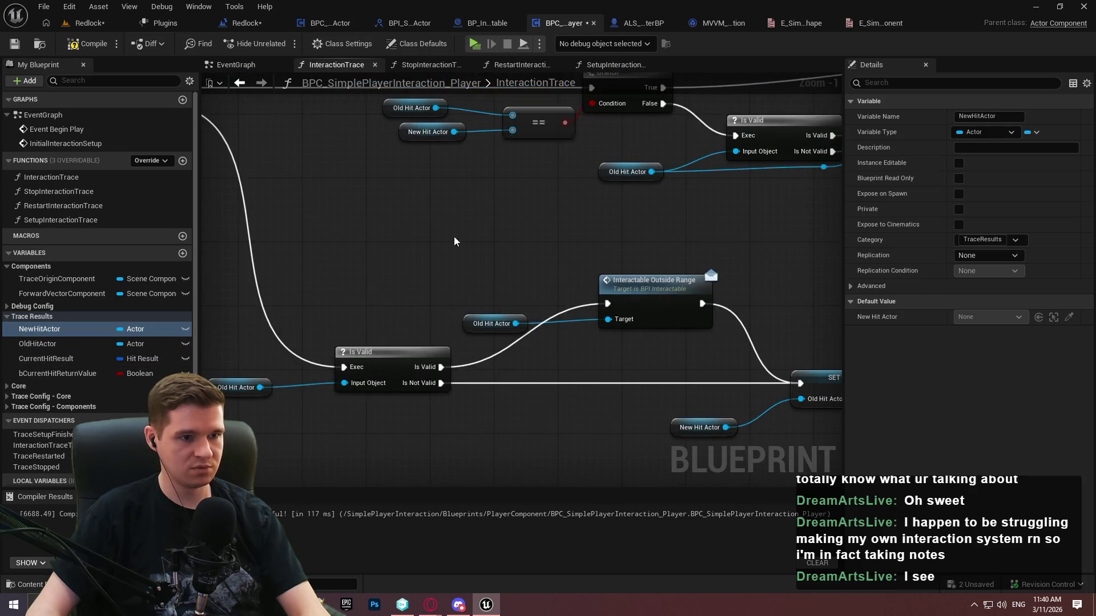
scroll(453, 236, "down", 1)
left_click_drag(433, 240, 473, 181)
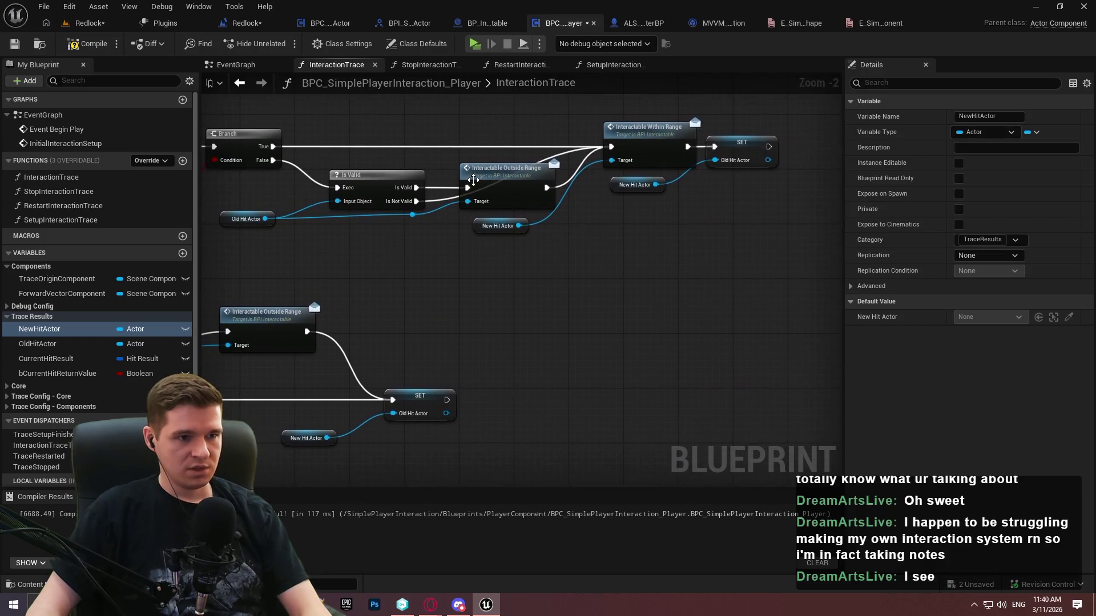
scroll(473, 180, "up", 2)
left_click(15, 44)
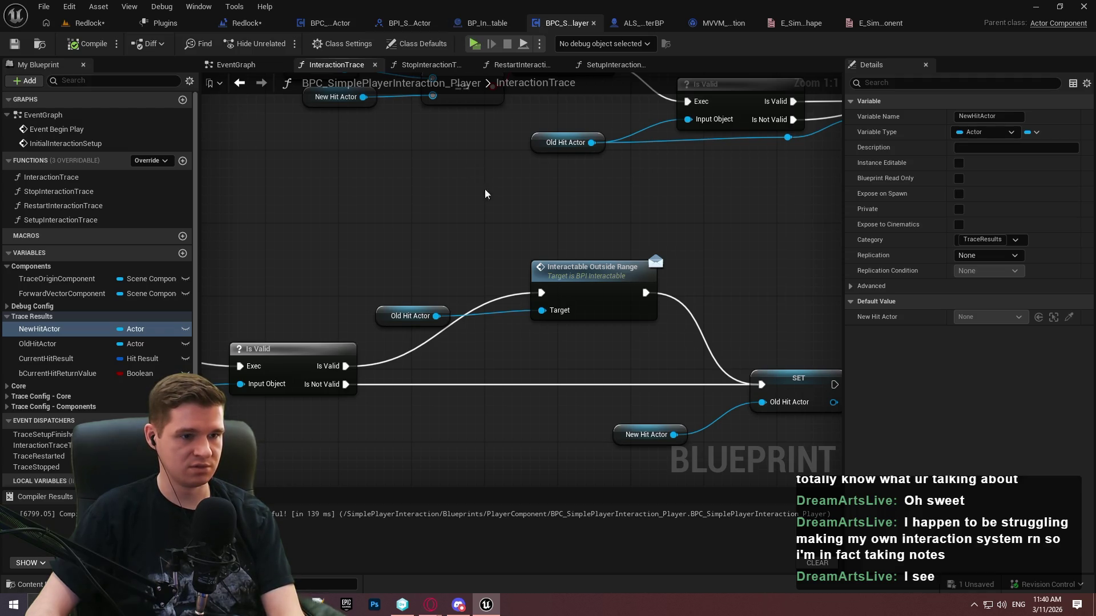
Add an Unhover Interactable (Message) call dragged from Old Hit Actor
left_click_drag(485, 191, 451, 101)
left_click_drag(398, 231, 425, 310)
type("inteac")
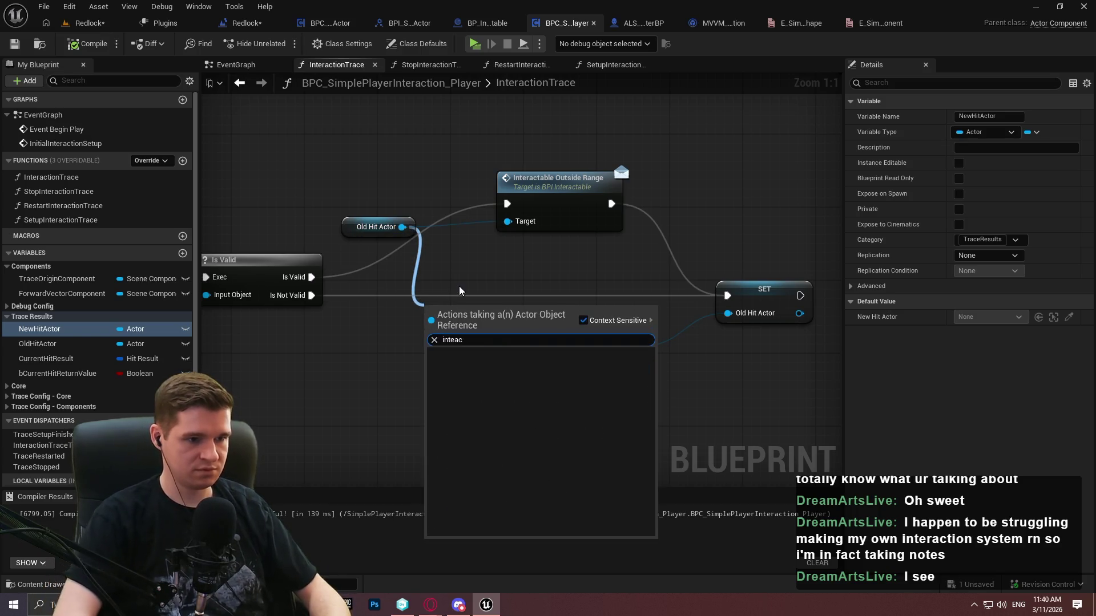
key("BackSpace")
type("ract")
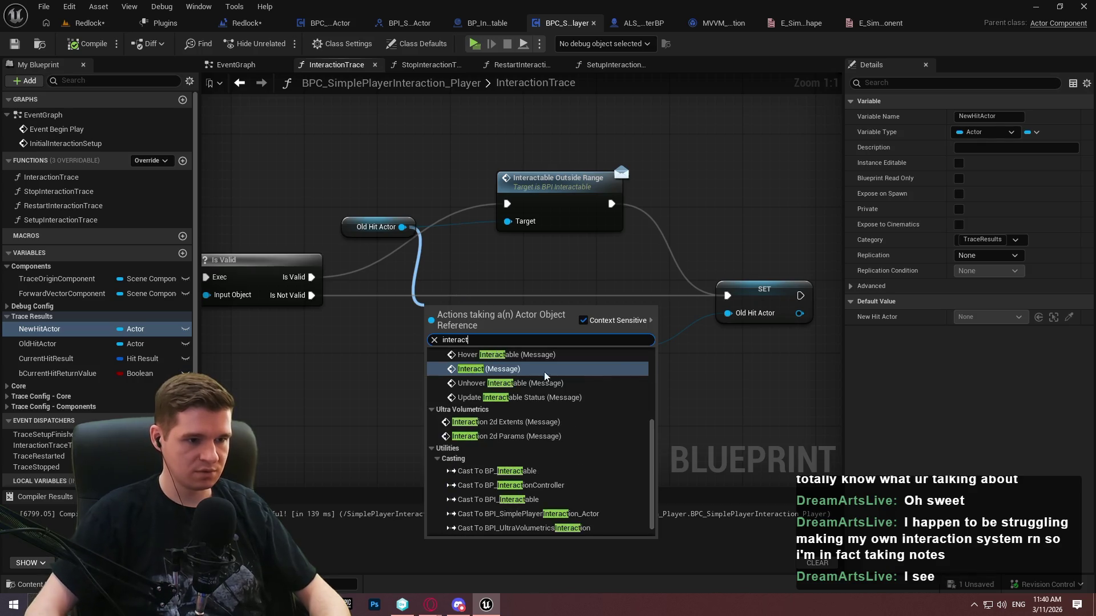
scroll(578, 419, "up", 2)
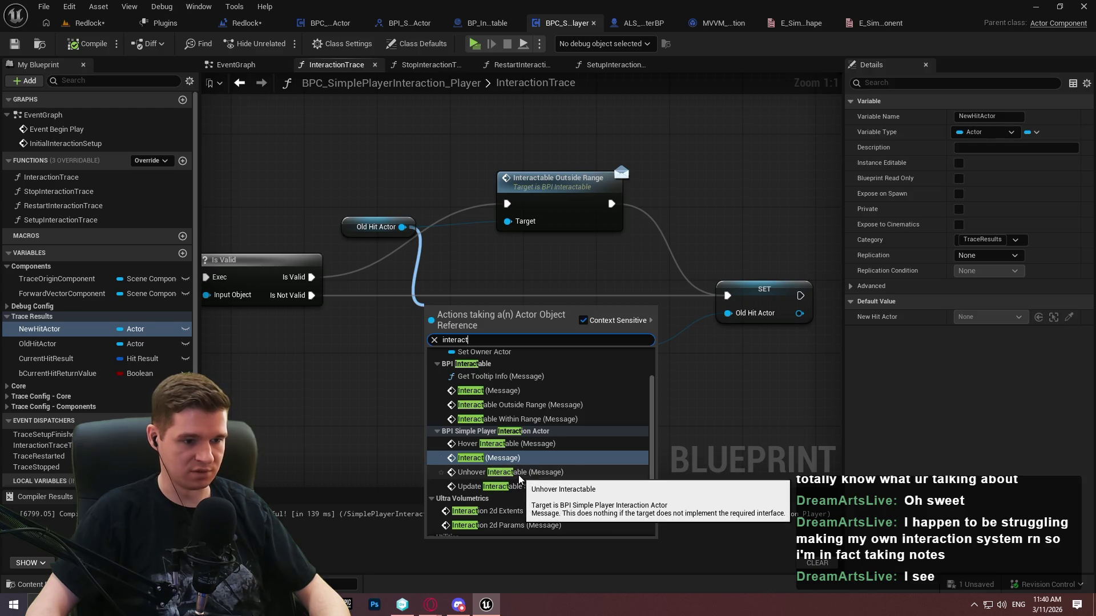
left_click(517, 473)
Try wiring Unhover Interactable after Is Valid and removing Interactable Outside Range, then undo
left_click_drag(433, 334, 312, 278)
left_click(577, 180)
key("Delete")
left_click_drag(518, 319, 554, 179)
left_click_drag(620, 196, 727, 295)
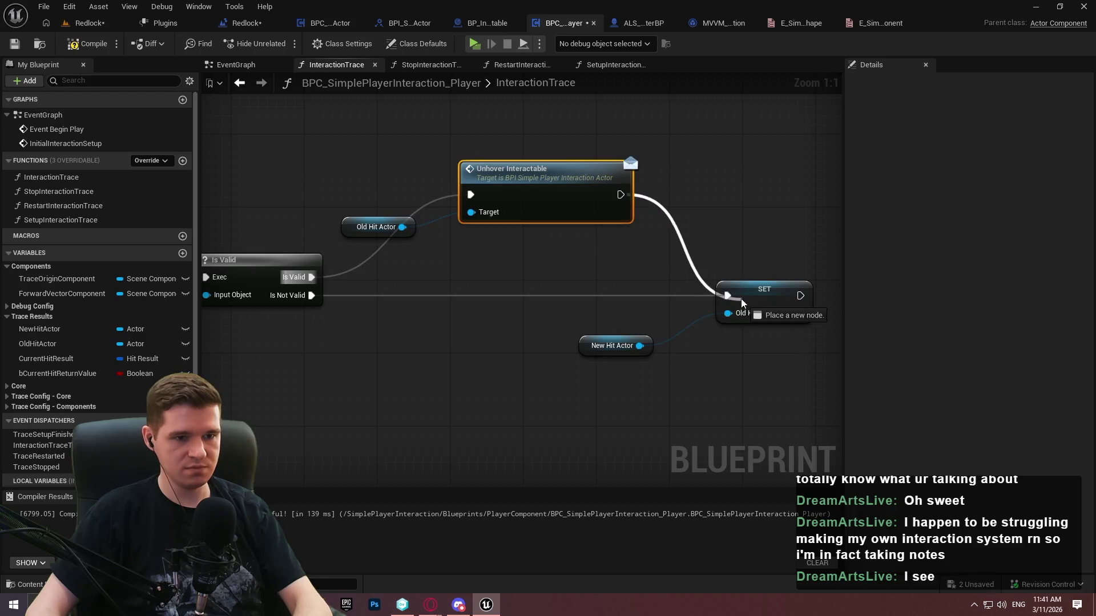
key("ctrl+z")
Chain Unhover Interactable from Is Valid into Interactable Within Range and delete Interactable Outside Range
left_click_drag(350, 469, 494, 200)
left_click(357, 248)
left_click_drag(358, 247, 513, 259)
key("ctrl+z")
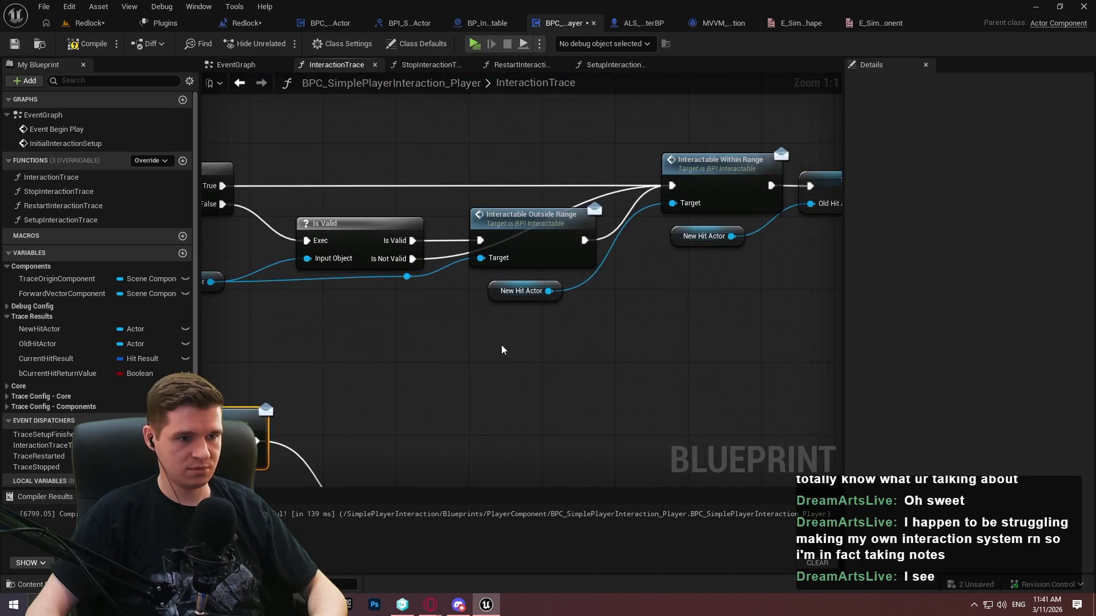
key("ctrl+v")
left_click_drag(514, 377, 411, 240)
left_click_drag(508, 394, 406, 276)
left_click_drag(657, 378, 672, 186)
left_click(525, 219)
key("Delete")
mouse_move(572, 359)
left_mouse_down()
mouse_move(527, 165)
mouse_move(527, 200)
left_mouse_up()
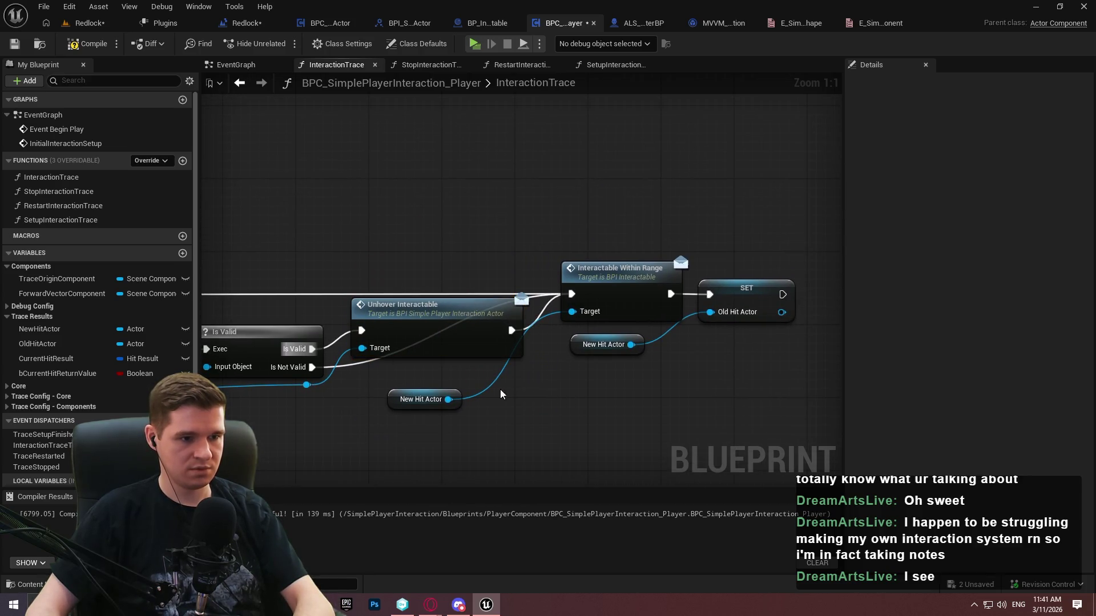
Add a Hover Interactable call on New Hit Actor, wired from Branch False into SET
left_click_drag(448, 399, 570, 155)
type("ho")
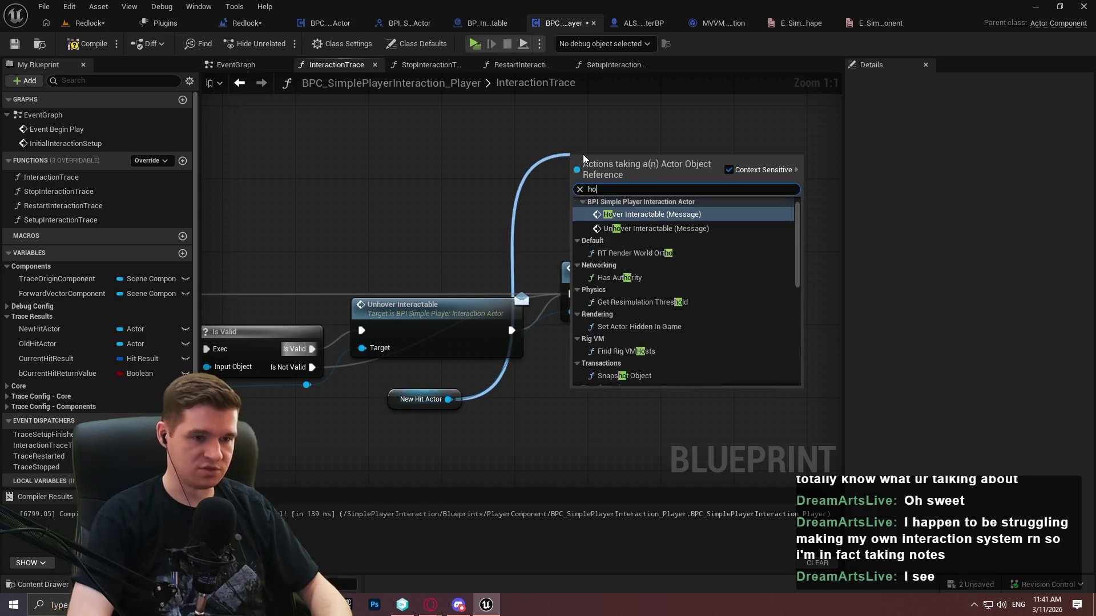
type("ver")
key("Return")
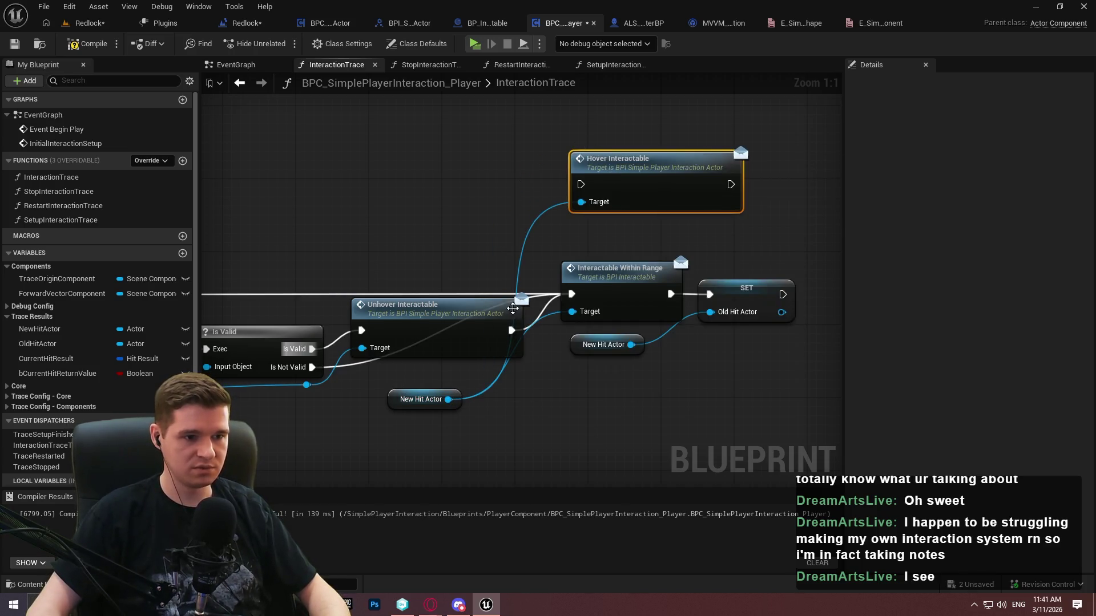
left_click_drag(557, 307, 602, 283)
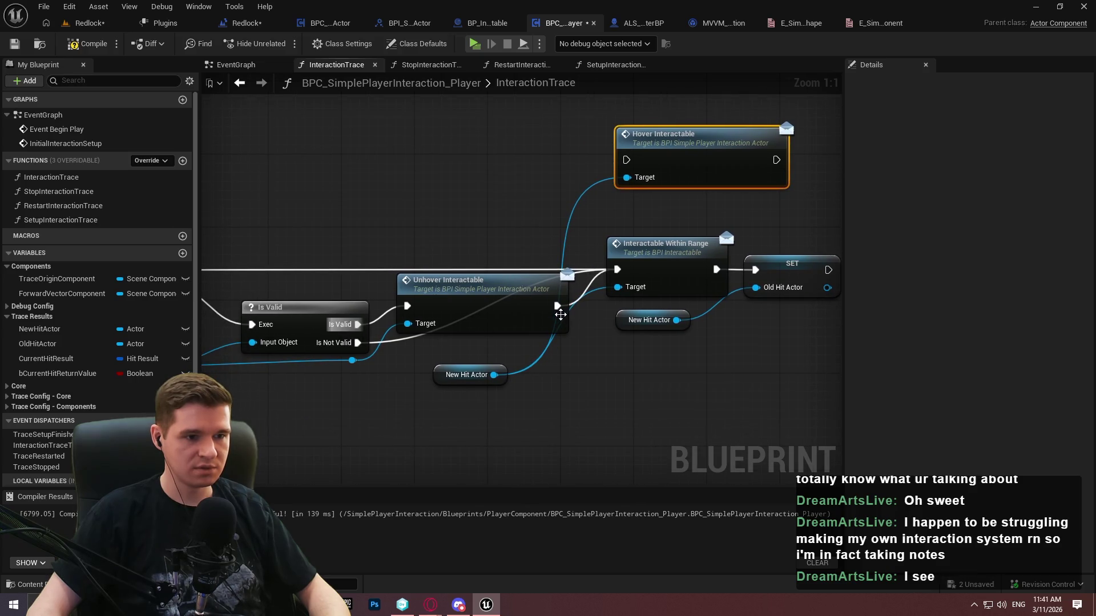
mouse_move(626, 160)
left_mouse_down()
mouse_move(628, 172)
mouse_move(361, 359)
mouse_move(342, 341)
mouse_move(209, 311)
mouse_move(212, 274)
mouse_move(520, 285)
mouse_move(505, 288)
left_mouse_up()
left_click_drag(662, 200, 132, 229)
left_click_drag(571, 188, 550, 298)
Place the SET node right after Hover Interactable's output
left_click_drag(478, 296, 839, 213)
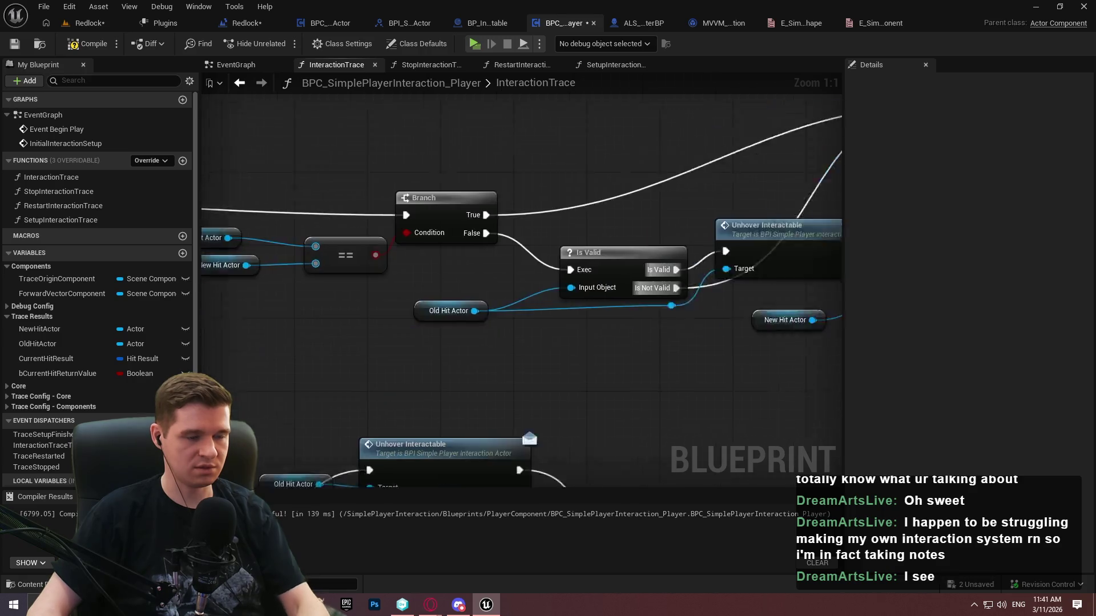
left_click_drag(700, 214, 759, 132)
scroll(759, 131, "down", 2)
left_click_drag(202, 201, 206, 262)
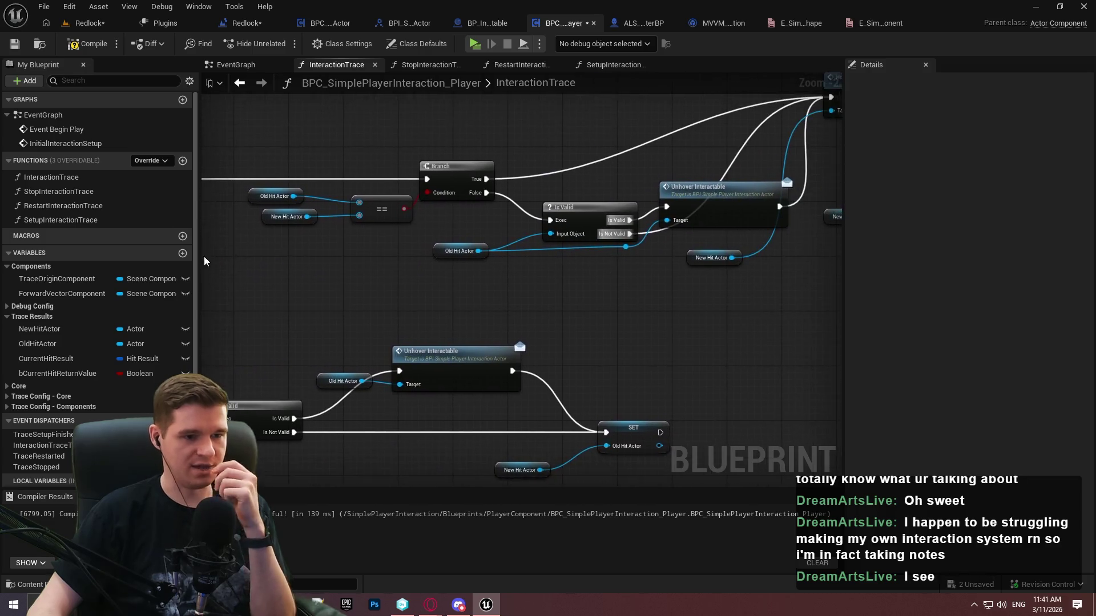
scroll(518, 313, "up", 1)
left_click_drag(519, 313, 524, 292)
left_click_drag(650, 233, 724, 138)
left_click(544, 291)
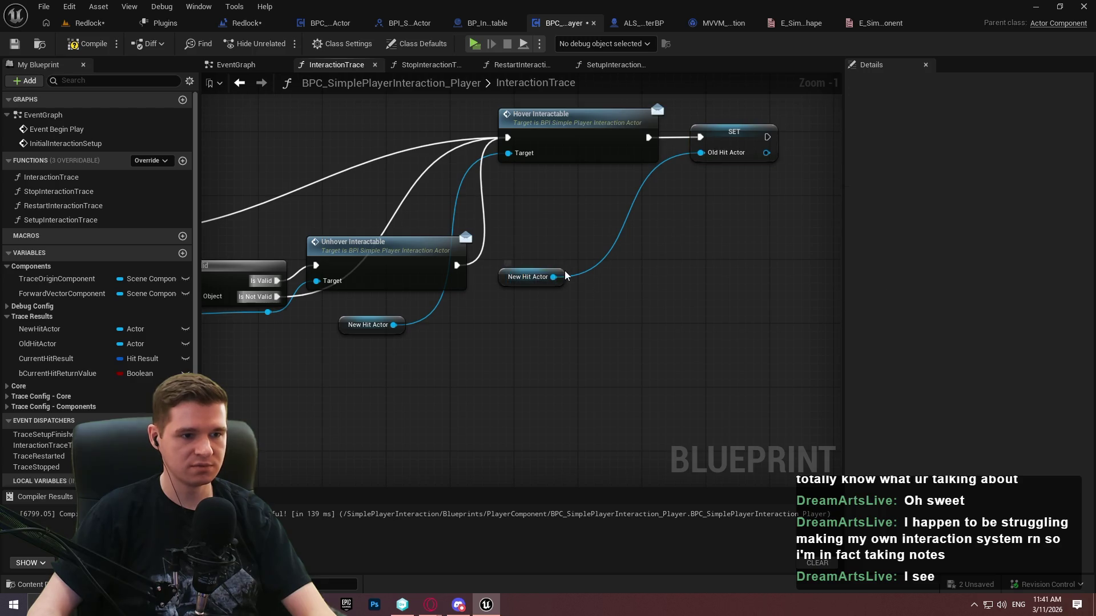
Move the New Hit Actor getter beside SET and bring Hover Interactable down next to it
left_click_drag(562, 276, 636, 194)
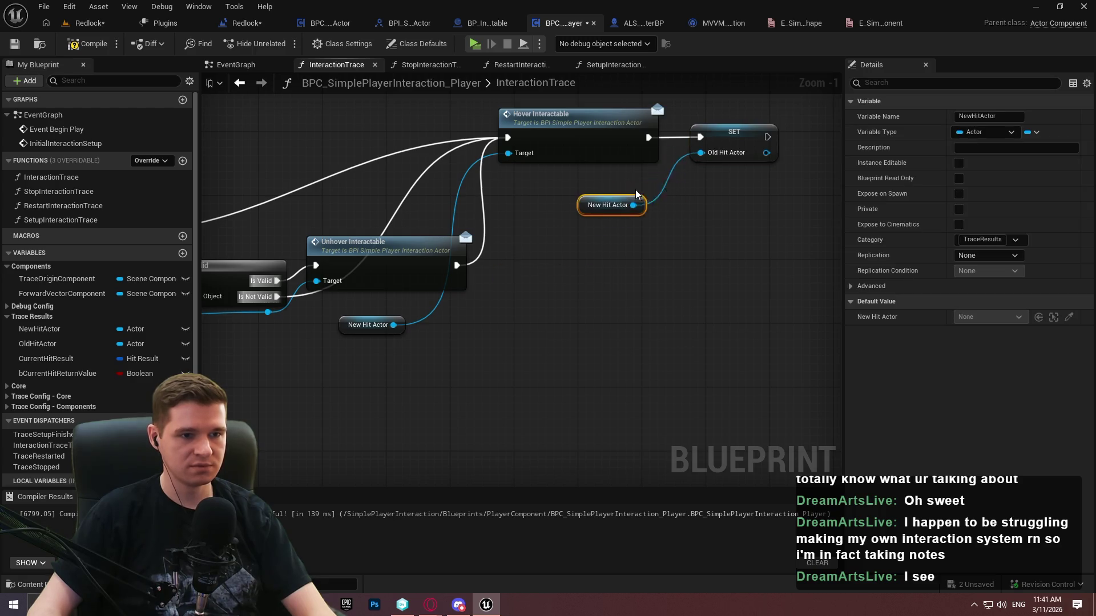
left_click(696, 223)
left_click_drag(586, 333, 727, 378)
mouse_move(532, 399)
left_mouse_down()
mouse_move(516, 311)
mouse_move(566, 304)
left_mouse_up()
mouse_move(834, 137)
left_mouse_down()
mouse_move(652, 138)
mouse_move(657, 222)
mouse_move(670, 231)
mouse_move(503, 275)
mouse_move(575, 217)
mouse_move(547, 254)
left_mouse_up()
scroll(503, 275, "up", 1)
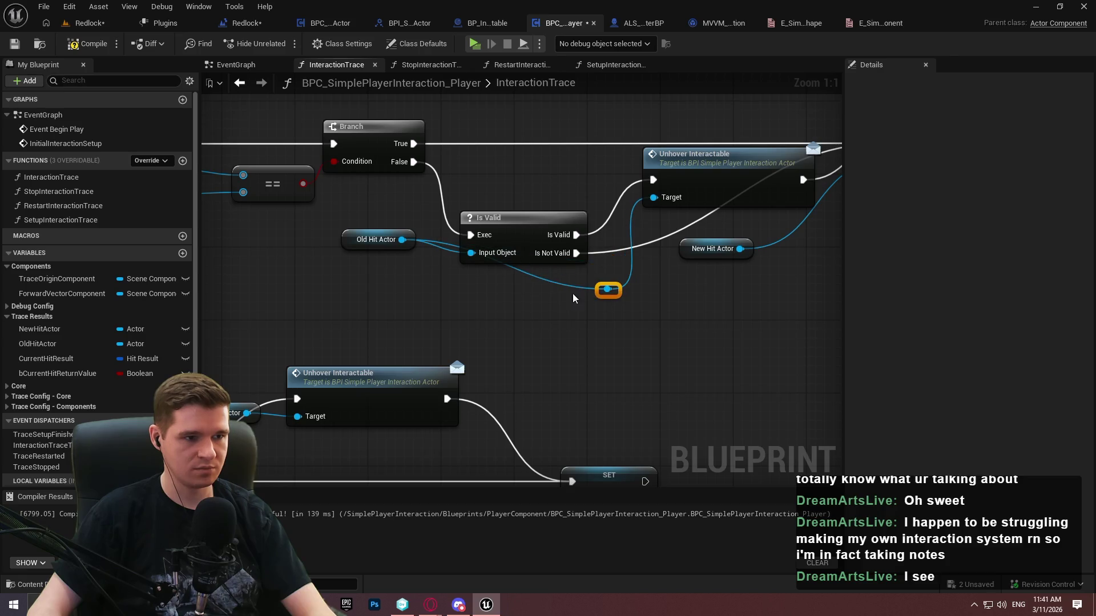
Duplicate the Old Hit Actor getter and wire the copy into Unhover's Target
left_click_drag(411, 244, 446, 262)
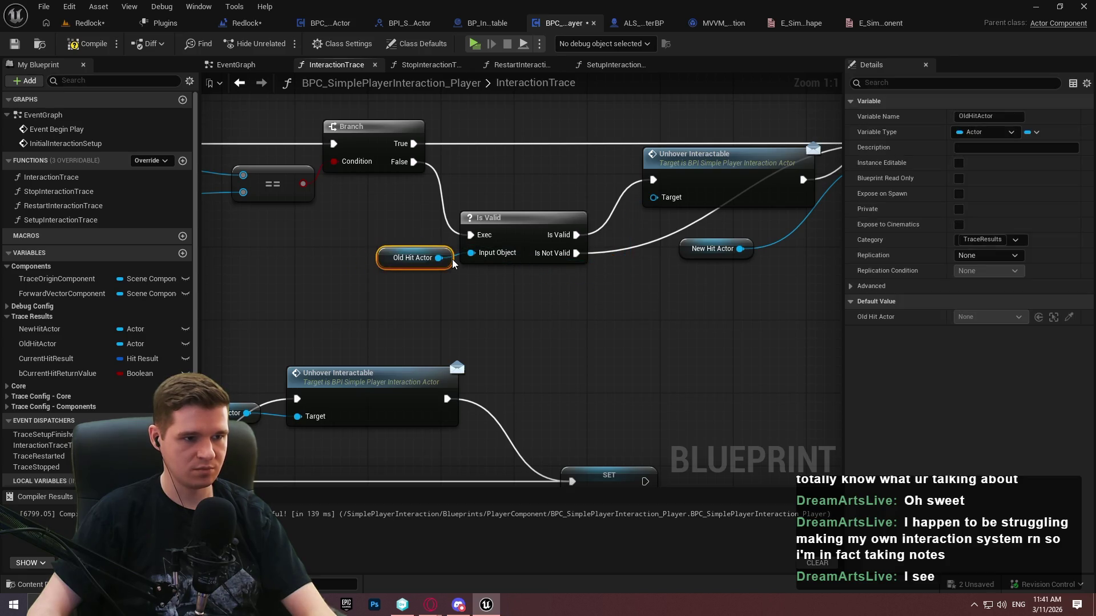
key("ctrl+c")
key("ctrl+v")
left_click_drag(630, 322, 654, 197)
Add reroute points on the Is Not Valid and Is Valid wires and place Old Hit Actor beside Unhover Interactable
mouse_move(750, 244)
left_mouse_down()
mouse_move(465, 318)
mouse_move(619, 390)
left_mouse_up()
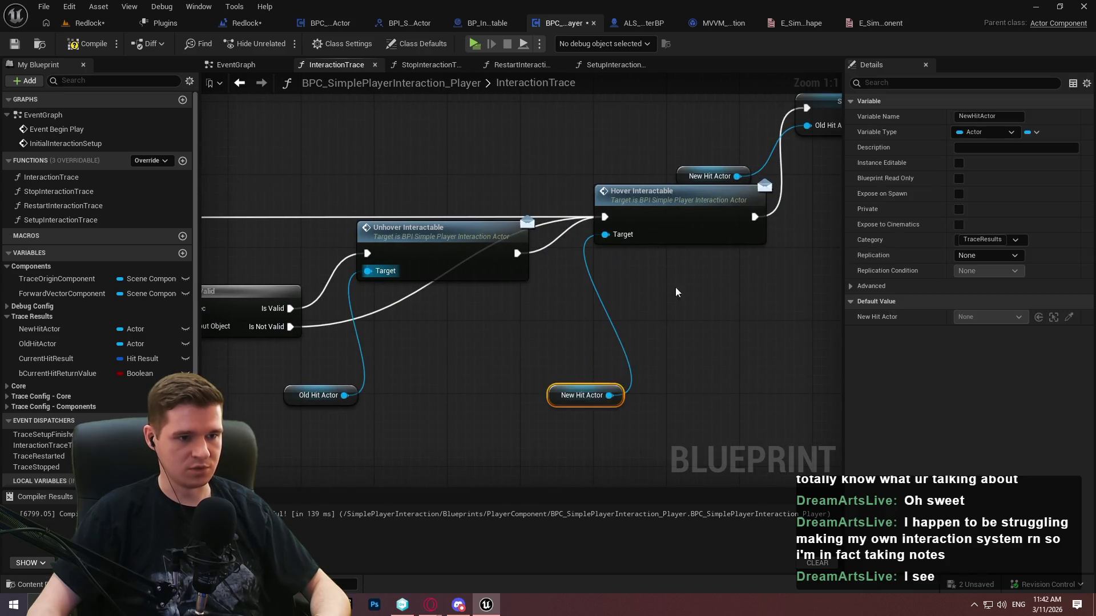
double_click(387, 296)
mouse_move(387, 297)
left_mouse_down()
mouse_move(469, 342)
mouse_move(533, 335)
left_mouse_up()
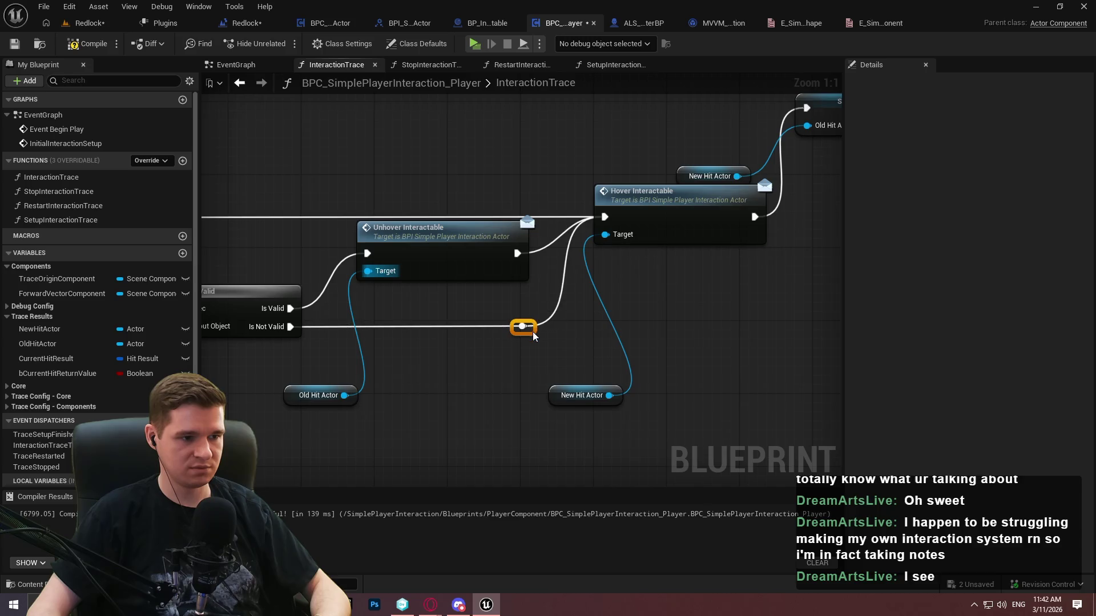
left_click_drag(355, 395, 345, 287)
left_click(406, 241, "ctrl")
left_click_drag(406, 241, 455, 242)
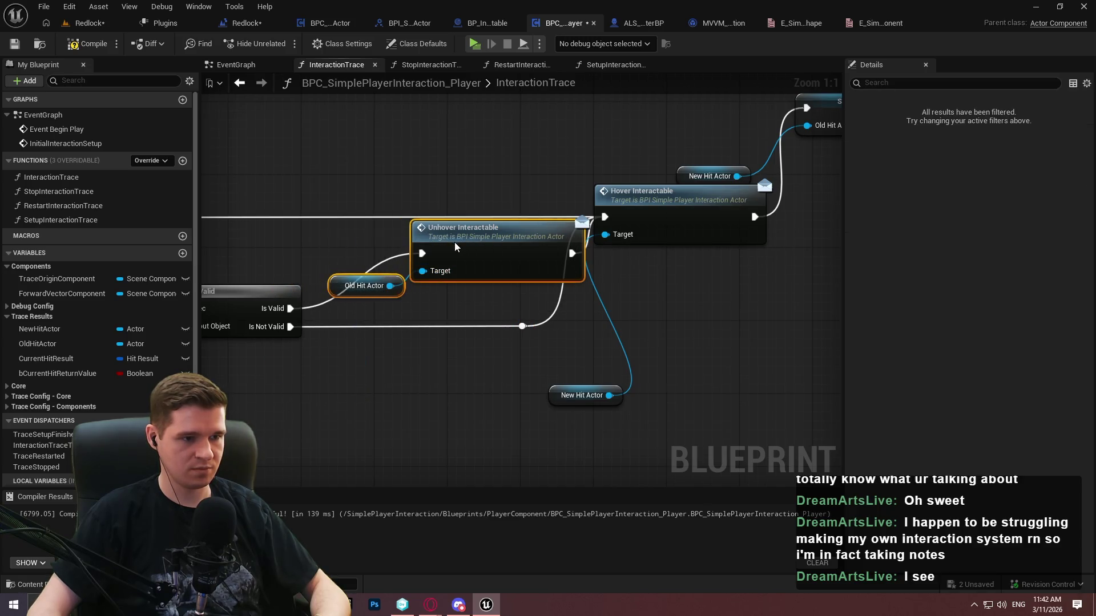
left_click(385, 257)
double_click(386, 259)
left_click_drag(386, 259, 347, 257)
left_click_drag(412, 296, 330, 246)
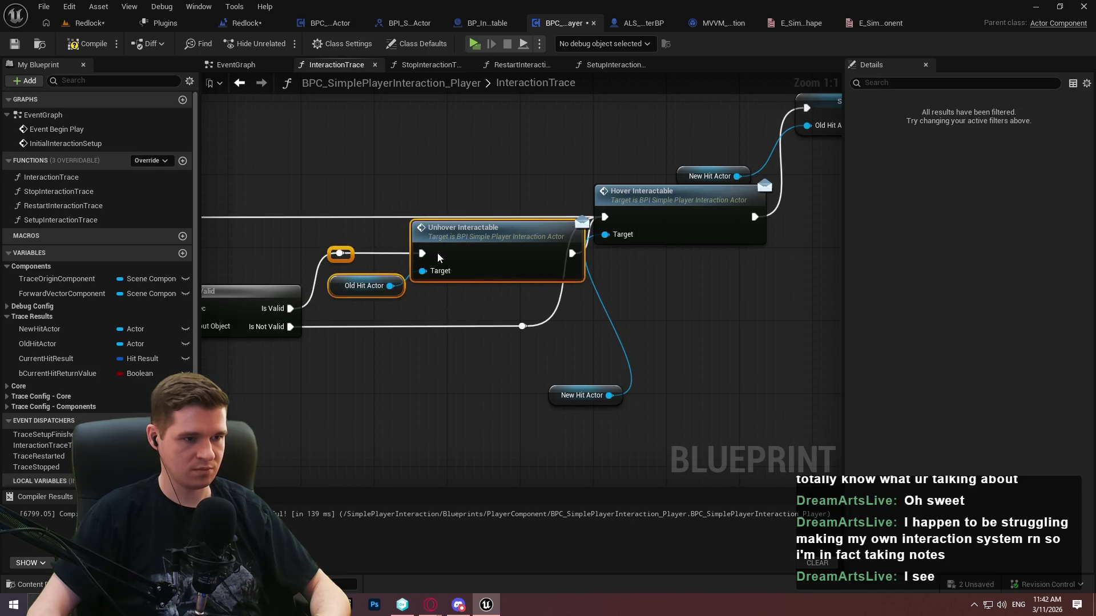
left_click_drag(438, 252, 438, 271)
Shift Hover Interactable and New Hit Actor right, and chain the lower reroute into a new Unhover reroute
left_click_drag(655, 327, 582, 334)
left_click_drag(581, 220, 662, 220)
left_click(467, 340)
left_click_drag(458, 334, 494, 334)
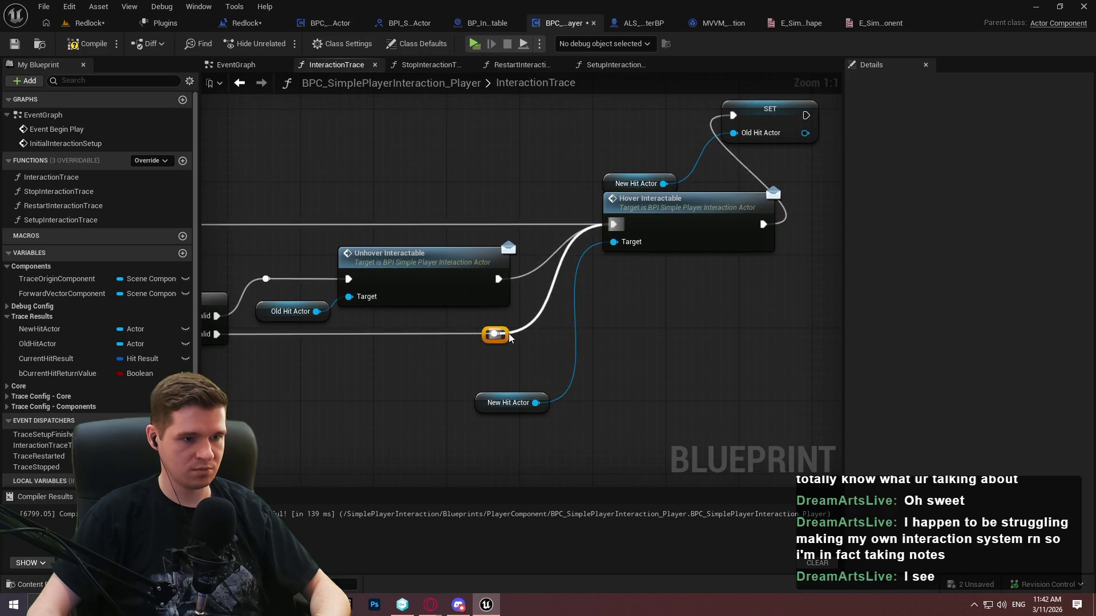
mouse_move(551, 406)
left_mouse_down()
mouse_move(453, 445)
mouse_move(692, 425)
left_mouse_up()
left_click(477, 268)
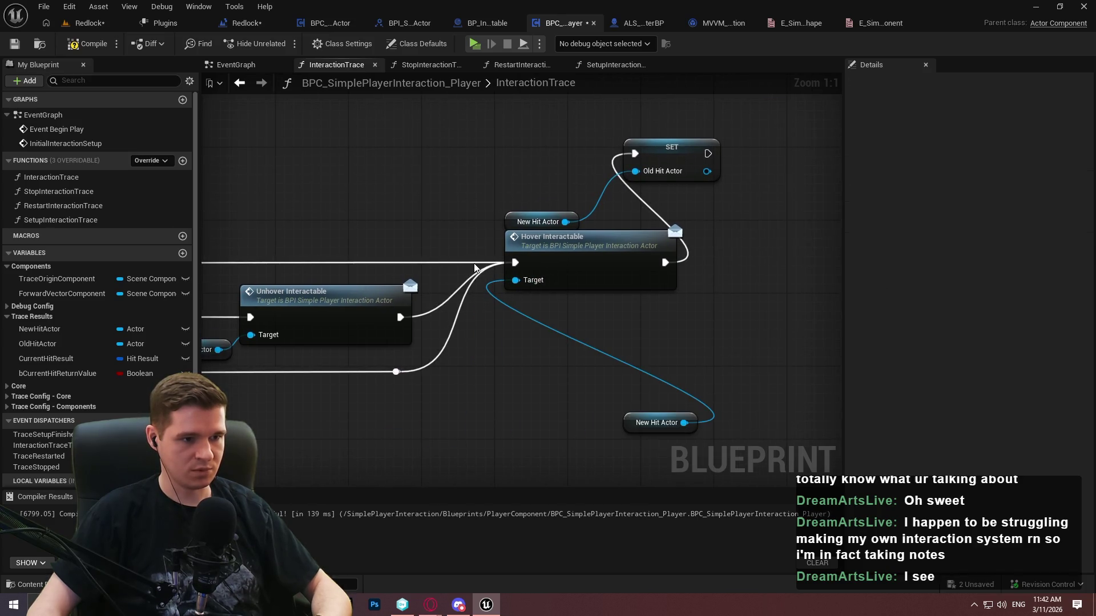
double_click(471, 255)
left_click_drag(470, 253, 400, 317)
mouse_move(396, 371)
left_mouse_down()
mouse_move(468, 252)
mouse_move(477, 272)
left_mouse_up()
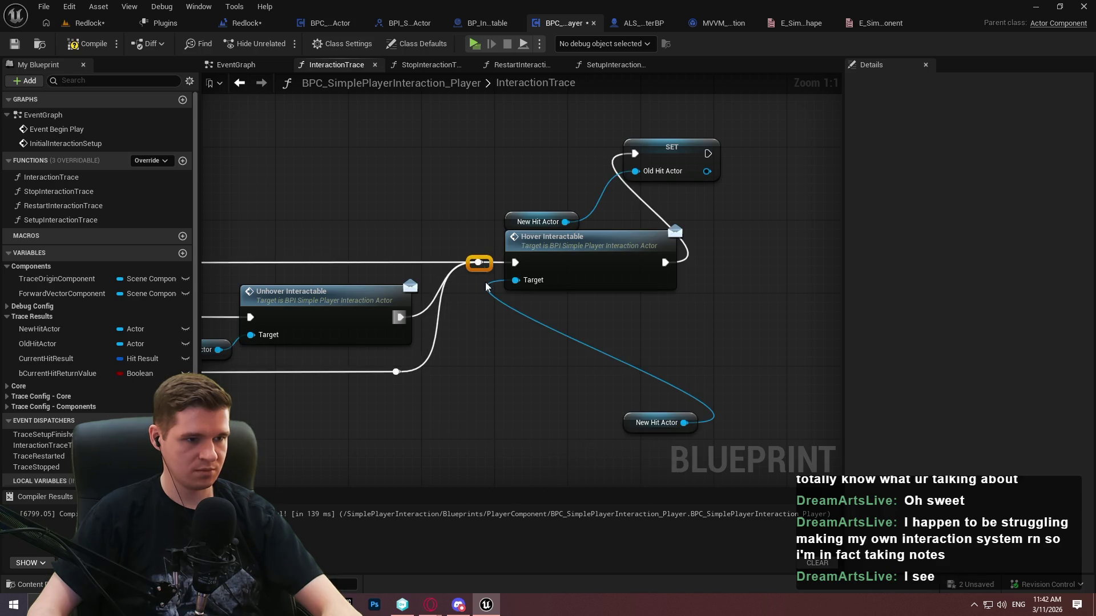
Move Hover Interactable, SET Old Hit Actor and their New Hit Actor getters further right
left_click_drag(451, 229, 542, 228)
mouse_move(600, 414)
left_mouse_down()
mouse_move(483, 295)
mouse_move(490, 277)
left_mouse_up()
left_click_drag(561, 152, 817, 262)
left_click_drag(480, 219, 771, 282)
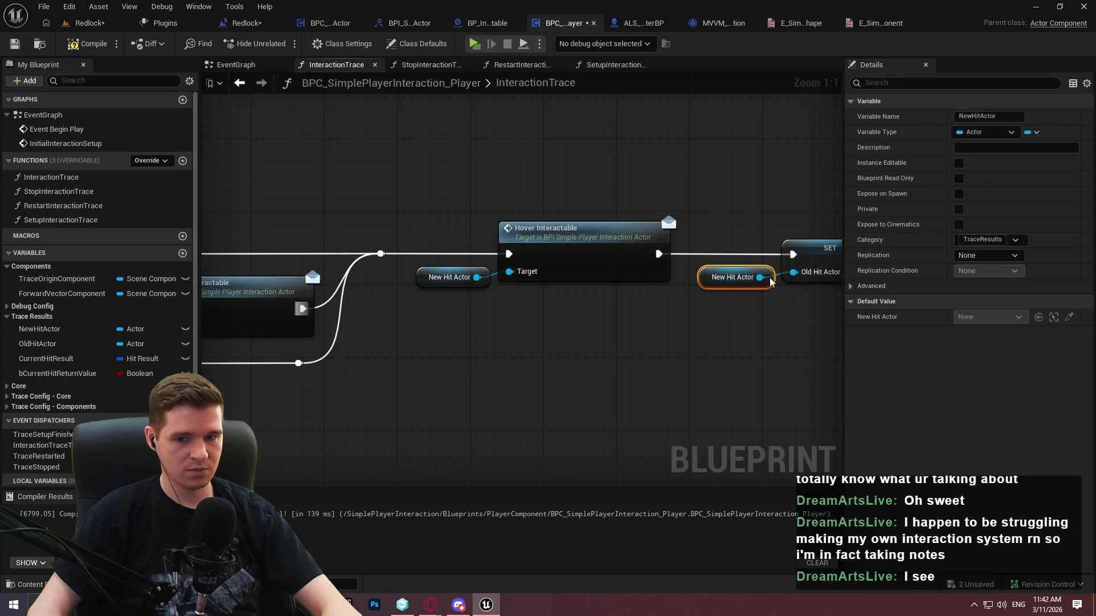
left_click(816, 248, "ctrl")
left_click_drag(817, 247, 831, 249)
left_click(636, 366)
Align the Old Hit Actor getter with New Hit Actor and nudge the == comparison nodes left
mouse_move(636, 366)
left_mouse_down()
mouse_move(605, 288)
mouse_move(480, 307)
left_mouse_up()
left_click_drag(338, 263, 356, 262)
mouse_move(371, 317)
left_mouse_down()
mouse_move(368, 263)
mouse_move(394, 264)
left_mouse_up()
left_click(468, 319)
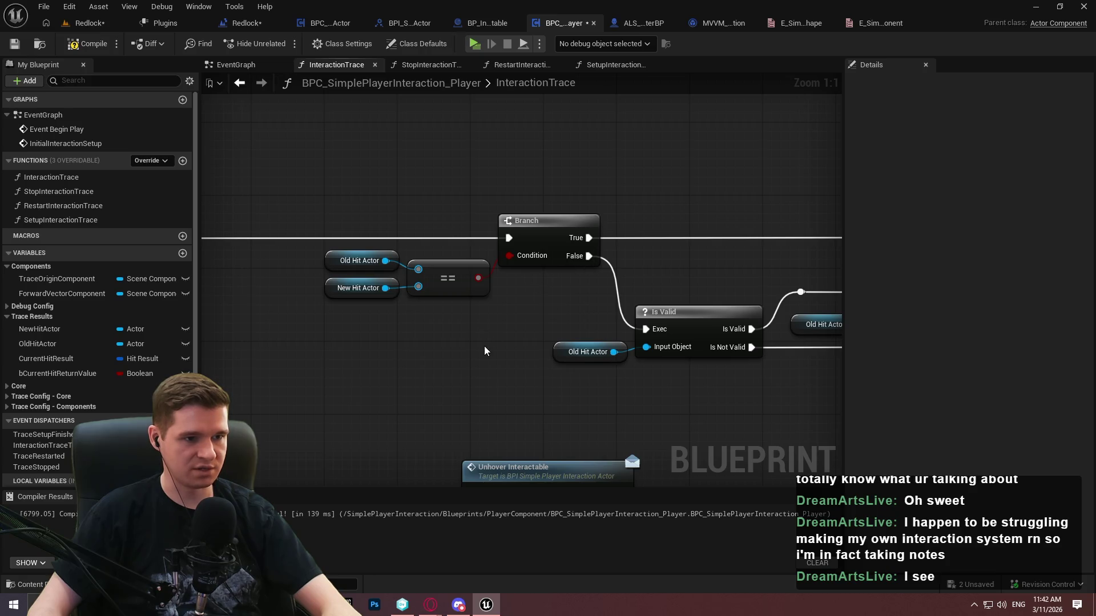
left_click_drag(467, 323, 342, 264)
left_click_drag(441, 277, 431, 276)
left_click(448, 338)
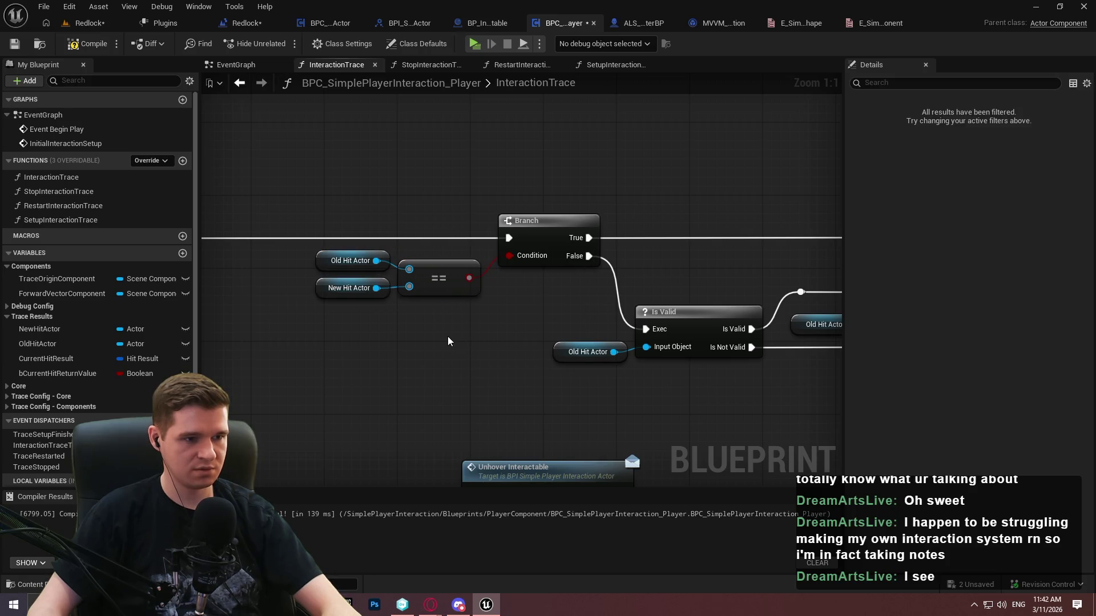
Move the lower Is Valid, Unhover and SET group down-right and shift the Old Hit Actor getter right
mouse_move(512, 360)
left_mouse_down()
mouse_move(384, 326)
mouse_move(343, 297)
left_mouse_up()
left_click_drag(628, 314, 530, 261)
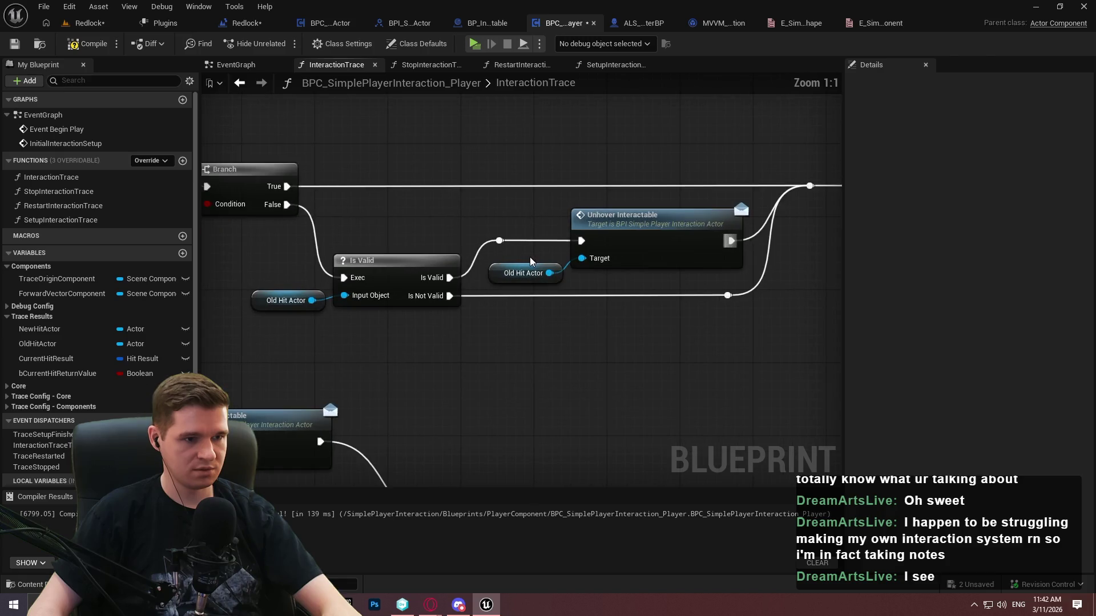
scroll(555, 311, "down", 5)
left_click_drag(782, 274, 257, 203)
left_click_drag(468, 391, 666, 299)
left_click_drag(692, 358, 320, 249)
mouse_move(545, 246)
left_mouse_down()
mouse_move(571, 297)
mouse_move(597, 298)
left_mouse_up()
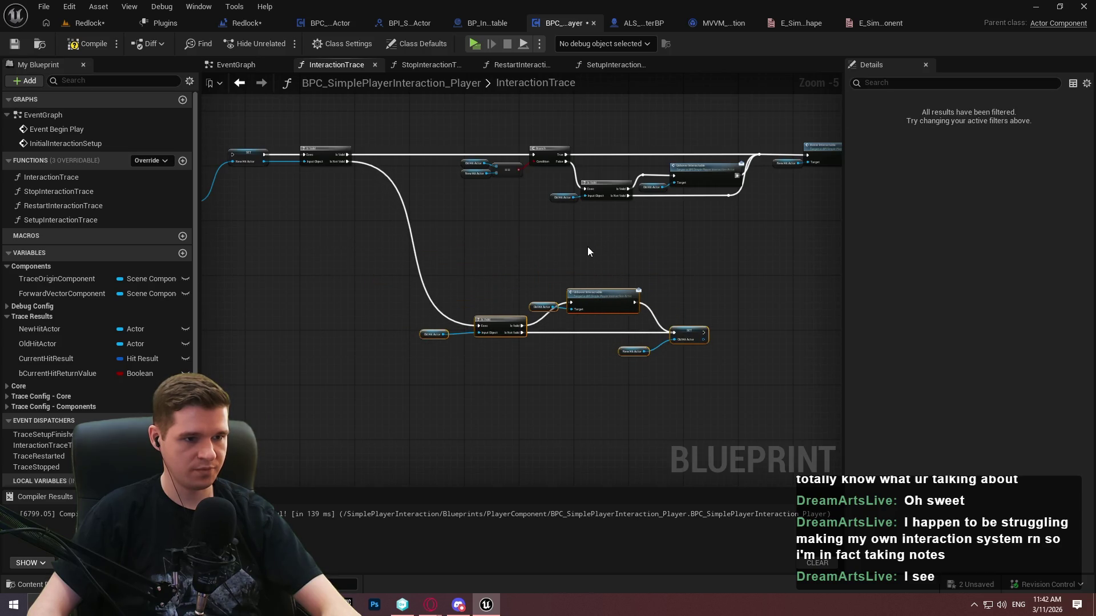
scroll(540, 336, "up", 3)
scroll(350, 348, "up", 2)
left_click_drag(358, 320, 413, 324)
left_click(571, 172)
Add a reroute on the Unhover exec wire, lower that group, and set New Hit Actor beside SET
mouse_move(658, 243)
left_mouse_down()
mouse_move(463, 261)
mouse_move(463, 278)
left_mouse_up()
double_click(462, 252)
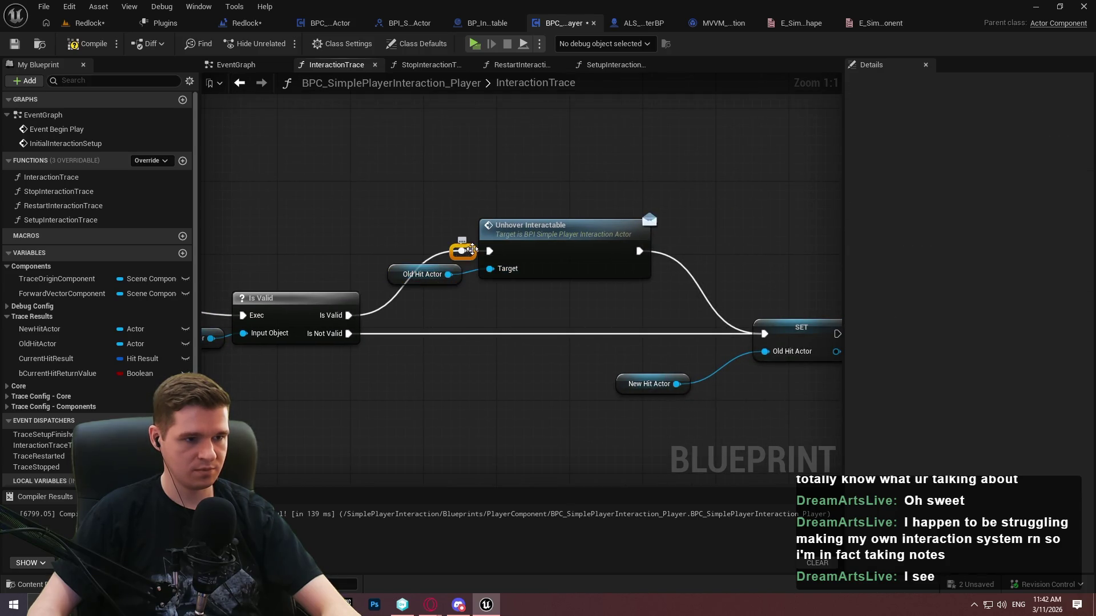
left_click_drag(397, 230, 394, 229)
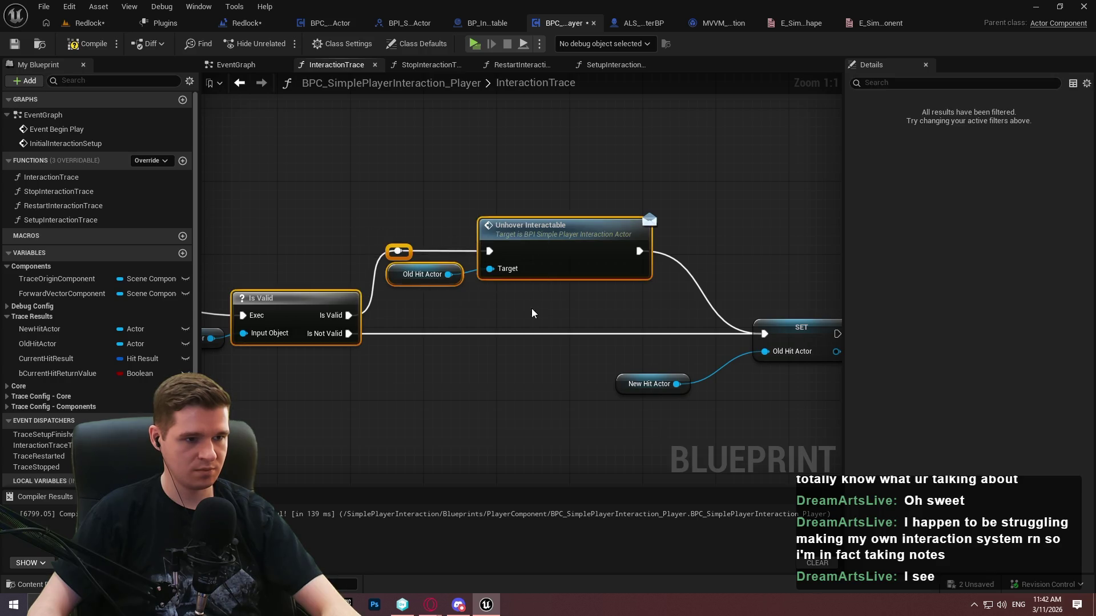
left_click_drag(536, 240, 545, 268)
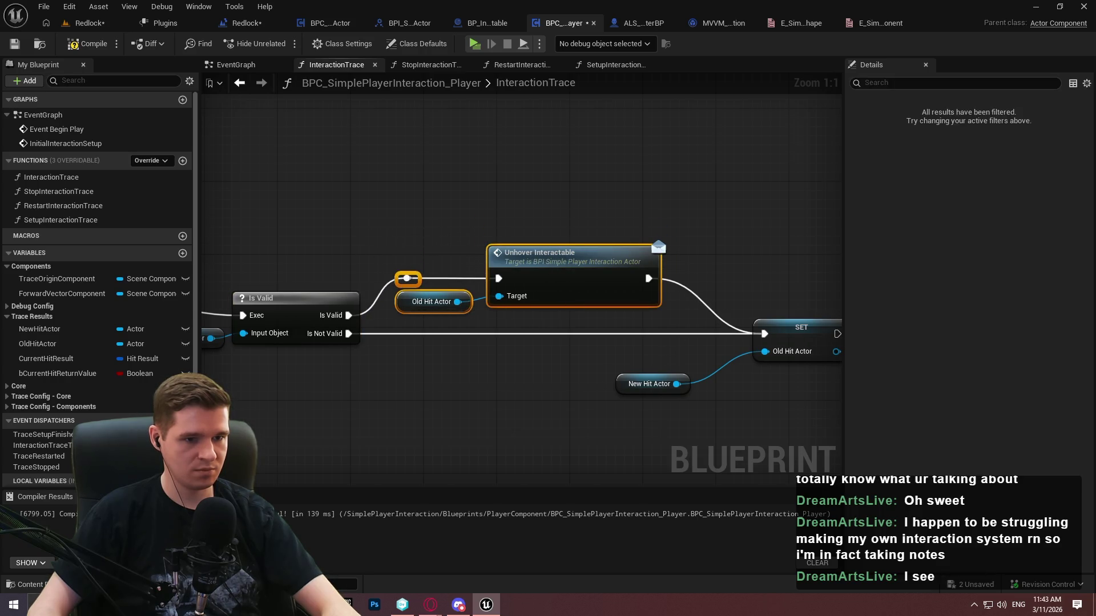
left_click(706, 313)
left_click(623, 372)
mouse_move(616, 359)
left_mouse_down()
mouse_move(633, 330)
mouse_move(643, 341)
left_mouse_up()
left_click(687, 374)
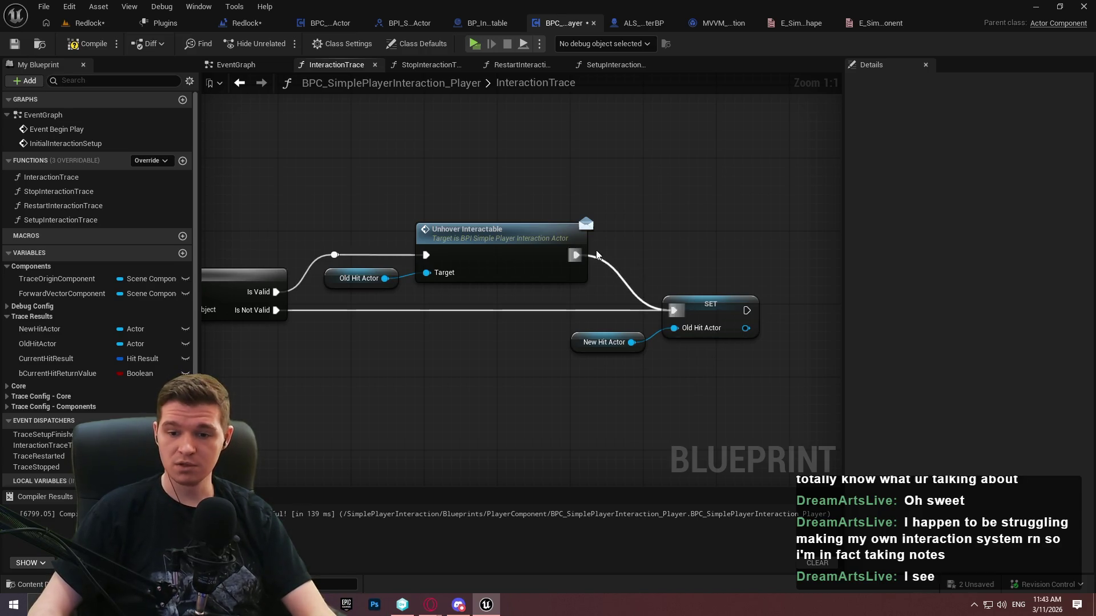
scroll(450, 411, "down", 5)
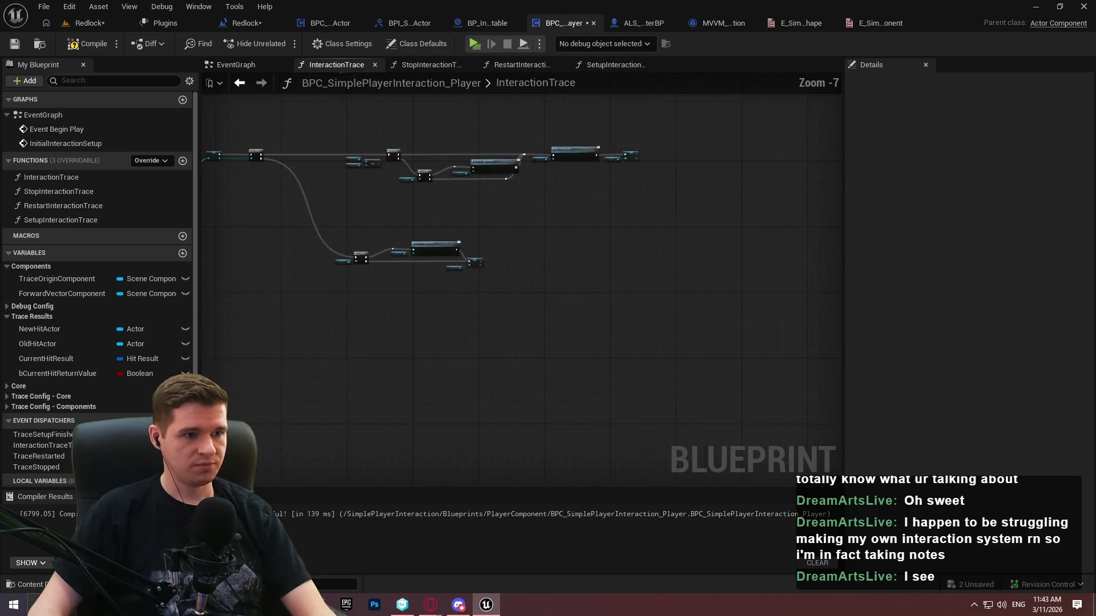
Compile and save, wire Branch True into SET, and move Current Hit Result and Break Hit Result up
left_click(94, 44)
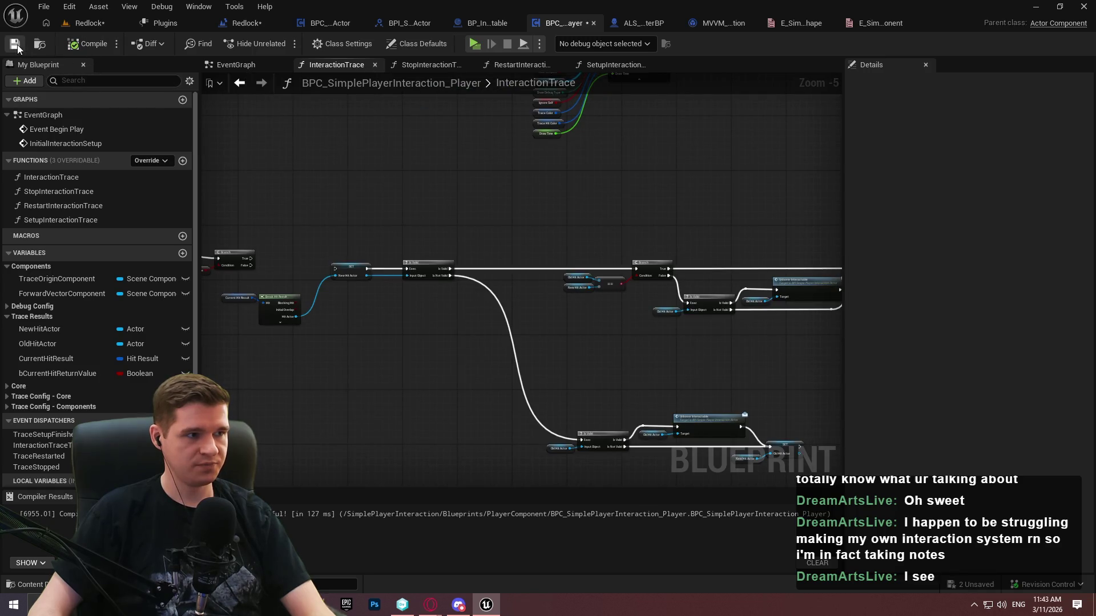
scroll(273, 254, "up", 3)
mouse_move(506, 221)
left_mouse_down()
mouse_move(690, 254)
mouse_move(682, 242)
left_mouse_up()
mouse_move(642, 365)
left_mouse_down()
mouse_move(533, 293)
mouse_move(497, 288)
left_mouse_up()
scroll(655, 359, "up", 1)
scroll(655, 364, "up", 1)
mouse_move(477, 328)
left_mouse_down()
mouse_move(587, 262)
mouse_move(552, 274)
left_mouse_up()
Break the wire from SET's New Hit Actor output to Is Valid's Input Object
left_click_drag(728, 338, 448, 406)
scroll(402, 331, "down", 1)
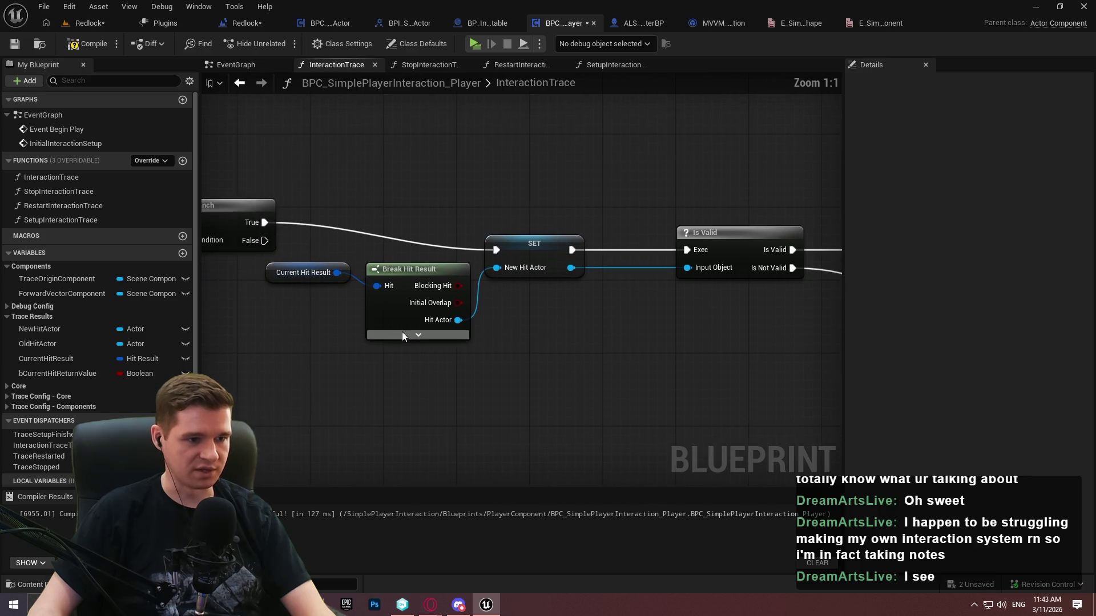
scroll(524, 359, "down", 1)
mouse_move(533, 344)
left_mouse_down()
mouse_move(498, 349)
mouse_move(416, 323)
left_mouse_up()
scroll(415, 323, "down", 3)
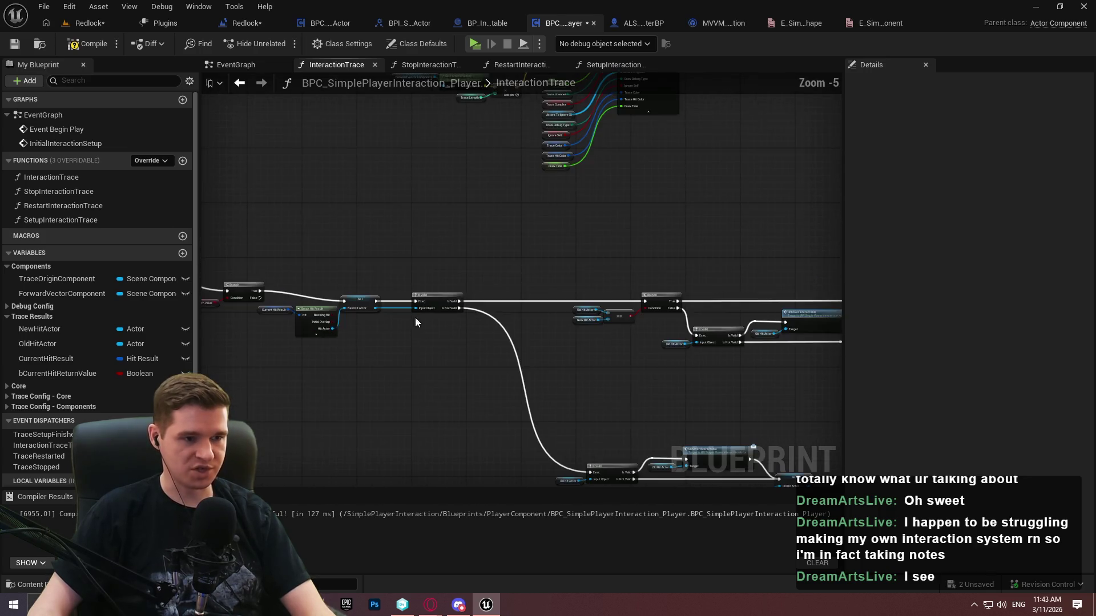
scroll(365, 300, "up", 2)
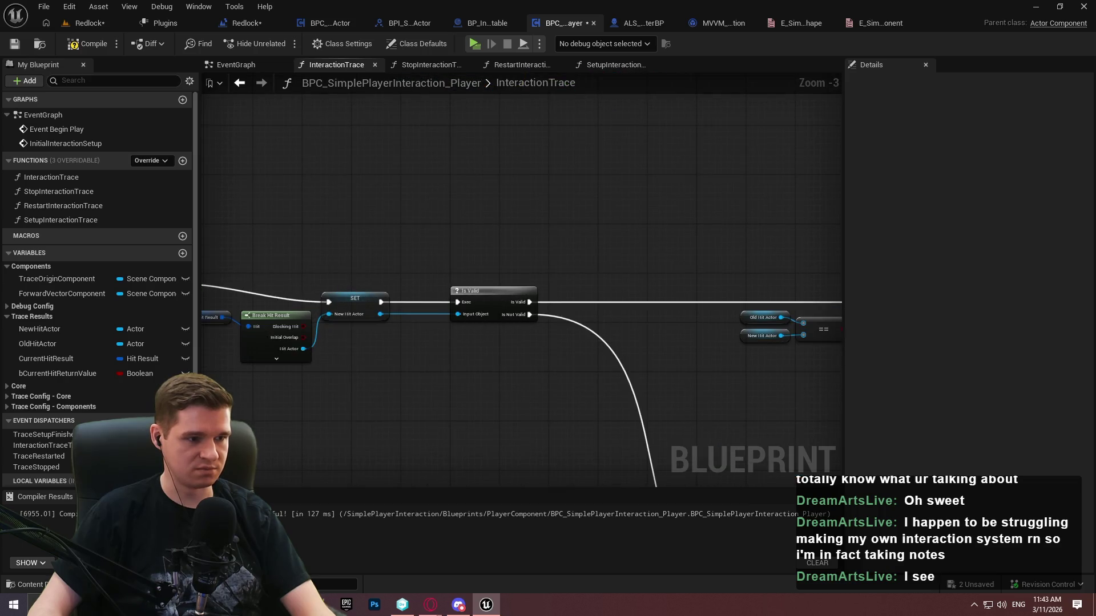
left_click_drag(351, 215, 463, 169)
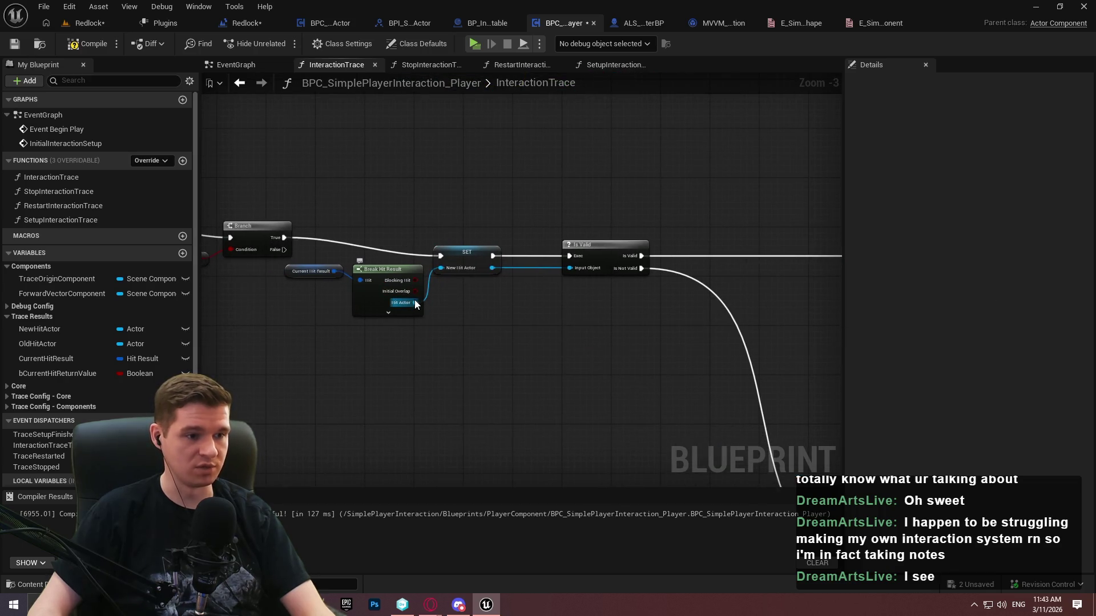
scroll(514, 288, "up", 2)
left_click(501, 264, "alt")
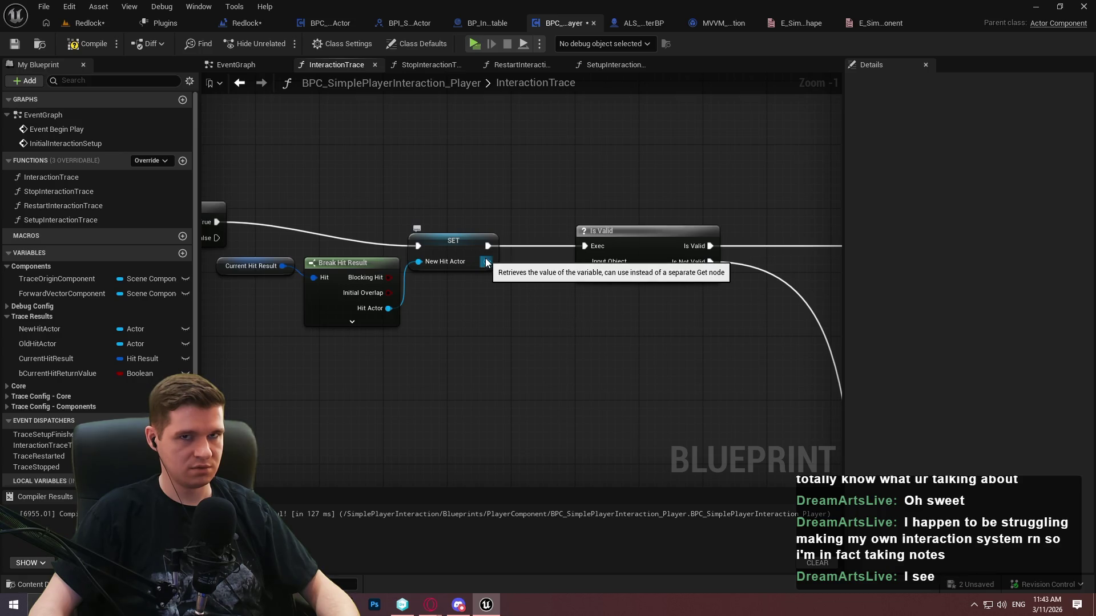
Move Is Valid and its comparison getters further right
scroll(602, 338, "down", 6)
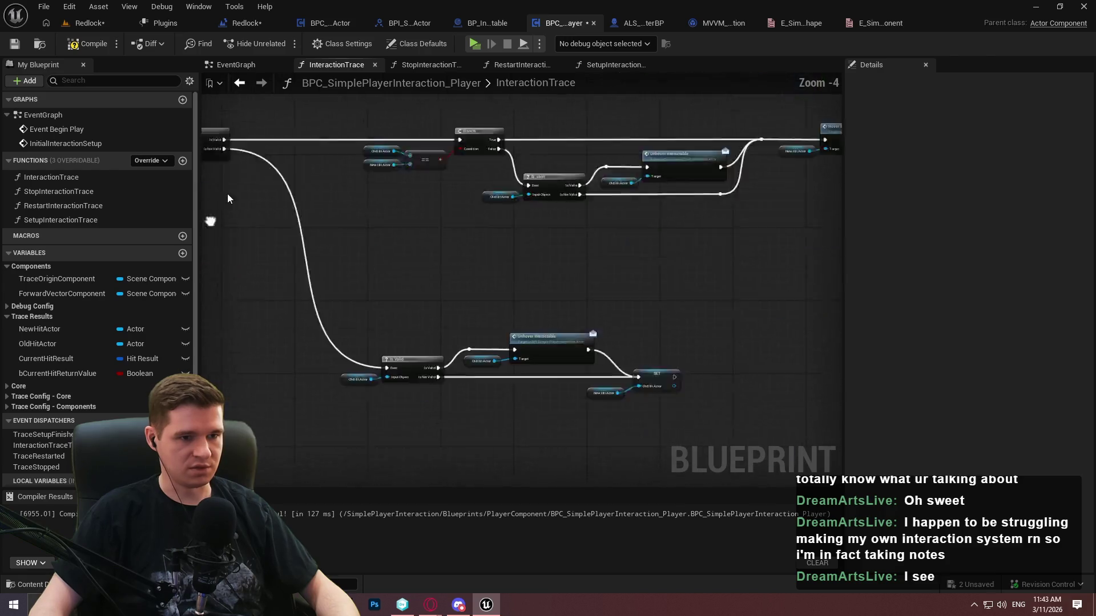
left_click_drag(673, 329, 66, 83)
scroll(548, 199, "up", 5)
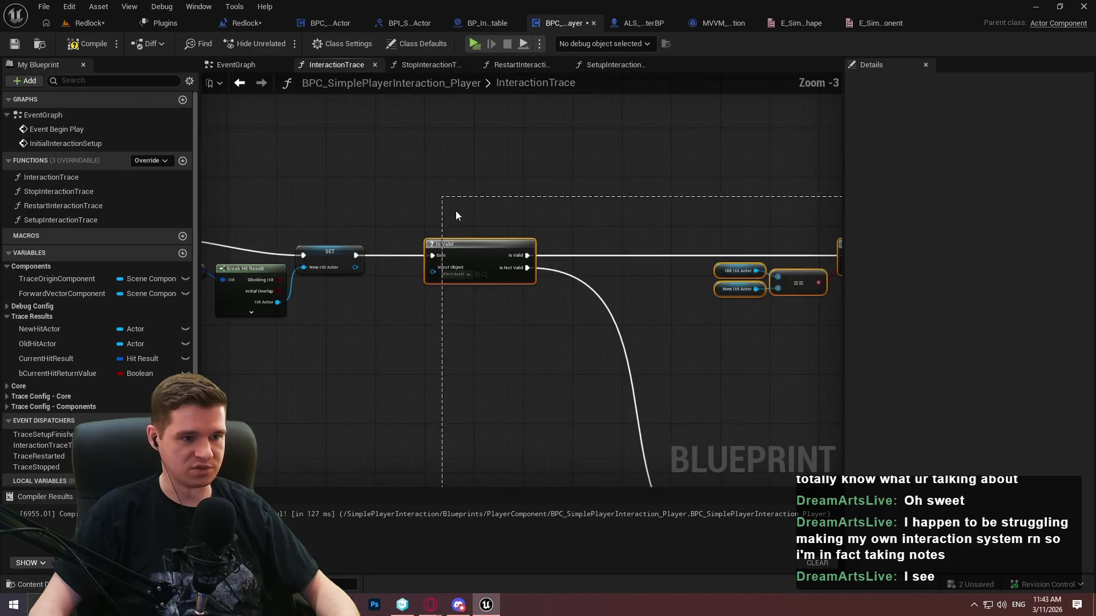
left_click_drag(576, 263, 831, 263)
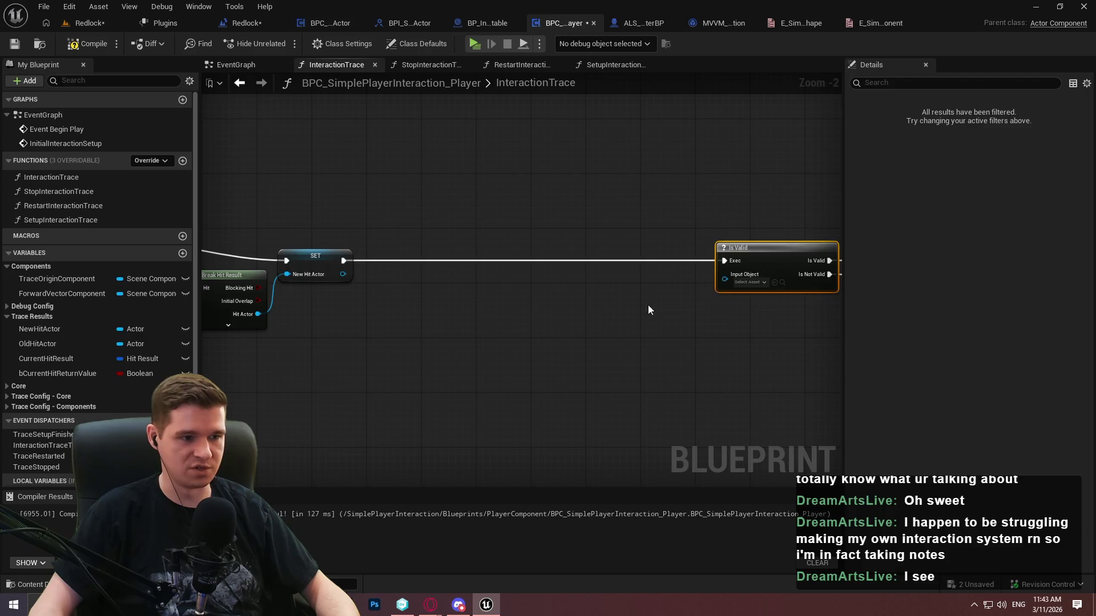
left_click(304, 283)
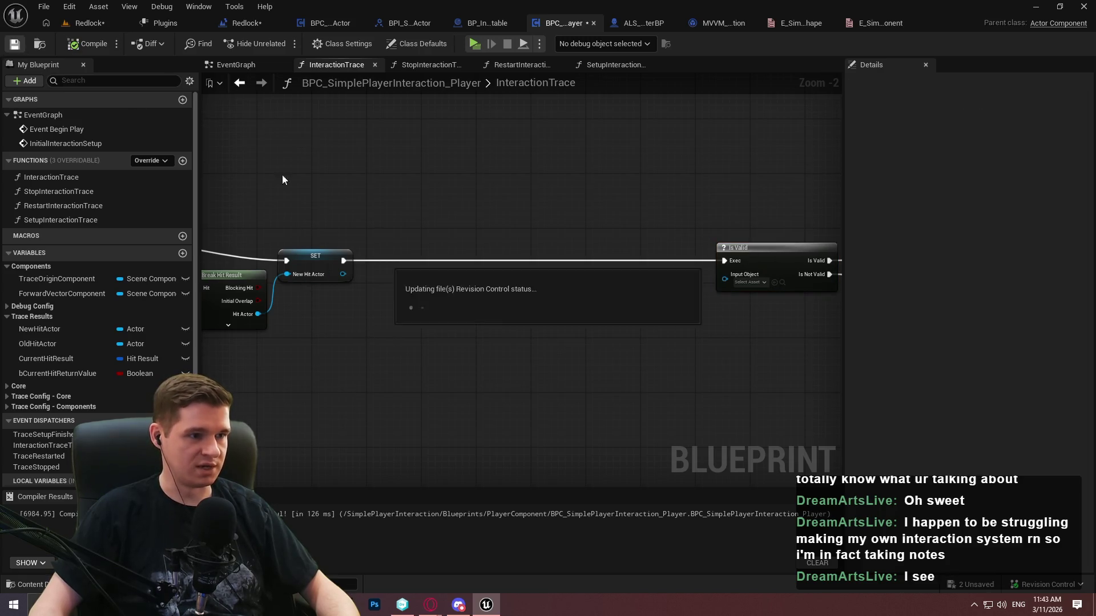
Add a Get Component by Class node from New Hit Actor set to BPC Simple Player Interaction
left_click_drag(345, 274, 390, 298)
scroll(428, 334, "down", 5)
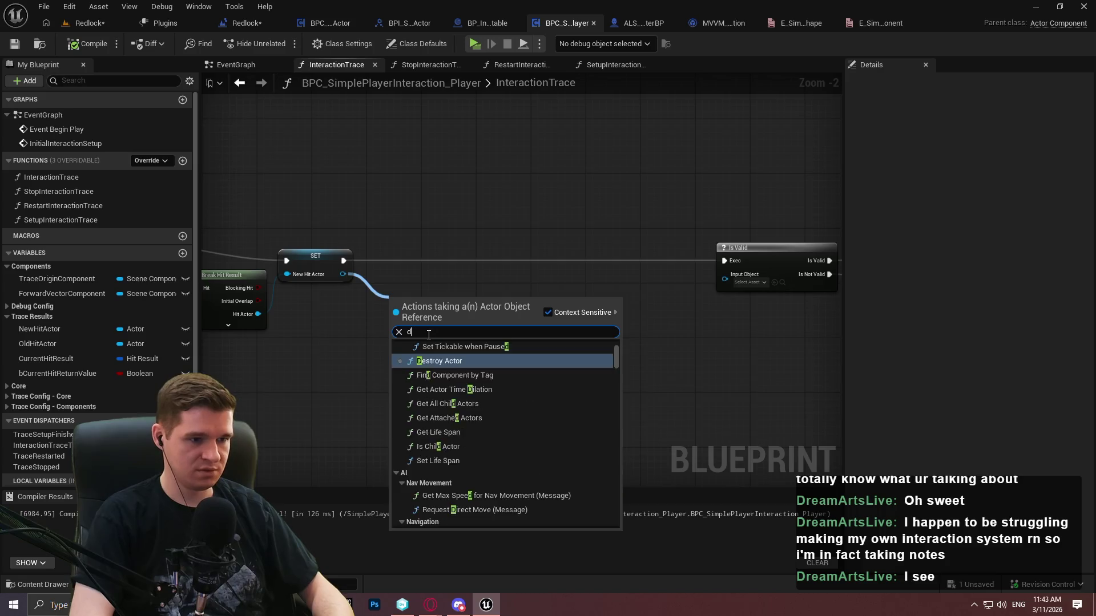
type("get")
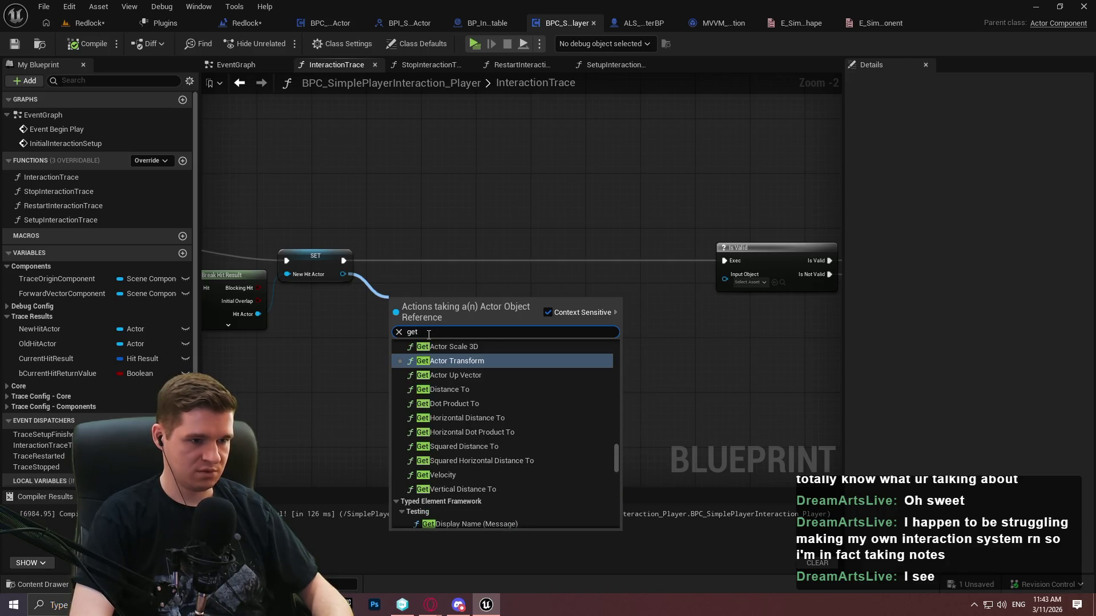
type(" component")
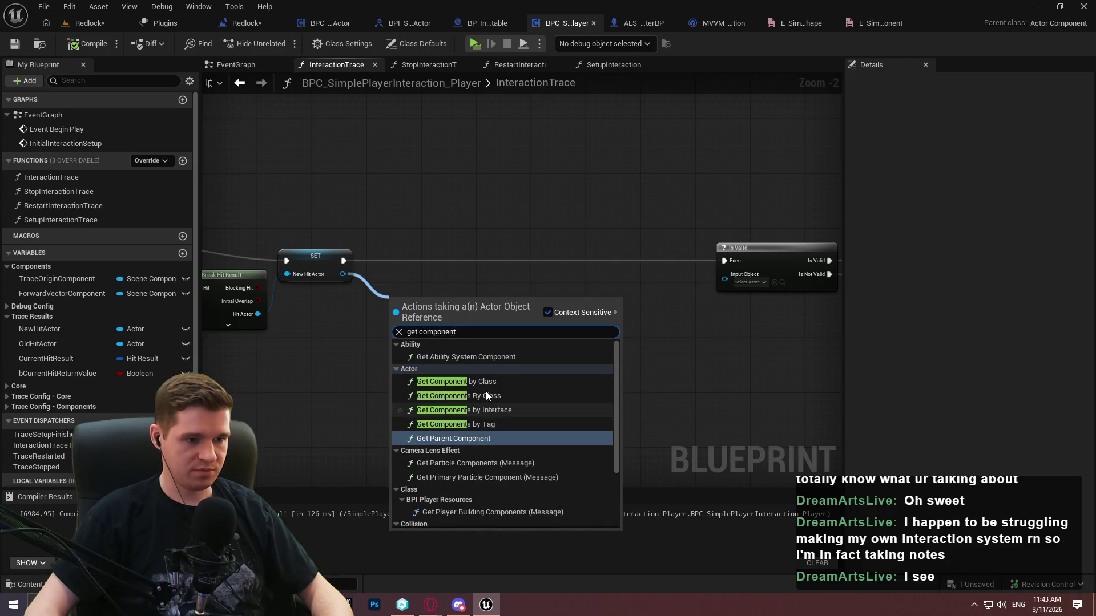
left_click(483, 386)
scroll(430, 340, "up", 1)
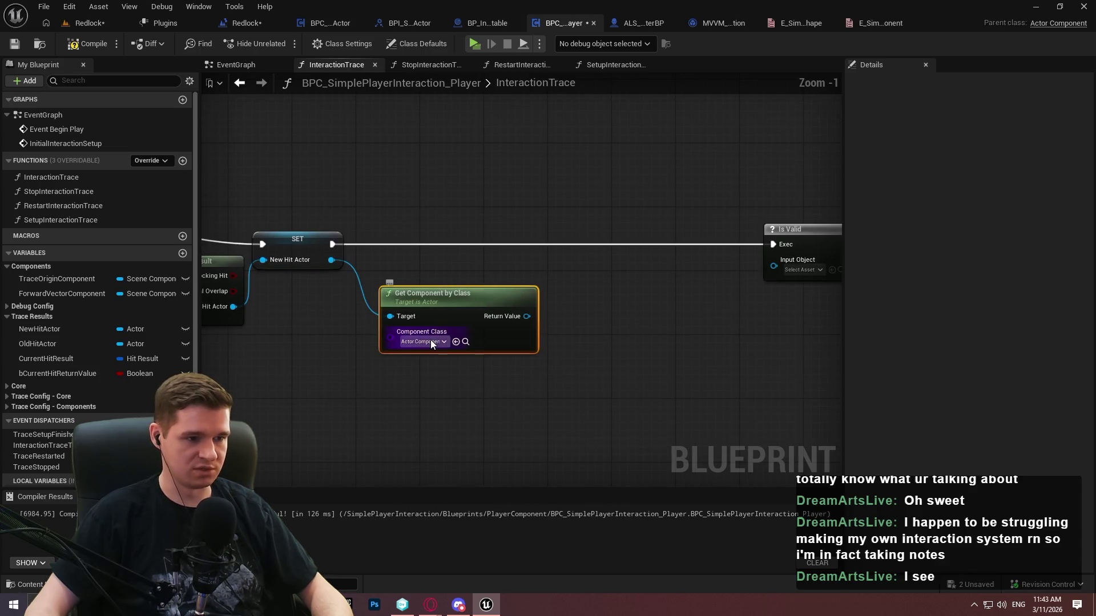
left_click(431, 340)
type("bpi")
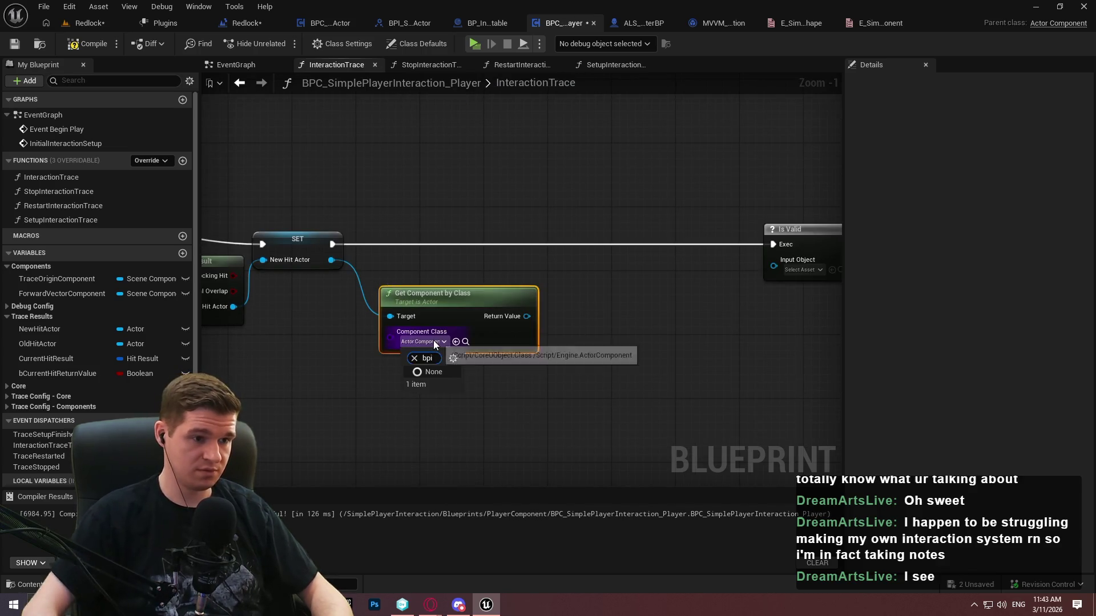
key("BackSpace")
type("c")
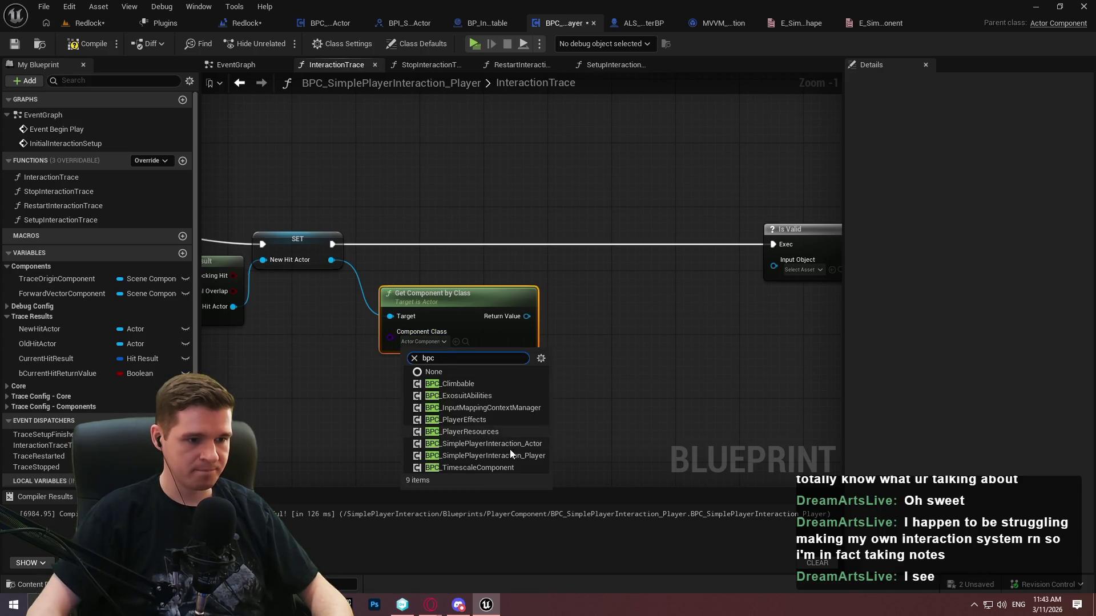
left_click(509, 443)
mouse_move(450, 304)
left_mouse_down()
mouse_move(419, 273)
mouse_move(427, 284)
left_mouse_up()
Add an Is Valid check on its Return Value, wired from SET and chained into the second Is Valid
left_click(516, 208)
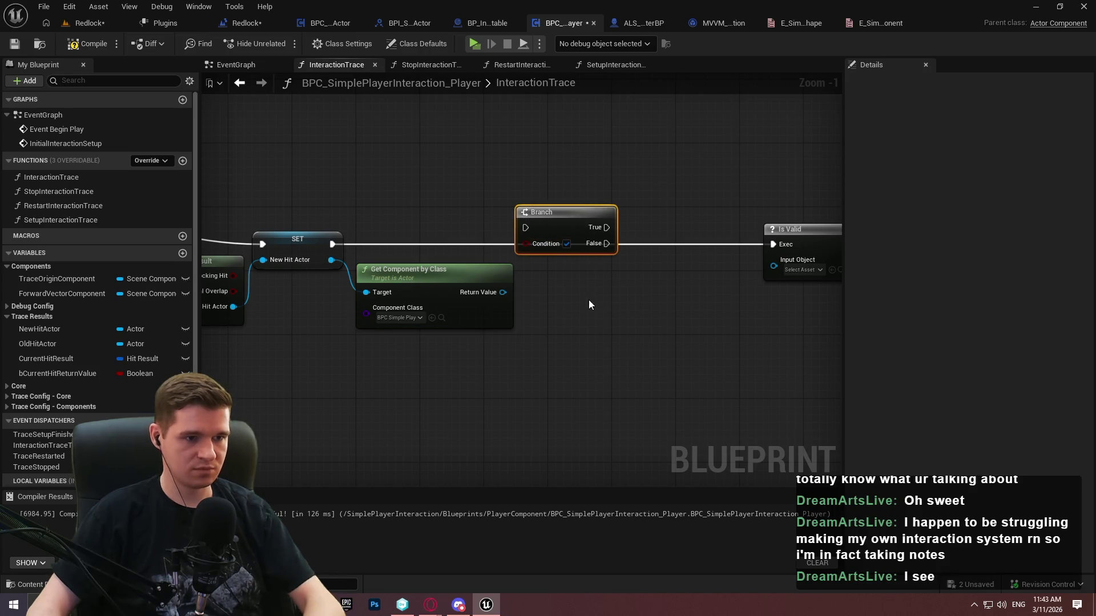
key("Delete")
mouse_move(502, 292)
left_mouse_down()
mouse_move(530, 294)
mouse_move(567, 230)
mouse_move(328, 245)
left_mouse_up()
type("valid")
left_click(563, 416)
left_click(570, 306)
left_click_drag(625, 245, 766, 244)
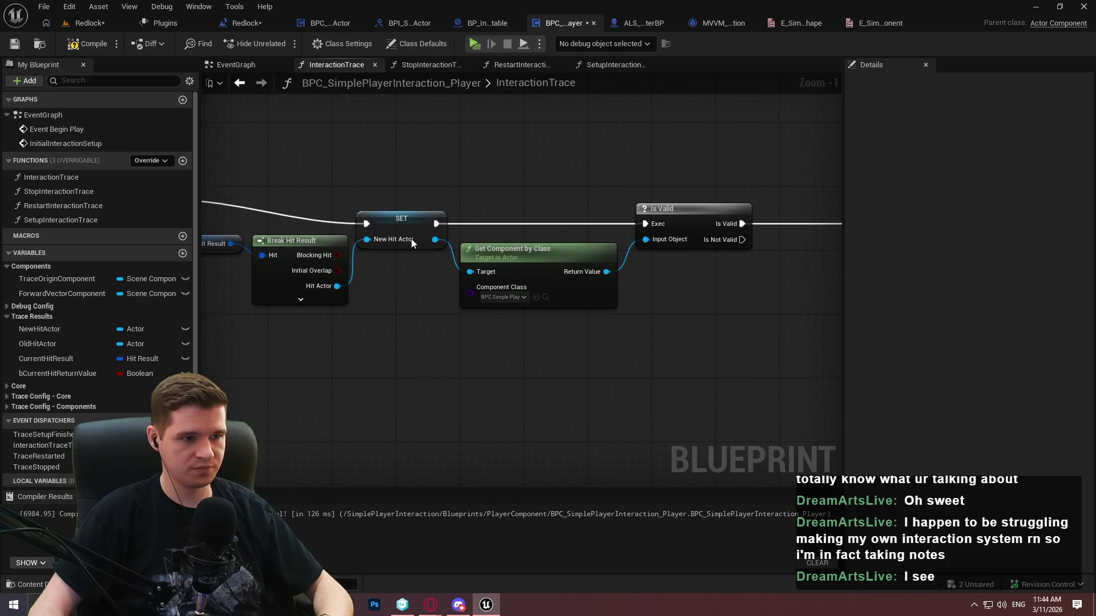
mouse_move(38, 329)
left_mouse_down()
mouse_move(512, 235)
mouse_move(488, 229)
left_mouse_up()
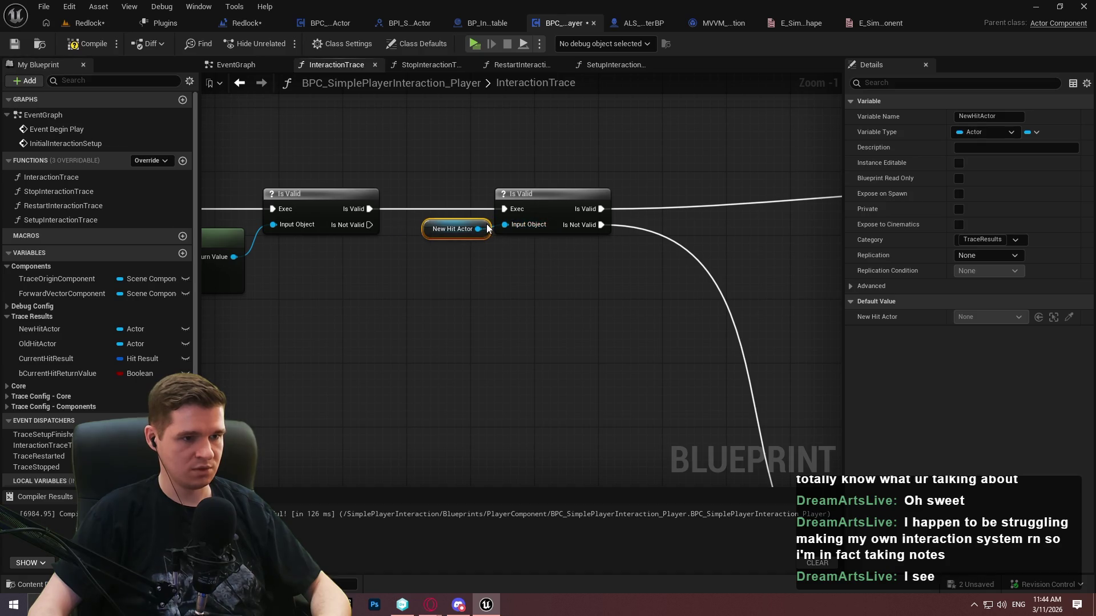
Add a SET Old Hit Actor fed by a New Hit Actor getter, driven from the failed check
left_click(497, 275)
scroll(602, 296, "down", 1)
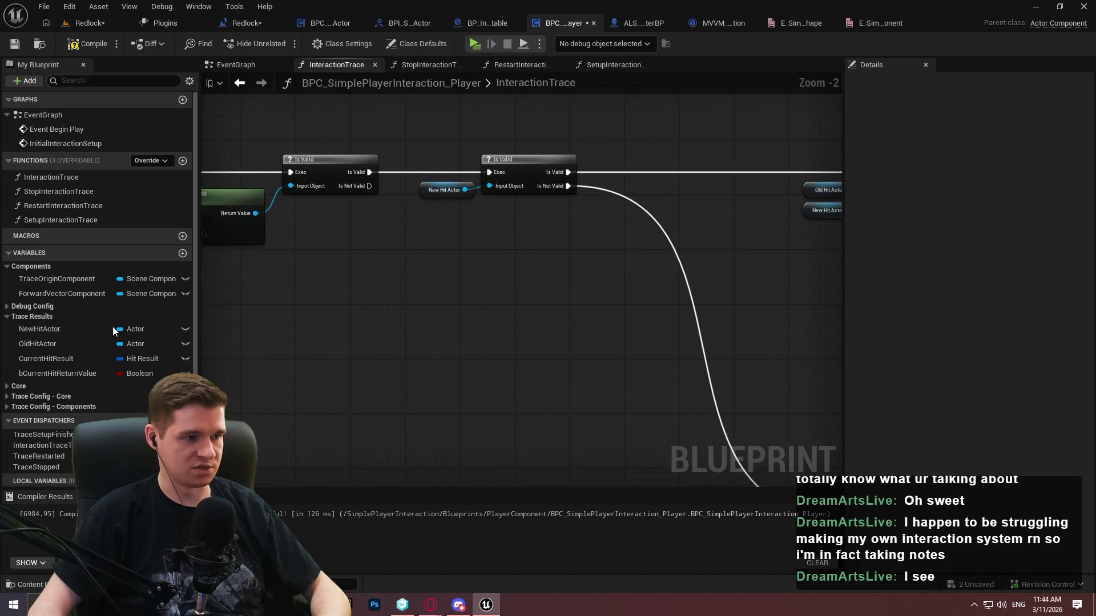
left_click_drag(42, 347, 429, 331)
left_click(457, 362)
left_click_drag(30, 330, 433, 340)
scroll(419, 343, "up", 1)
mouse_move(364, 160)
left_mouse_down()
mouse_move(416, 219)
mouse_move(436, 327)
mouse_move(478, 323)
left_mouse_up()
left_click_drag(396, 359, 435, 350)
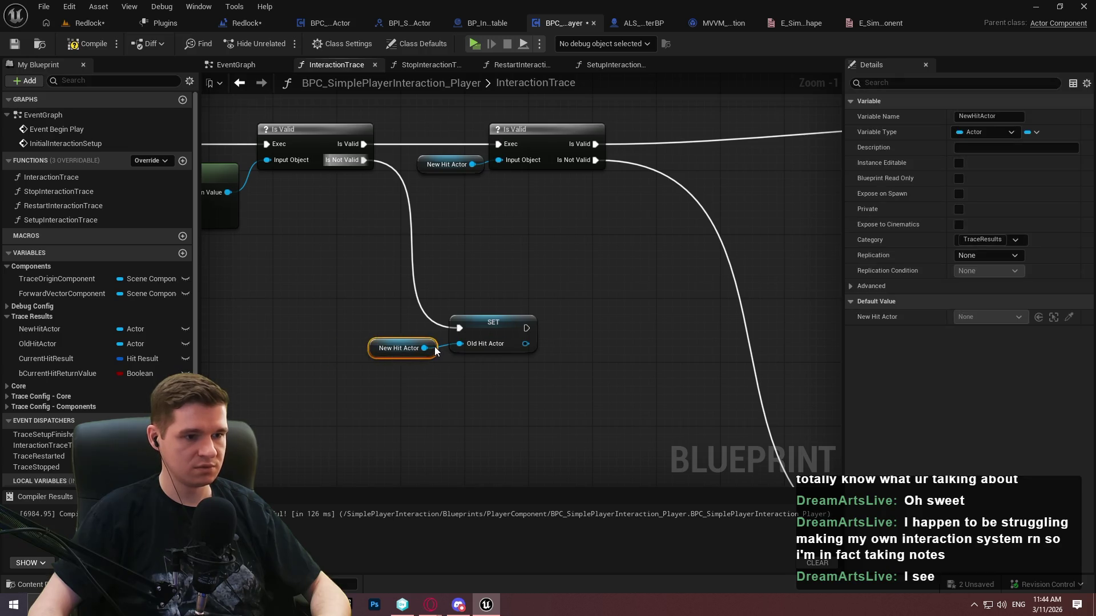
left_click(452, 235)
Shift the second Is Valid right and place SET and New Hit Actor beneath it
scroll(452, 235, "down", 2)
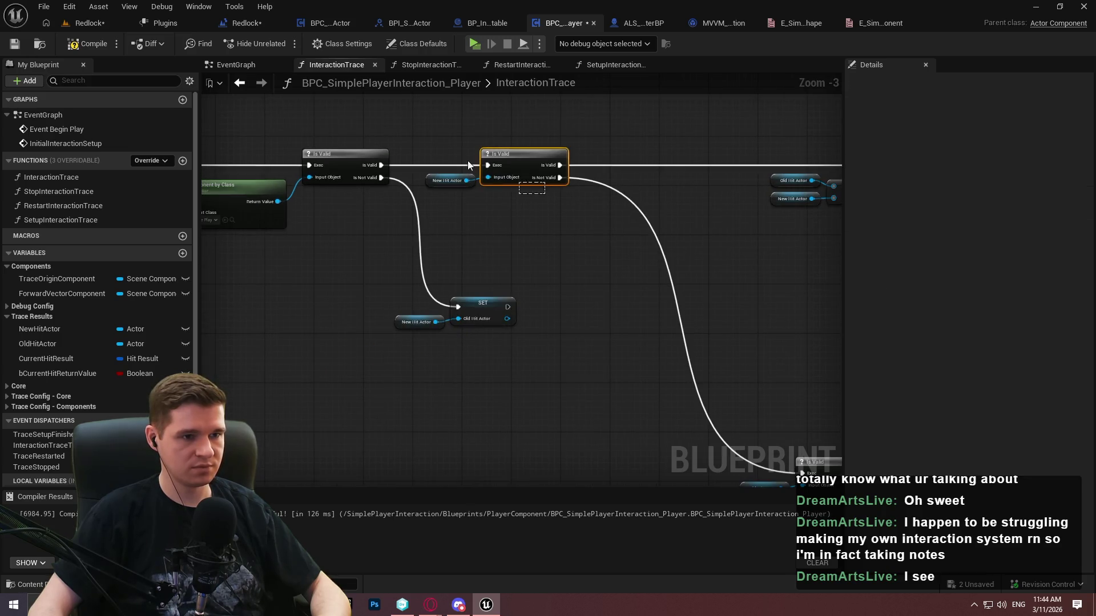
left_click_drag(502, 159, 549, 160)
scroll(688, 303, "down", 2)
scroll(687, 302, "down", 4)
mouse_move(665, 375)
left_mouse_down()
mouse_move(332, 222)
mouse_move(291, 213)
mouse_move(425, 219)
left_mouse_up()
scroll(280, 234, "up", 5)
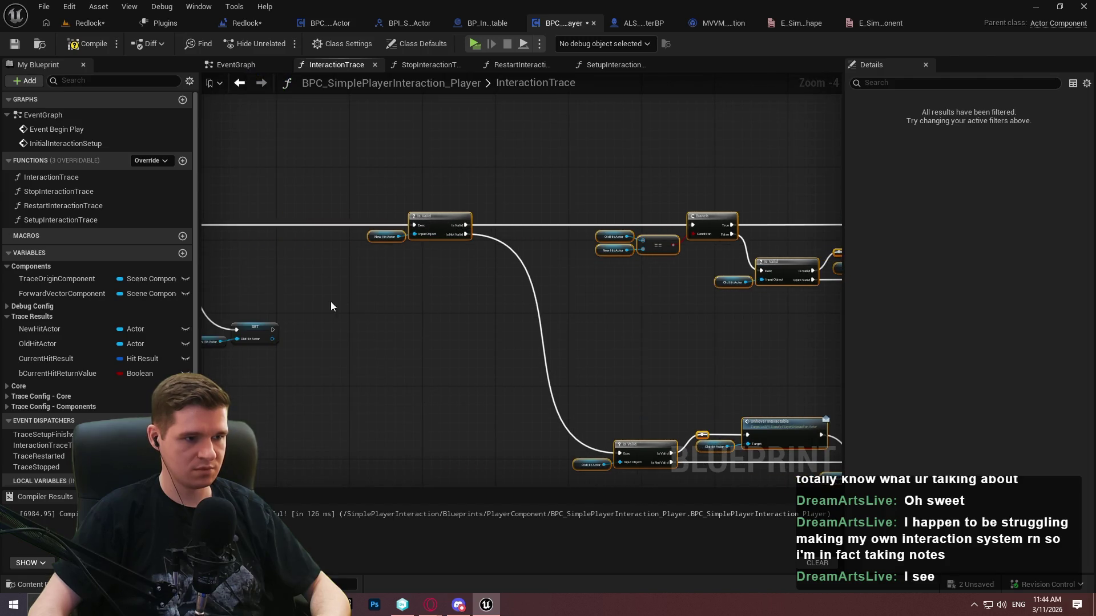
scroll(707, 334, "up", 2)
mouse_move(528, 311)
left_mouse_down()
mouse_move(573, 309)
mouse_move(559, 221)
left_mouse_up()
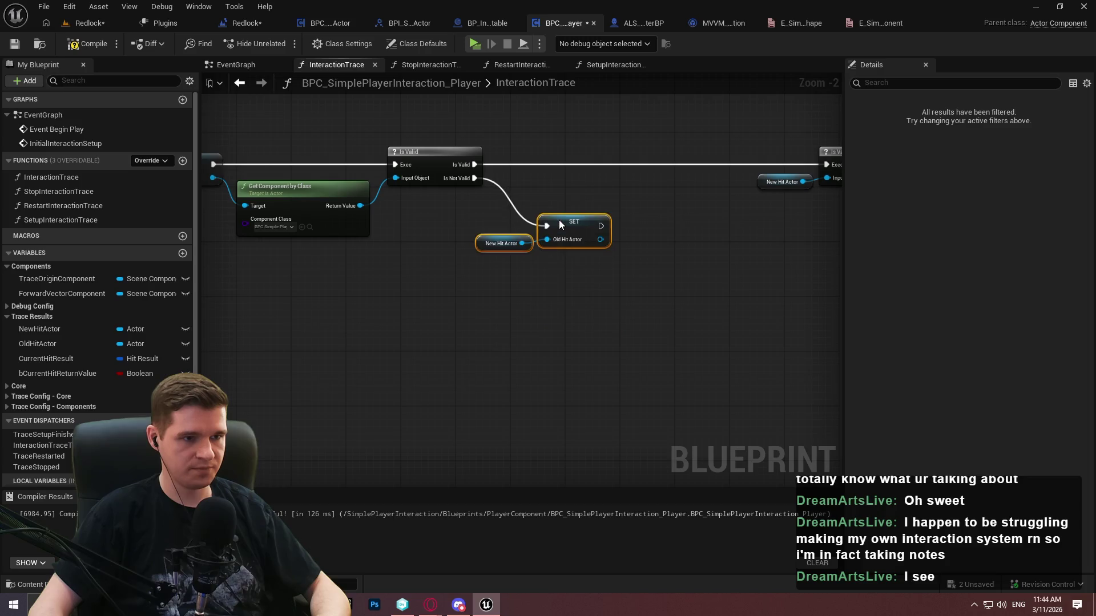
left_click(580, 302)
Move Branch and the Current Hit Return Value nodes left
scroll(748, 379, "down", 1)
mouse_move(441, 333)
left_mouse_down()
mouse_move(394, 254)
mouse_move(348, 282)
left_mouse_up()
left_click(358, 212)
mouse_move(358, 212)
left_mouse_down()
mouse_move(555, 381)
mouse_move(500, 224)
left_mouse_up()
scroll(538, 294, "down", 3)
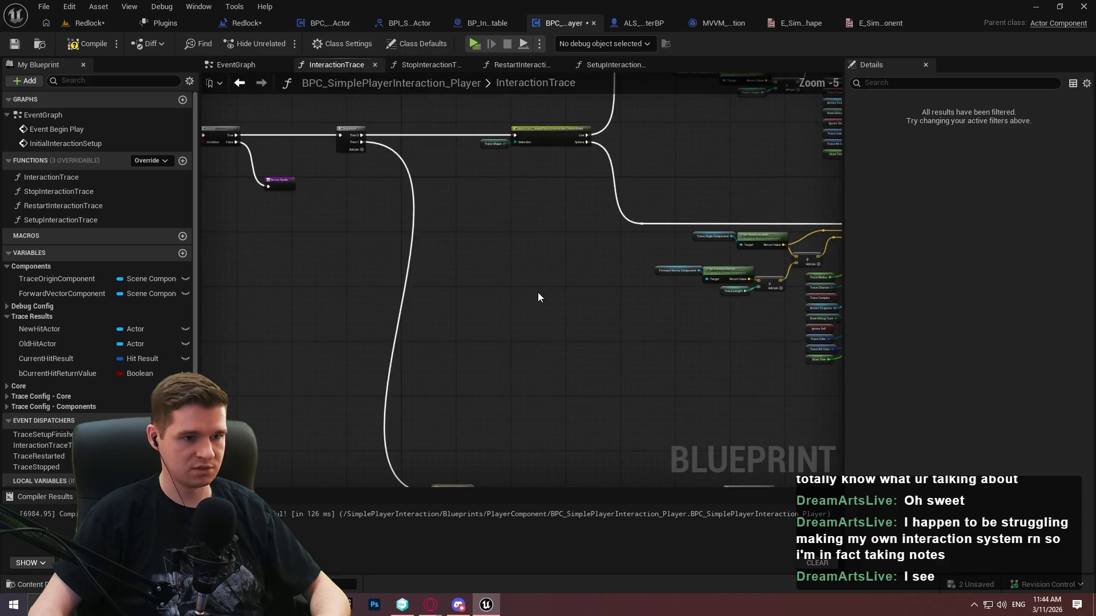
Wrap InteractionTrace's main node chain in a comment box
scroll(423, 183, "up", 3)
left_click_drag(423, 183, 751, 236)
scroll(770, 262, "up", 1)
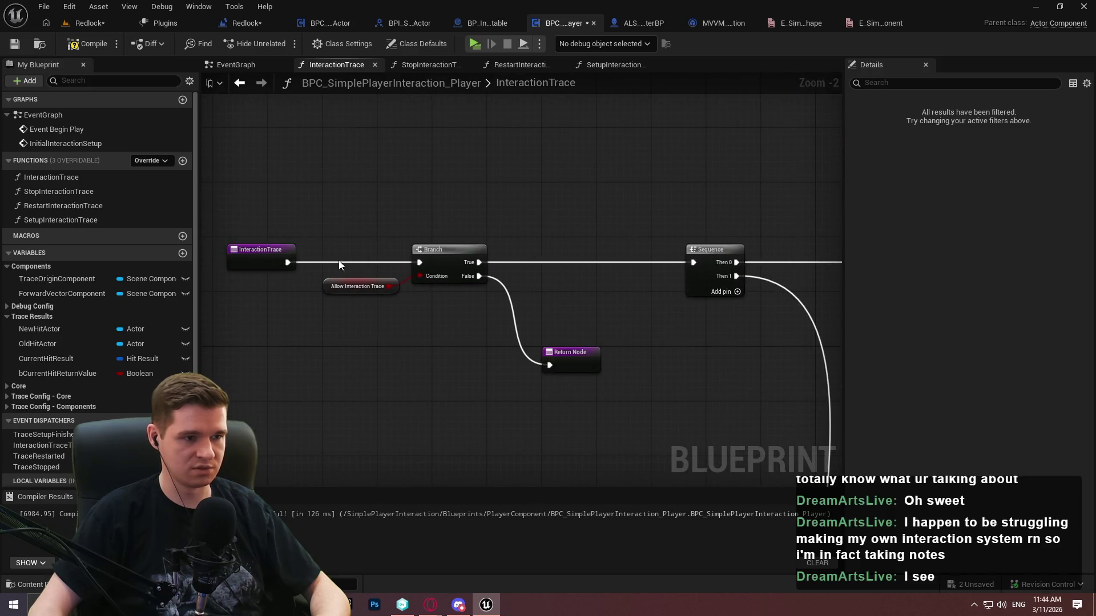
left_click_drag(339, 265, 568, 251)
scroll(379, 237, "up", 1)
left_click_drag(217, 348, 589, 231)
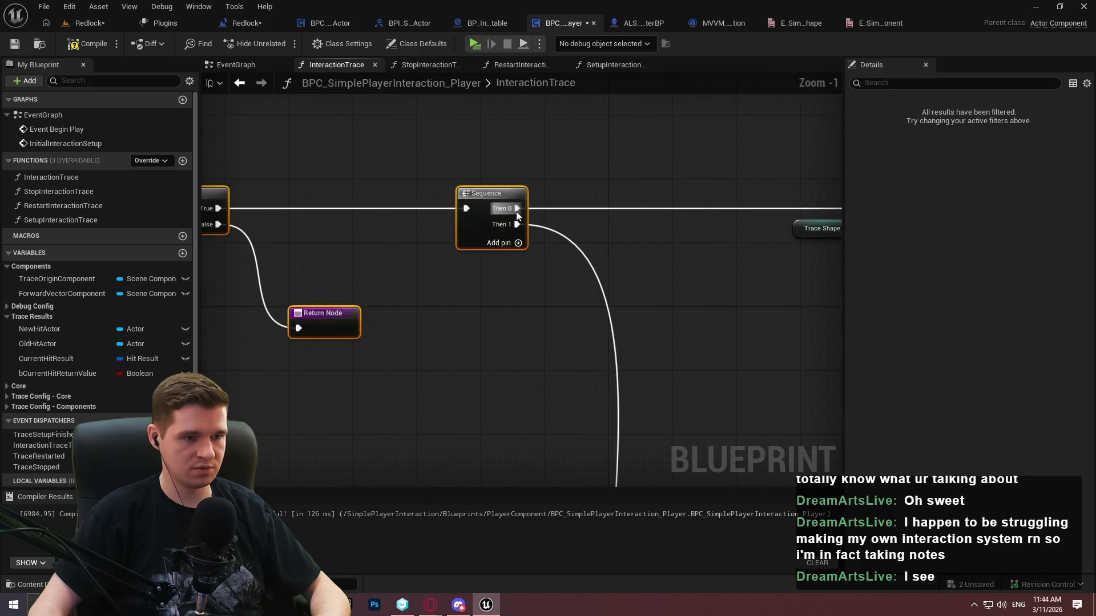
mouse_move(472, 227)
left_mouse_down()
mouse_move(198, 218)
mouse_move(211, 228)
left_mouse_up()
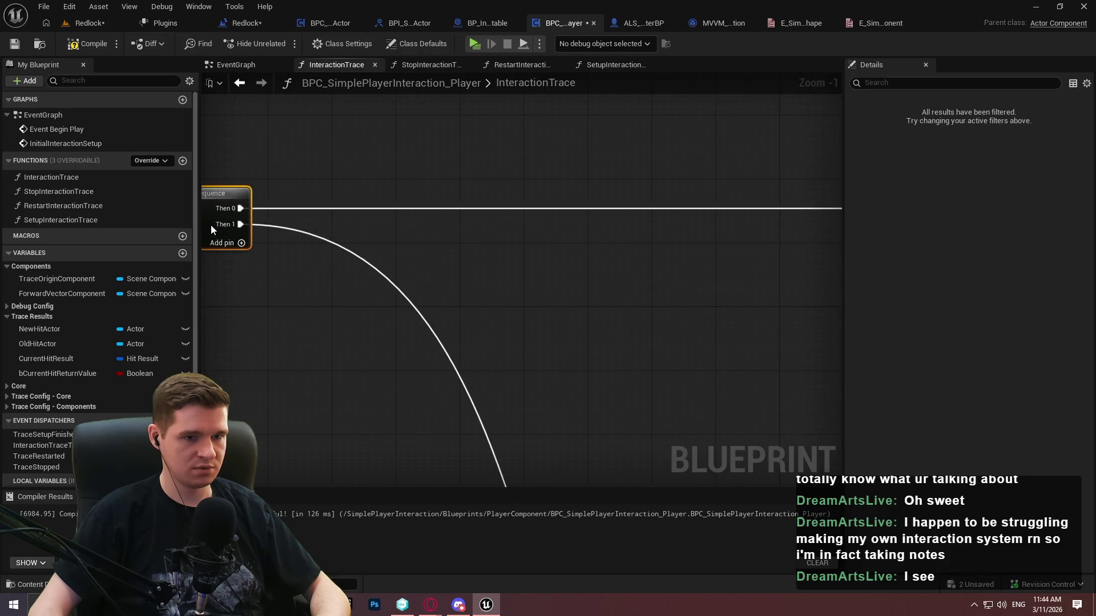
left_click_drag(433, 248, 542, 204)
scroll(738, 306, "down", 3)
left_click_drag(738, 306, 408, 243)
scroll(407, 238, "down", 3)
left_click_drag(575, 298, 479, 231)
scroll(480, 231, "down", 2)
mouse_move(746, 389)
left_mouse_down()
mouse_move(175, 180)
mouse_move(306, 200)
left_mouse_up()
key("c")
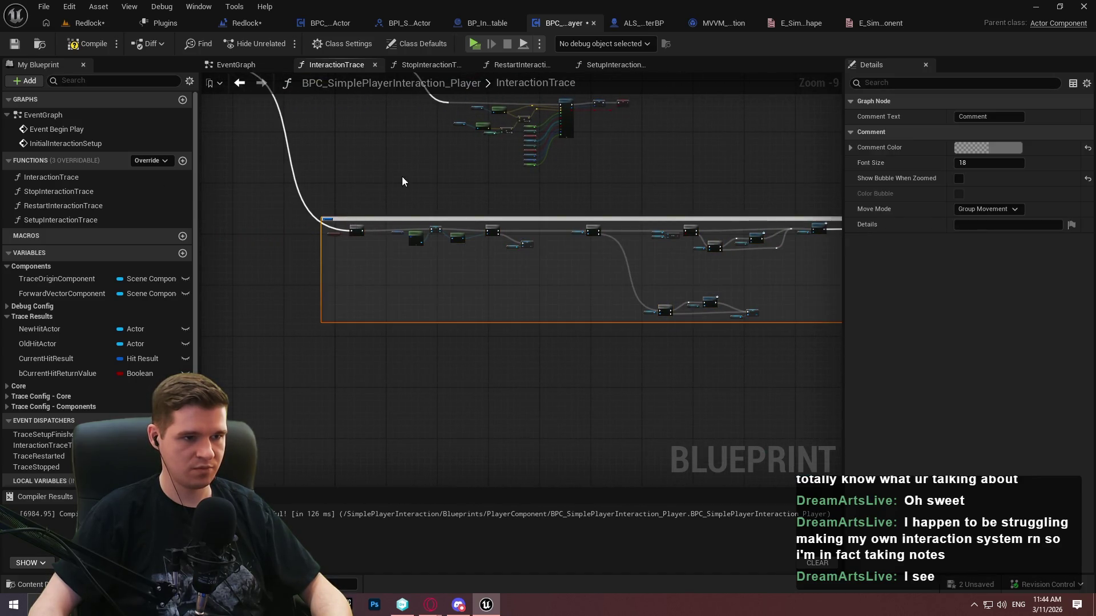
Comment the upper node cluster and resize the lower comment box around the Branch
scroll(627, 308, "up", 1)
left_click_drag(626, 309, 350, 134)
key("c")
scroll(325, 143, "up", 2)
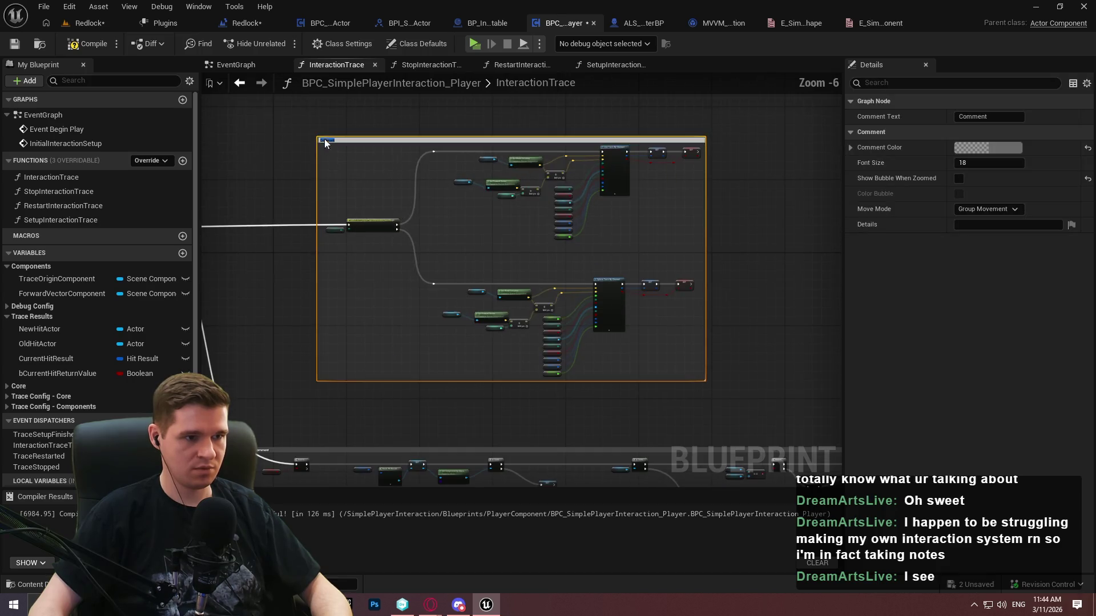
left_click(331, 191)
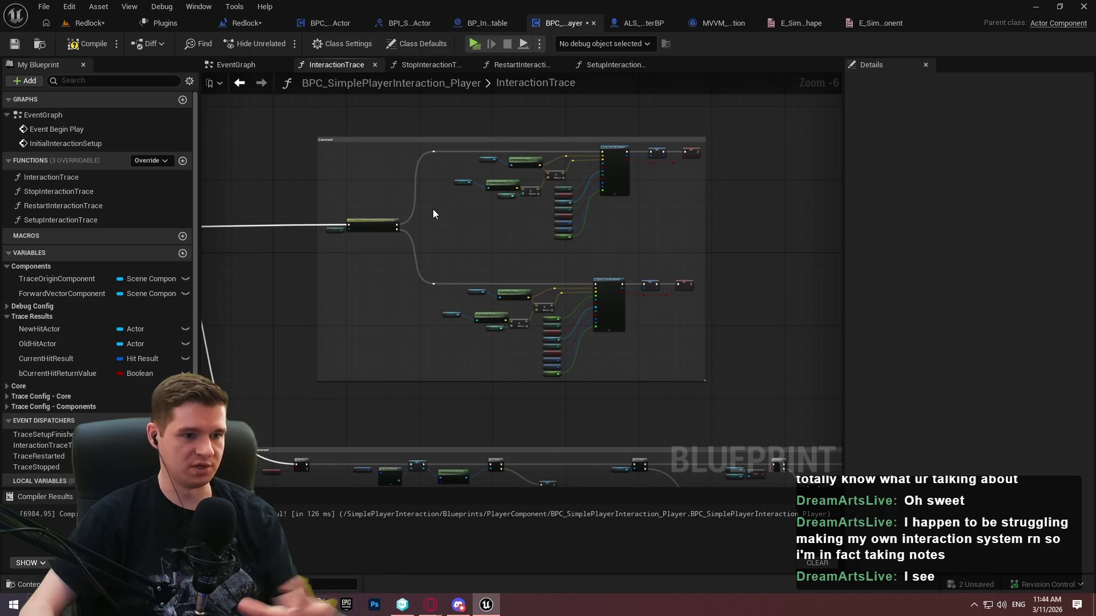
scroll(397, 321, "up", 2)
mouse_move(577, 434)
left_mouse_down()
mouse_move(576, 333)
mouse_move(517, 290)
mouse_move(638, 287)
left_mouse_up()
left_click(565, 297)
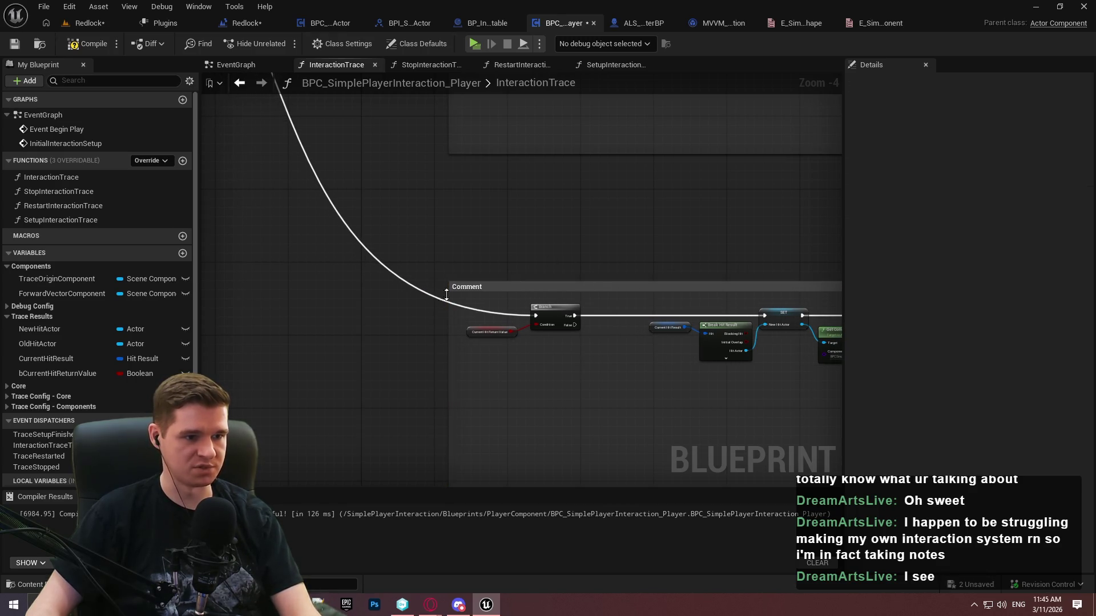
Add a reroute point that bends the exec wire down-left before the Branch
scroll(491, 308, "up", 4)
double_click(496, 301)
left_click_drag(492, 297, 470, 325)
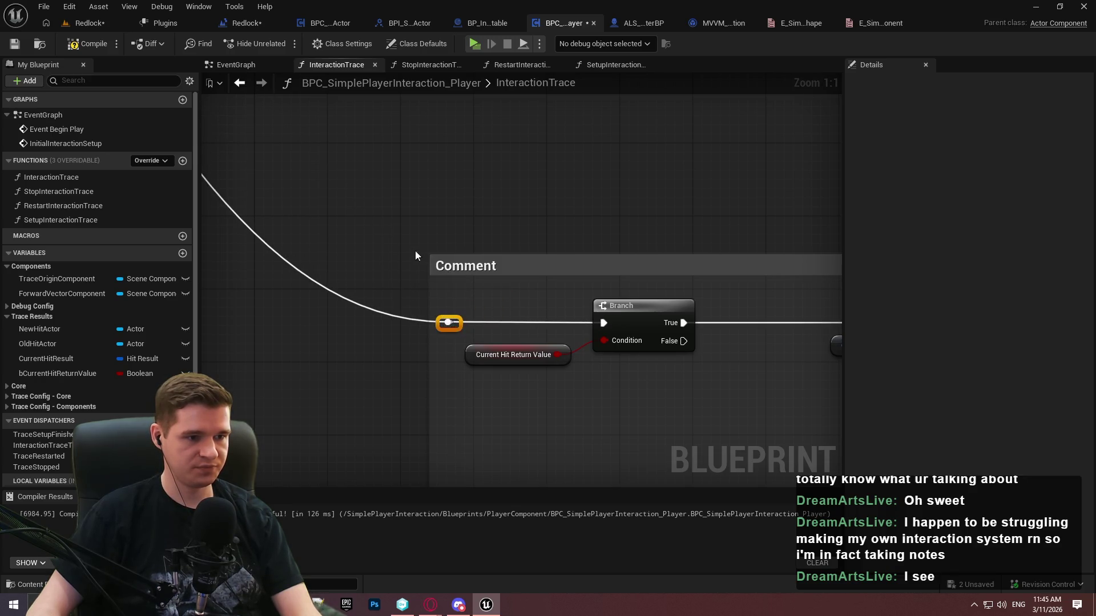
scroll(416, 251, "down", 5)
Duplicate the Return Node and wire it to the Sequence's Then 2 output
left_click_drag(450, 224, 501, 303)
scroll(480, 288, "up", 3)
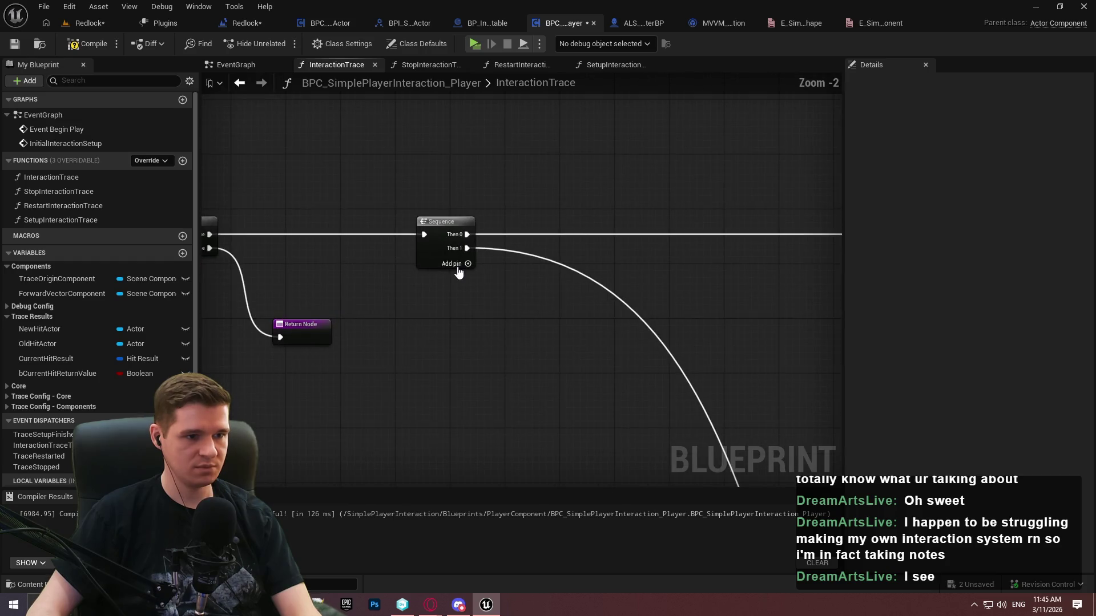
left_click(303, 331)
key("ctrl+c")
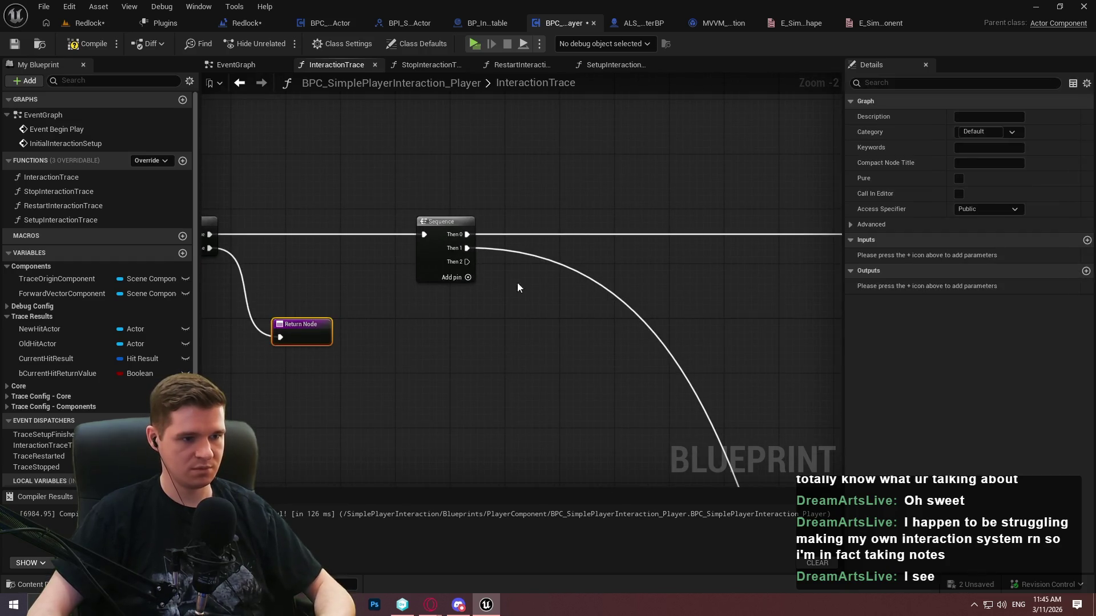
key("ctrl+v")
mouse_move(493, 297)
left_mouse_down()
mouse_move(454, 265)
mouse_move(567, 336)
left_mouse_up()
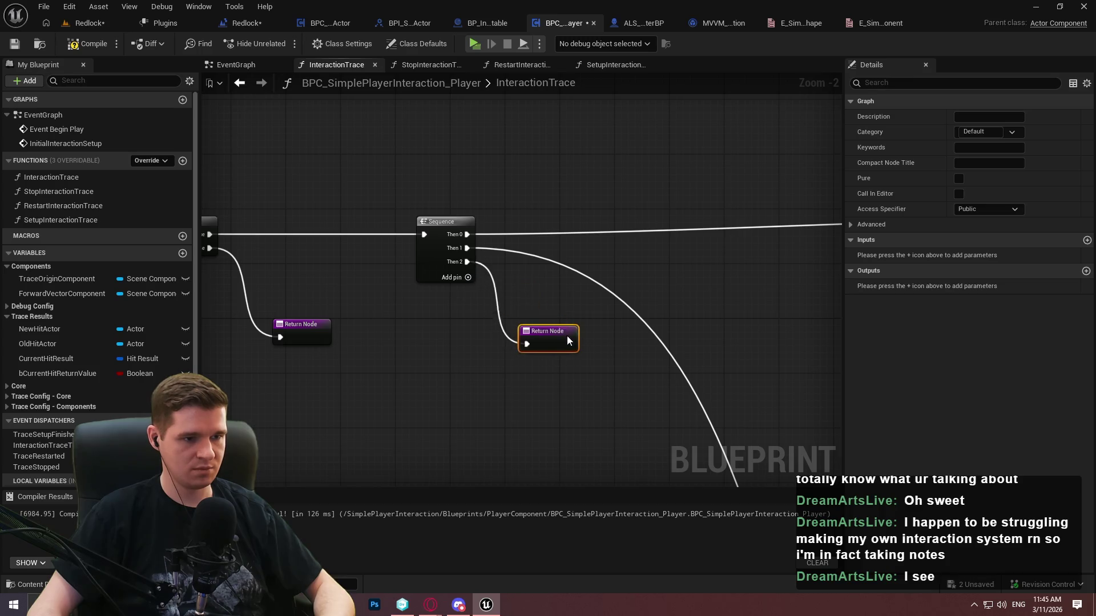
mouse_move(488, 324)
left_mouse_down()
mouse_move(580, 323)
mouse_move(337, 306)
left_mouse_up()
Compile and save BPC_SimplePlayerInteraction_Player
scroll(580, 323, "down", 3)
scroll(509, 305, "up", 1)
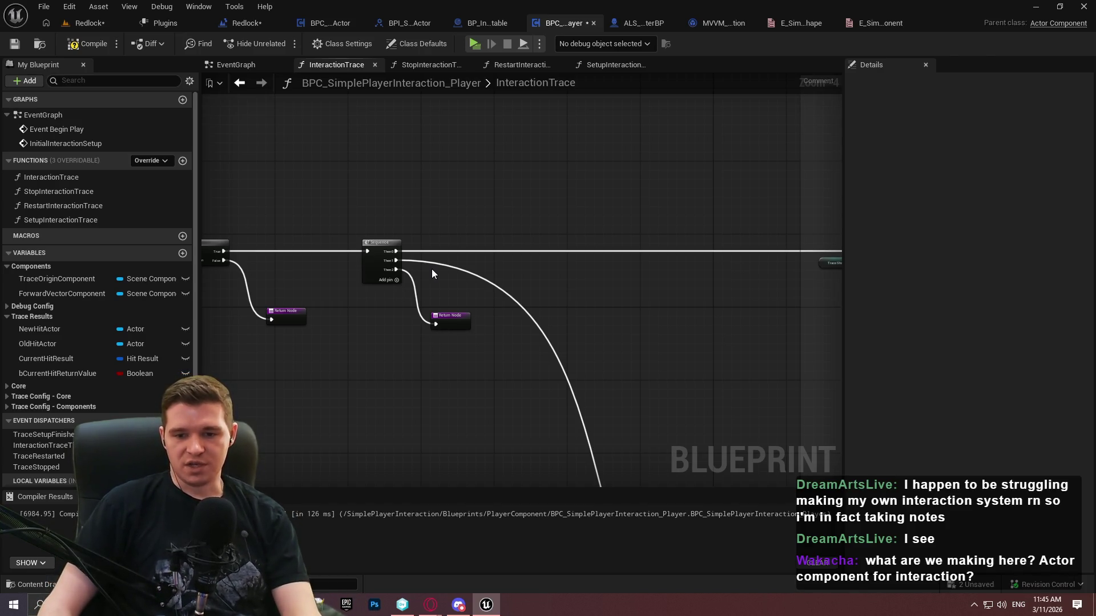
scroll(587, 269, "down", 1)
left_click(89, 43)
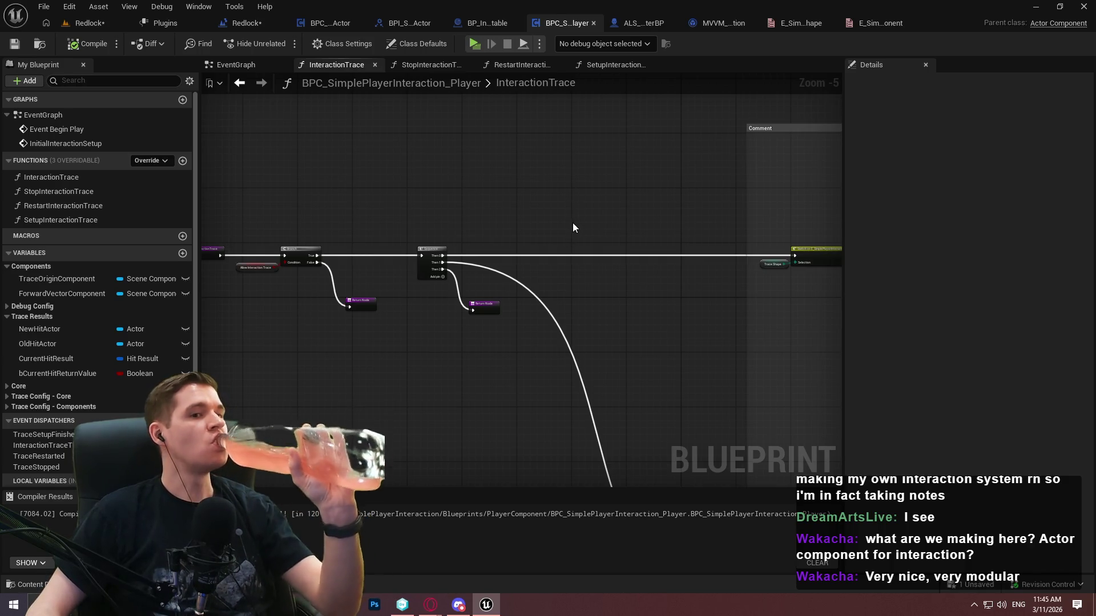
Place a Call Interaction Trace Tick node from the InteractionTraceTick dispatcher
scroll(574, 233, "down", 3)
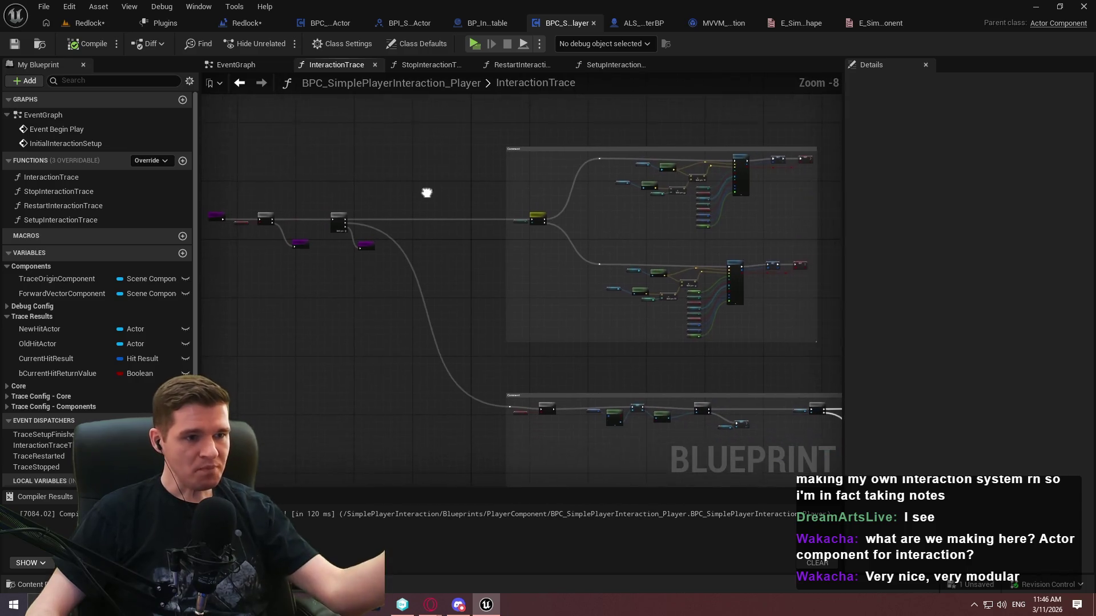
left_click_drag(419, 196, 296, 178)
scroll(325, 217, "up", 3)
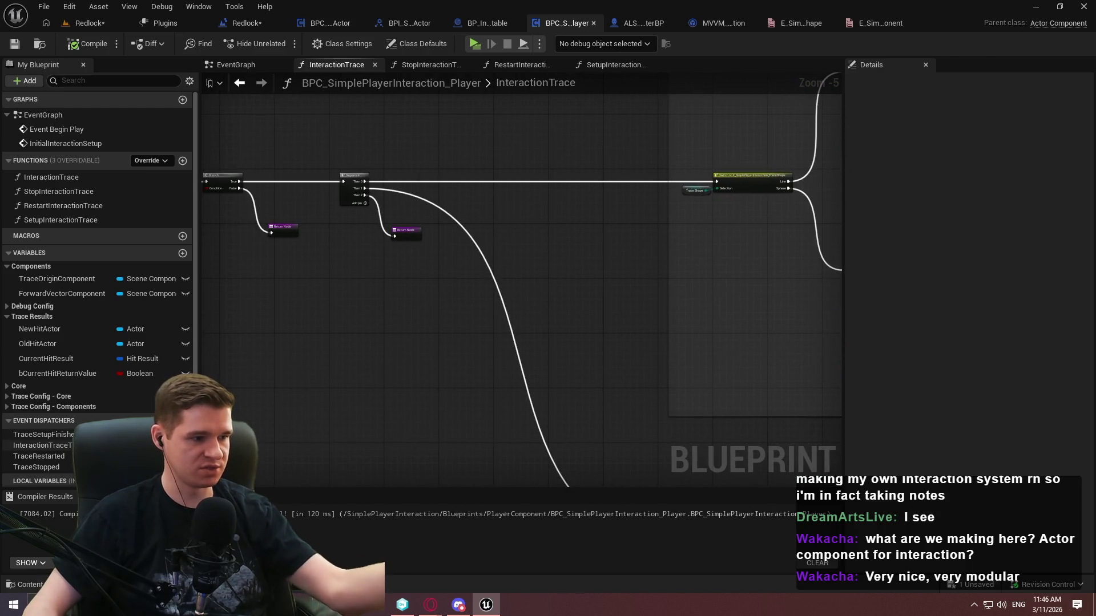
mouse_move(59, 446)
left_mouse_down()
mouse_move(309, 304)
mouse_move(297, 308)
left_mouse_up()
left_click(320, 316)
Wire Sequence Then 2 into the Interaction Trace Tick call and move the Return Node after it
scroll(659, 345, "up", 3)
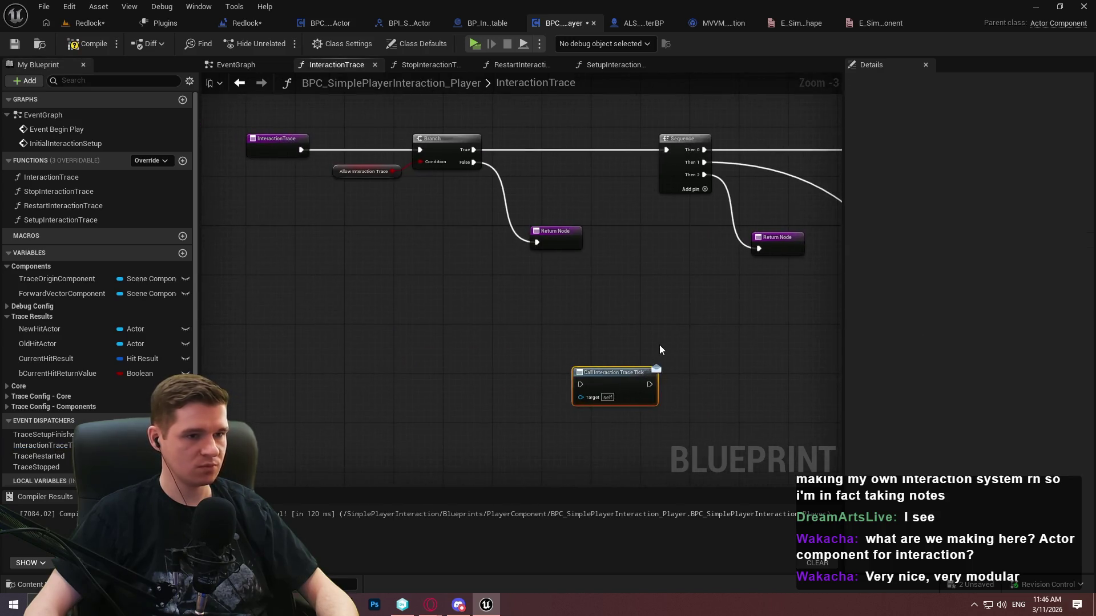
scroll(576, 391, "up", 1)
scroll(515, 365, "down", 2)
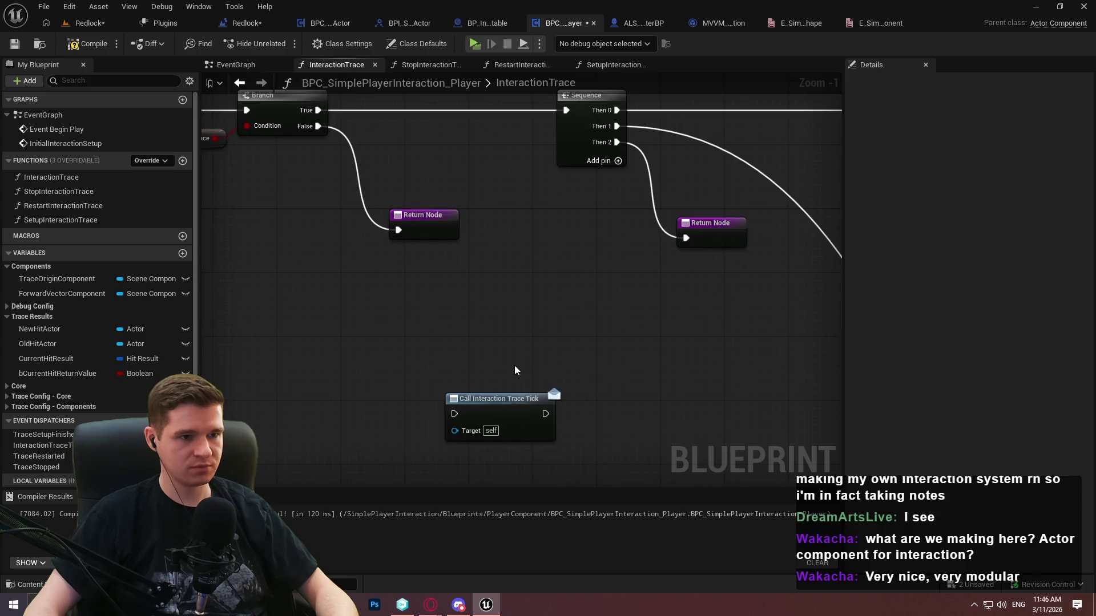
left_click_drag(468, 403, 590, 194)
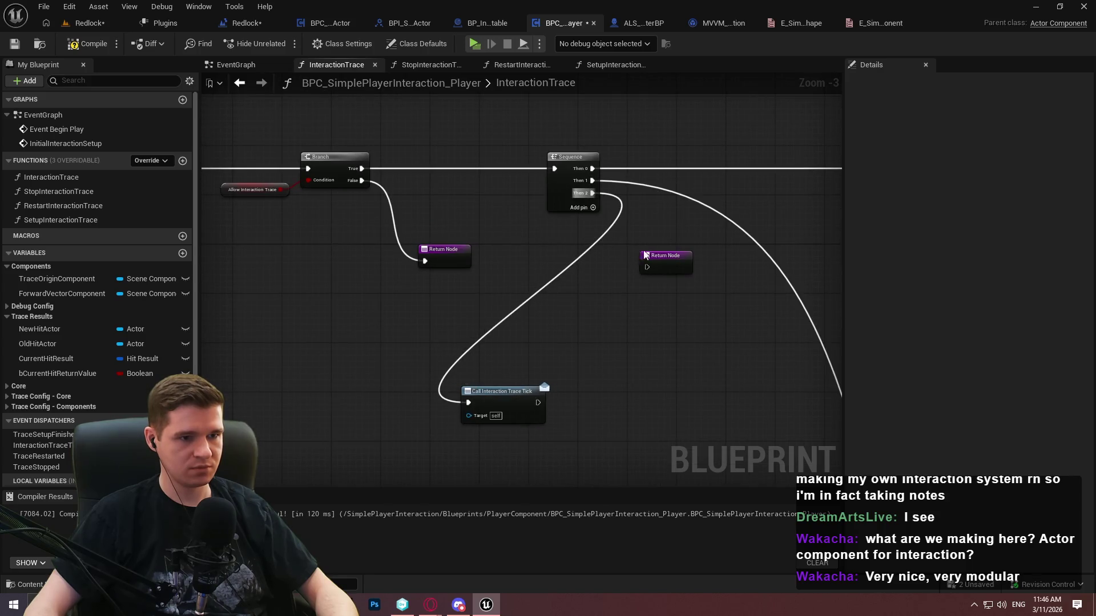
mouse_move(651, 257)
left_mouse_down()
mouse_move(615, 390)
mouse_move(501, 400)
mouse_move(604, 401)
left_mouse_up()
Reposition the trace tick call and Return Node beside the Then 2 output
scroll(602, 399, "up", 2)
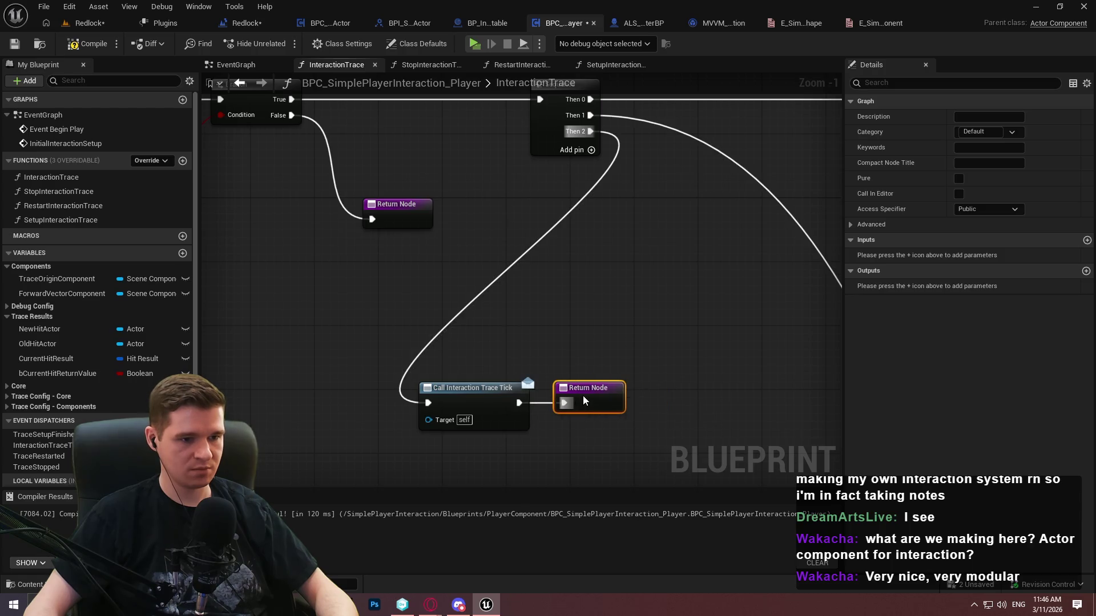
left_click(482, 391, "ctrl")
mouse_move(482, 391)
left_mouse_down()
mouse_move(638, 338)
mouse_move(697, 231)
left_mouse_up()
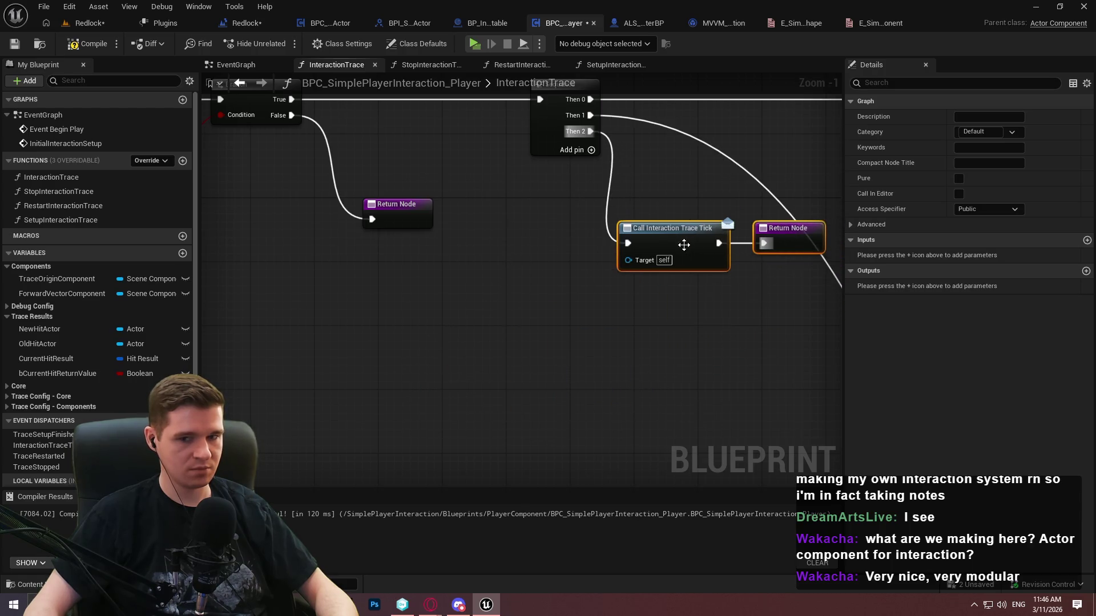
scroll(697, 231, "down", 1)
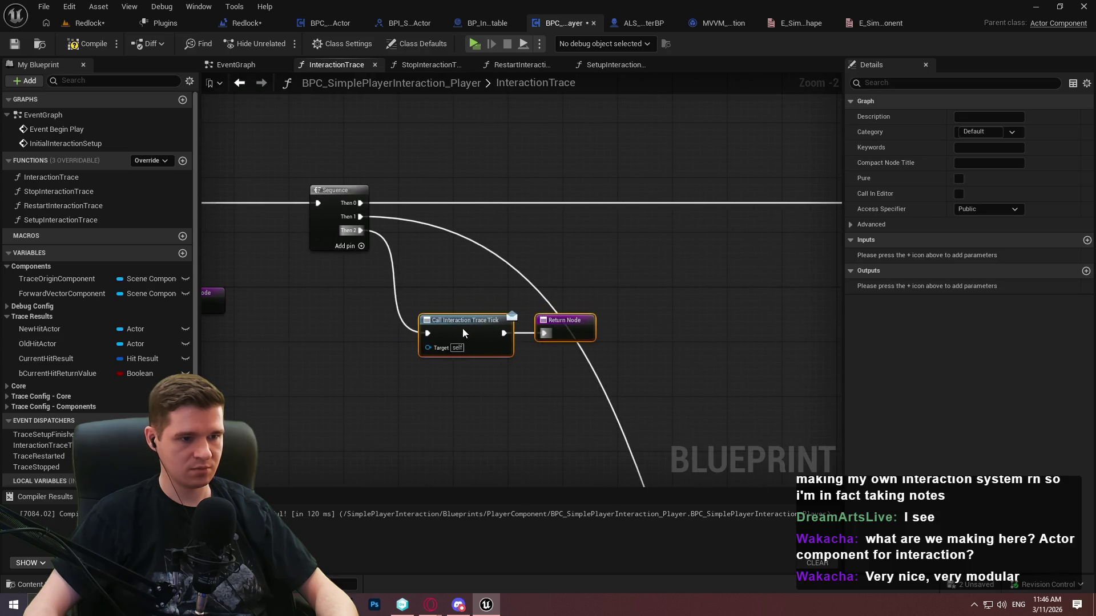
left_click(557, 325)
scroll(597, 318, "down", 3)
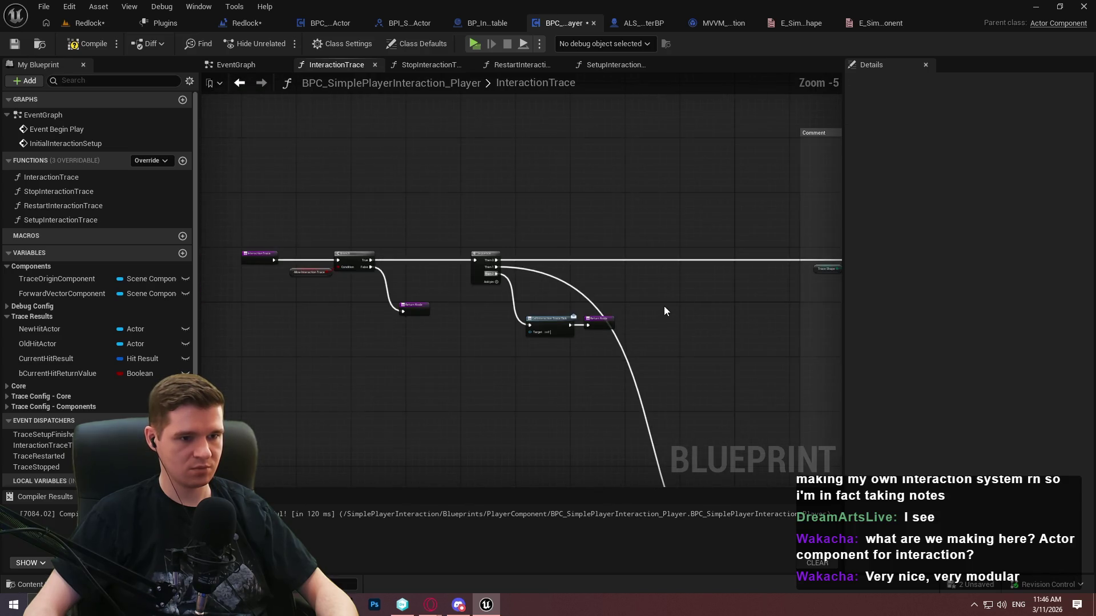
scroll(640, 337, "up", 2)
scroll(573, 291, "down", 2)
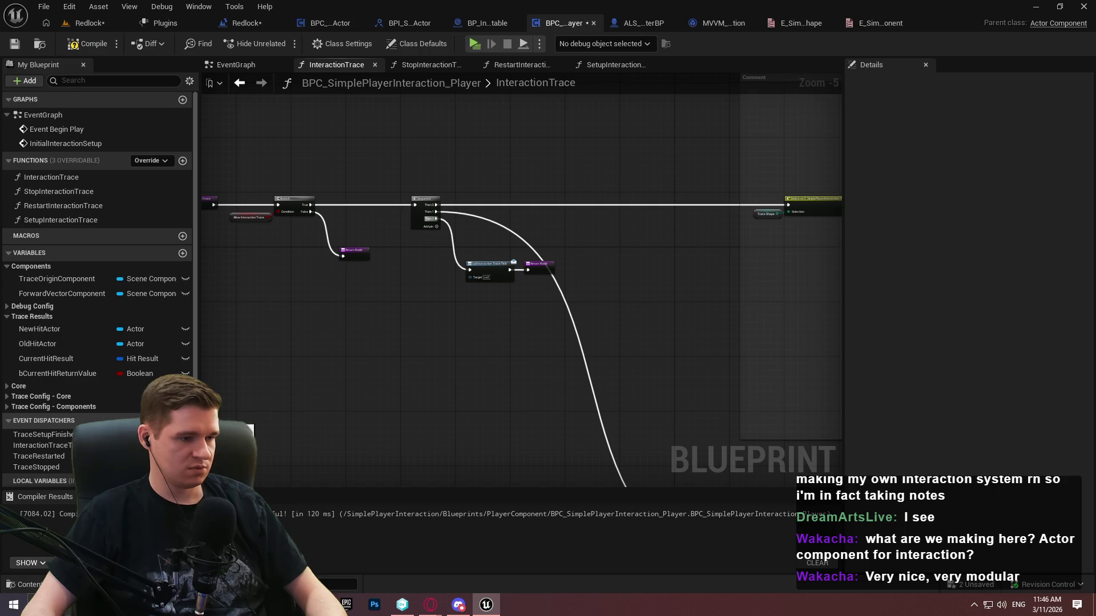
Create an event dispatcher named InteractionHit, then compile and save
left_click(183, 421)
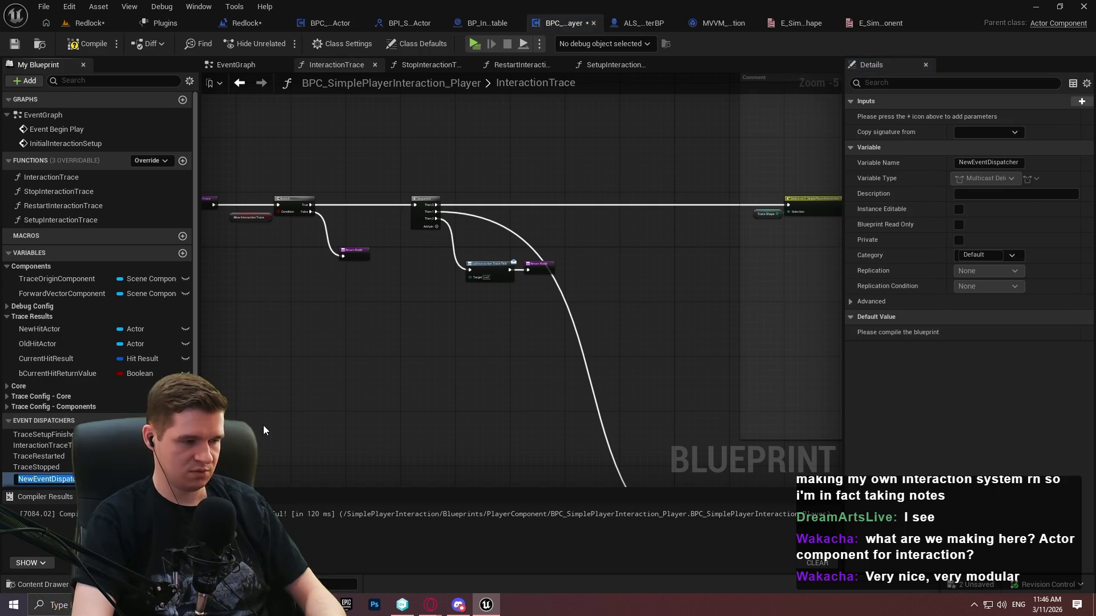
type("InteractionHit")
key("Return")
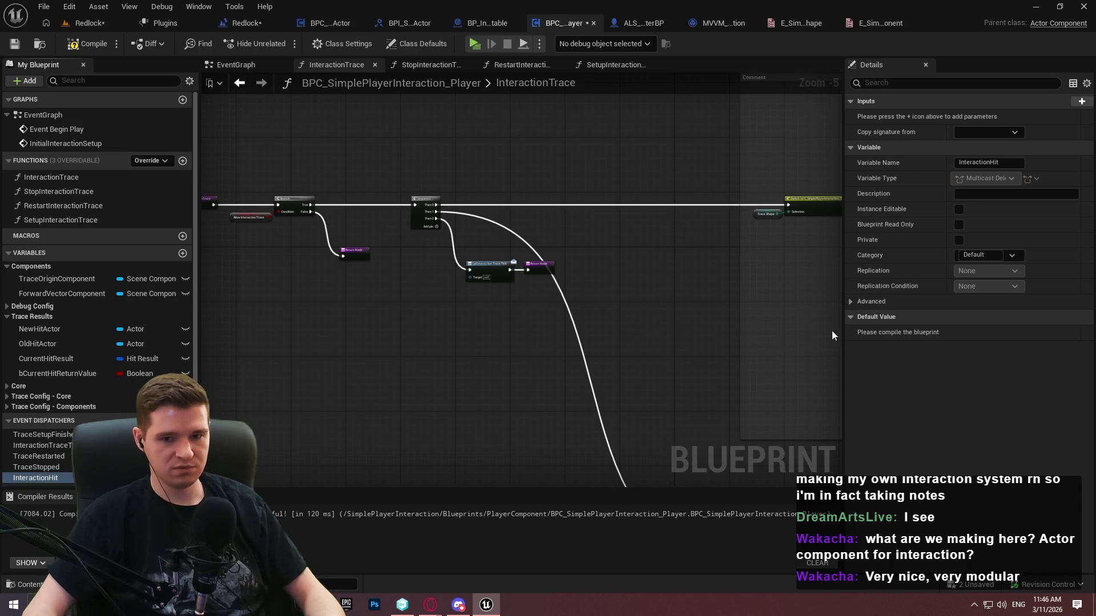
left_click(89, 43)
left_click(14, 44)
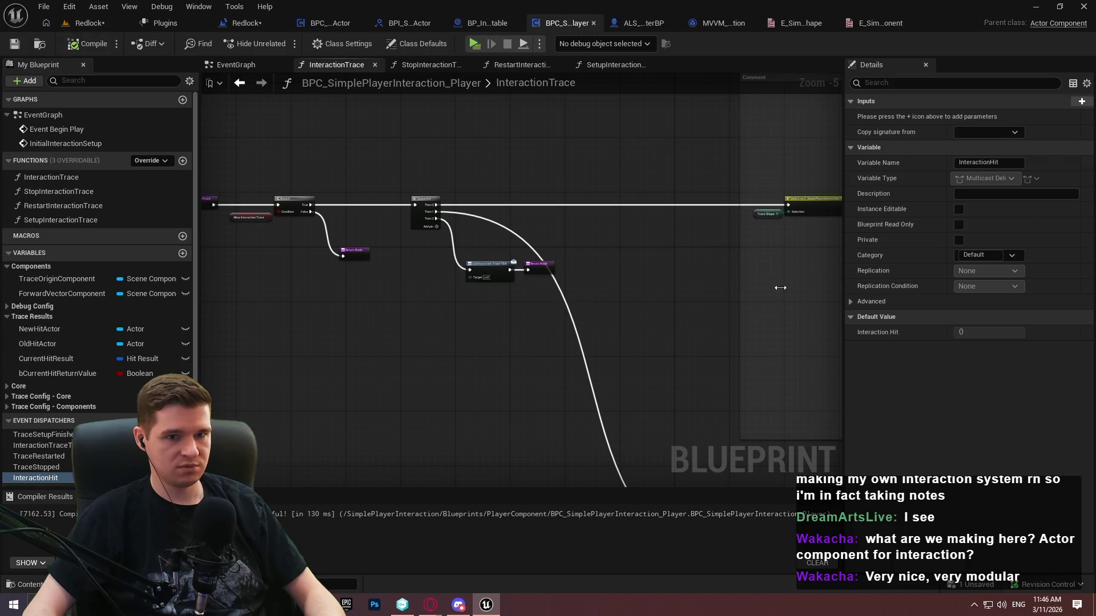
Give InteractionHit two inputs: HitResults of type Hit Result and Boolean bHitReturn
left_click(1082, 101)
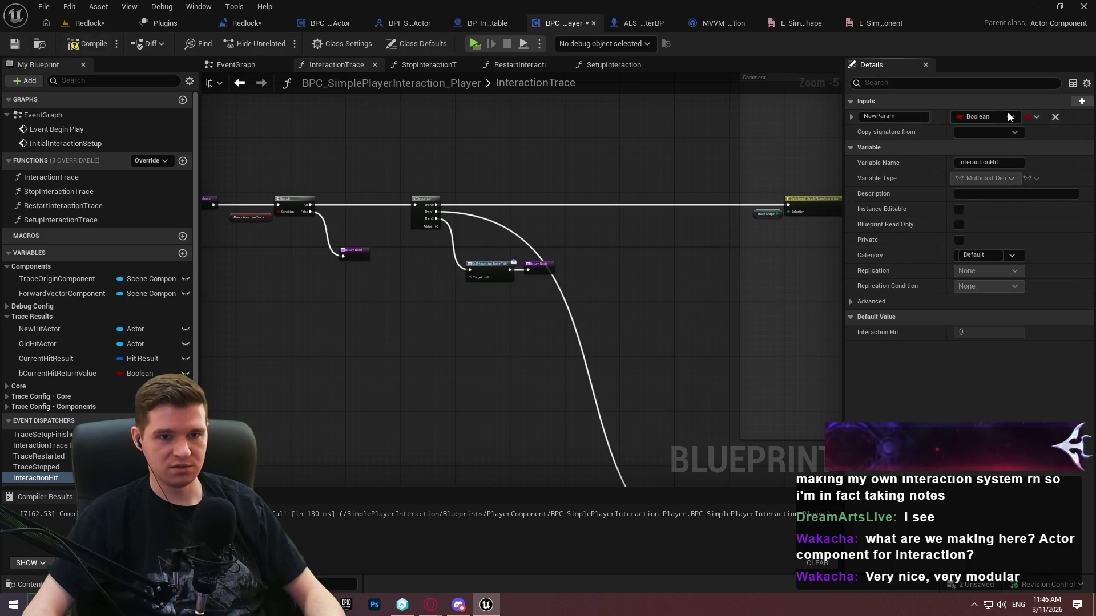
left_click(1080, 101)
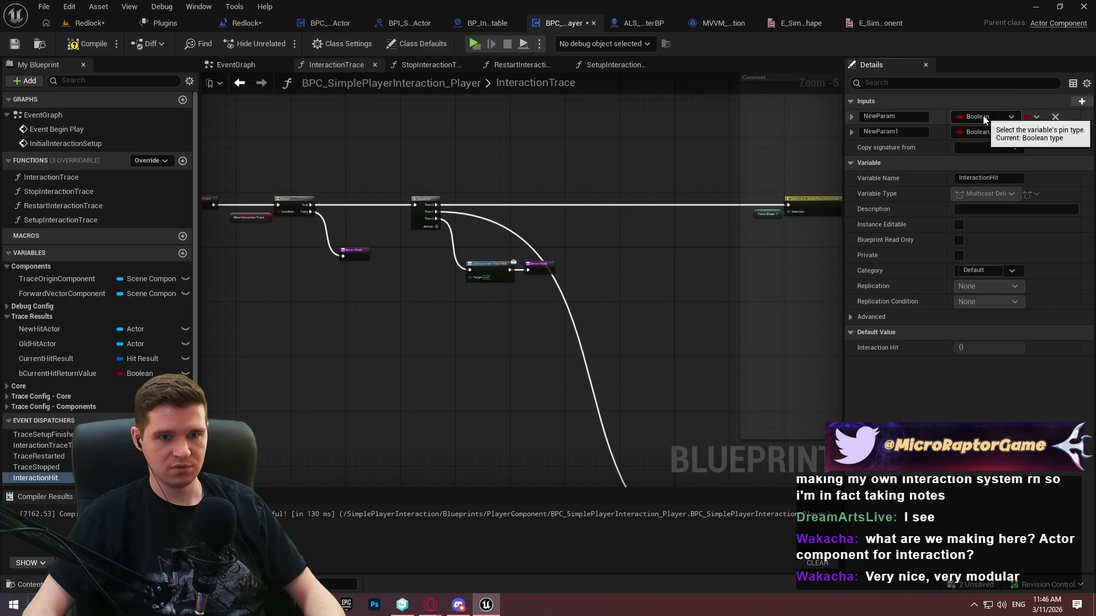
left_click(983, 116)
type("hitres")
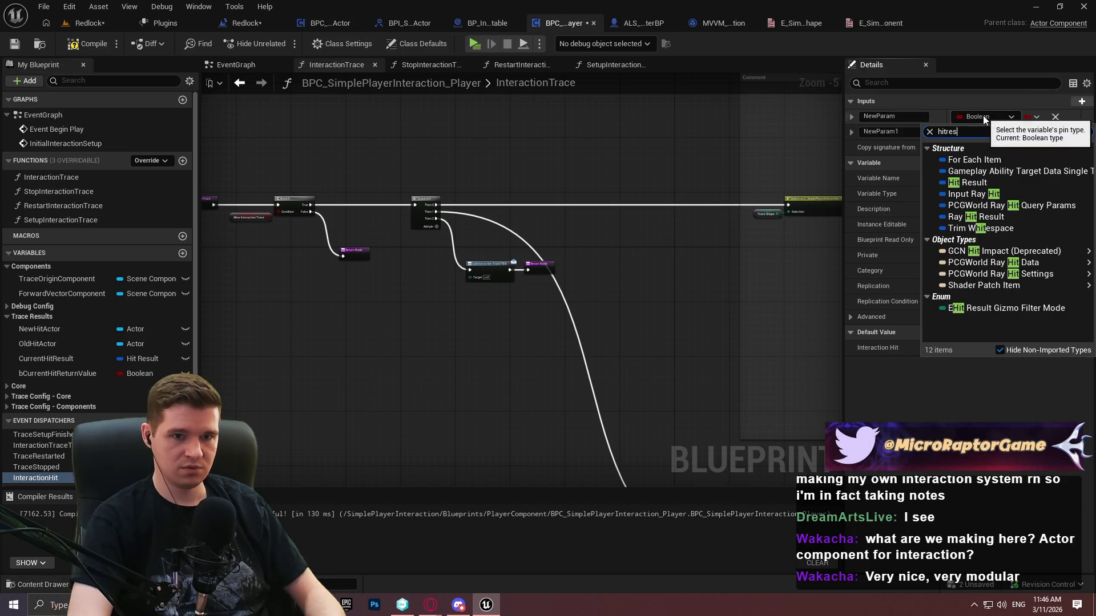
left_click(973, 158)
left_click(914, 131)
type("b")
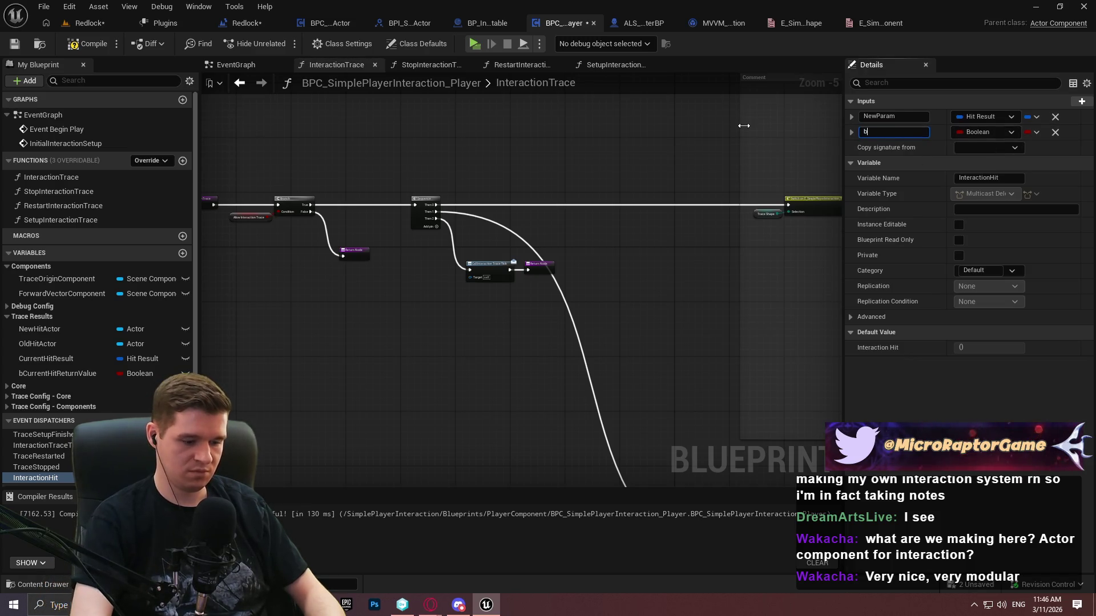
type("HitRturn")
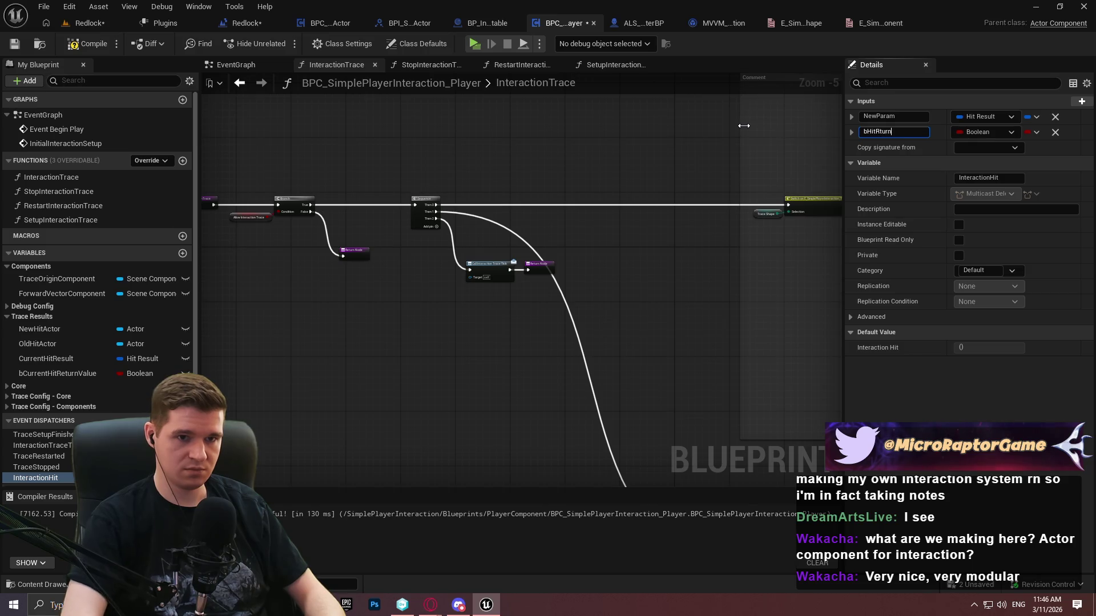
key("BackSpace")
key("BackSpace")
key("BackSpace")
key("BackSpace")
type("eturn")
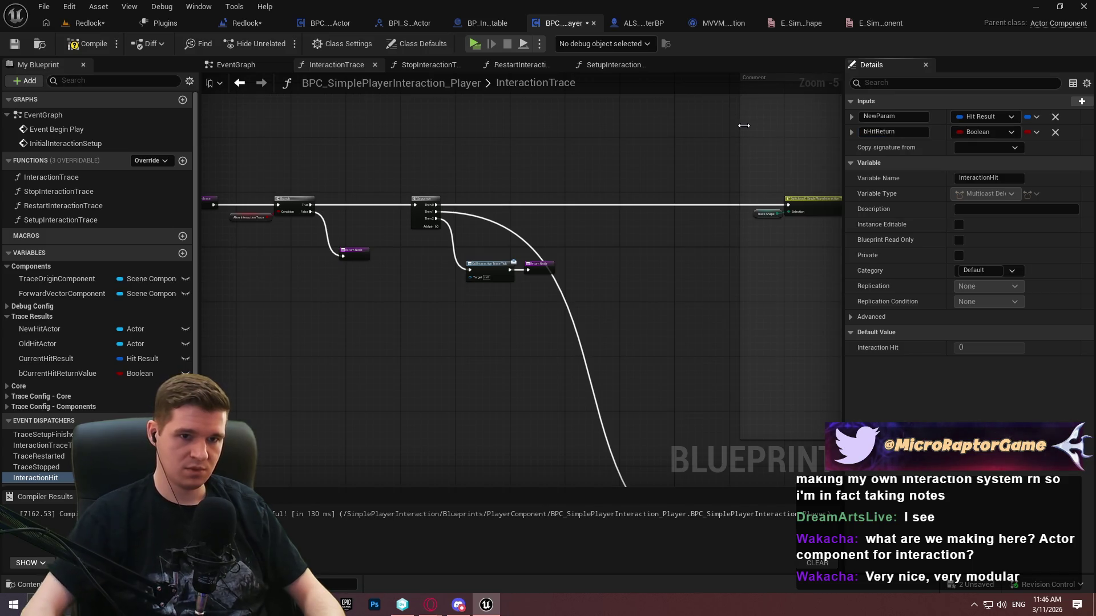
left_click(871, 119)
type("HitResults")
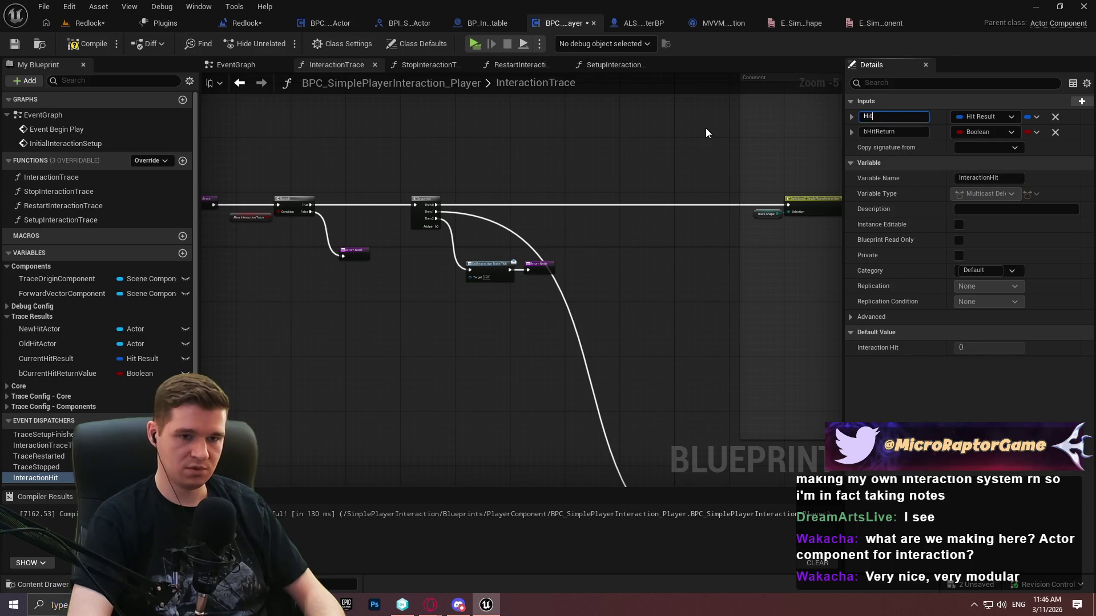
key("Return")
left_click_drag(588, 159, 474, 278)
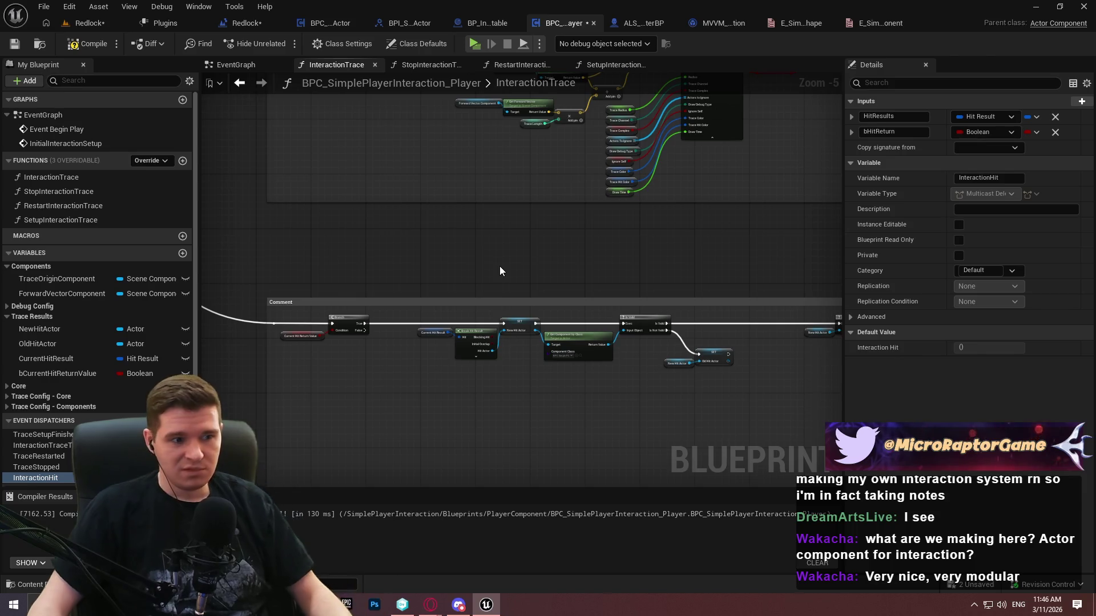
Review the Branch, SET and Is Valid nodes and recompile the blueprint
scroll(355, 367, "up", 2)
mouse_move(355, 367)
left_mouse_down()
mouse_move(491, 270)
mouse_move(379, 296)
left_mouse_up()
scroll(523, 252, "up", 1)
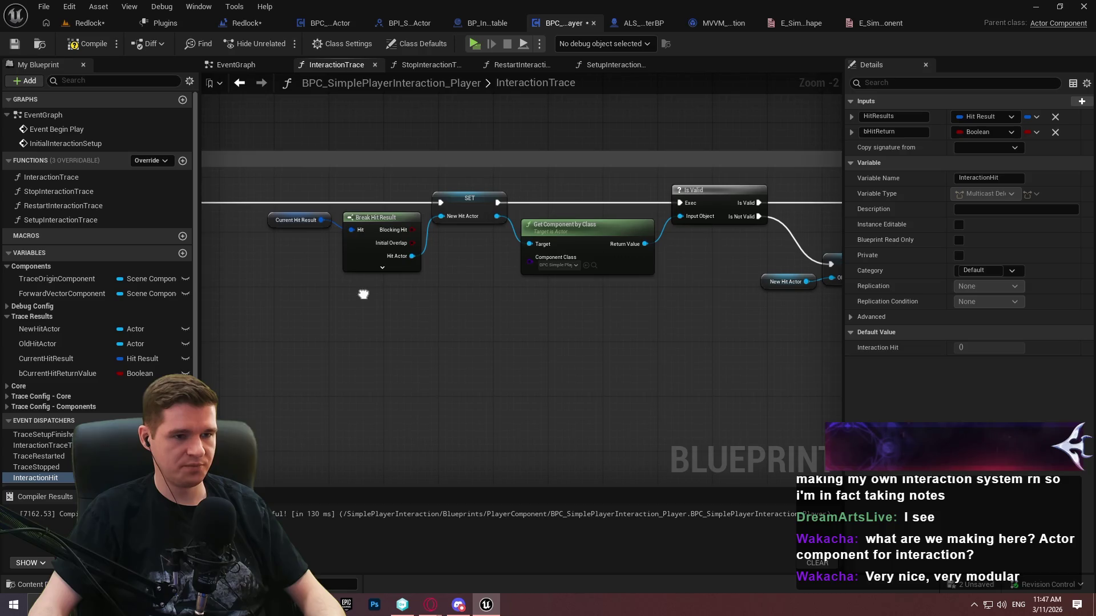
scroll(362, 293, "down", 2)
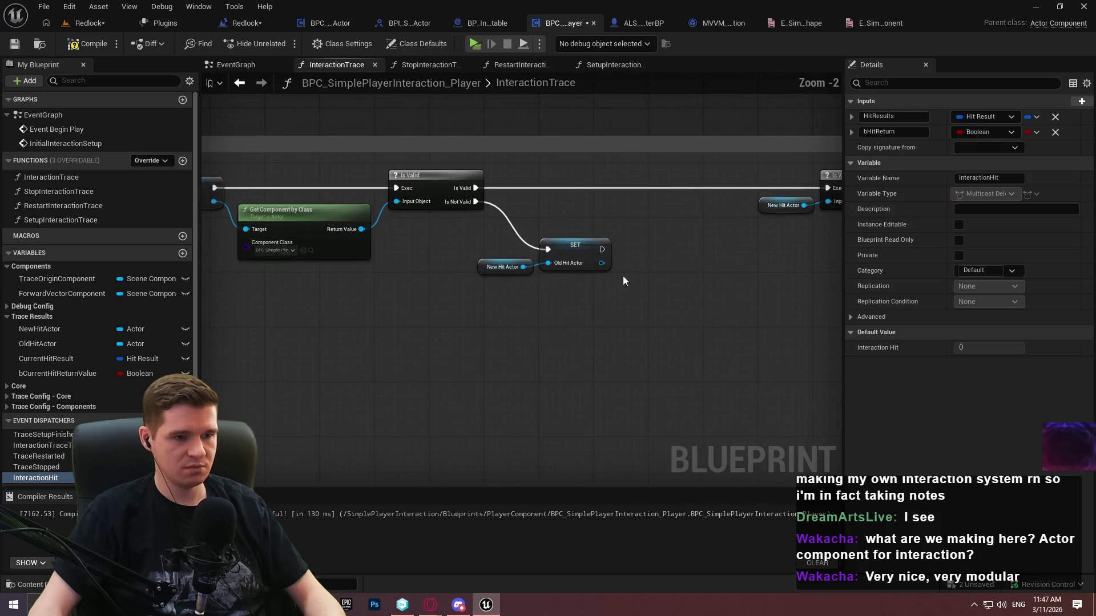
scroll(672, 245, "up", 2)
mouse_move(673, 245)
left_mouse_down()
mouse_move(543, 279)
mouse_move(595, 274)
left_mouse_up()
left_click(90, 46)
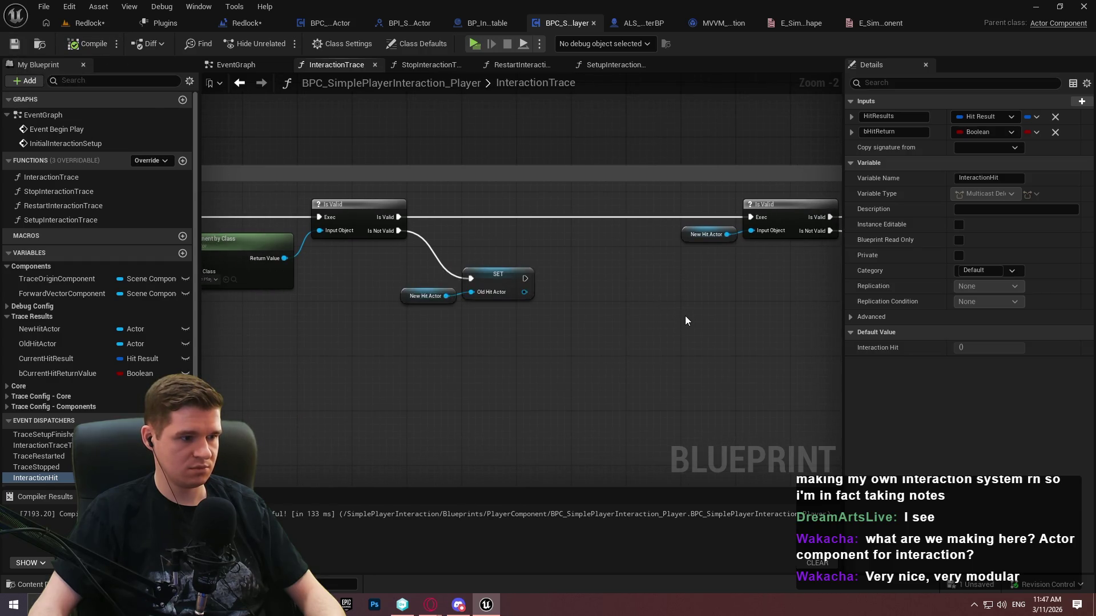
Drag from the Branch's True output to add a new node after it
left_click_drag(685, 320, 251, 339)
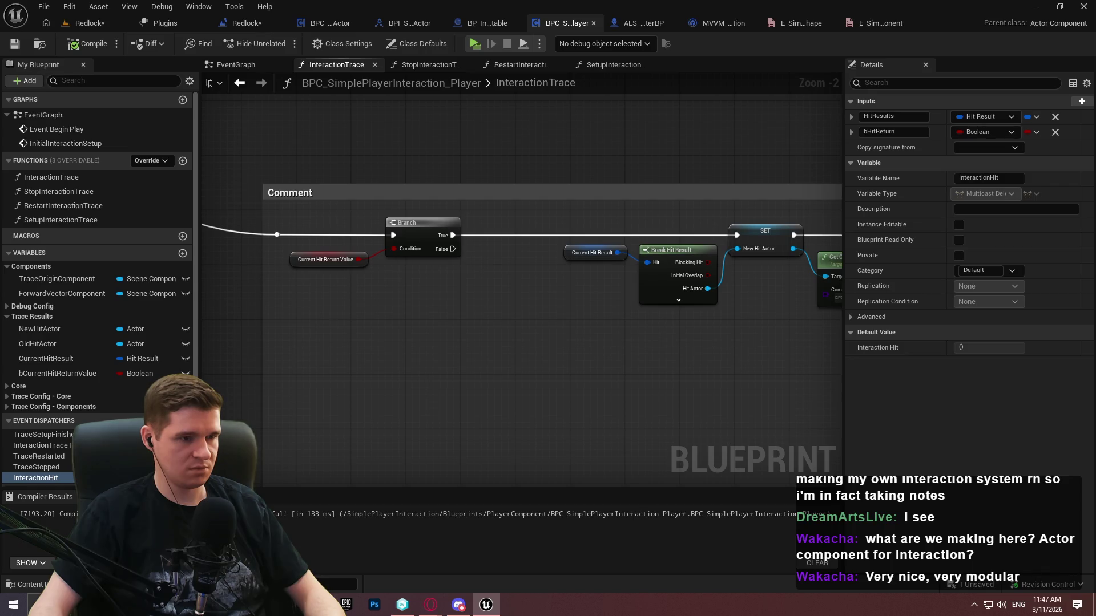
left_click_drag(251, 340, 254, 339)
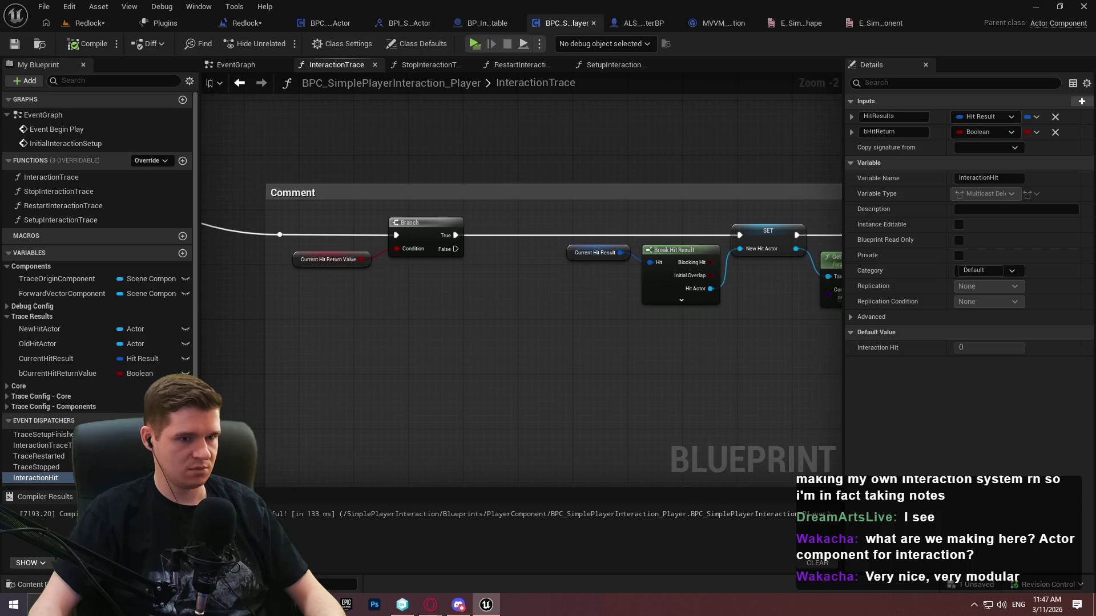
left_click_drag(455, 236, 557, 235)
Insert a Sequence node after the Branch and shift the Branch group left
type("seq")
left_click(563, 288)
mouse_move(554, 319)
left_mouse_down()
mouse_move(271, 242)
mouse_move(272, 232)
left_mouse_up()
left_click_drag(544, 233, 357, 232)
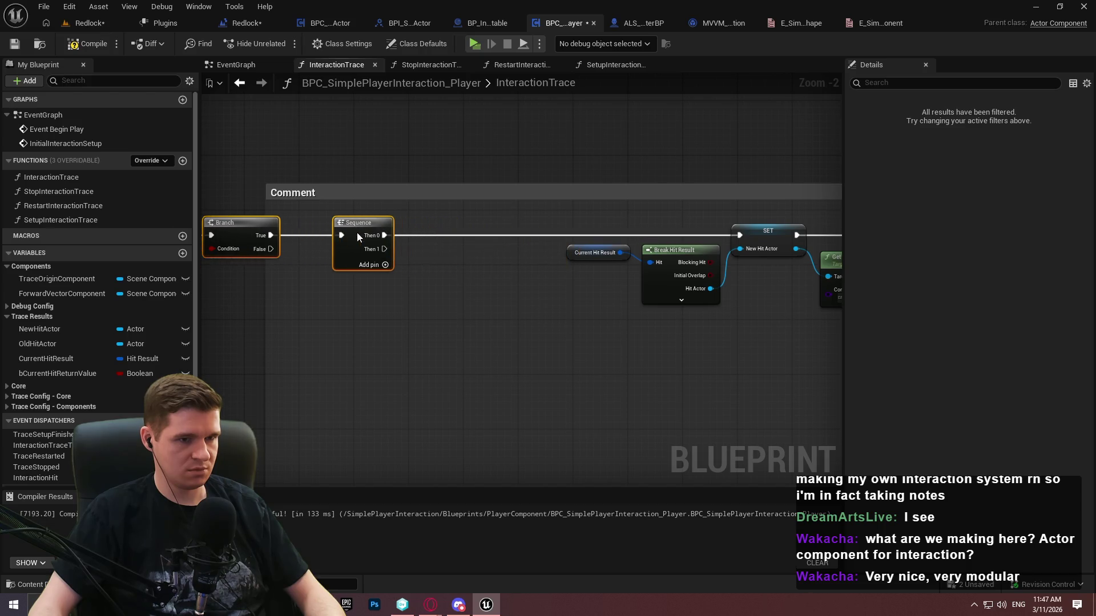
Call Interaction Hit from Sequence Then 1, passing CurrentHitResult and bCurrentHitReturnValue
mouse_move(36, 478)
left_mouse_down()
mouse_move(485, 354)
mouse_move(512, 379)
mouse_move(422, 269)
mouse_move(385, 249)
left_mouse_up()
left_click(512, 379)
left_click_drag(540, 376, 574, 382)
scroll(529, 327, "up", 2)
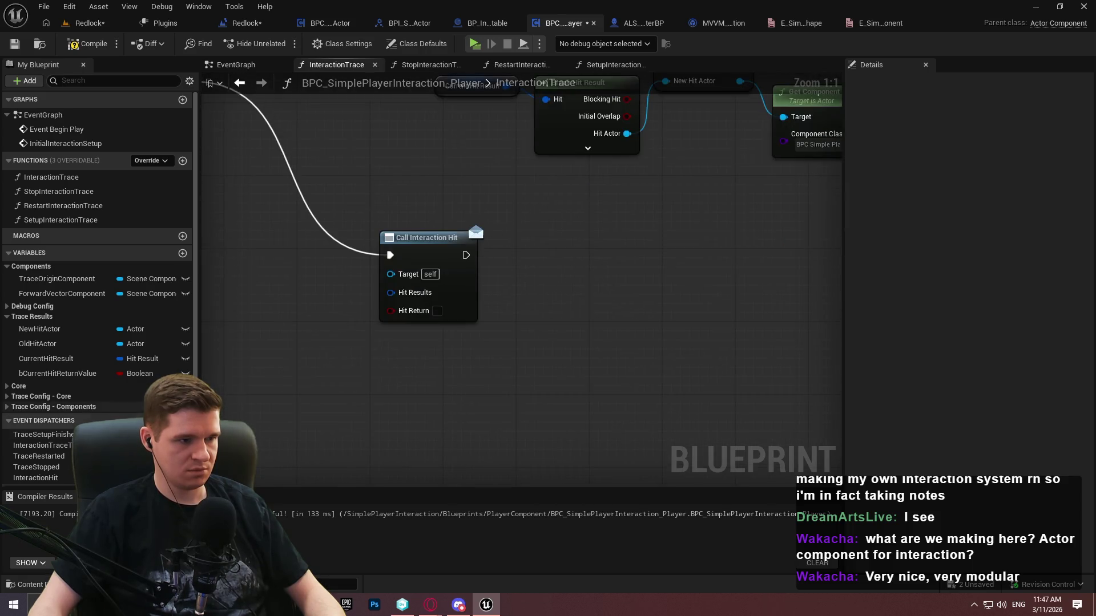
mouse_move(45, 359)
left_mouse_down()
mouse_move(400, 300)
mouse_move(390, 292)
left_mouse_up()
mouse_move(50, 377)
left_mouse_down()
mouse_move(403, 313)
mouse_move(392, 311)
left_mouse_up()
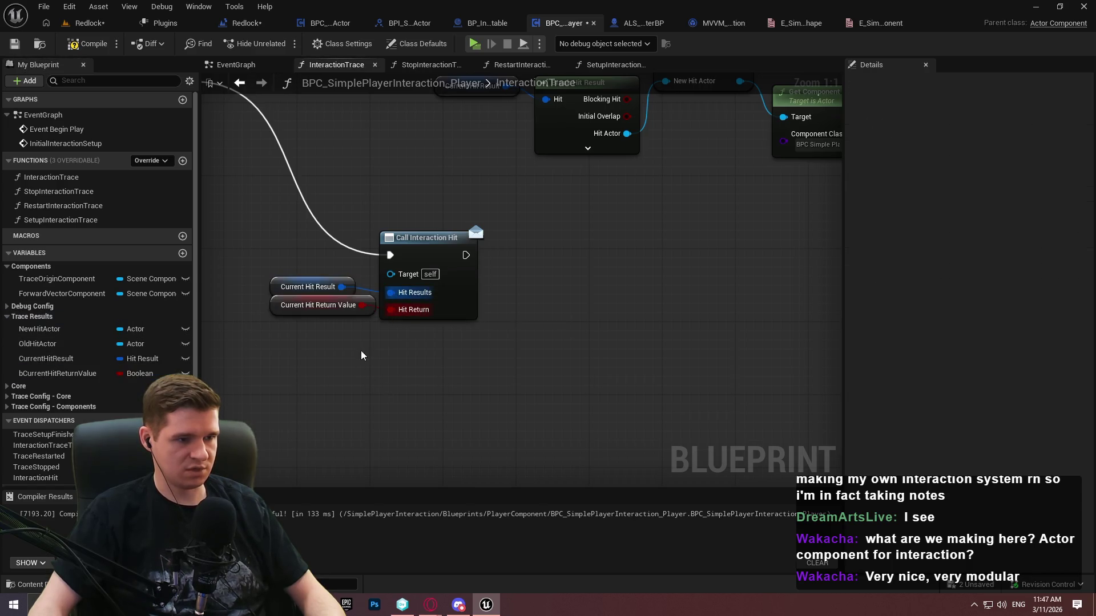
Move the Interaction Hit call and its two getters lower in the graph
left_click_drag(491, 385, 343, 251)
left_click_drag(418, 254, 509, 301)
scroll(624, 323, "down", 3)
left_click_drag(618, 312, 611, 349)
left_click(568, 402)
Widen and shift the comment box so it encloses the Branch and Sequence
left_click_drag(444, 255, 577, 276)
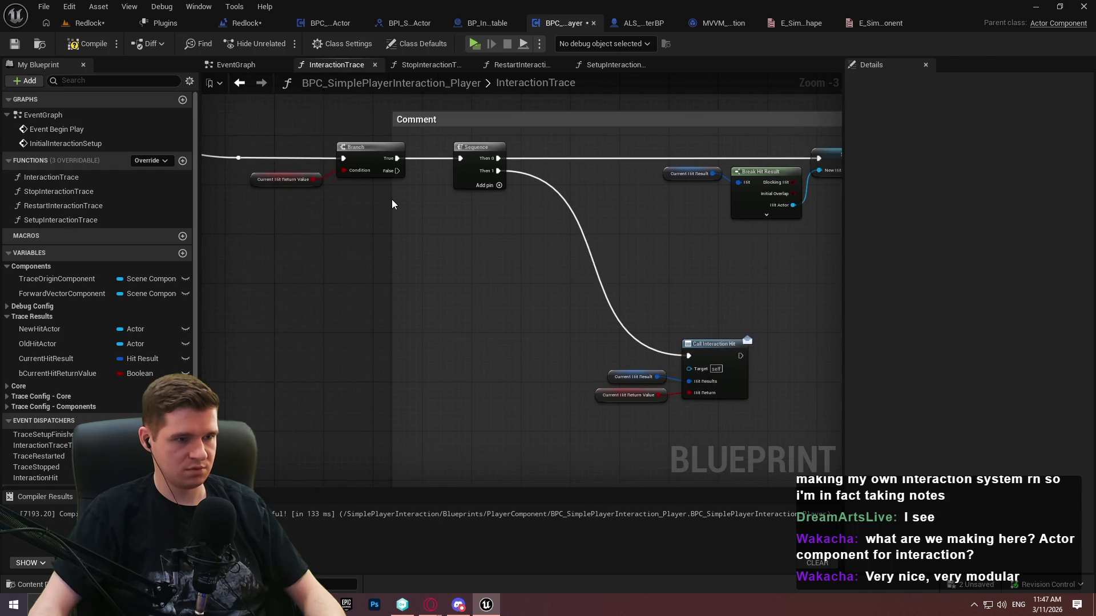
mouse_move(365, 196)
left_mouse_down()
mouse_move(215, 176)
mouse_move(244, 167)
left_mouse_up()
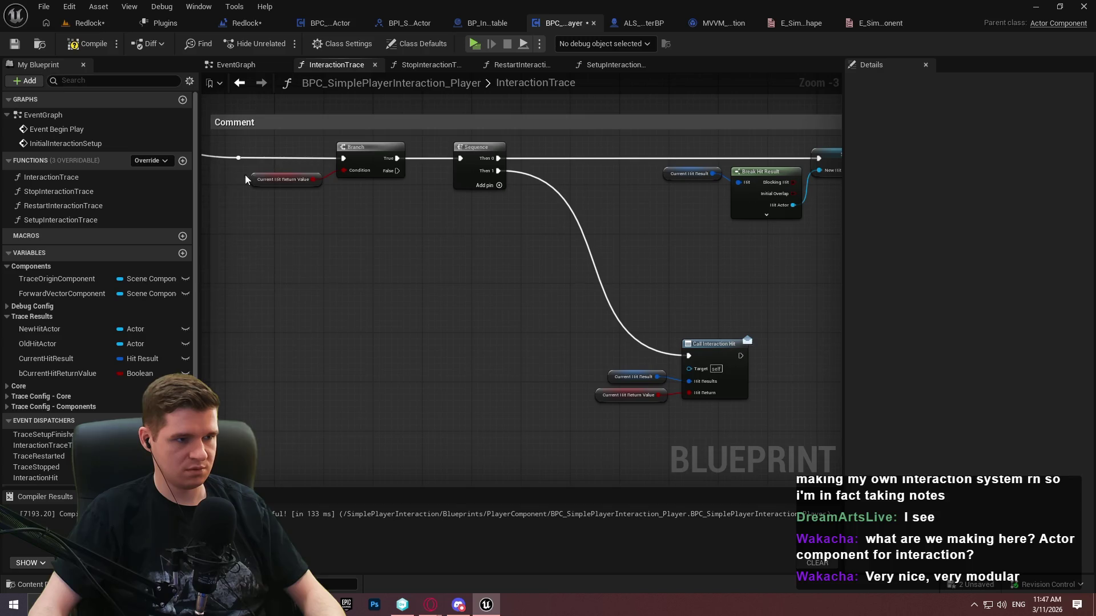
scroll(343, 166, "down", 4)
scroll(363, 198, "up", 2)
left_click_drag(348, 194, 550, 226)
scroll(492, 259, "down", 1)
scroll(460, 352, "up", 3)
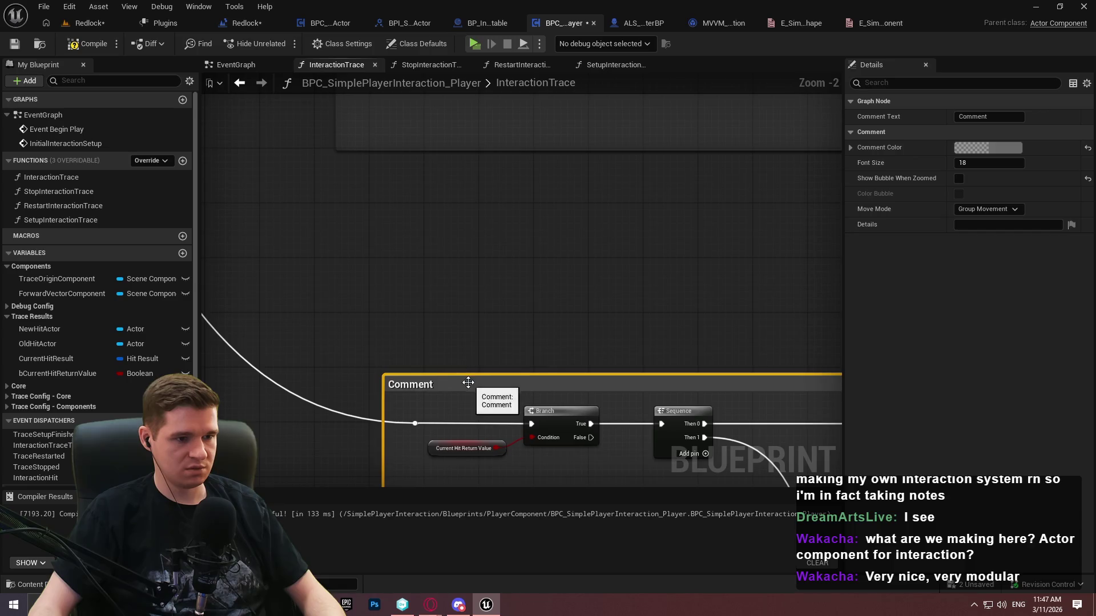
scroll(433, 378, "up", 1)
left_click(454, 301)
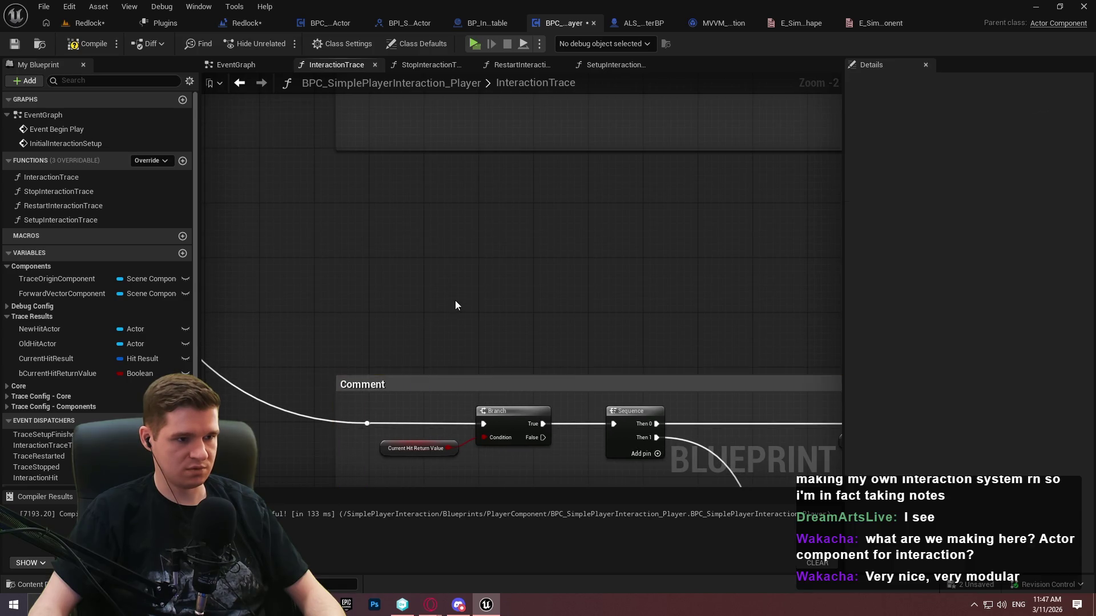
scroll(454, 300, "down", 3)
scroll(670, 344, "up", 3)
left_click_drag(669, 339, 43, 285)
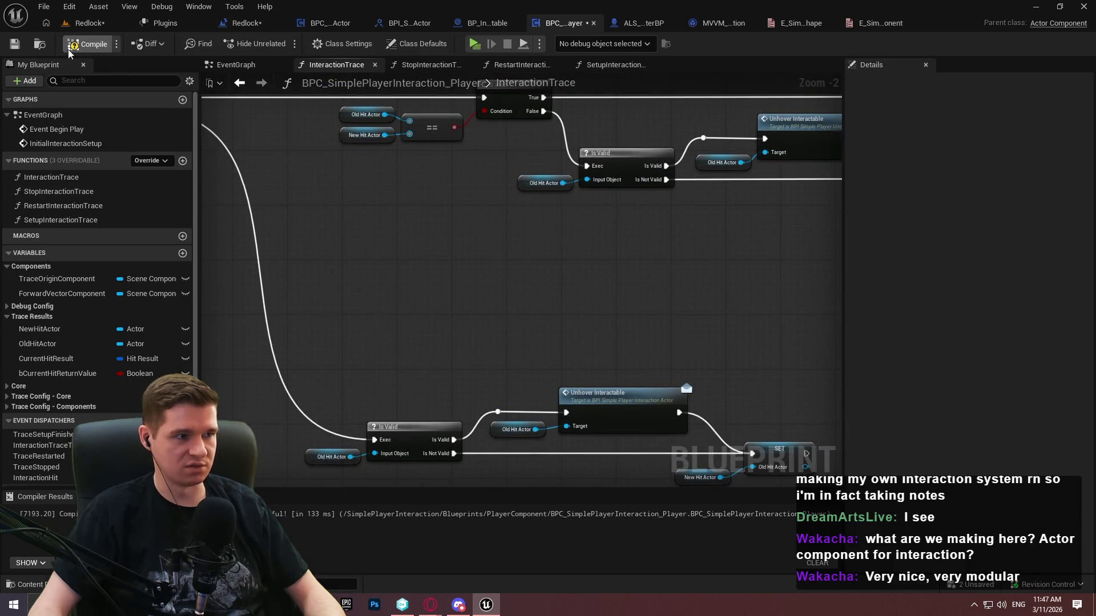
Attempt Save All on modified assets and cancel the asset check-out prompt
left_click(44, 8)
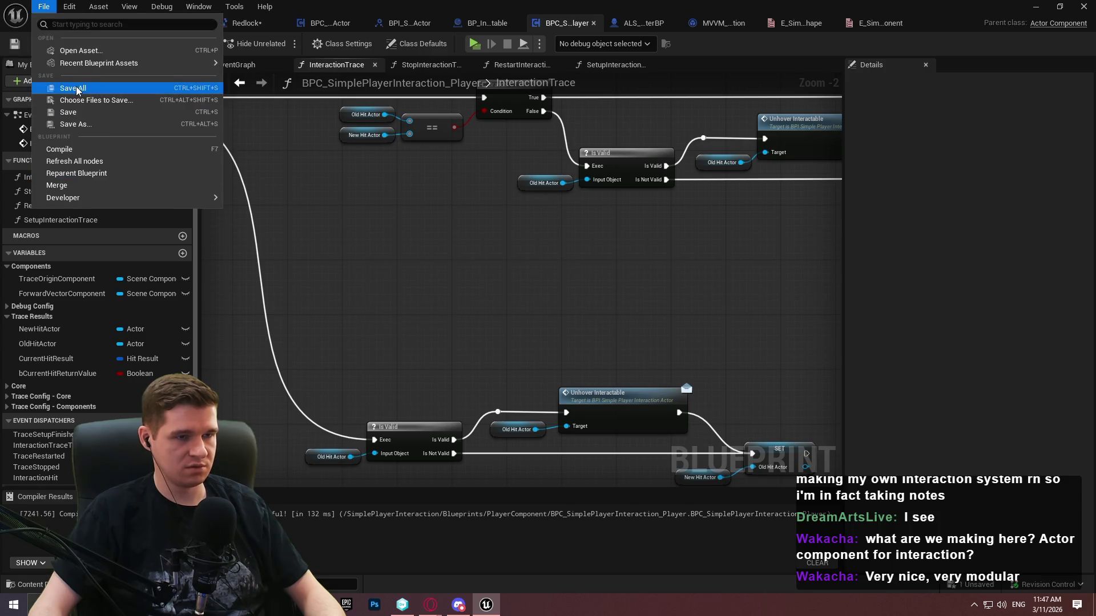
left_click(68, 89)
left_click(741, 431)
mouse_move(626, 382)
left_mouse_down()
mouse_move(464, 326)
mouse_move(317, 119)
mouse_move(677, 125)
mouse_move(818, 61)
left_mouse_up()
scroll(294, 314, "up", 2)
Select and review the getter, SET and New Hit Actor nodes near Hover Interactable
mouse_move(306, 294)
left_mouse_down()
mouse_move(377, 367)
mouse_move(415, 349)
left_mouse_up()
left_click(524, 394)
scroll(595, 333, "down", 5)
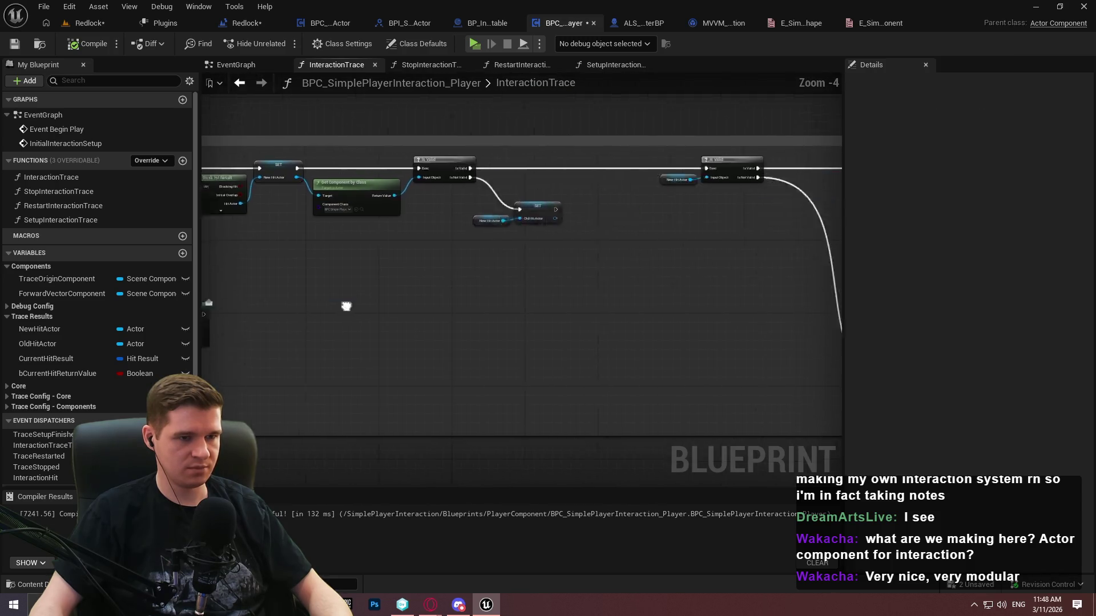
scroll(644, 270, "up", 1)
scroll(550, 243, "up", 2)
mouse_move(573, 249)
left_mouse_down()
mouse_move(536, 217)
mouse_move(495, 206)
left_mouse_up()
left_click(583, 256)
scroll(621, 258, "up", 1)
mouse_move(621, 258)
left_mouse_down()
mouse_move(842, 270)
mouse_move(856, 308)
mouse_move(637, 305)
left_mouse_up()
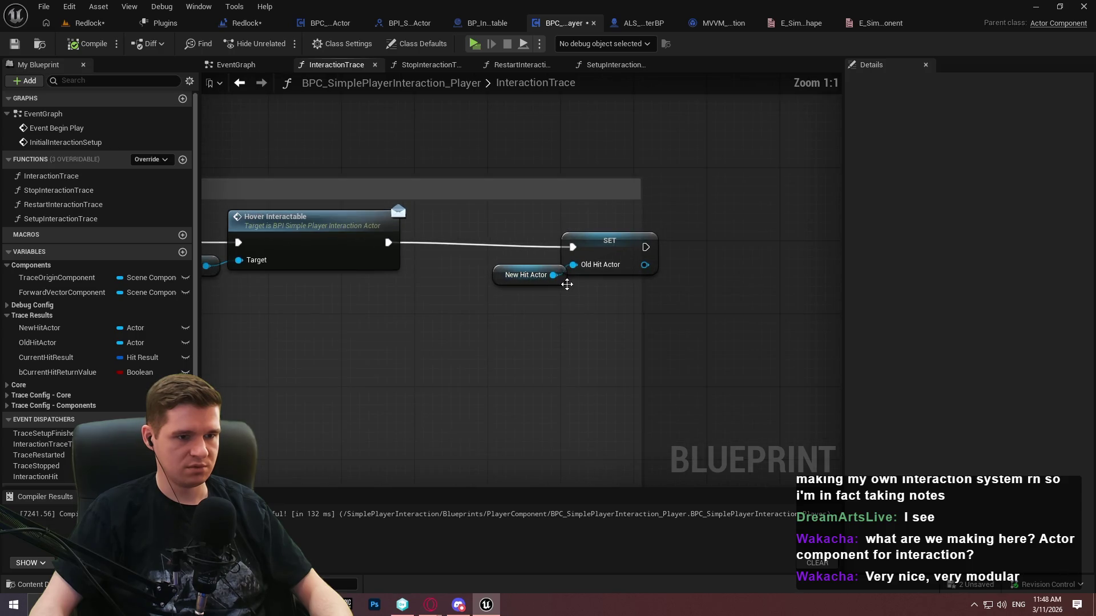
Align New Hit Actor with the SET node, straightening the wire between them
left_click(548, 285)
left_click_drag(497, 231, 659, 285)
key("q")
left_click_drag(468, 197, 217, 303)
key("q")
key("ctrl+z")
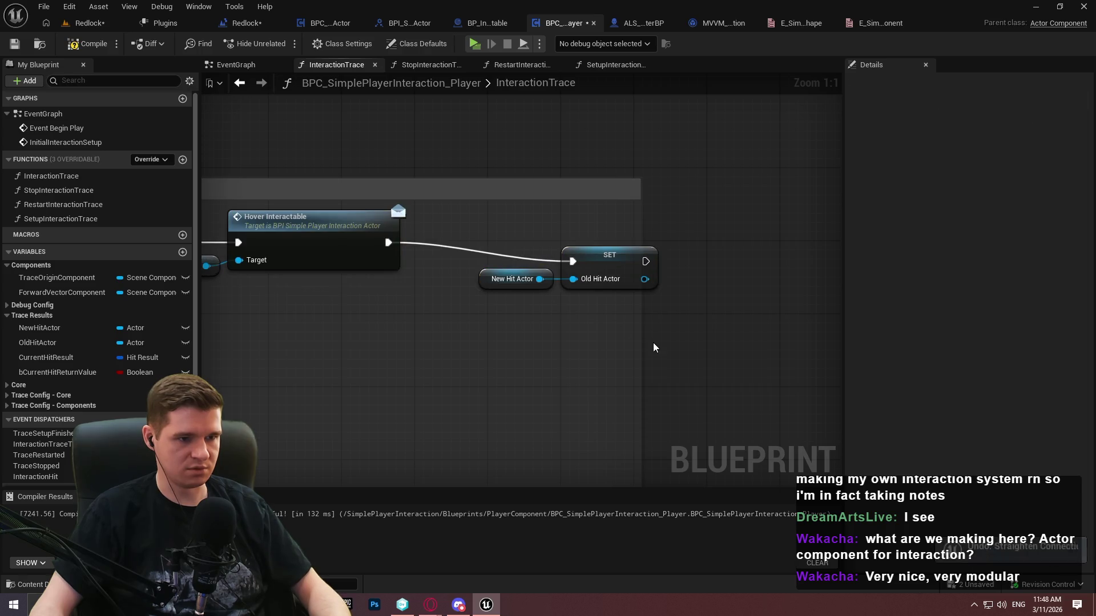
left_click_drag(609, 259, 618, 243)
left_click(558, 277)
left_click(552, 279)
left_click_drag(552, 281, 562, 272)
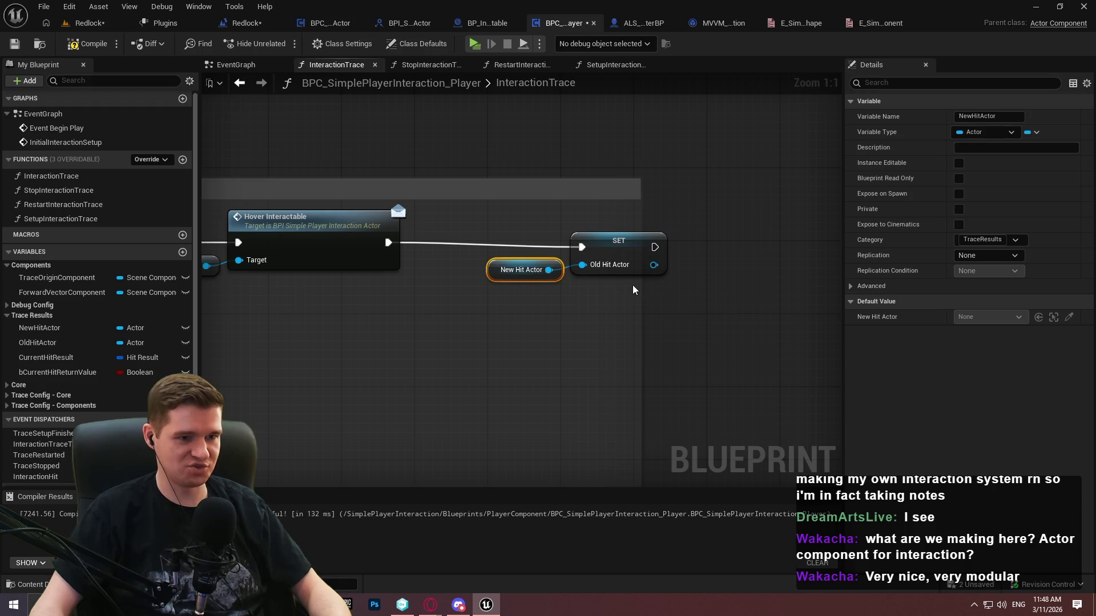
left_click(646, 295)
Widen the InteractionTrace comment box to the right
left_click_drag(640, 293, 714, 289)
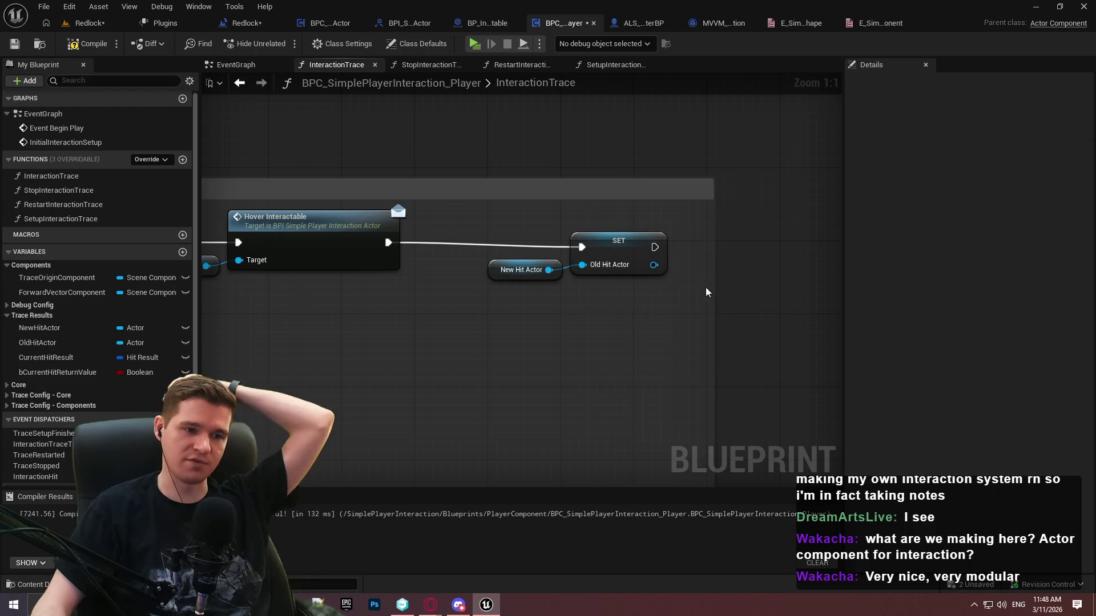
mouse_move(575, 307)
left_mouse_down()
mouse_move(749, 184)
mouse_move(643, 310)
mouse_move(789, 82)
mouse_move(441, 275)
mouse_move(644, 294)
mouse_move(572, 330)
mouse_move(533, 321)
left_mouse_up()
left_click(685, 289)
scroll(533, 320, "down", 3)
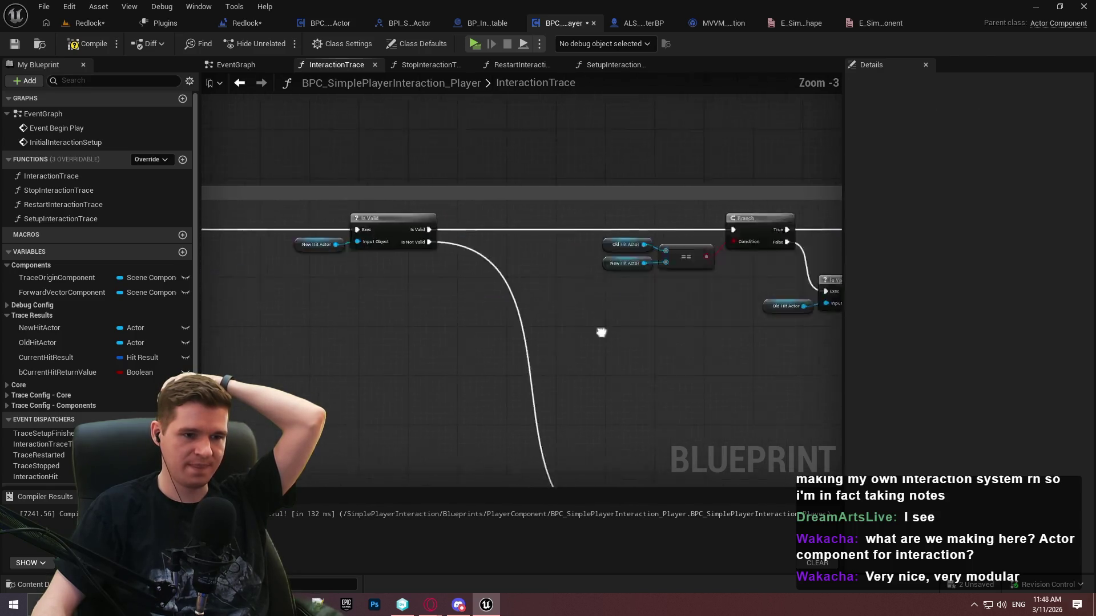
left_click_drag(602, 332, 761, 320)
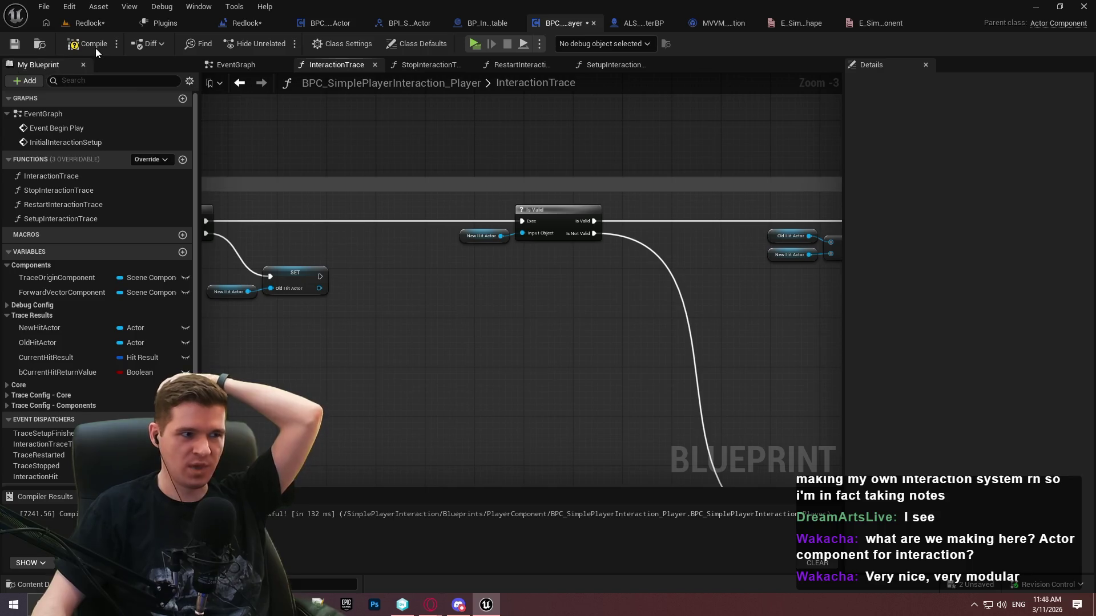
Compile the blueprint and collapse the Trace Results variable group
left_click(82, 42)
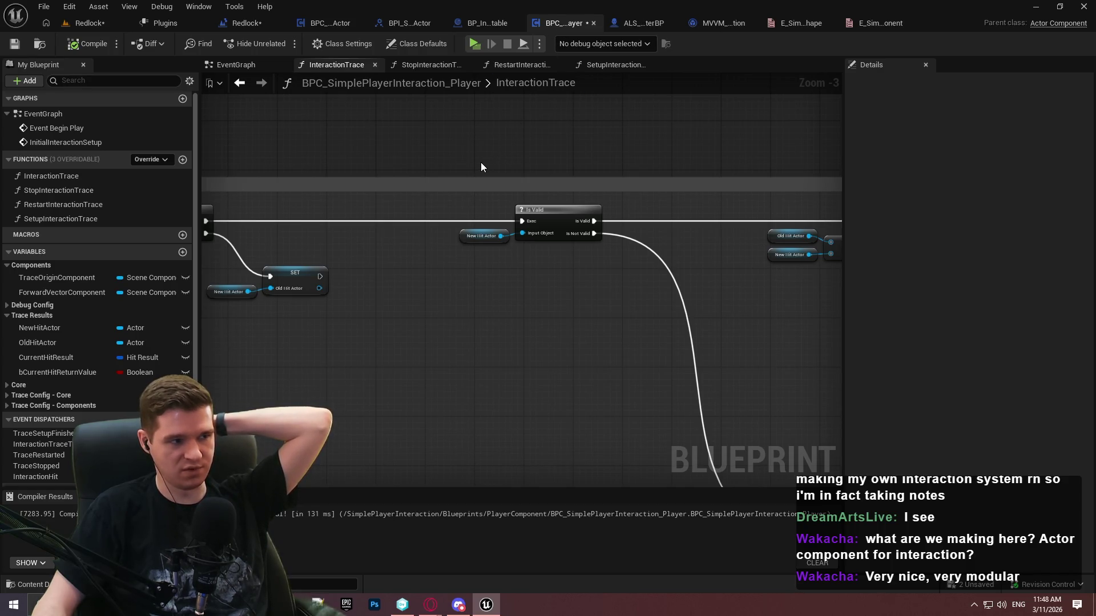
left_click(6, 316)
scroll(600, 272, "down", 9)
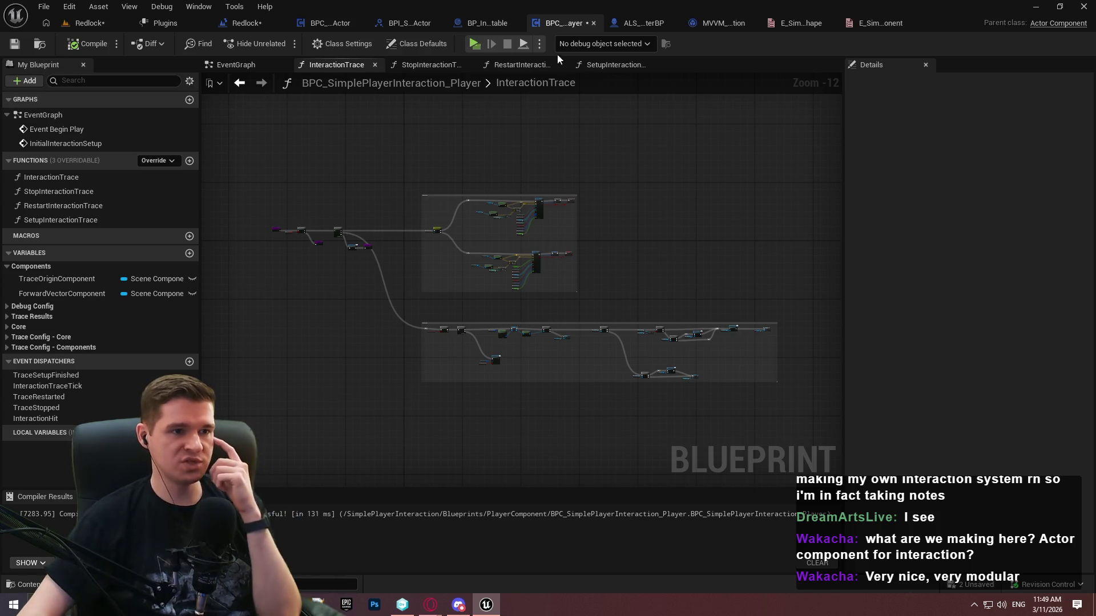
left_click(488, 22)
Locate BP_Interactable in the Content Browser, return to its tab, and open the Add component list
scroll(450, 169, "down", 4)
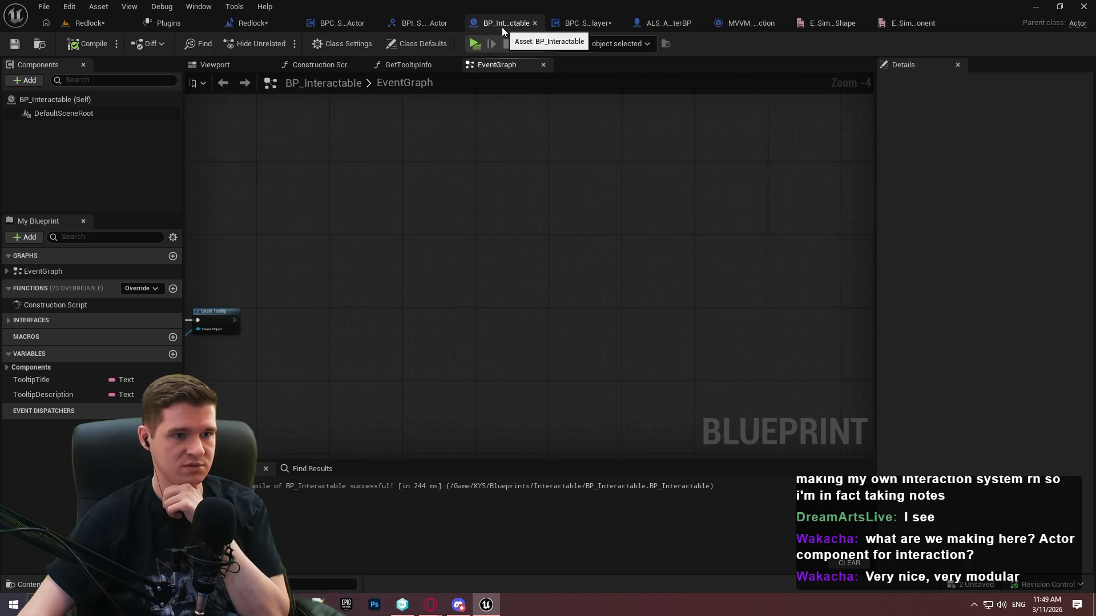
left_click_drag(316, 292, 475, 196)
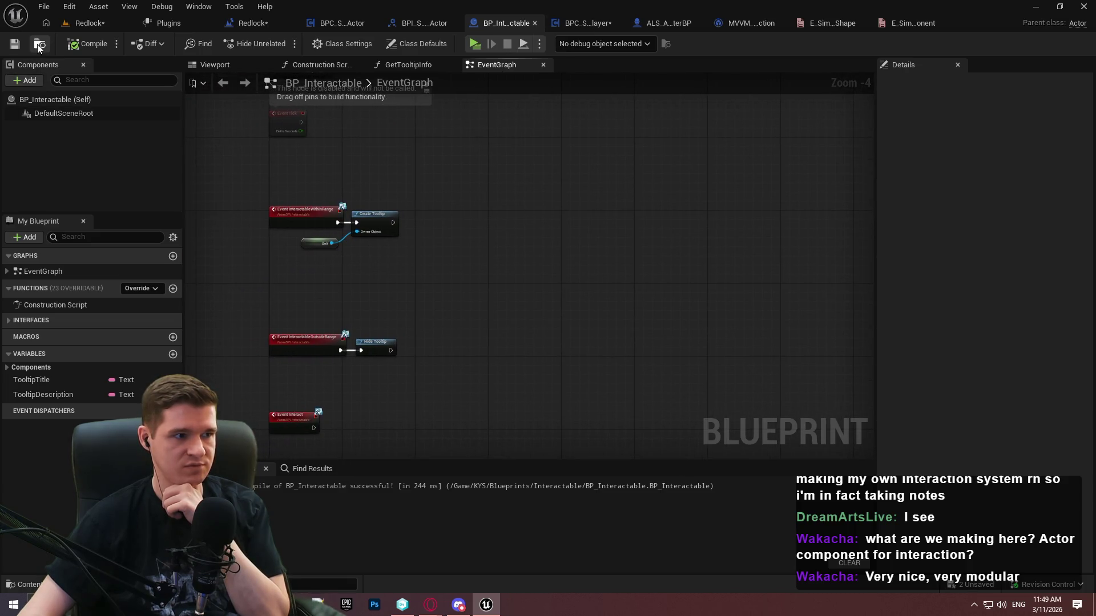
left_click(39, 45)
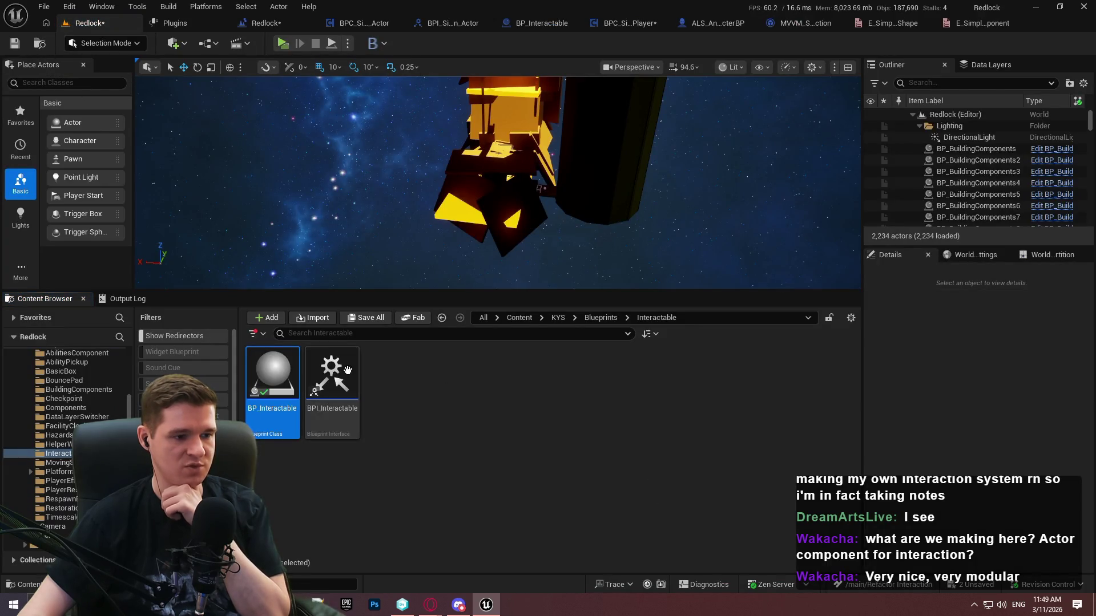
mouse_move(366, 384)
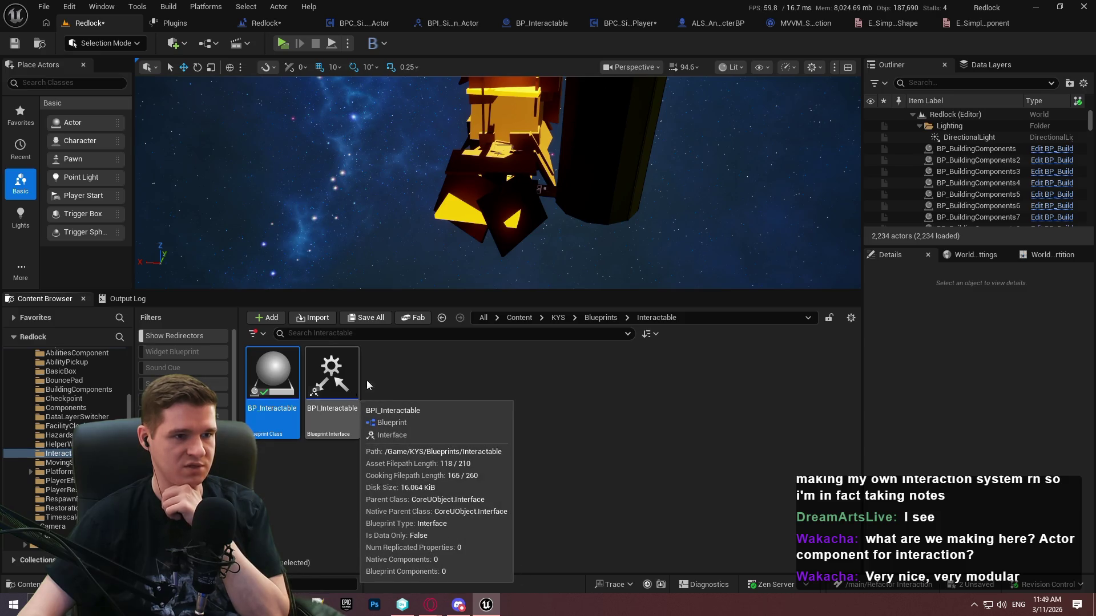
left_click(620, 25)
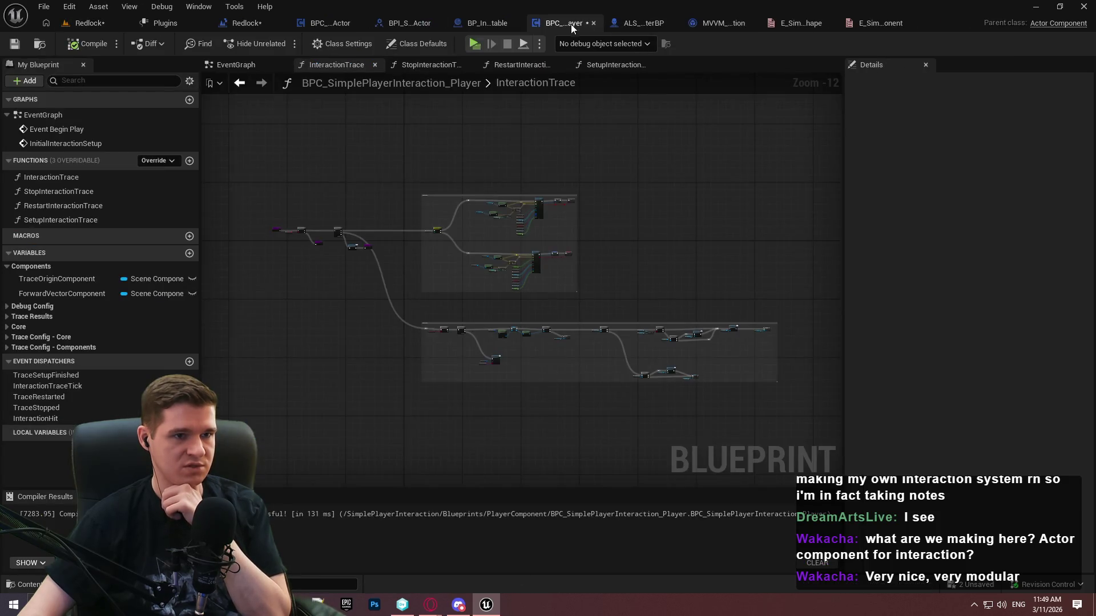
left_click(467, 25)
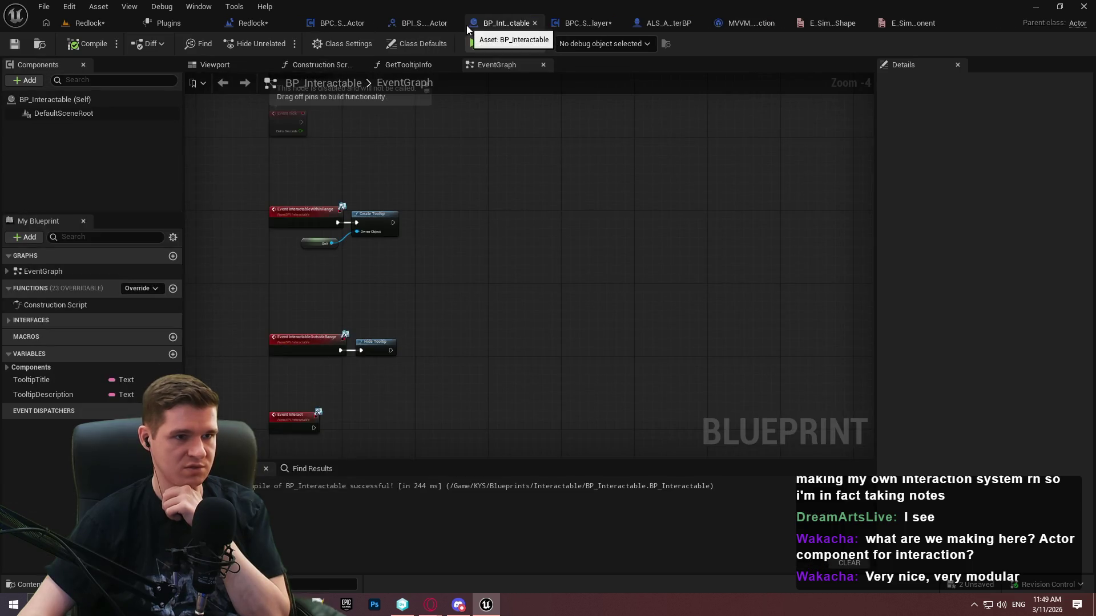
left_click(33, 80)
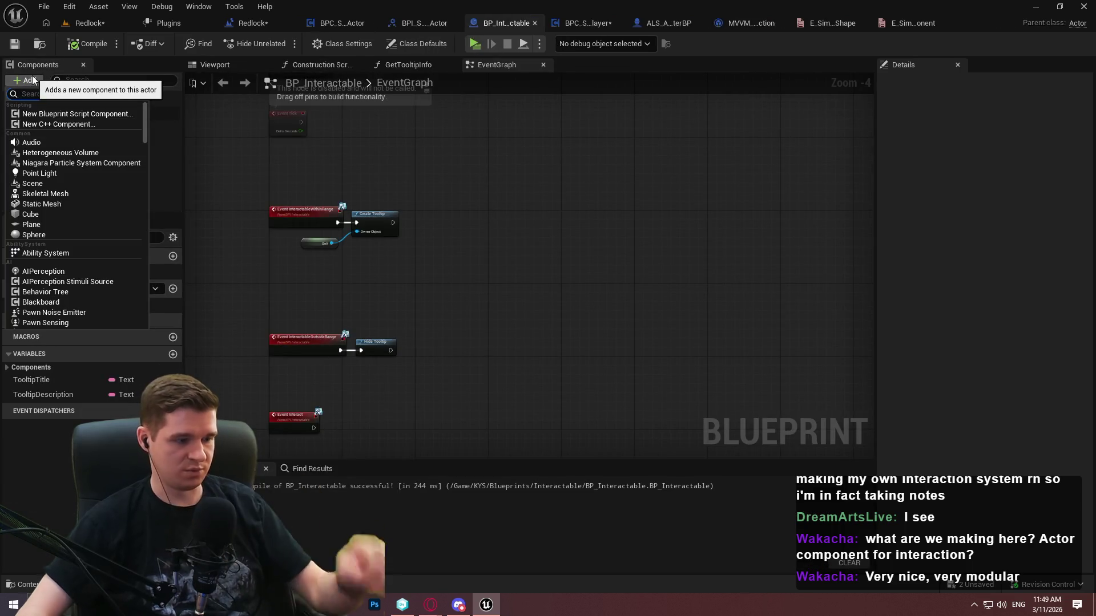
Place a BPC_SimplePlayerInteraction_Actor getter in the EventGraph near Event Tick
scroll(228, 341, "up", 2)
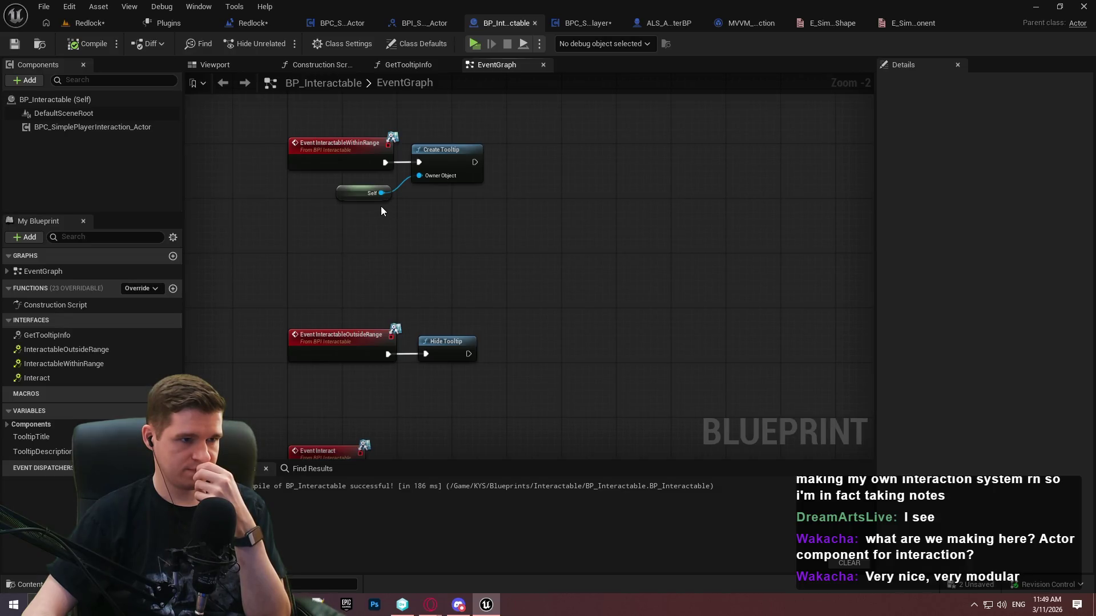
left_click_drag(377, 210, 352, 97)
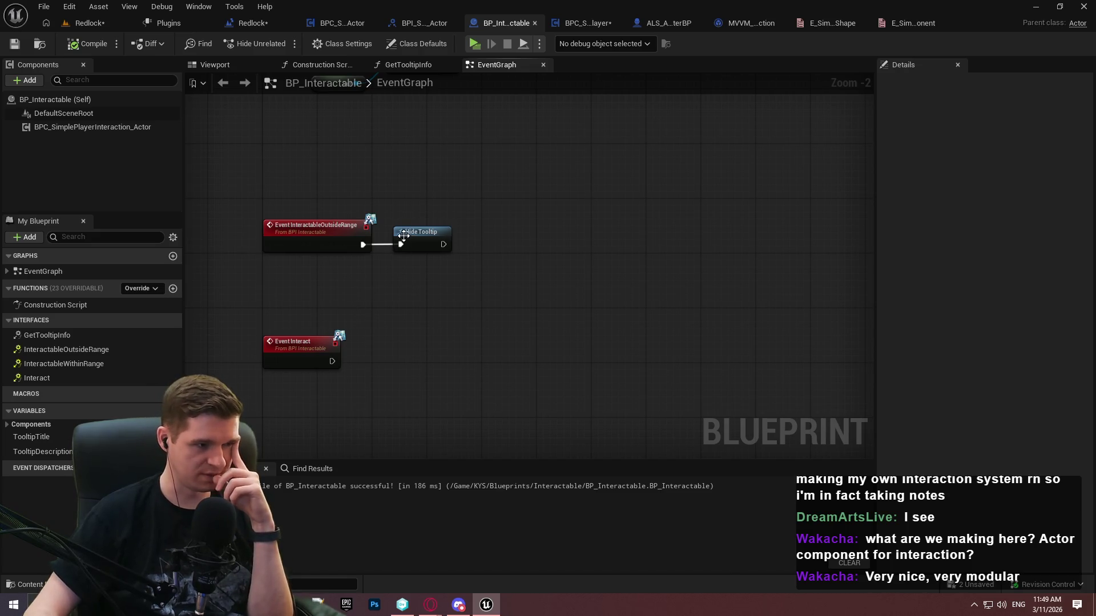
scroll(489, 262, "up", 5)
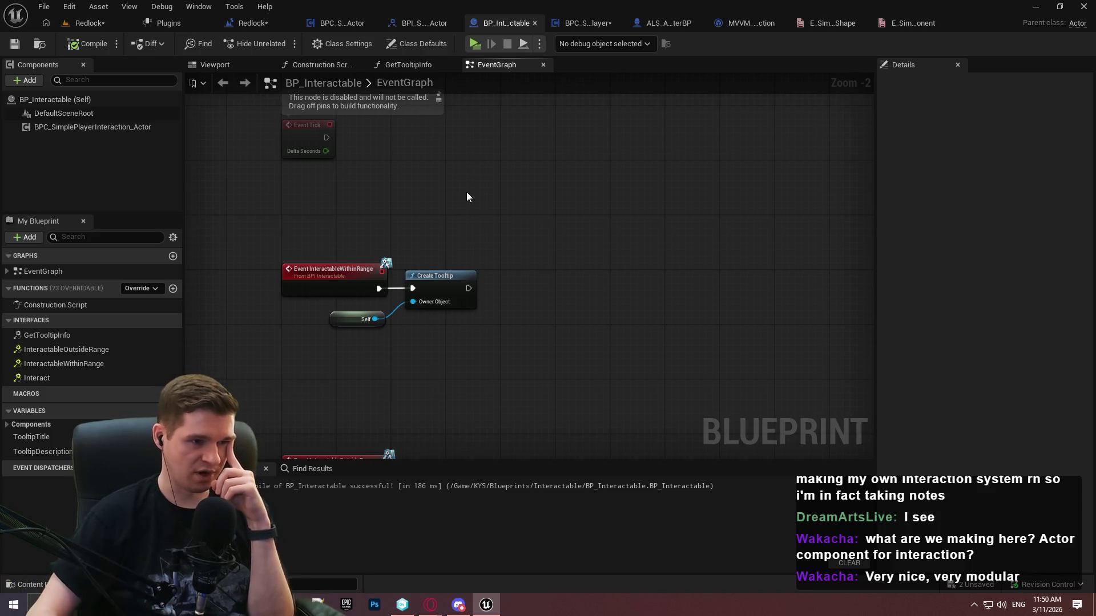
left_click_drag(467, 197, 443, 258)
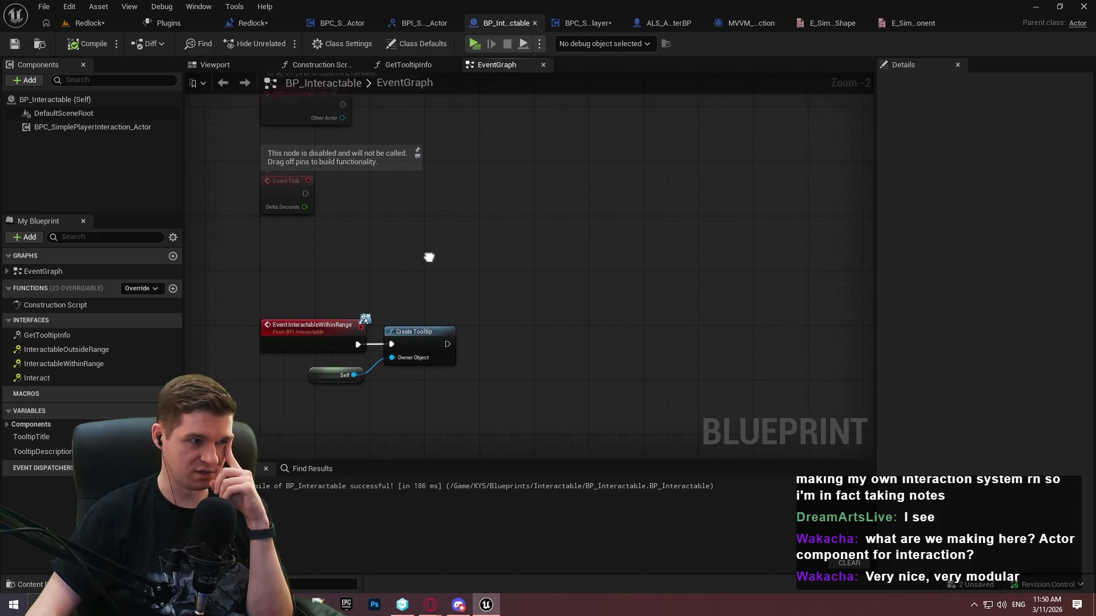
left_click(83, 127)
left_click_drag(48, 128, 441, 261)
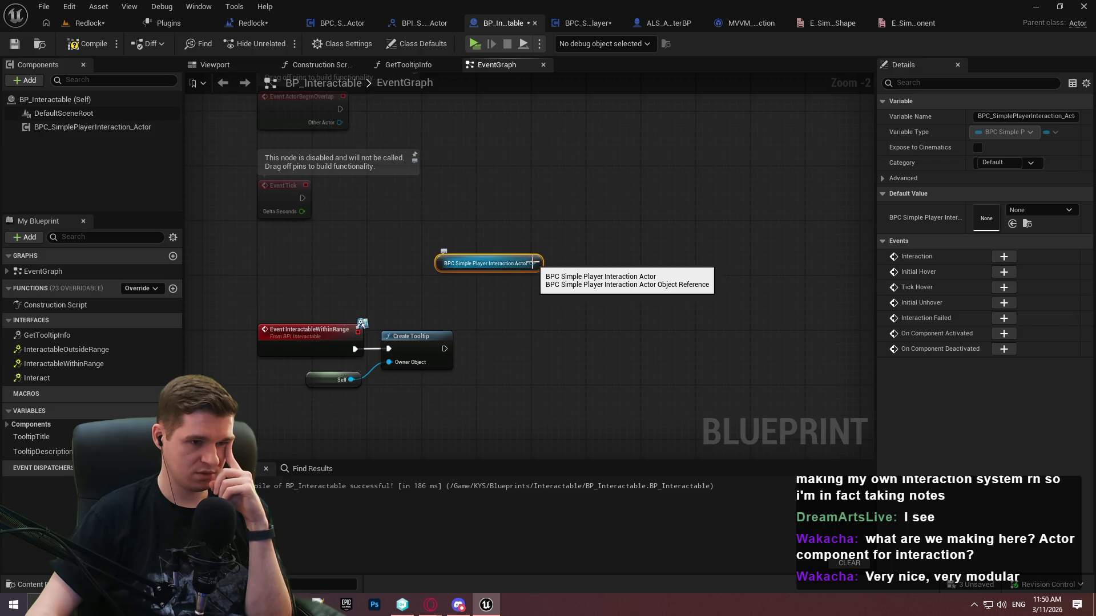
left_click(132, 289)
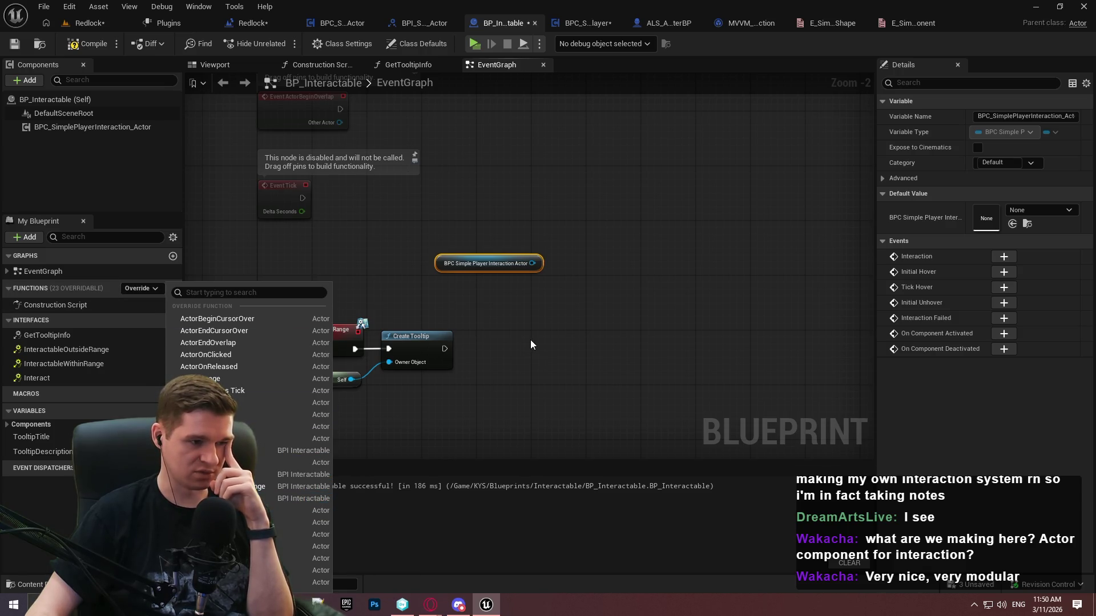
left_click(521, 303)
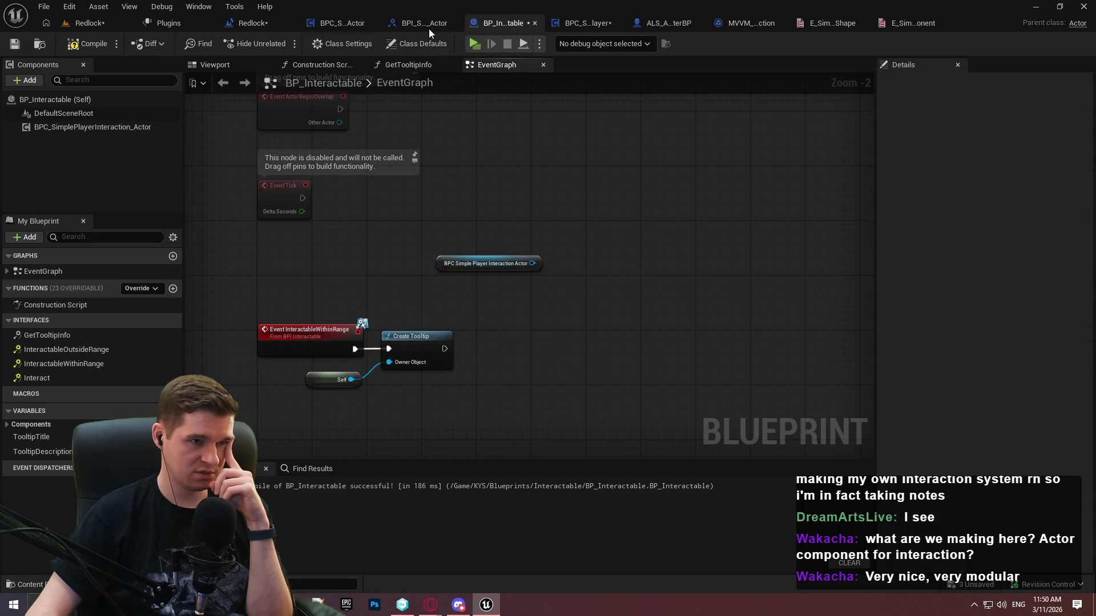
Review the HoverInteractable, Interaction and Interaction Failed calls in BPC_SimplePlayerInteraction_Actor
left_click(344, 27)
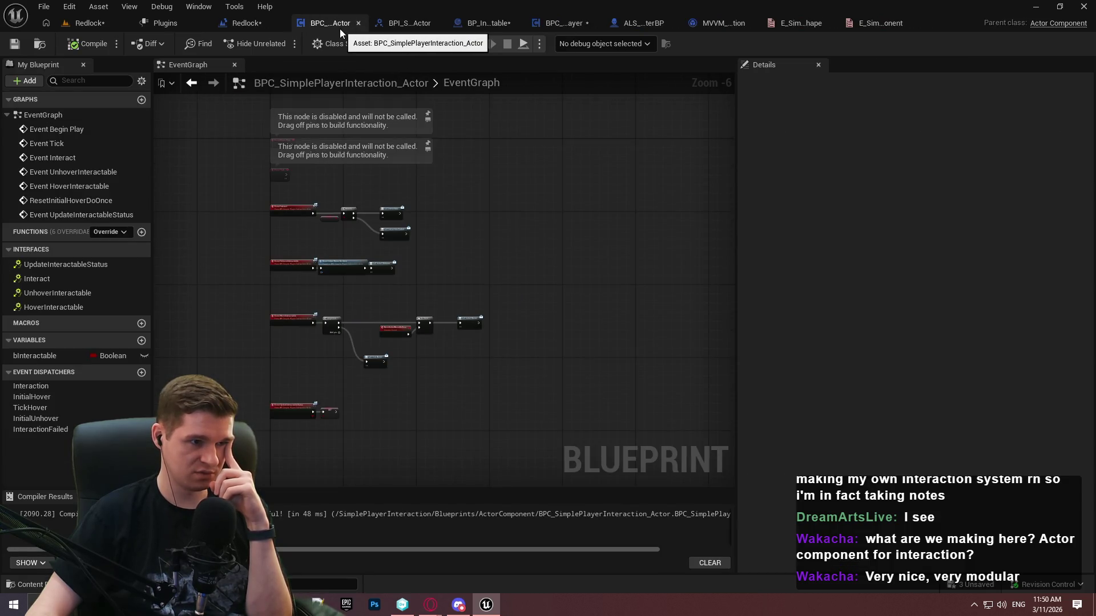
scroll(279, 251, "up", 3)
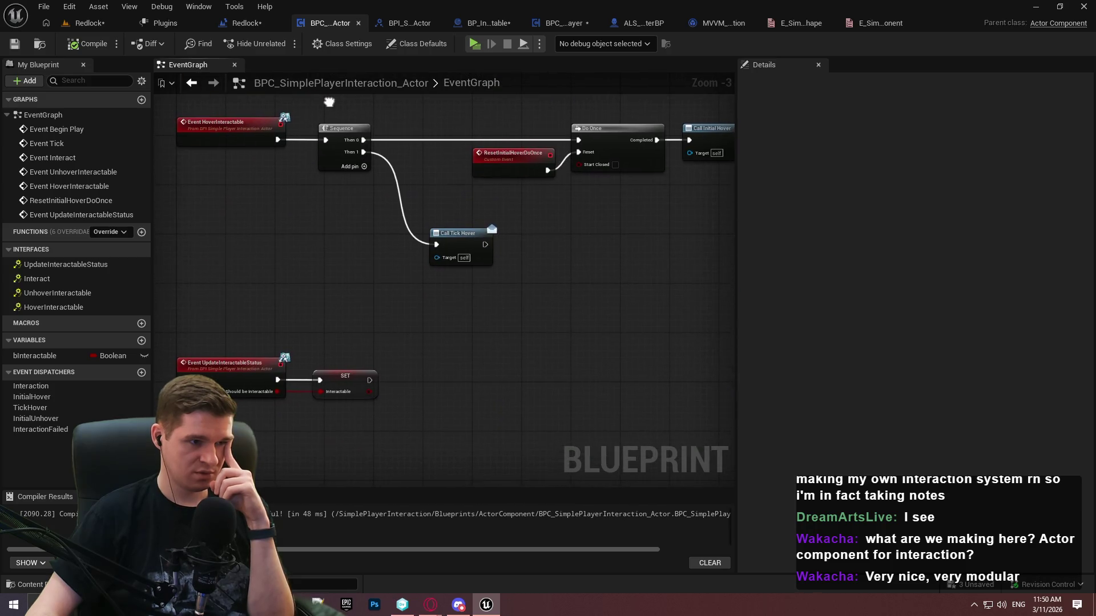
mouse_move(329, 102)
left_mouse_down()
mouse_move(354, 8)
mouse_move(284, 199)
left_mouse_up()
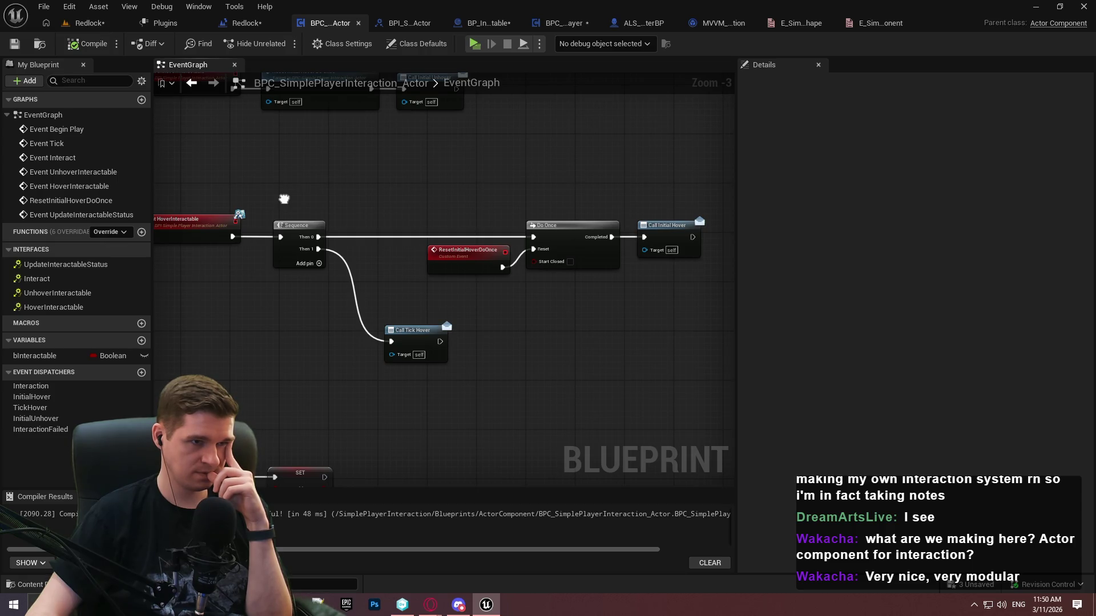
left_click_drag(284, 199, 283, 197)
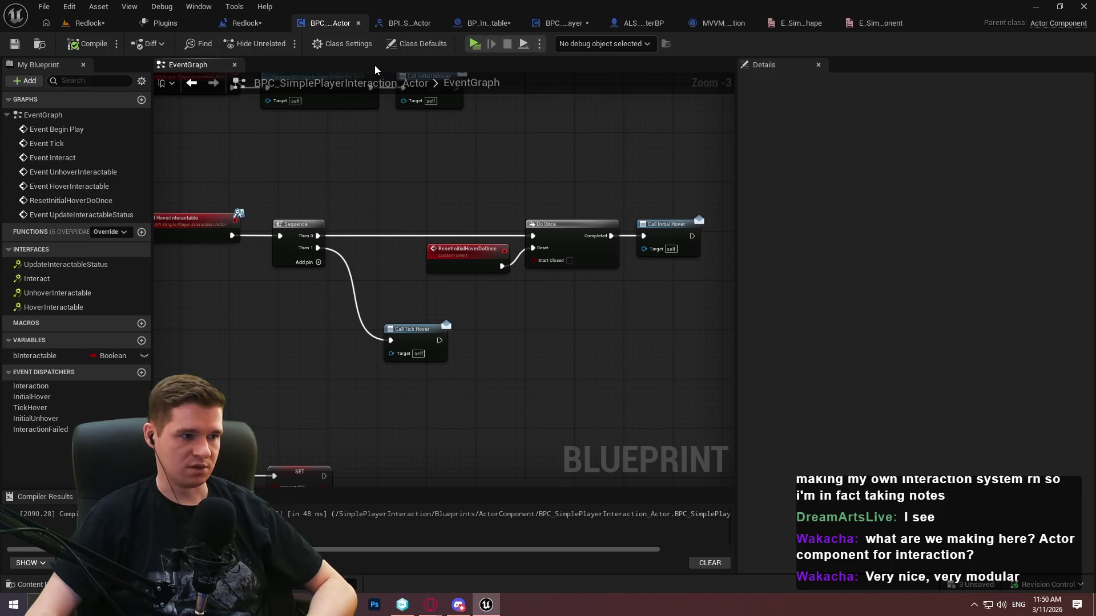
left_click_drag(436, 153, 438, 382)
left_click_drag(595, 396, 416, 128)
left_click(632, 155)
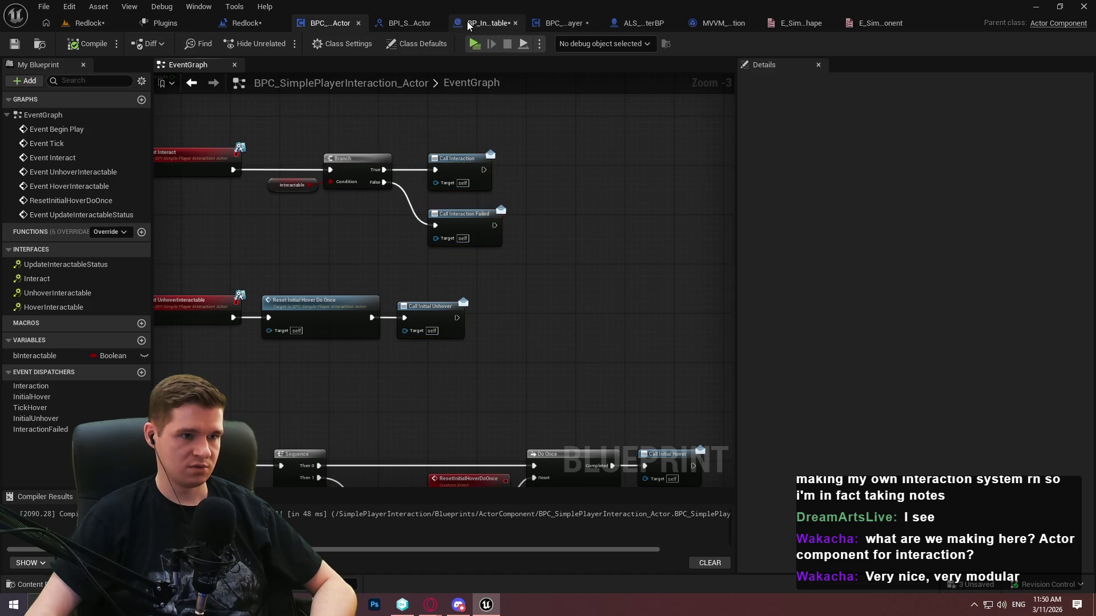
Back in BP_Interactable, search 'bind event to' from the component reference's wire
left_click(565, 23)
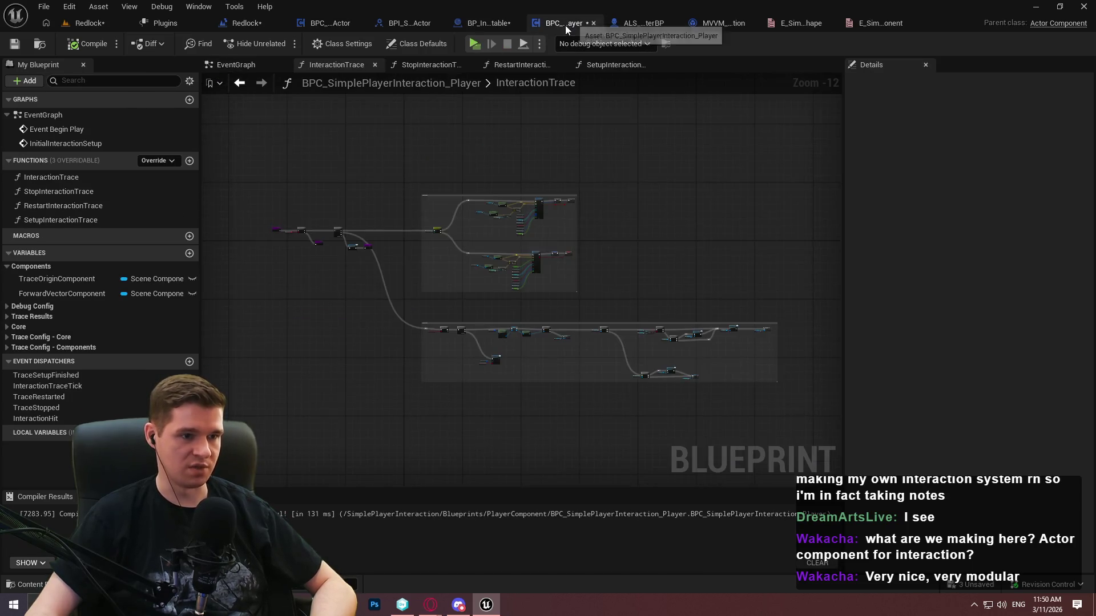
left_click(497, 24)
scroll(528, 265, "up", 2)
left_click_drag(530, 263, 618, 205)
type("bind event to")
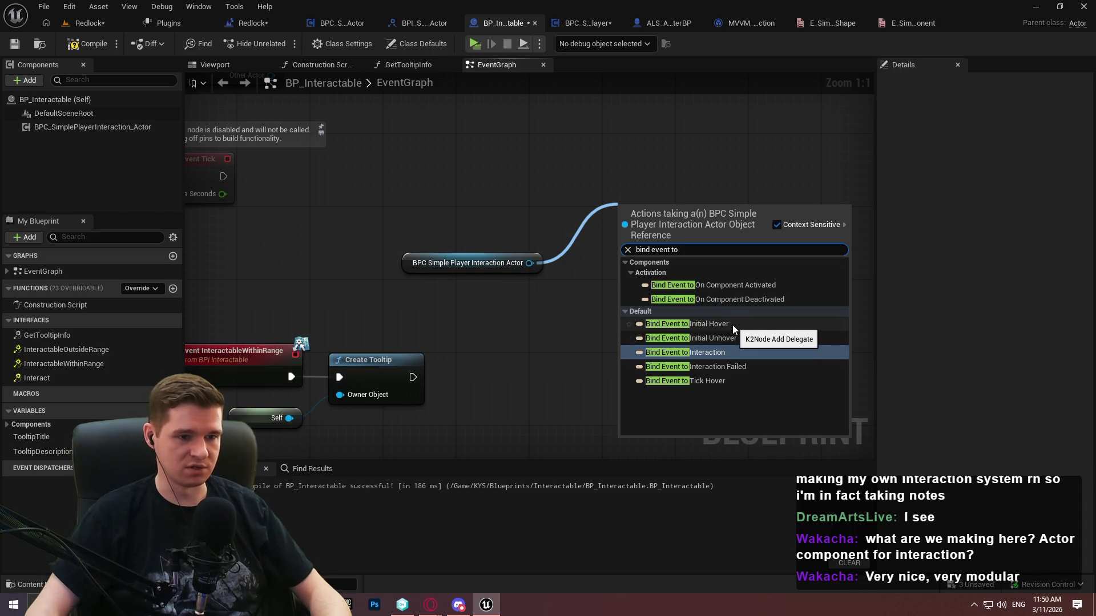
Add a Bind Event to Initial Hover node on the component reference and compile BP_Interactable
left_click(733, 325)
mouse_move(644, 239)
left_mouse_down()
mouse_move(610, 225)
mouse_move(597, 237)
left_mouse_up()
left_click_drag(634, 338, 714, 280)
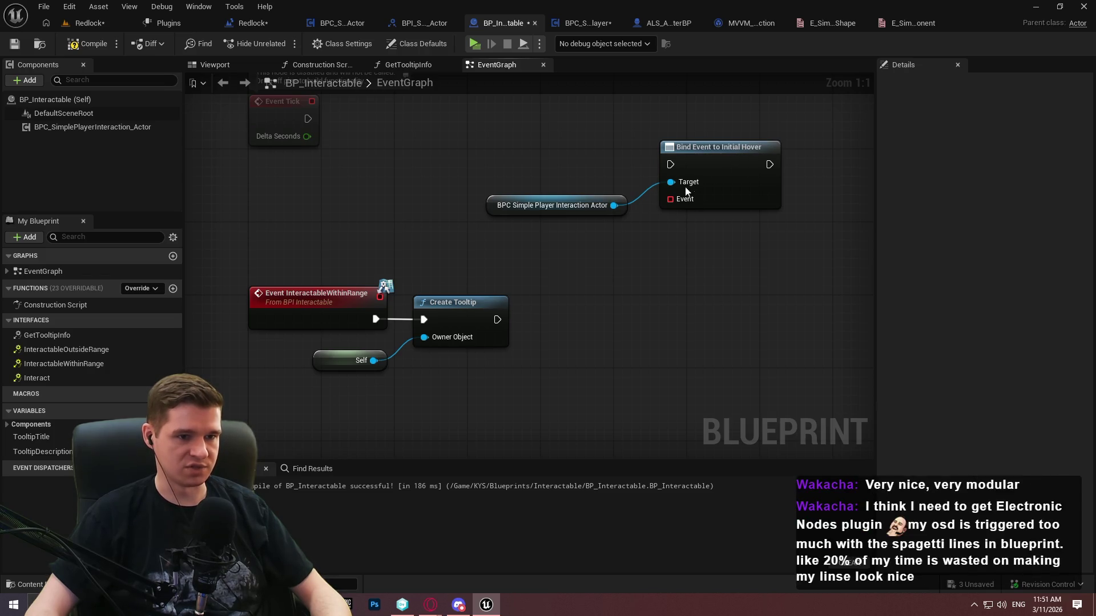
left_click_drag(710, 206, 655, 253)
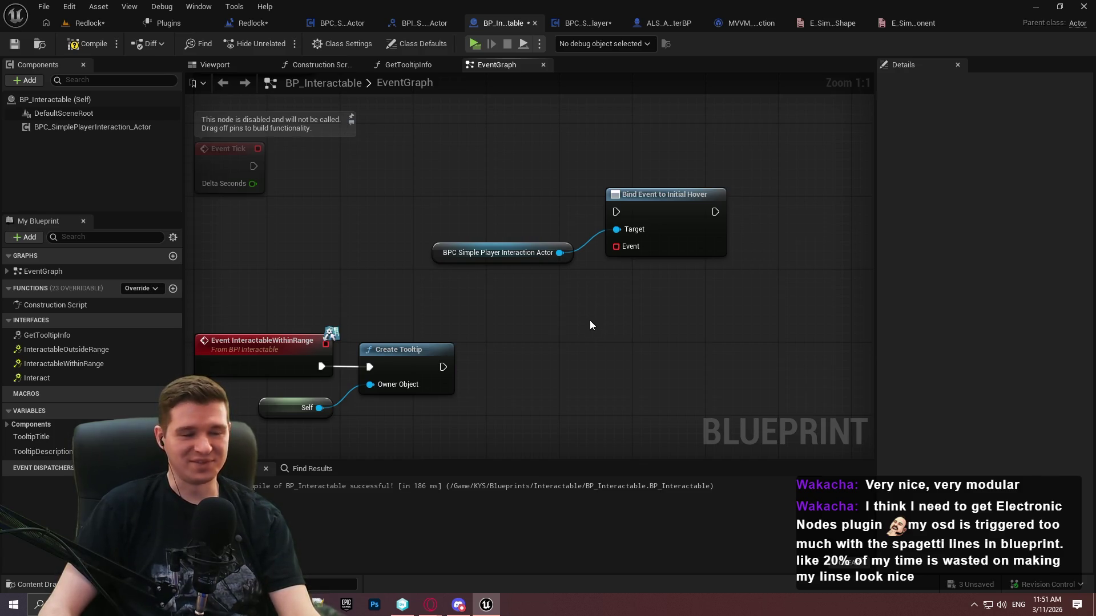
left_click(26, 43)
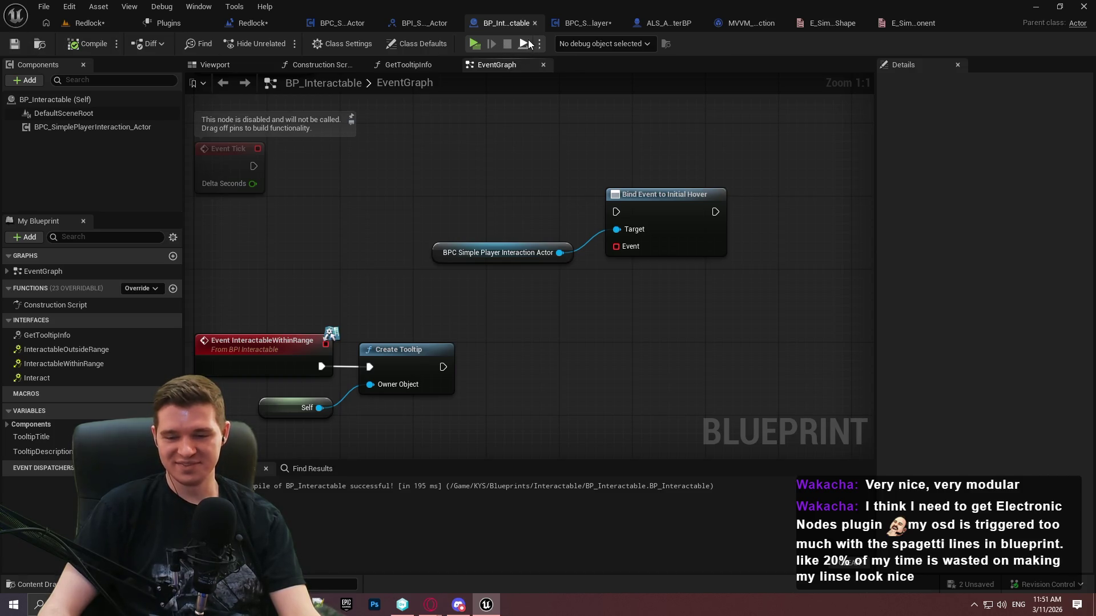
left_click(577, 23)
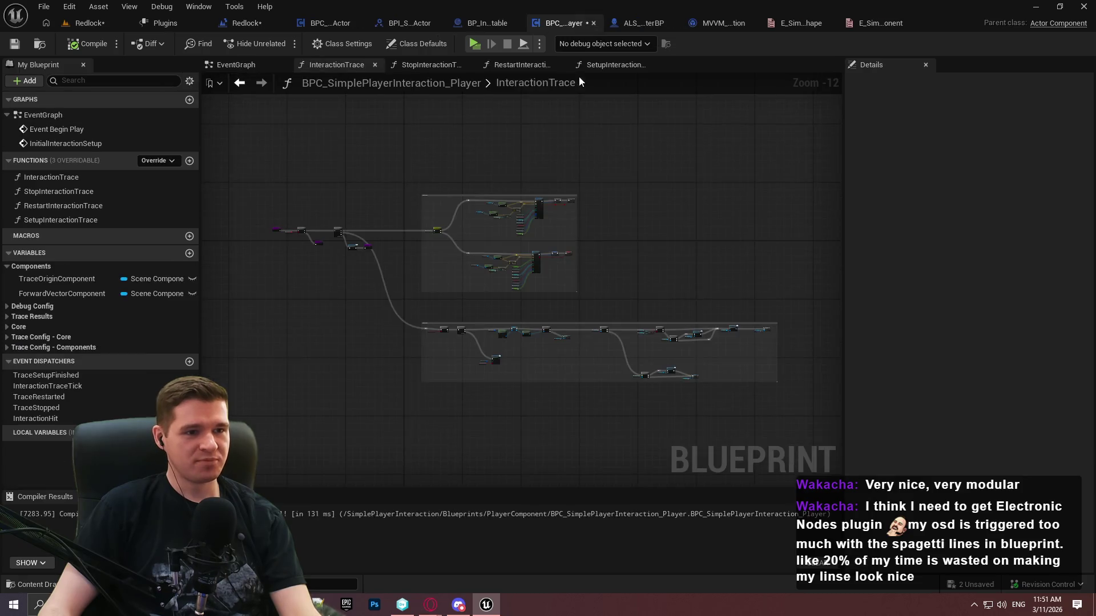
Check the unhover logic in InteractionTrace, then attach a Create Event node to the Bind Event's Event pin
scroll(547, 283, "up", 10)
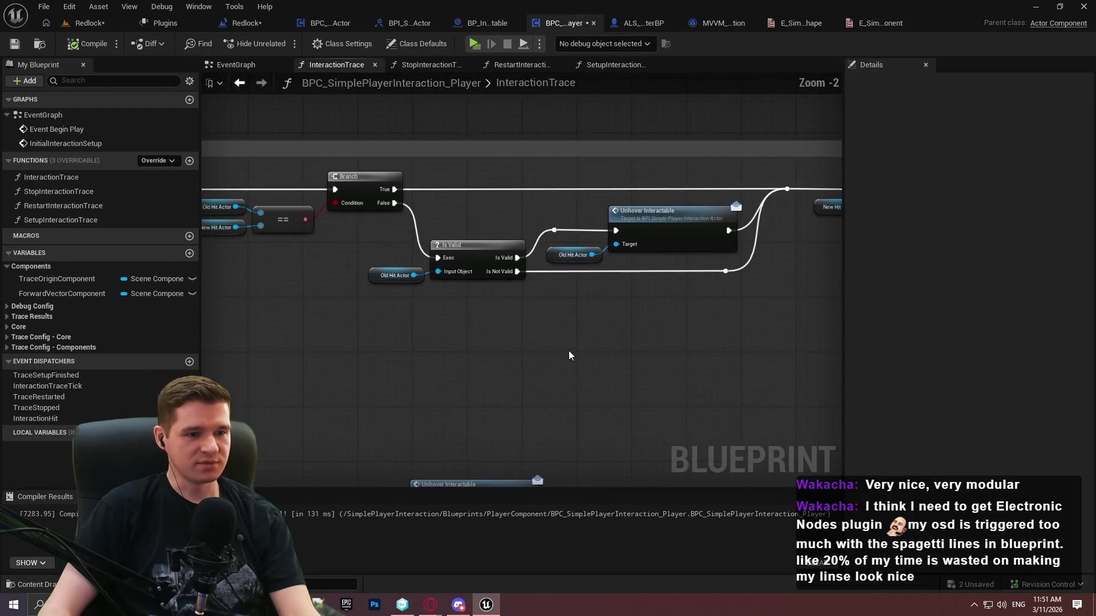
mouse_move(603, 340)
left_mouse_down()
mouse_move(440, 362)
mouse_move(626, 379)
mouse_move(658, 362)
mouse_move(617, 355)
left_mouse_up()
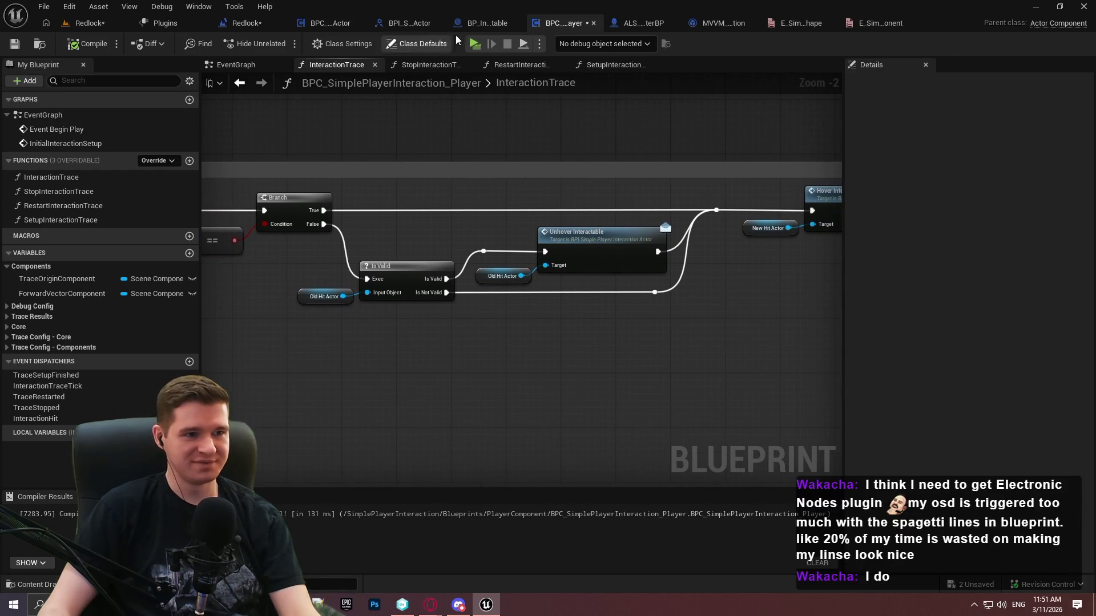
left_click(475, 29)
left_click_drag(617, 246, 574, 332)
type("create event")
left_click(627, 378)
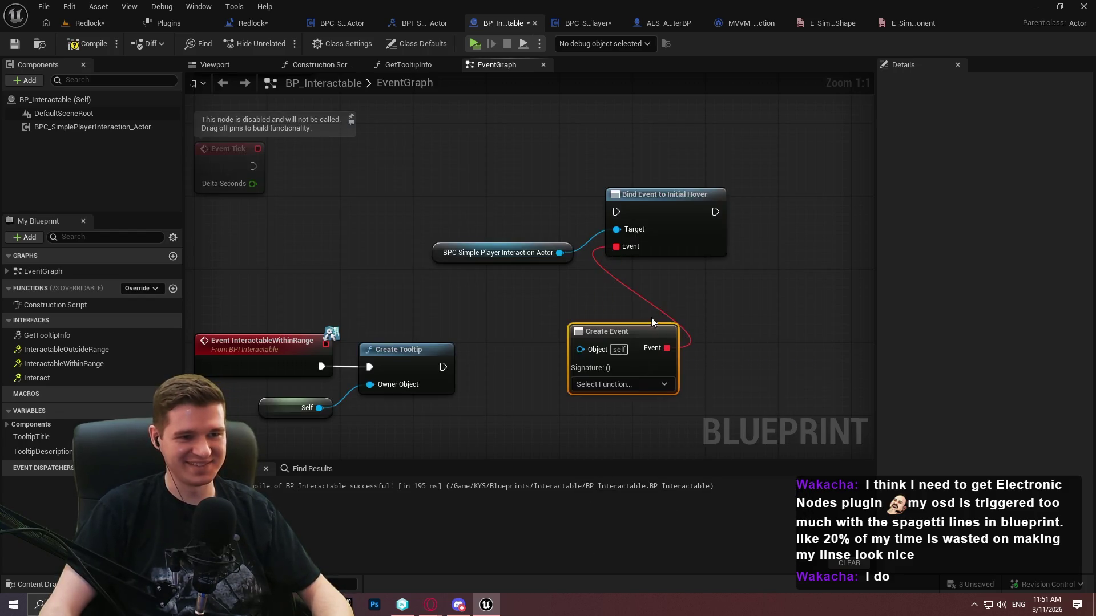
Delete the InteractableWithinRange, InteractableOutsideRange and Interact event nodes
left_click(611, 385)
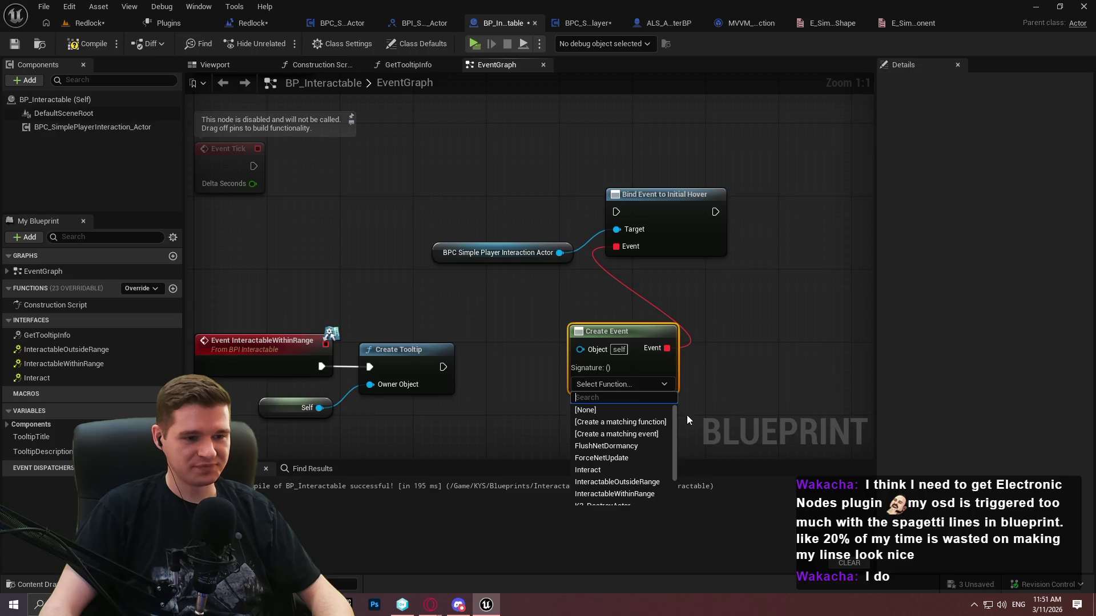
scroll(657, 437, "down", 1)
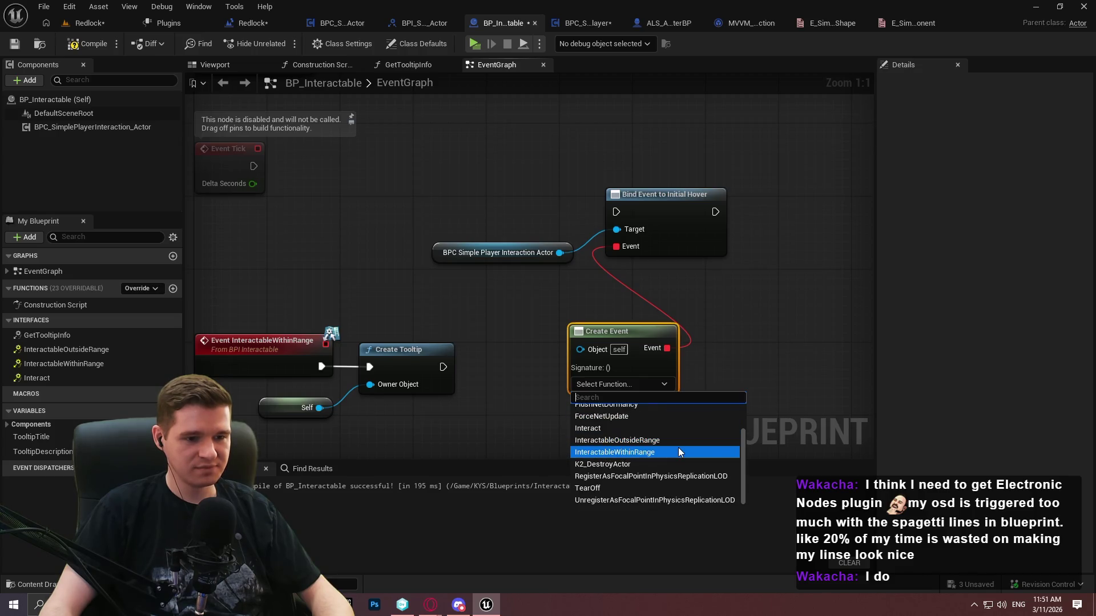
left_click(738, 374)
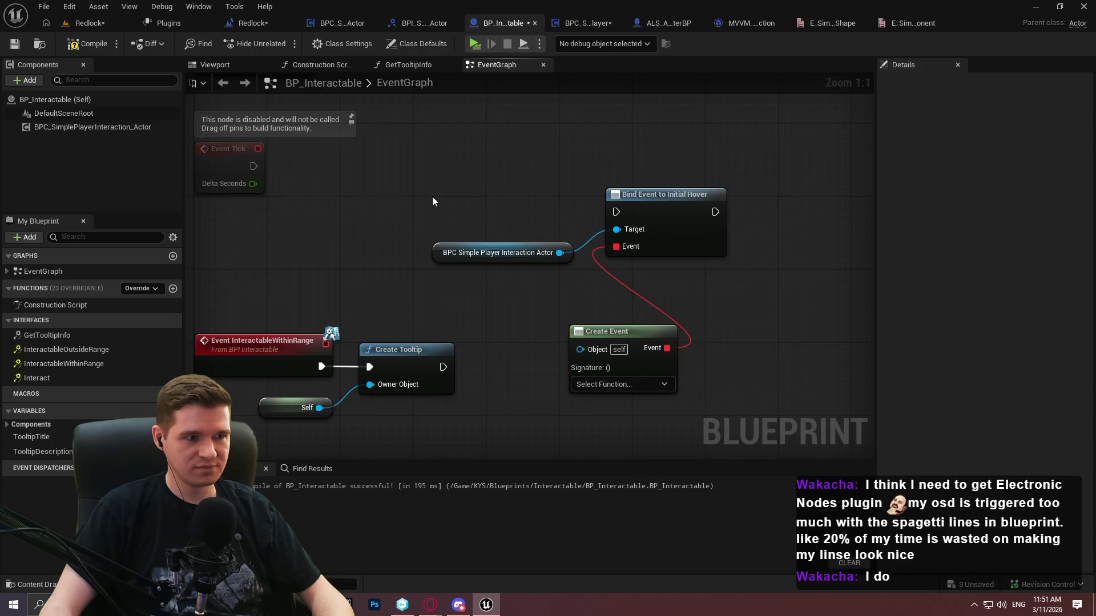
scroll(433, 197, "down", 2)
left_click_drag(433, 150, 354, 148)
left_click_drag(265, 135, 330, 204)
scroll(333, 177, "down", 1)
left_click(398, 226)
left_click_drag(343, 147, 344, 146)
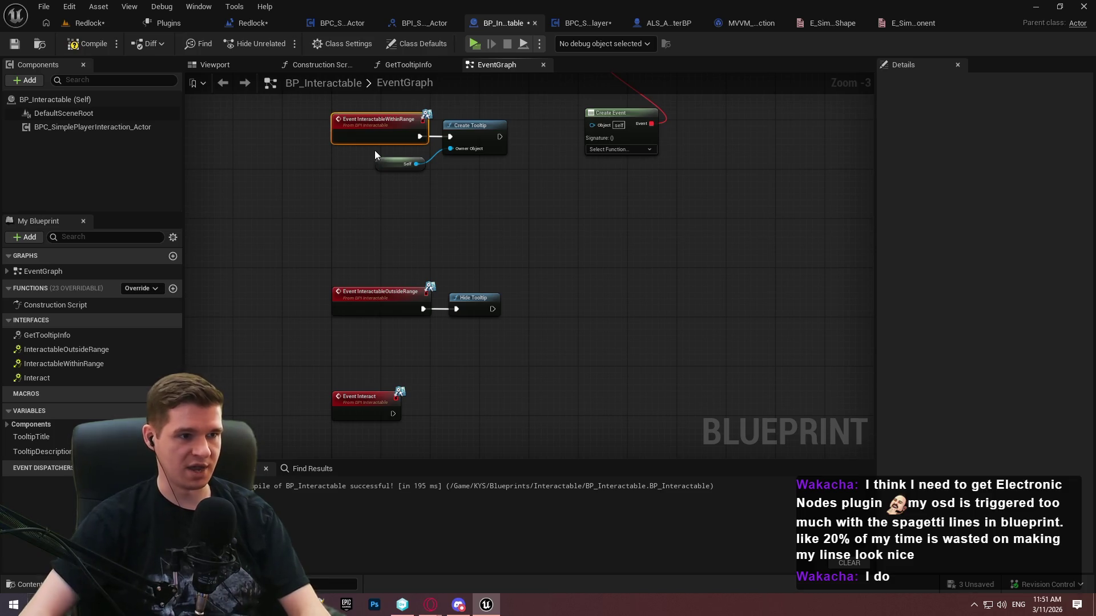
mouse_move(283, 125)
left_mouse_down()
mouse_move(366, 448)
mouse_move(346, 187)
mouse_move(318, 103)
mouse_move(441, 396)
mouse_move(399, 435)
left_mouse_up()
key("Delete")
Save, then regroup Bind Event to Initial Hover, Create Event and the component reference together
left_click(14, 44)
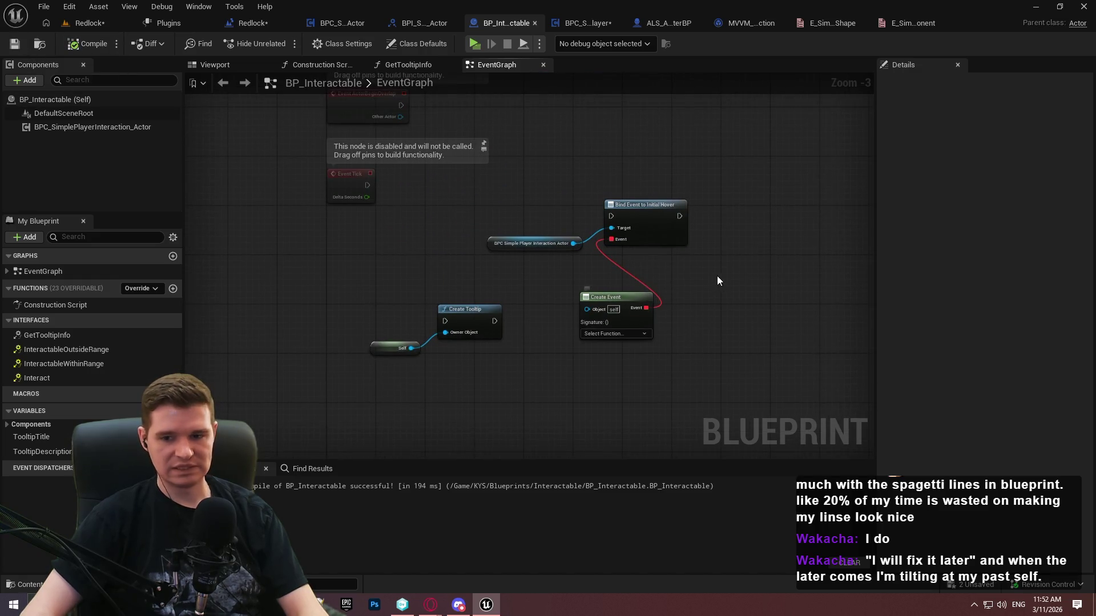
scroll(717, 280, "up", 1)
left_click_drag(628, 279, 751, 271)
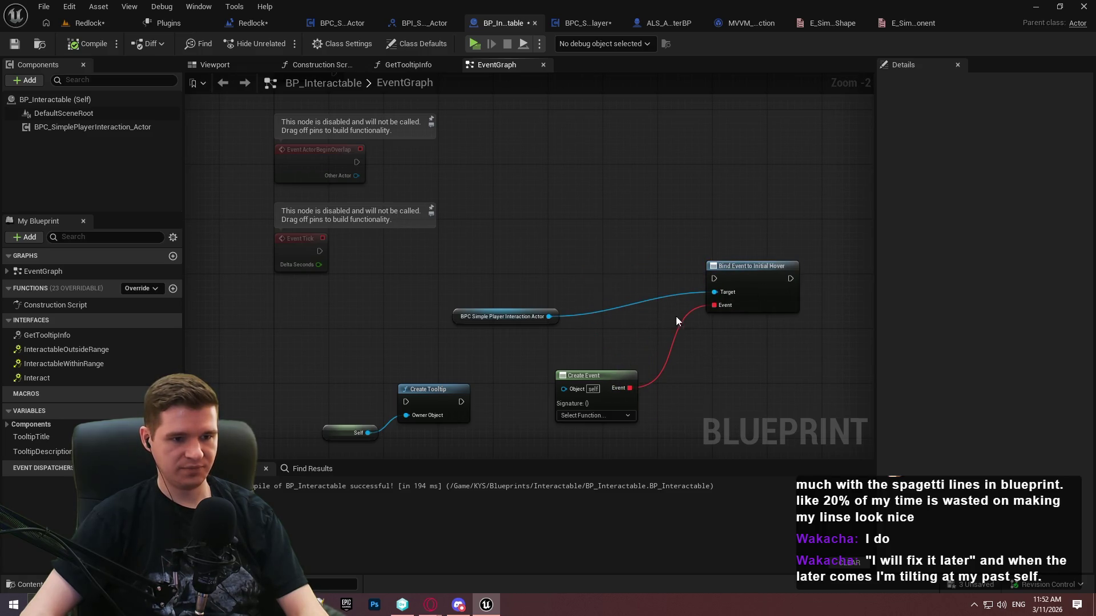
left_click_drag(615, 376, 664, 319)
mouse_move(557, 317)
left_mouse_down()
mouse_move(702, 291)
mouse_move(711, 300)
mouse_move(781, 278)
left_mouse_up()
scroll(702, 251, "up", 2)
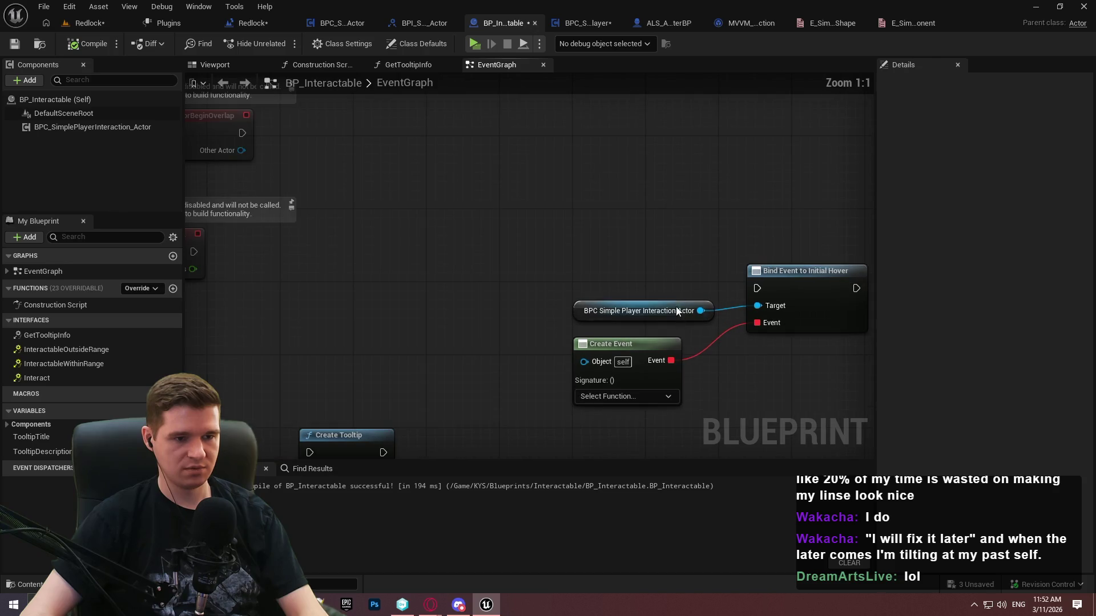
left_click_drag(675, 393, 700, 292)
left_click(628, 311)
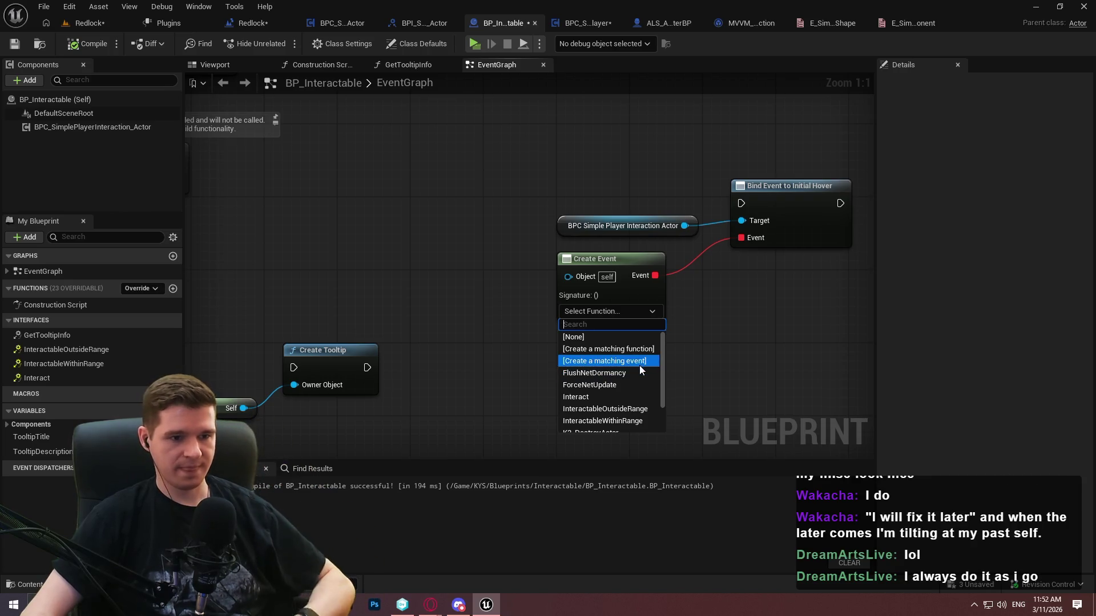
Create a matching custom event for the hover binding from the Create Event node
left_click(639, 363)
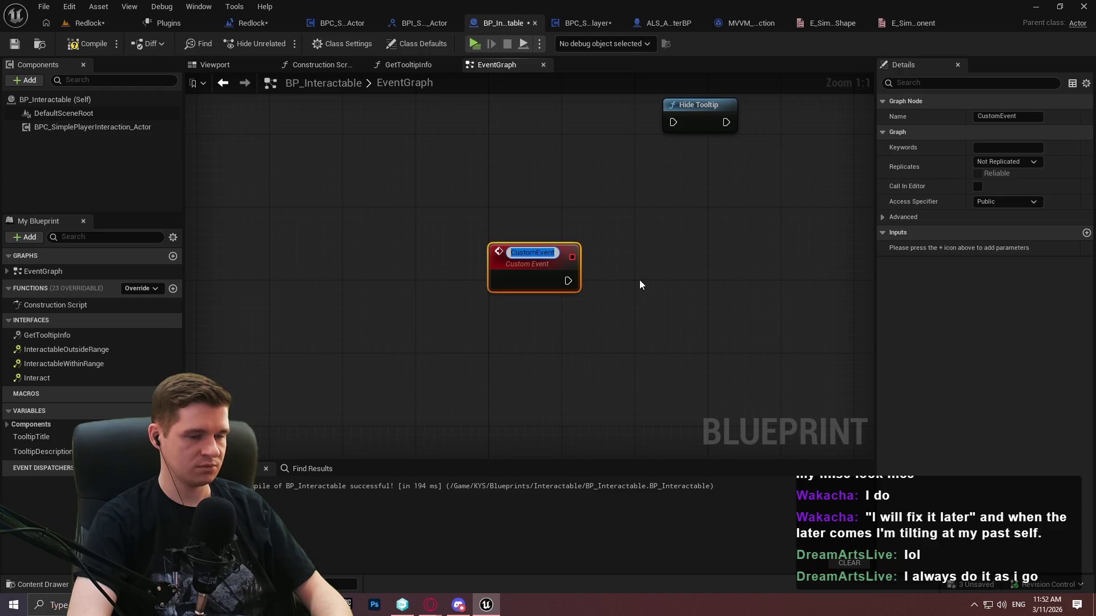
left_click(640, 280)
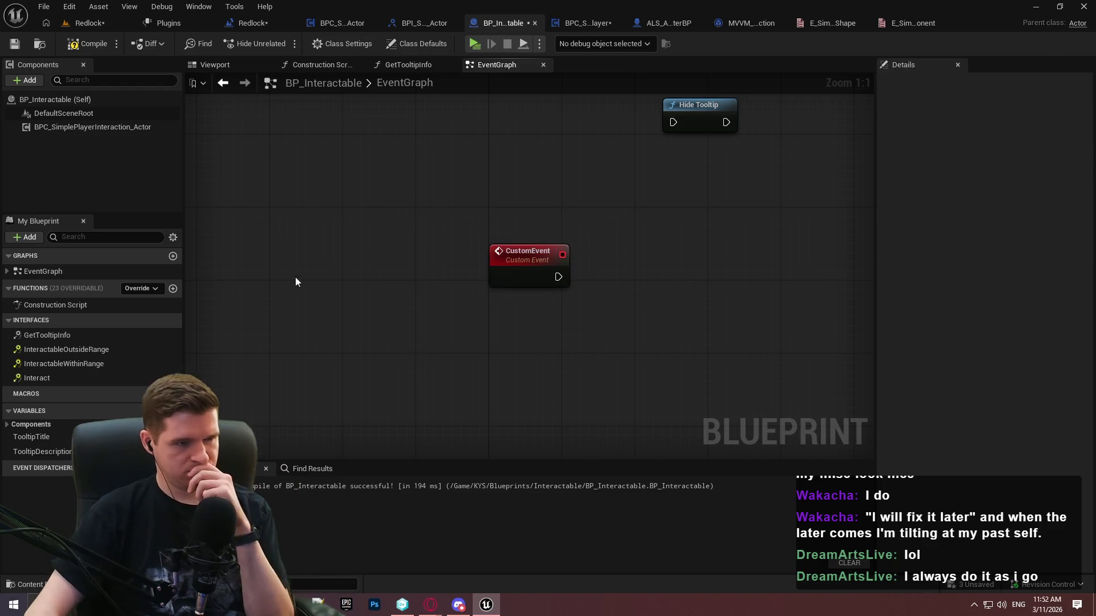
left_click(129, 291)
left_click(130, 291)
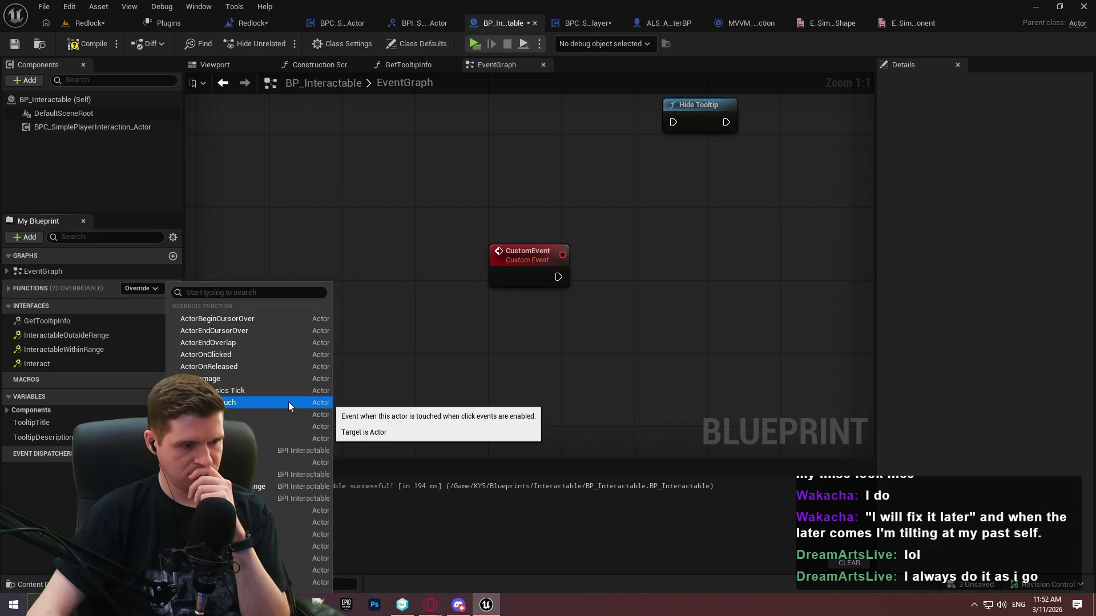
left_click(670, 347)
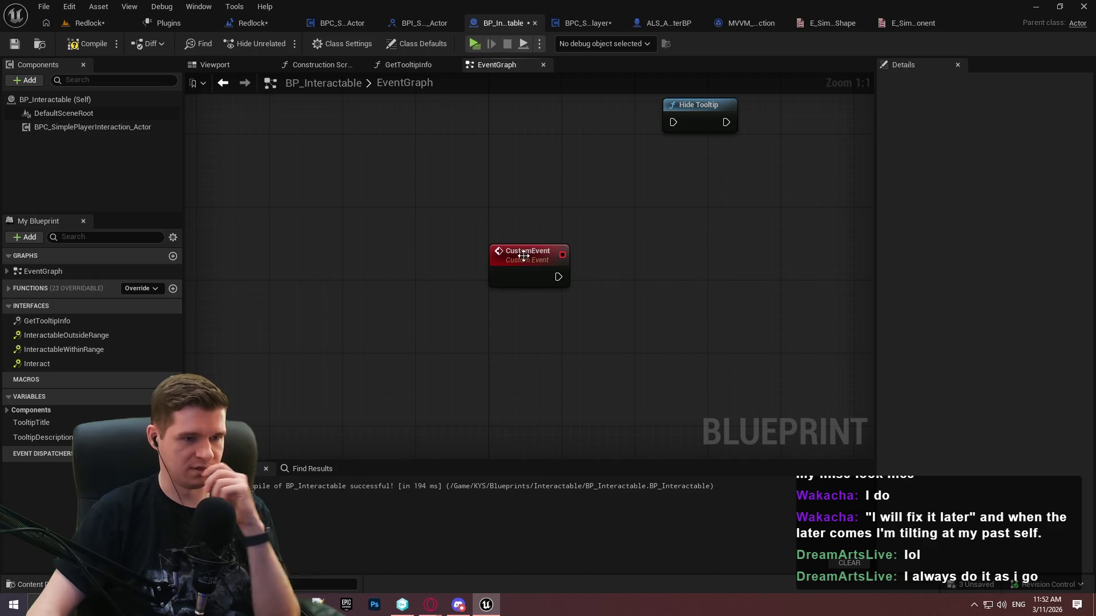
Rename the custom event Interactable_InitialHoverEventComponent and move it up the graph
left_click(524, 252)
key("F2")
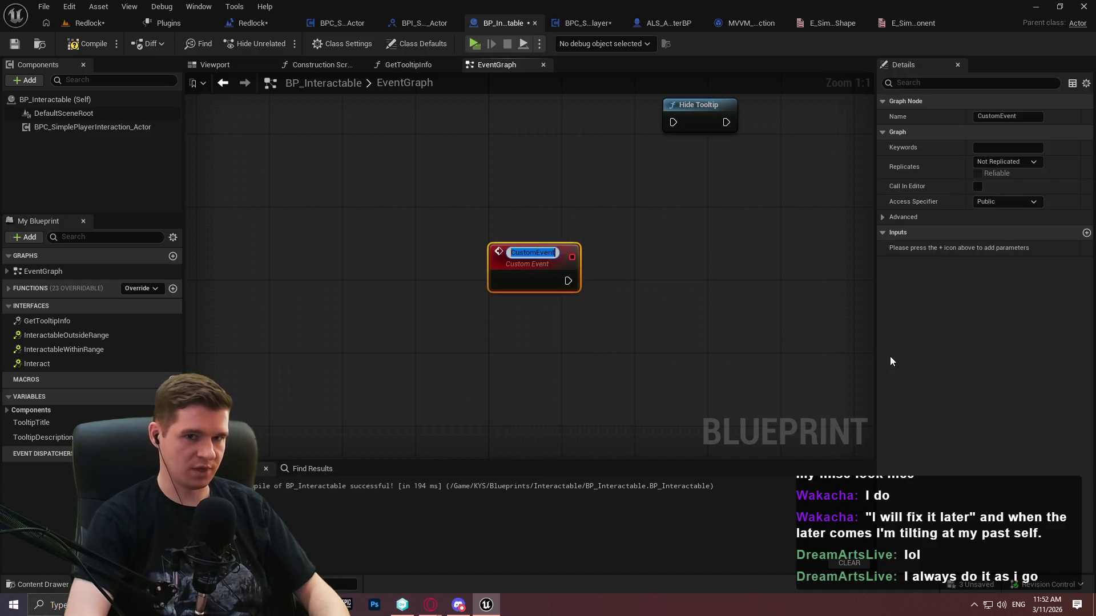
type("Interactable")
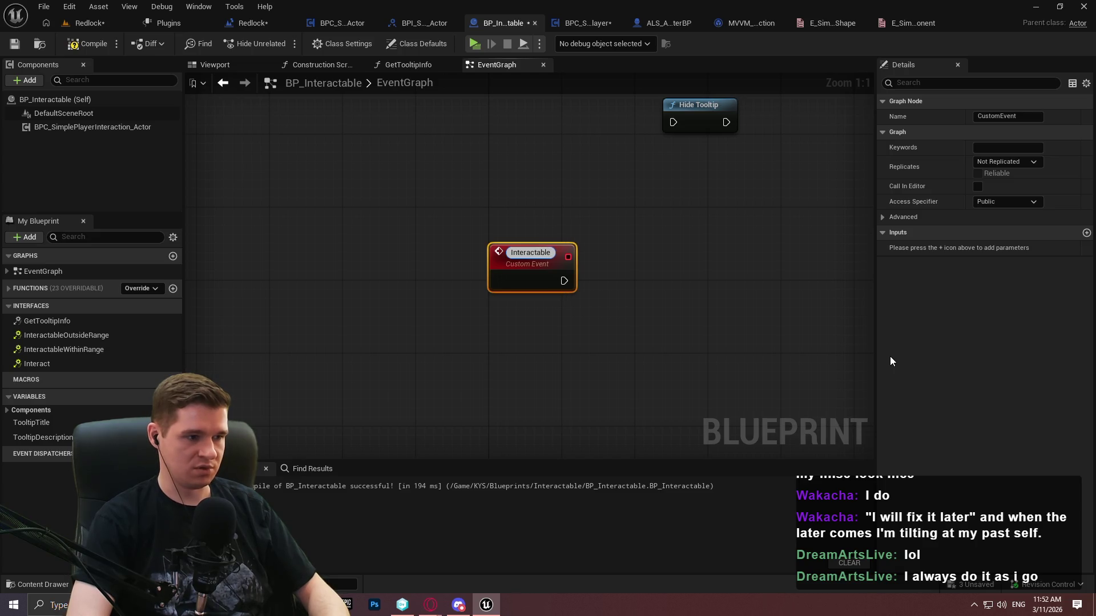
type("_")
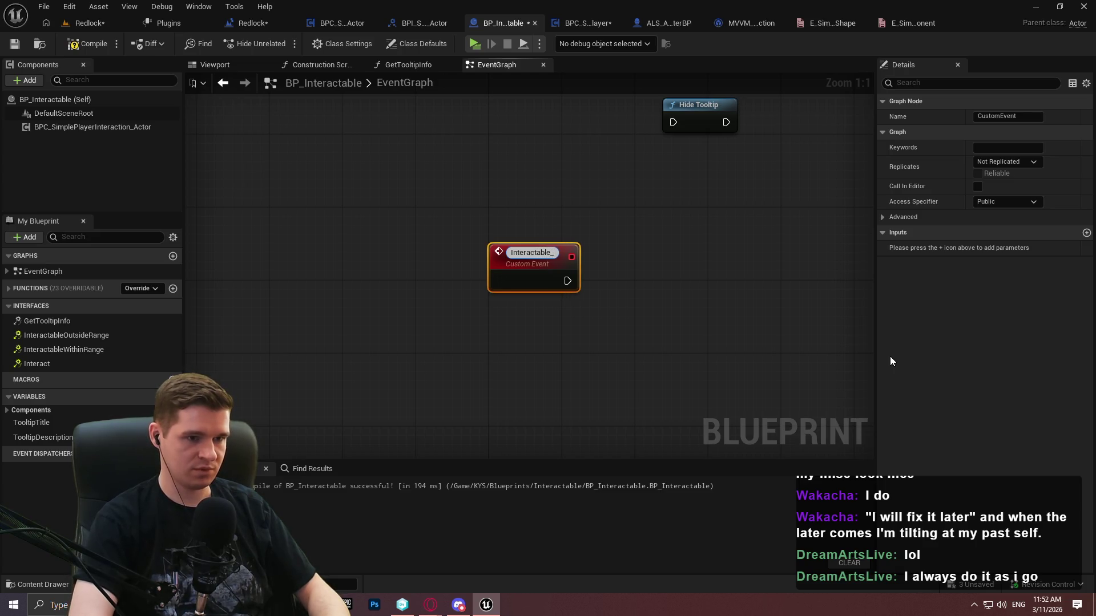
type("HoverEven")
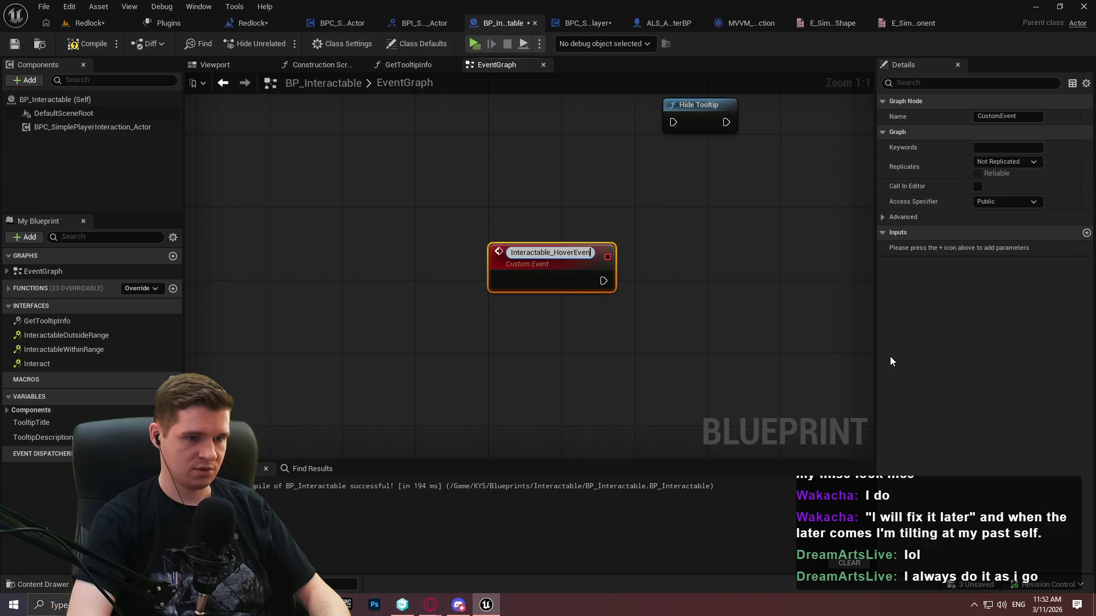
type("tFr")
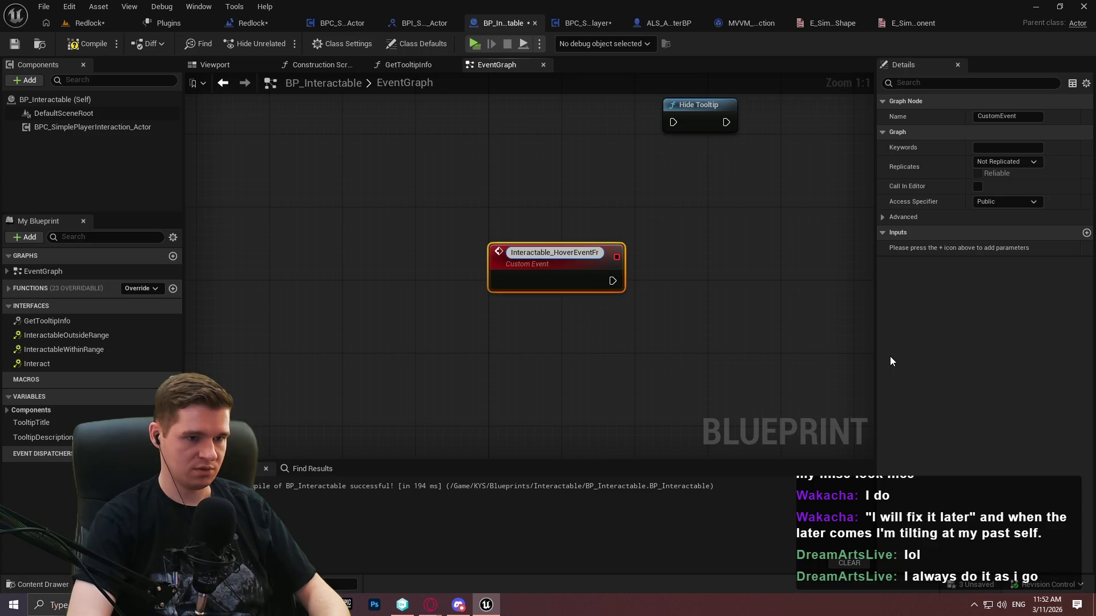
key("BackSpace")
key("BackSpace")
type("Component")
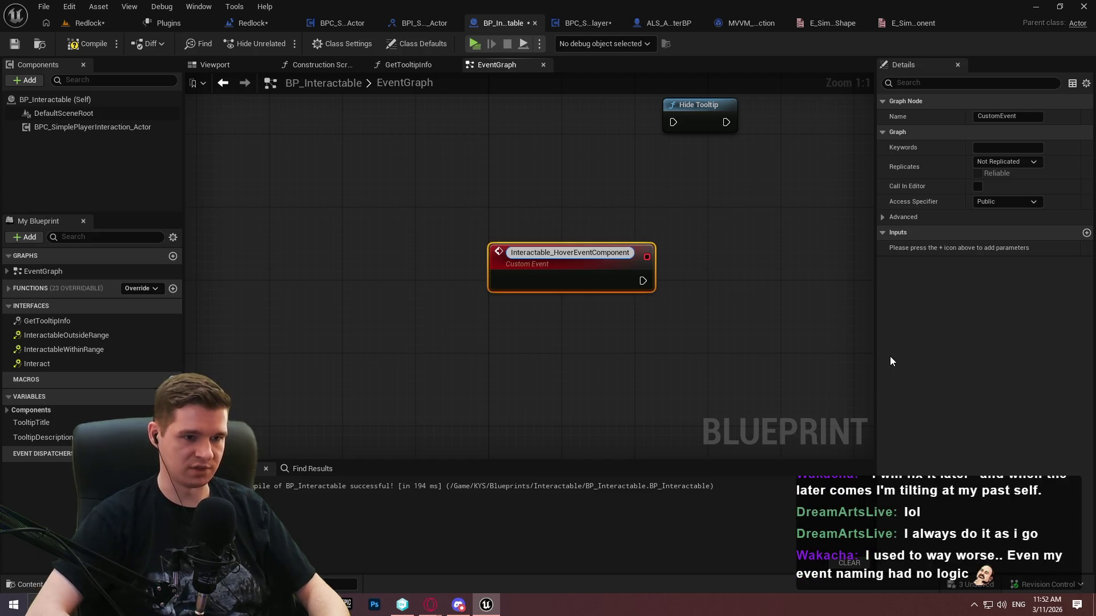
type("Initial")
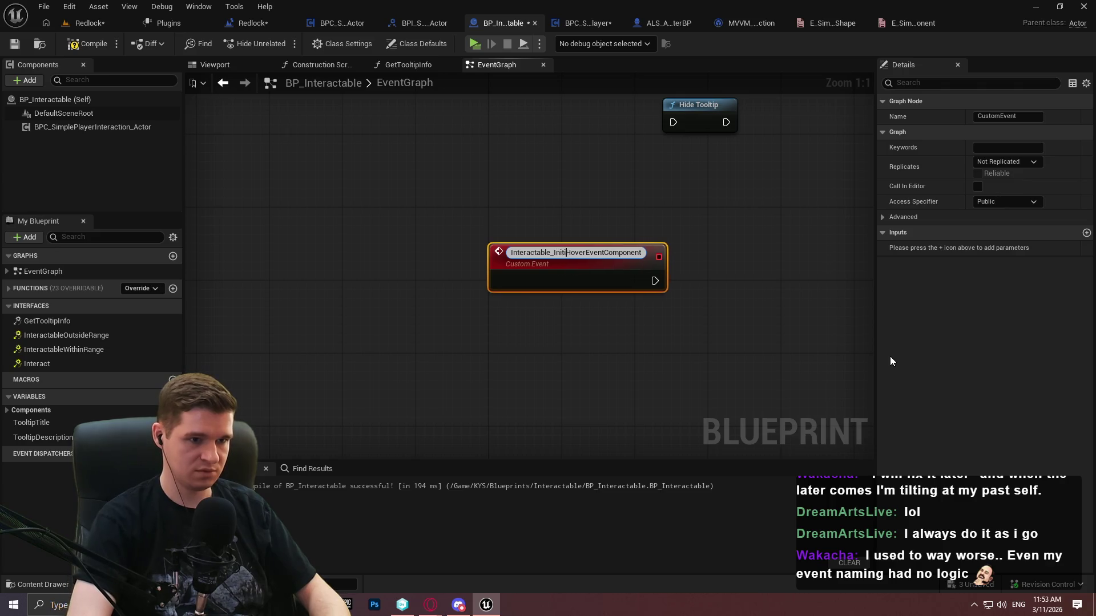
key("Return")
scroll(746, 237, "down", 1)
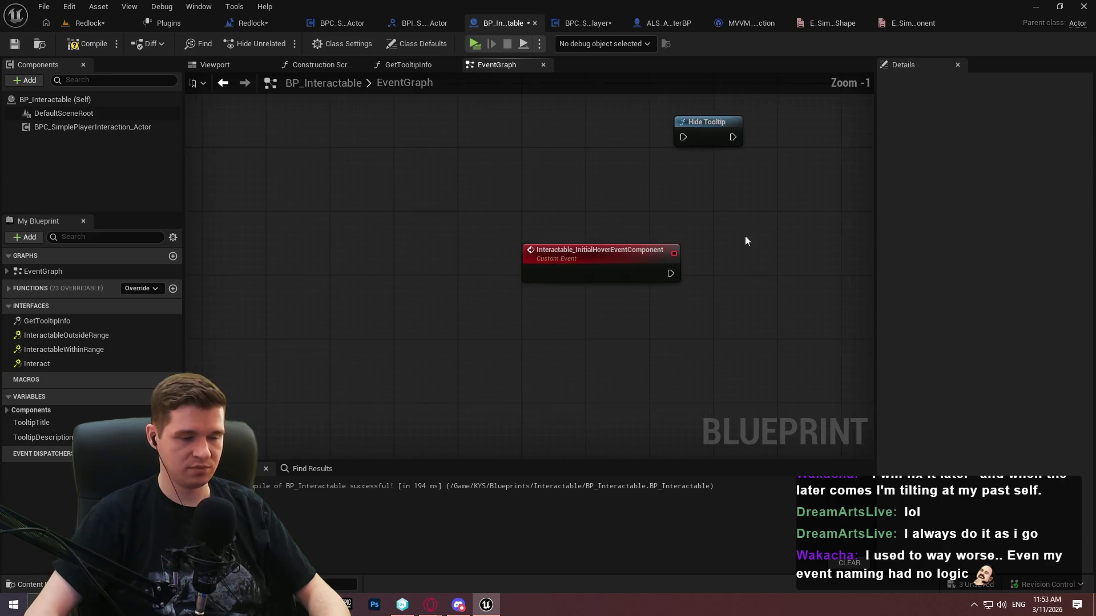
mouse_move(434, 397)
left_mouse_down()
mouse_move(428, 205)
mouse_move(389, 328)
left_mouse_up()
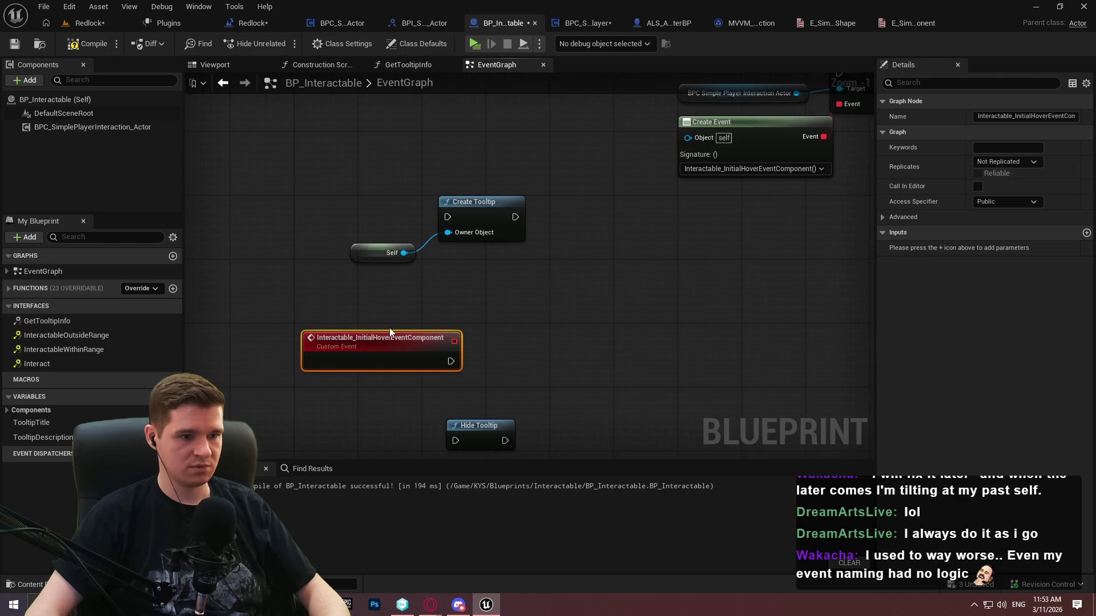
double_click(419, 342)
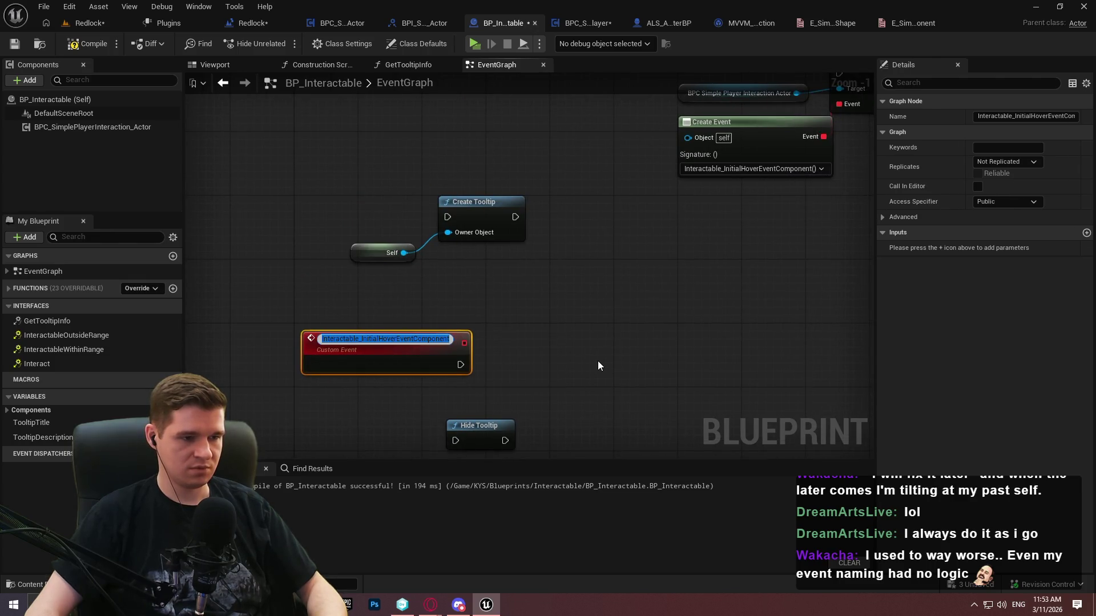
key("Return")
mouse_move(397, 350)
left_mouse_down()
mouse_move(436, 103)
mouse_move(443, 234)
mouse_move(420, 291)
mouse_move(391, 318)
mouse_move(444, 328)
mouse_move(868, 186)
mouse_move(833, 210)
mouse_move(624, 206)
left_mouse_up()
Move the Self and Create Tooltip nodes beneath the hover custom event
left_click(564, 156)
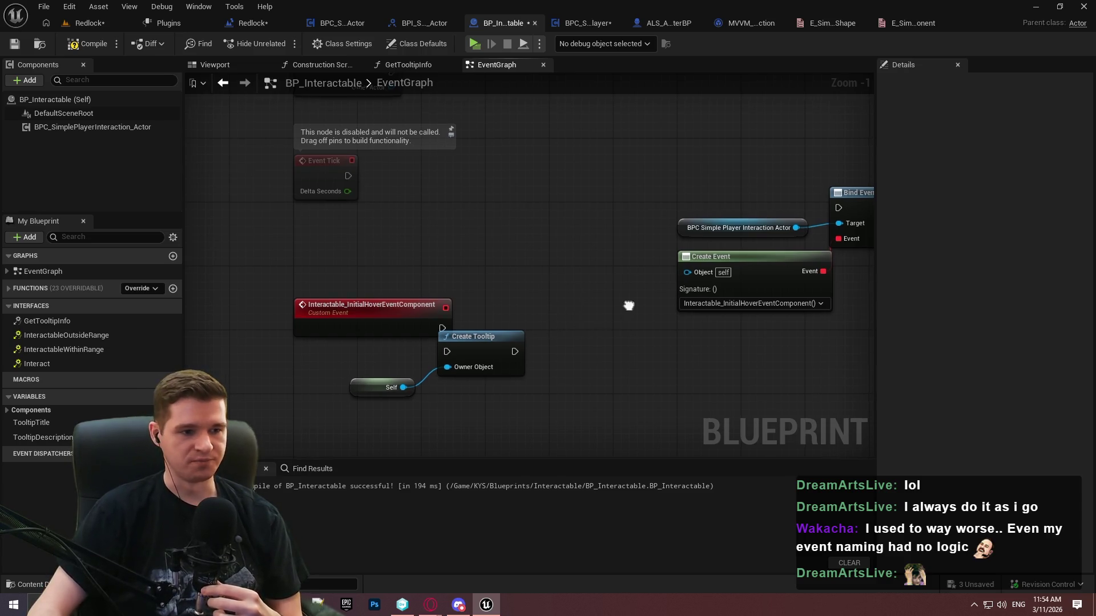
left_click_drag(629, 306, 601, 263)
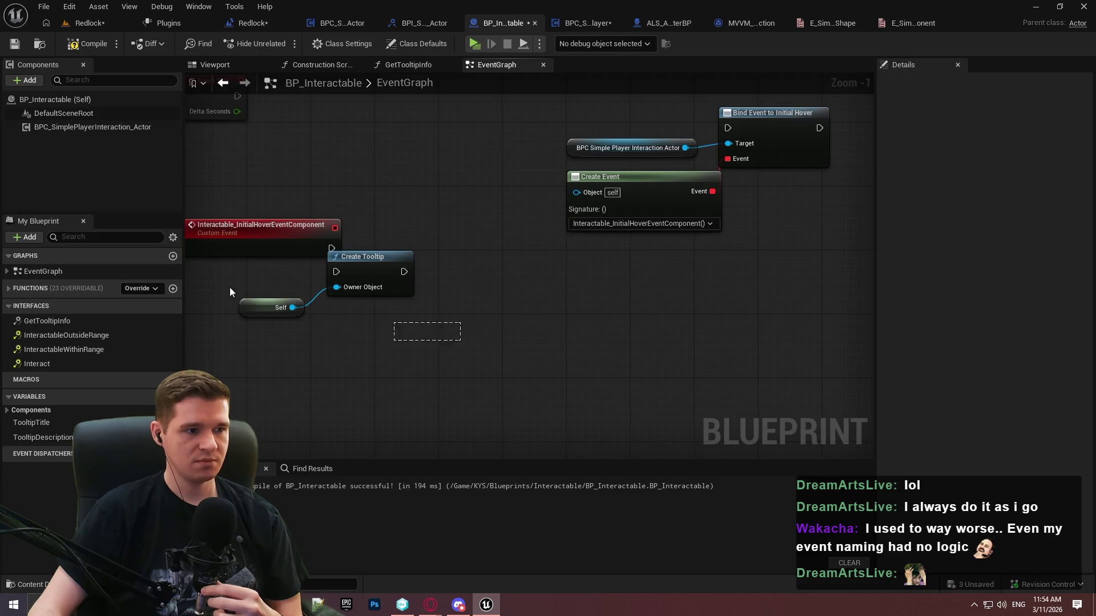
left_click_drag(280, 308, 352, 428)
mouse_move(717, 122)
left_mouse_down()
mouse_move(757, 265)
mouse_move(836, 337)
left_mouse_up()
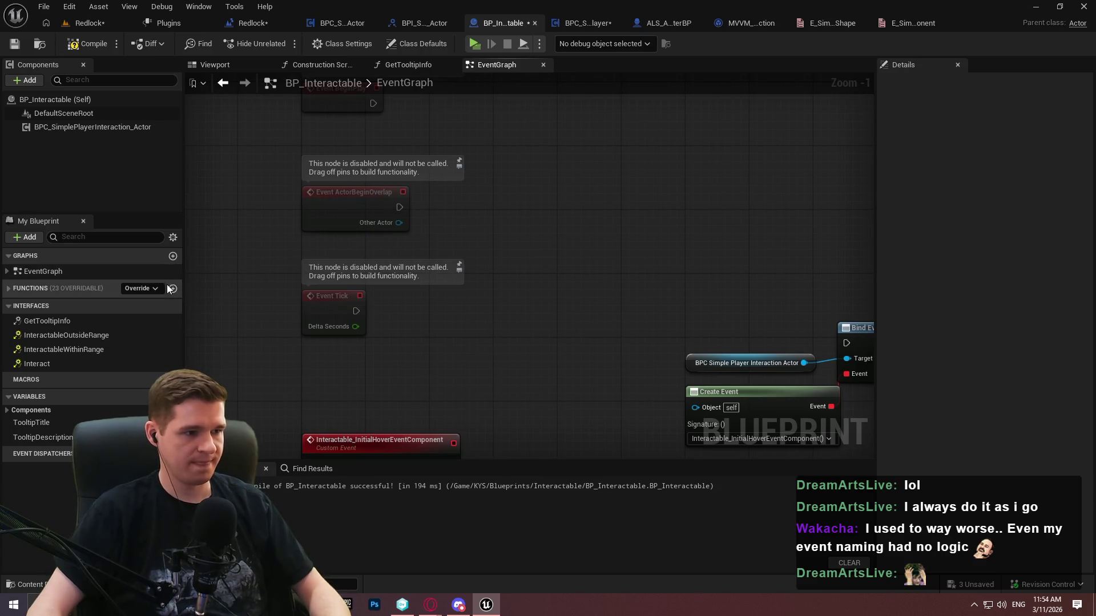
Create a SetupListeners function and move the binding nodes from EventGraph into it
left_click(172, 289)
type("SetupListe")
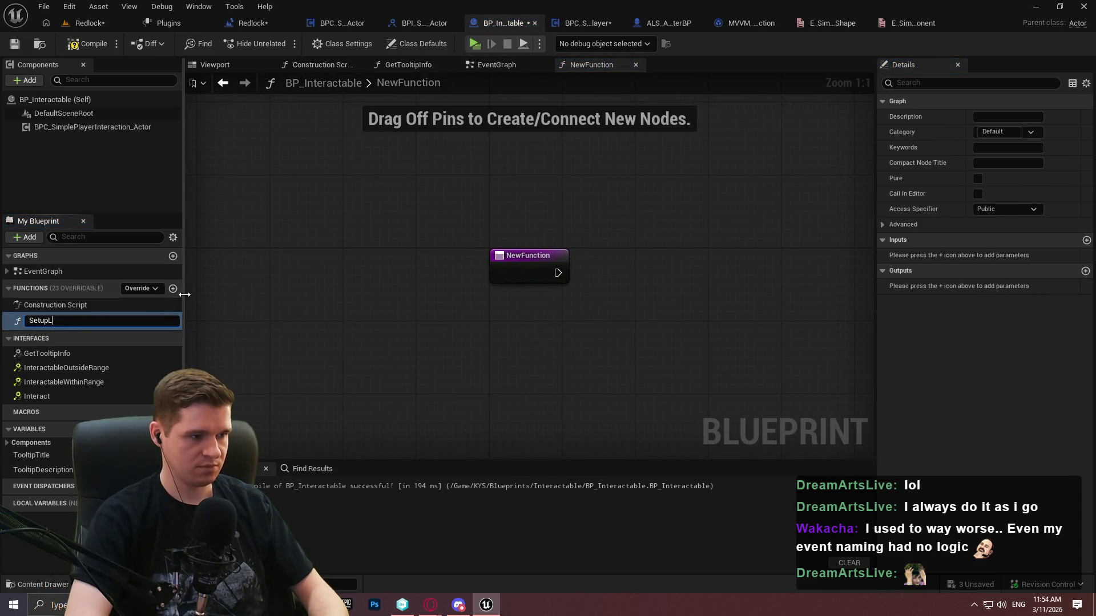
type("ners")
key("Return")
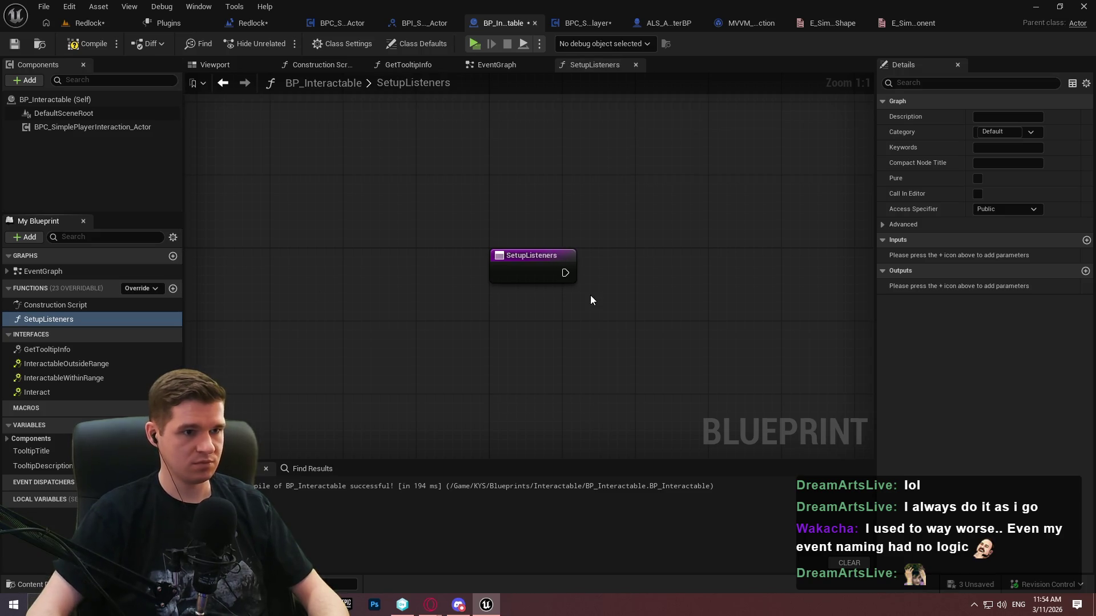
left_click(501, 66)
left_click_drag(771, 308, 629, 237)
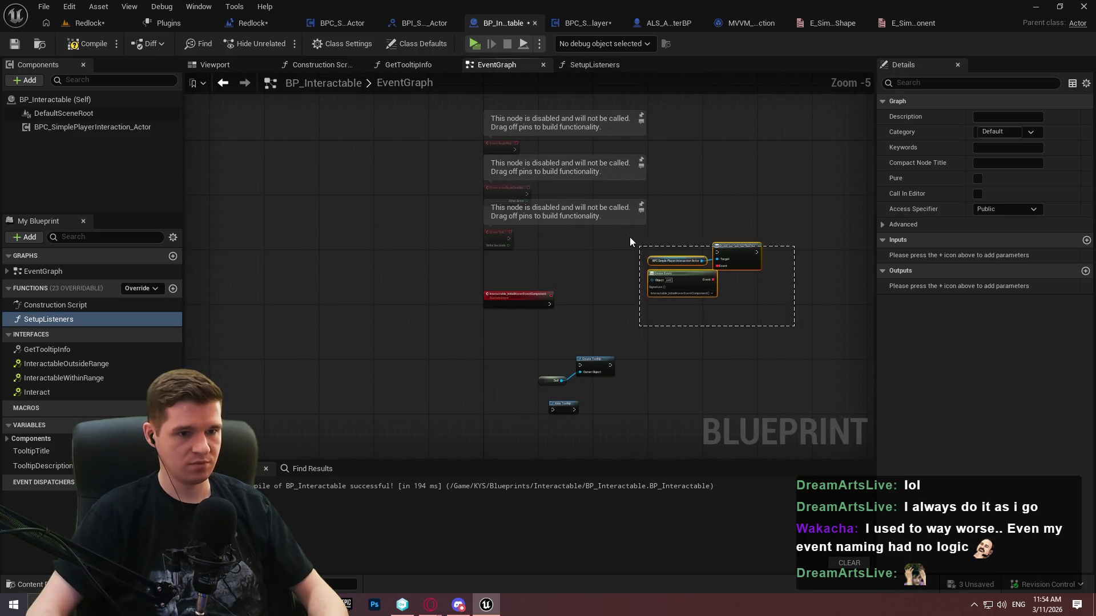
key("ctrl+x")
double_click(48, 319)
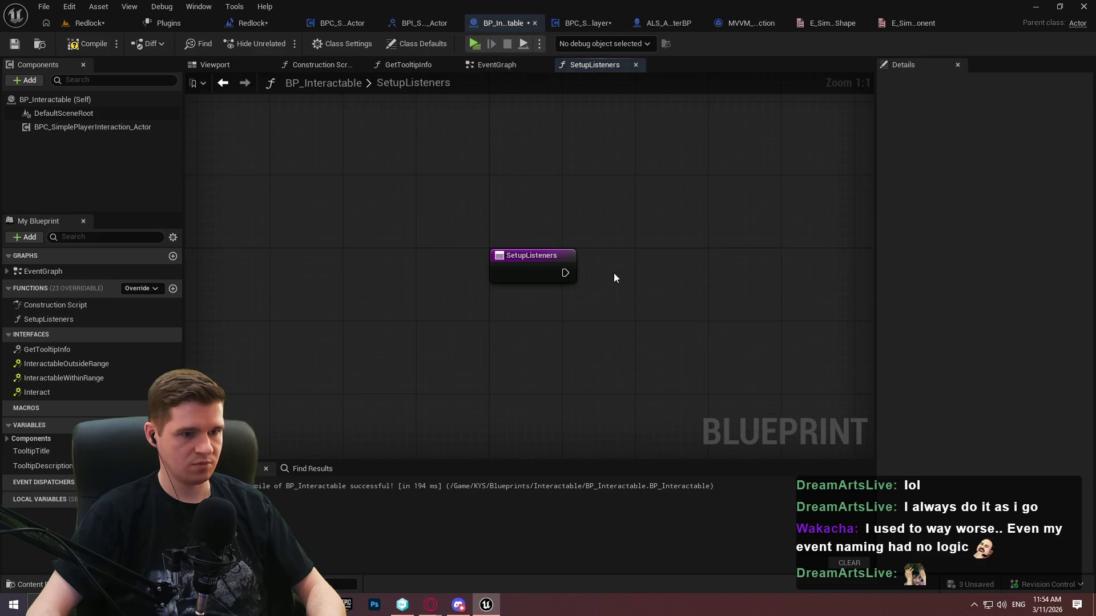
key("ctrl+v")
Wire the SetupListeners entry into Bind Event to Initial Hover and tidy the pasted nodes
mouse_move(792, 263)
left_mouse_down()
mouse_move(533, 276)
mouse_move(564, 272)
left_mouse_up()
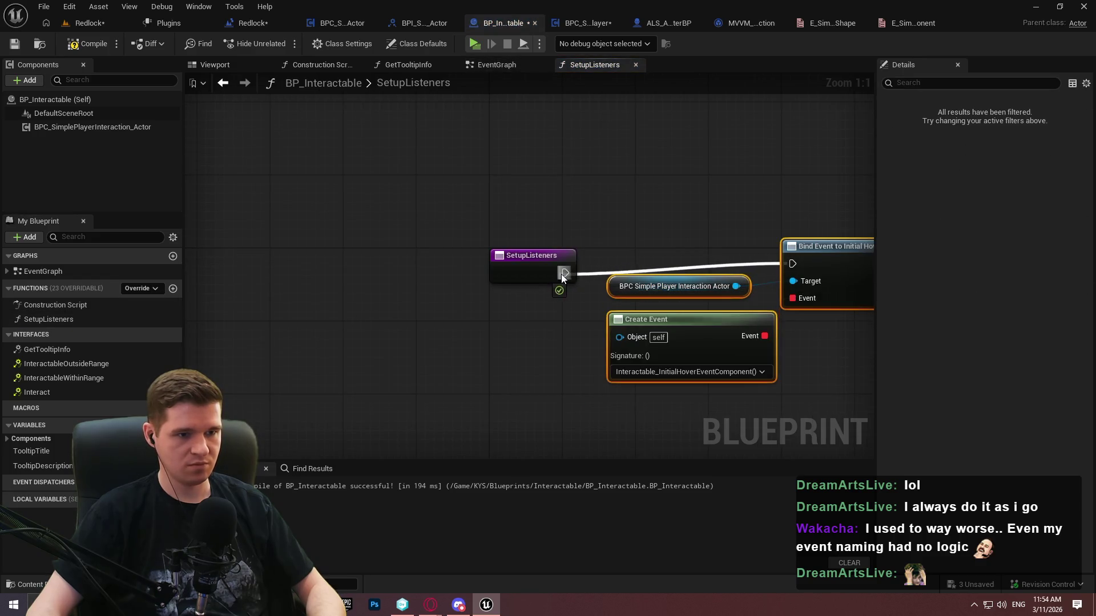
left_click_drag(863, 278, 754, 286)
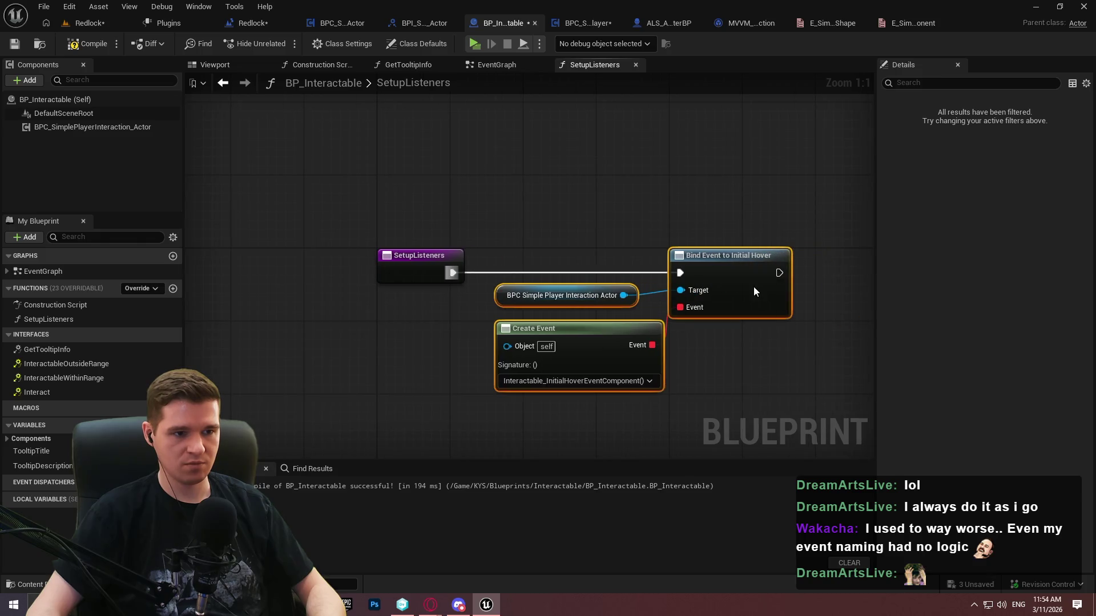
left_click(781, 329)
left_click_drag(748, 346, 599, 313)
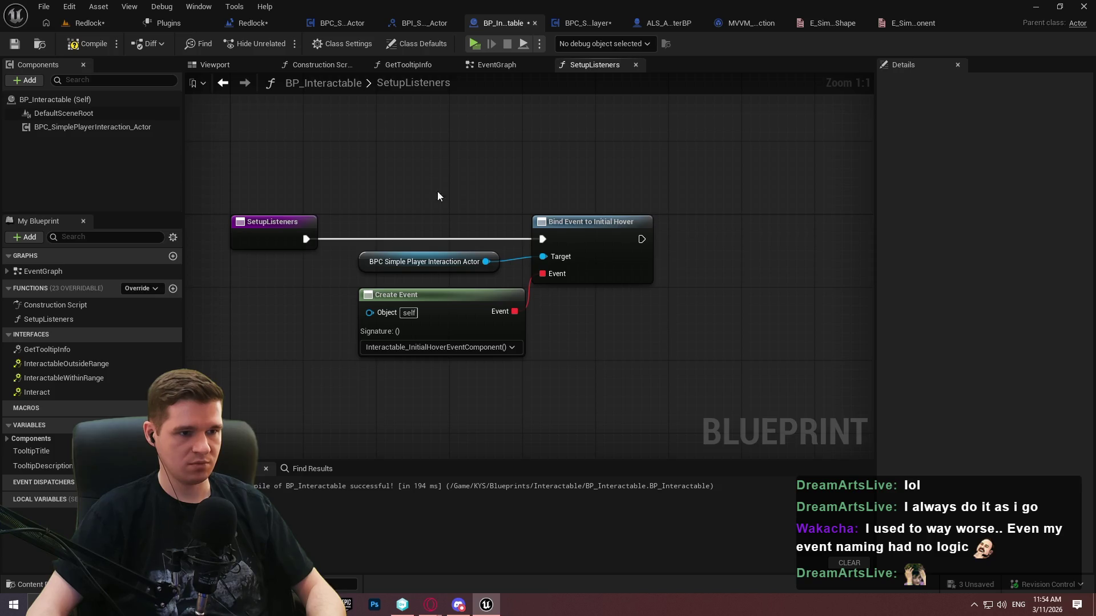
left_click_drag(492, 262, 511, 261)
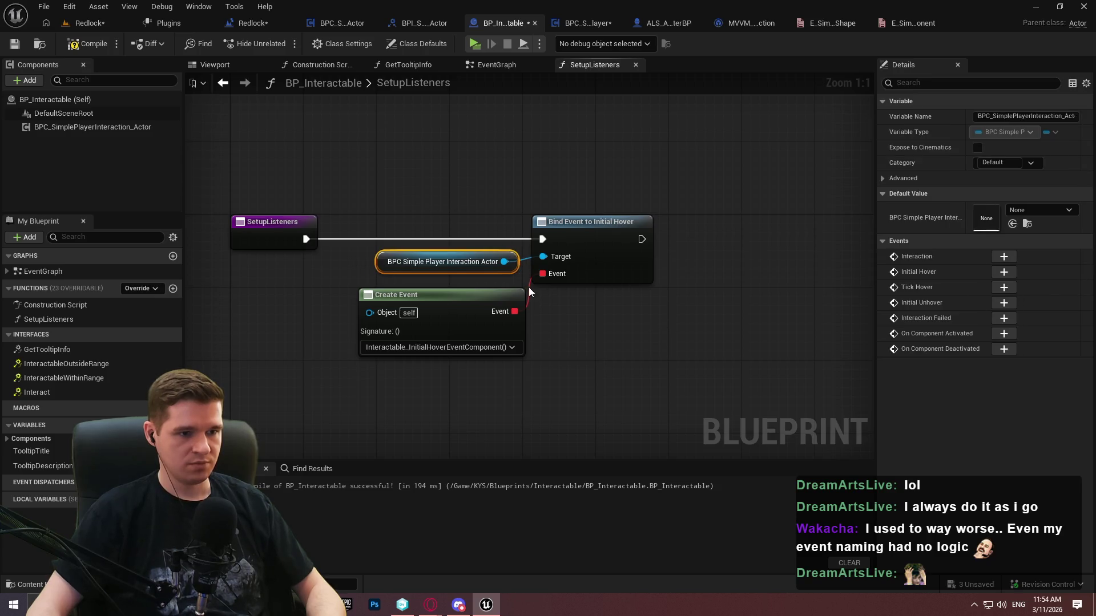
left_click(499, 296)
left_click(651, 339)
left_click_drag(649, 334, 581, 304)
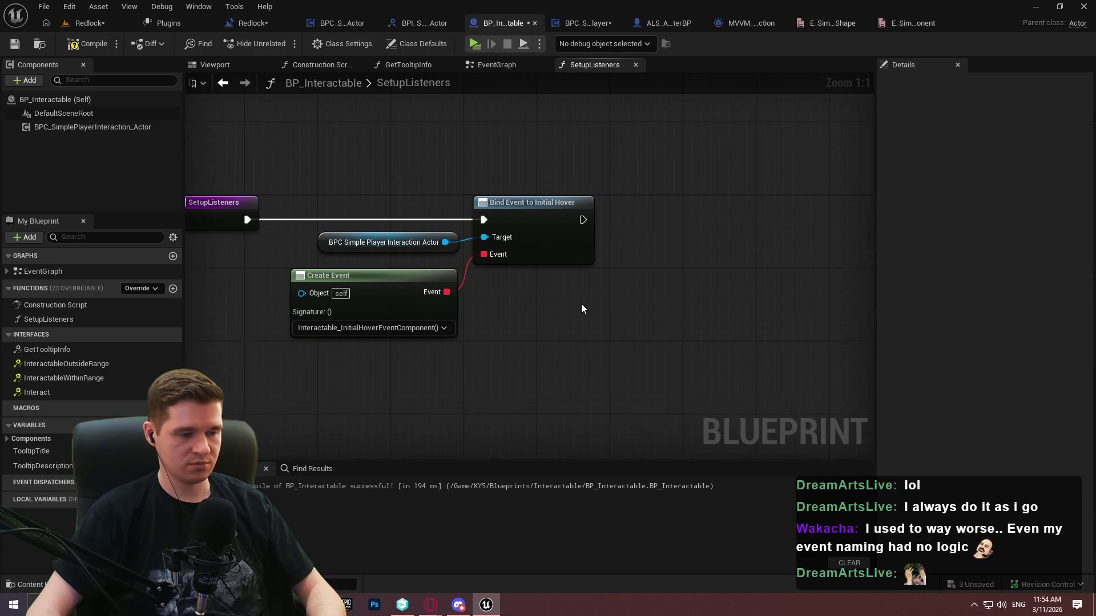
Confirm the hover custom event's name, then duplicate the interaction component reference in SetupListeners
left_click(486, 62)
scroll(518, 306, "up", 1)
left_click(519, 299)
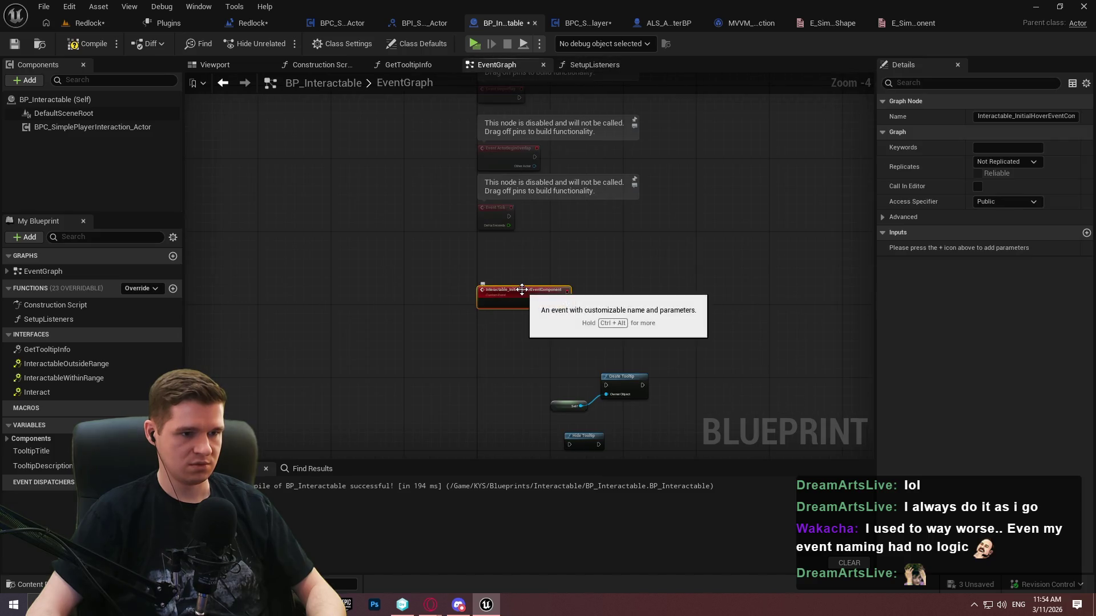
key("F2")
left_click(584, 64)
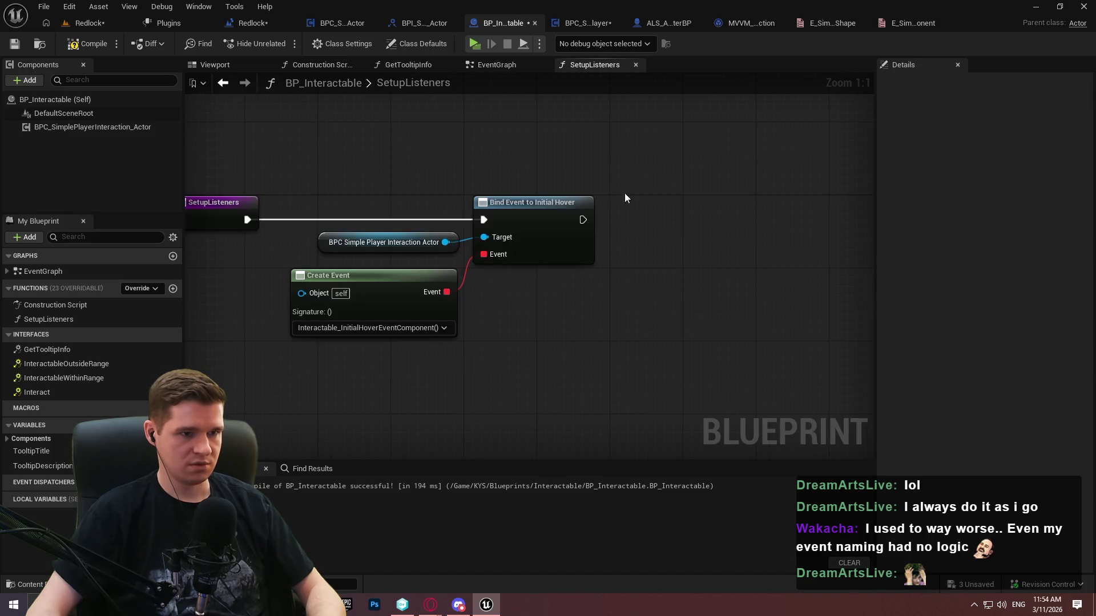
left_click(368, 246)
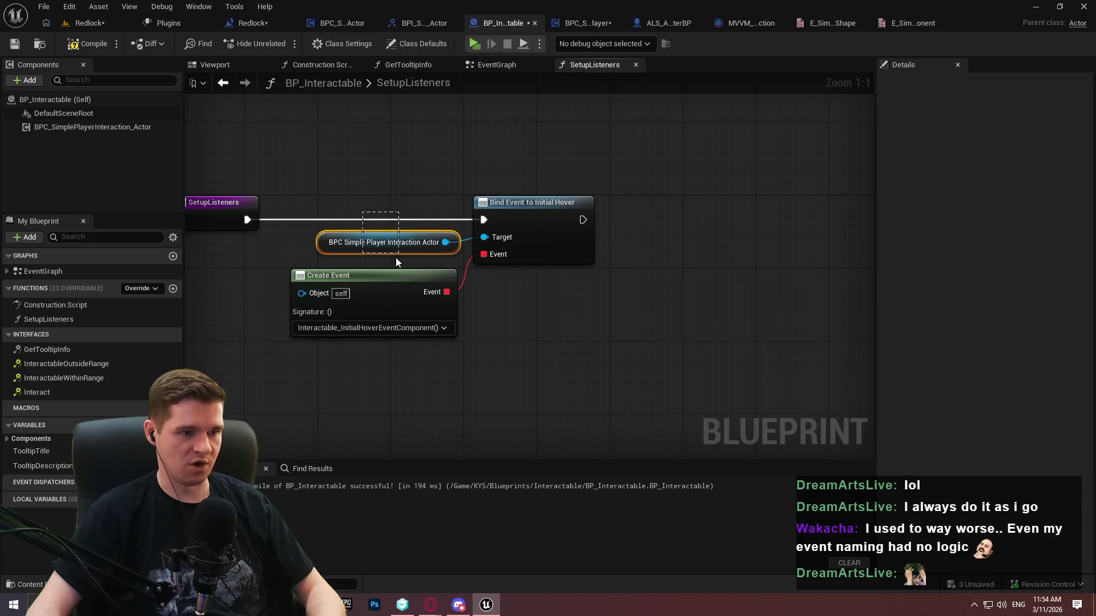
key("ctrl+v")
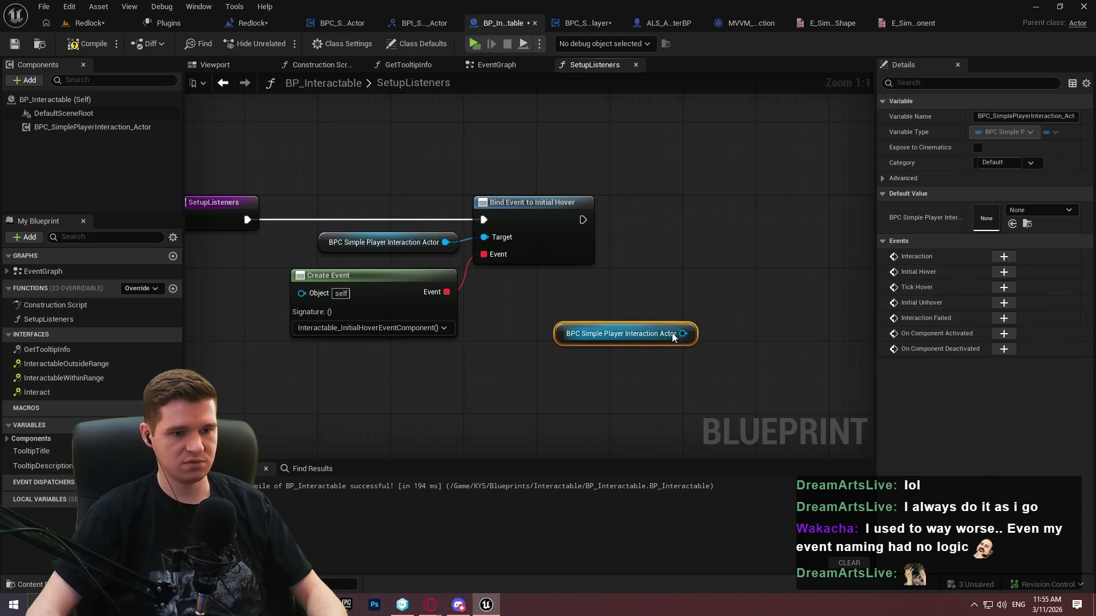
Add Bind Event nodes for Initial Unhover, Interaction, Interaction Failed and Tick Hover from the component reference
left_click_drag(683, 333, 814, 245)
type("bind event")
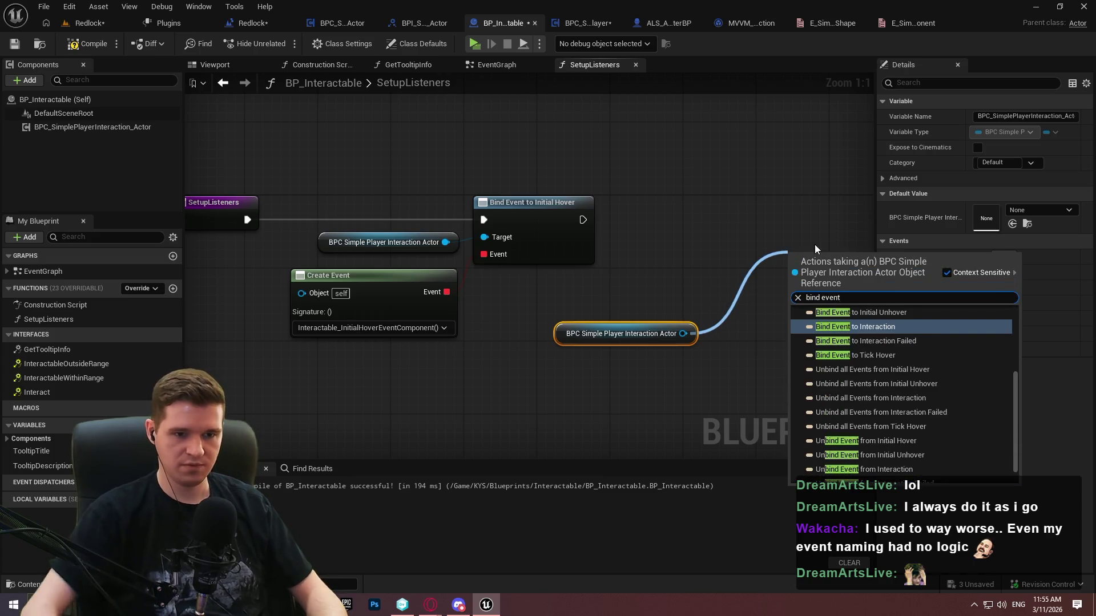
type(" to")
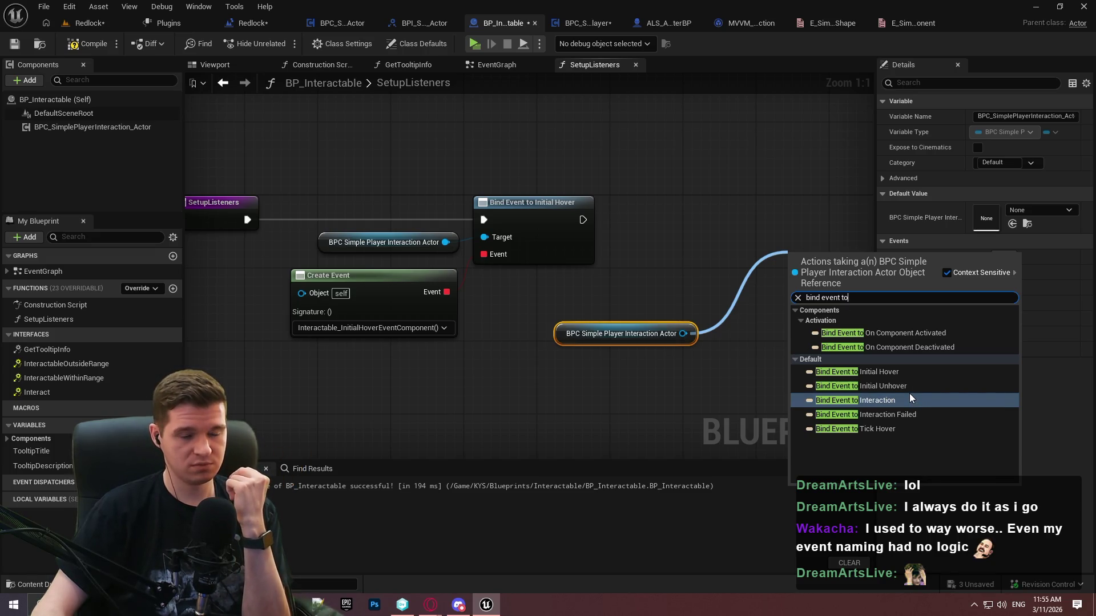
left_click(901, 385)
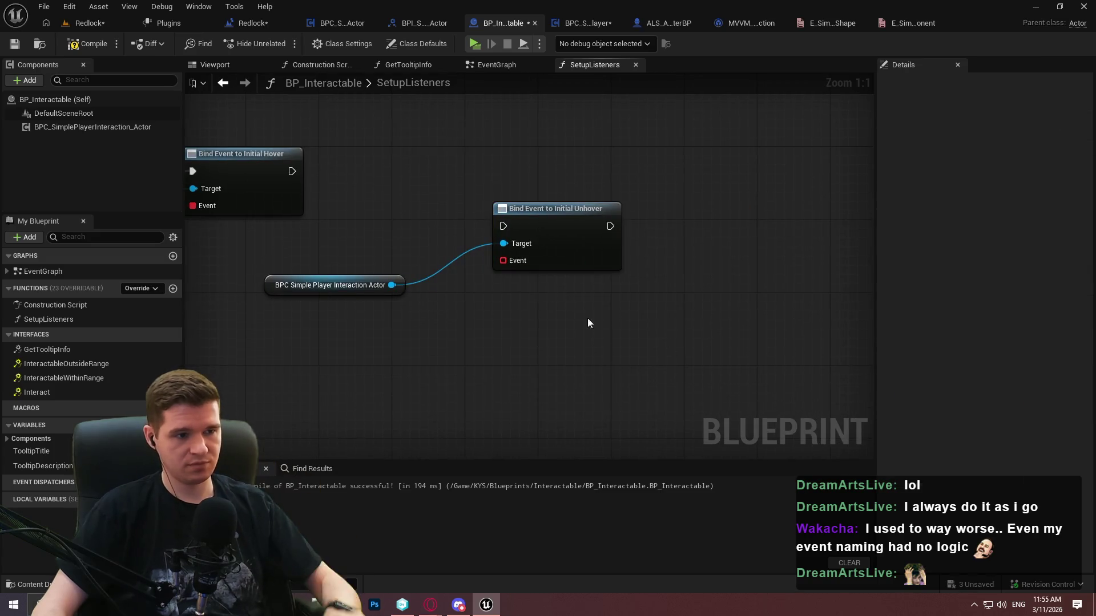
left_click_drag(391, 285, 498, 335)
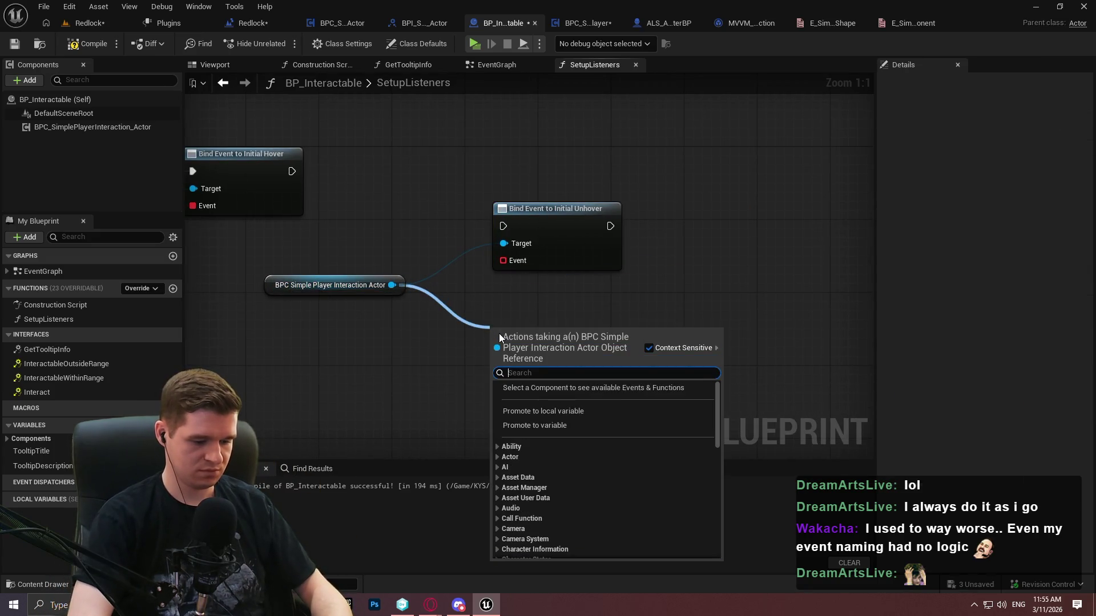
type("bind event to")
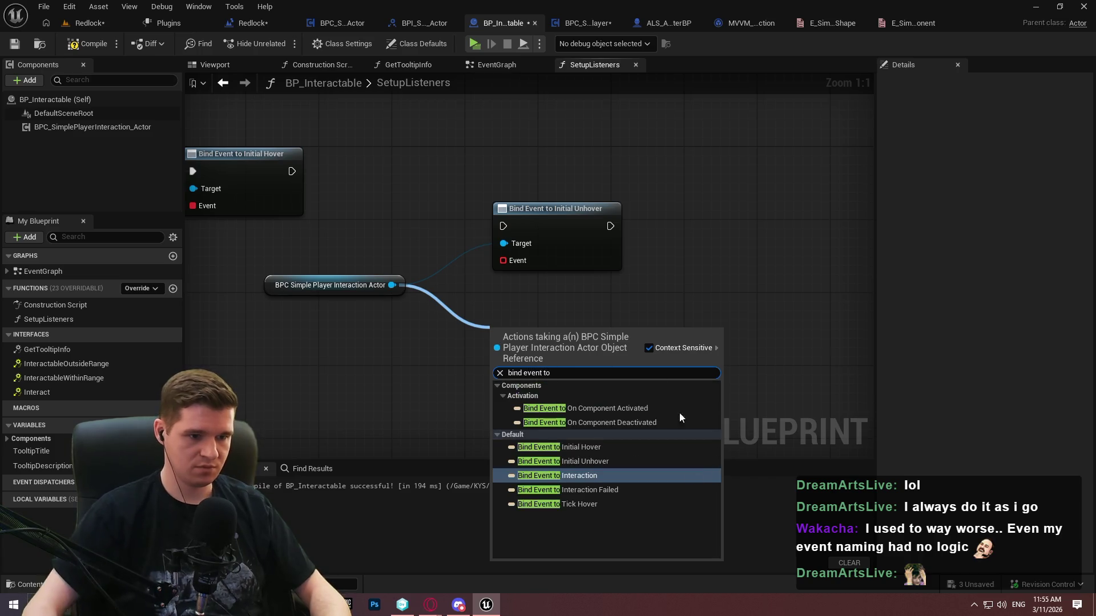
left_click(562, 479)
left_click_drag(393, 285, 421, 374)
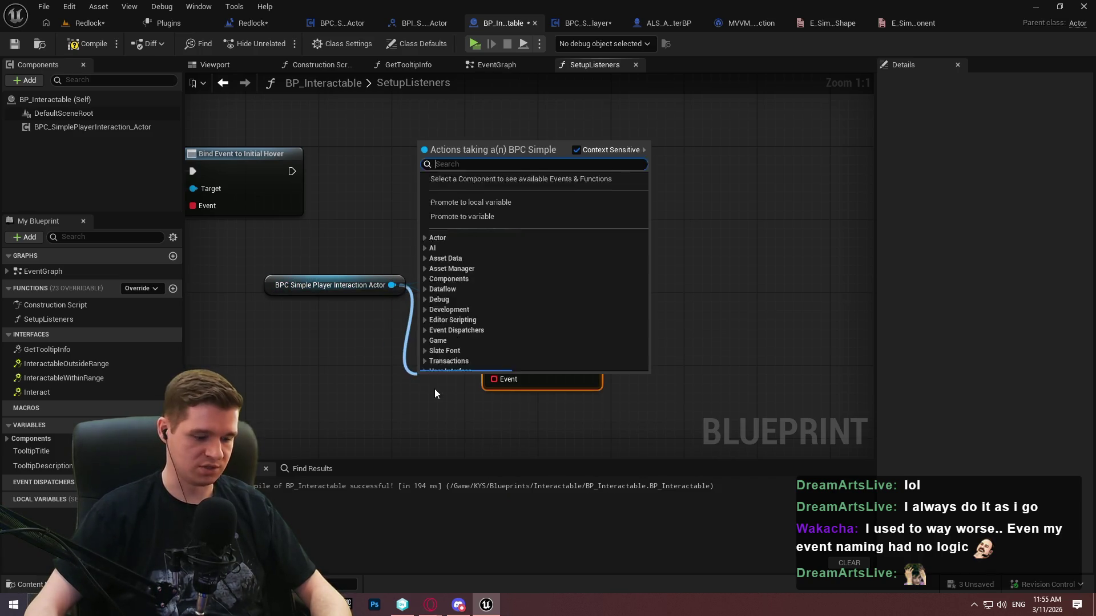
type("bind event to")
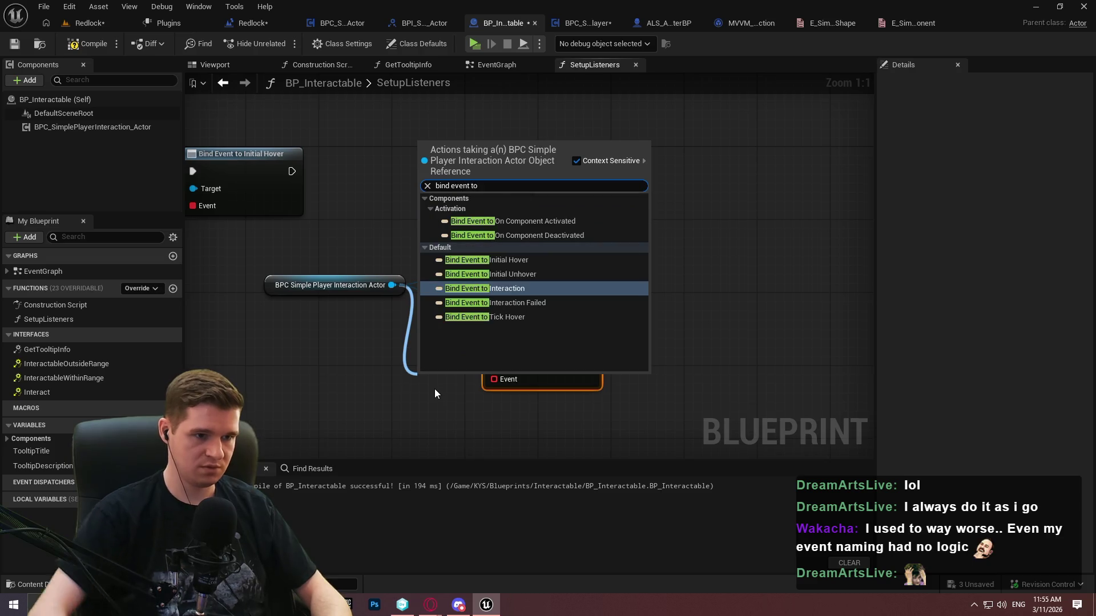
left_click(495, 302)
left_click_drag(392, 285, 350, 379)
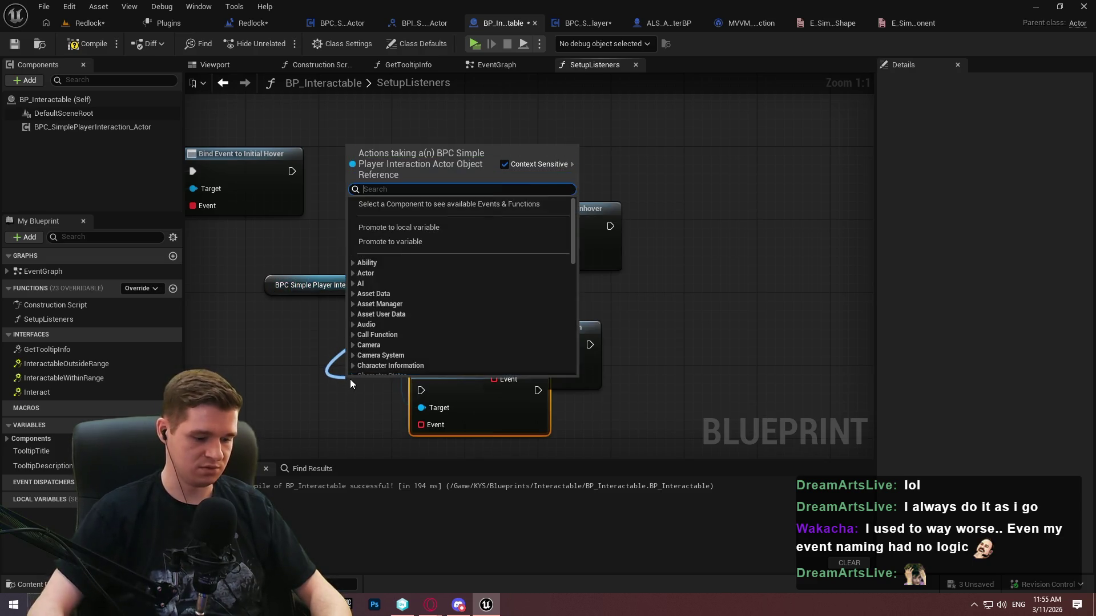
type("bind event to")
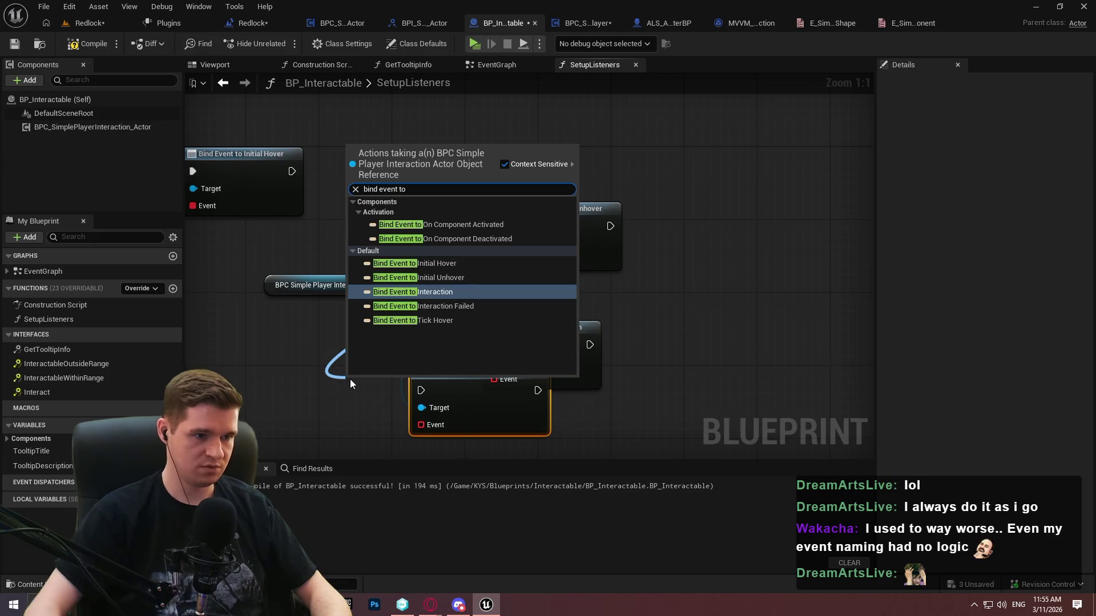
left_click(455, 319)
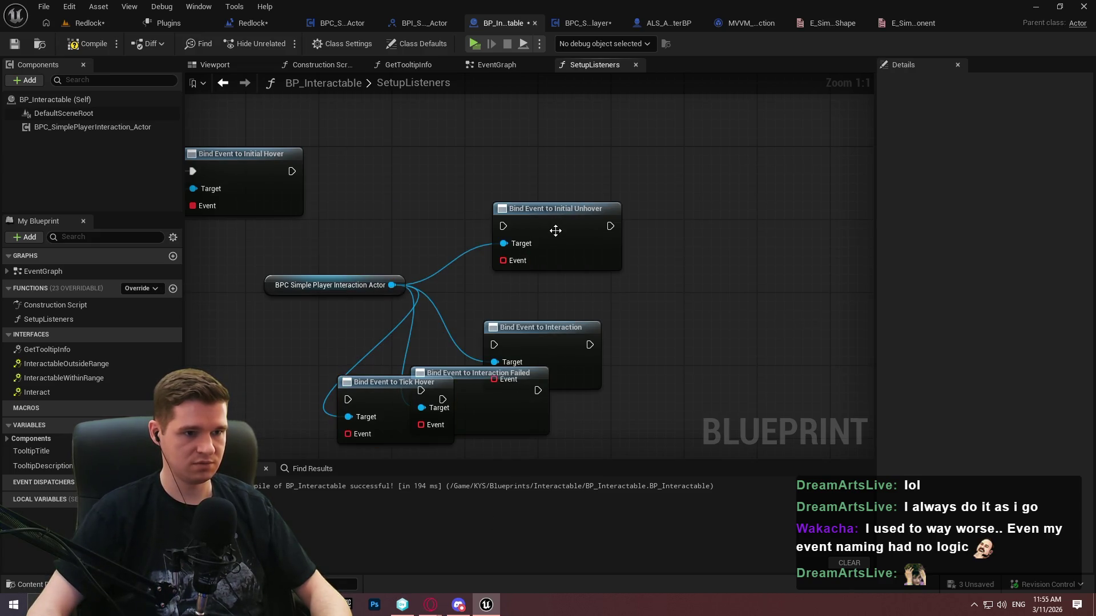
Spread out the new bind nodes and chain Initial Unhover after Initial Hover
left_click_drag(555, 231, 537, 157)
left_click_drag(548, 343, 612, 242)
left_click_drag(479, 373, 653, 299)
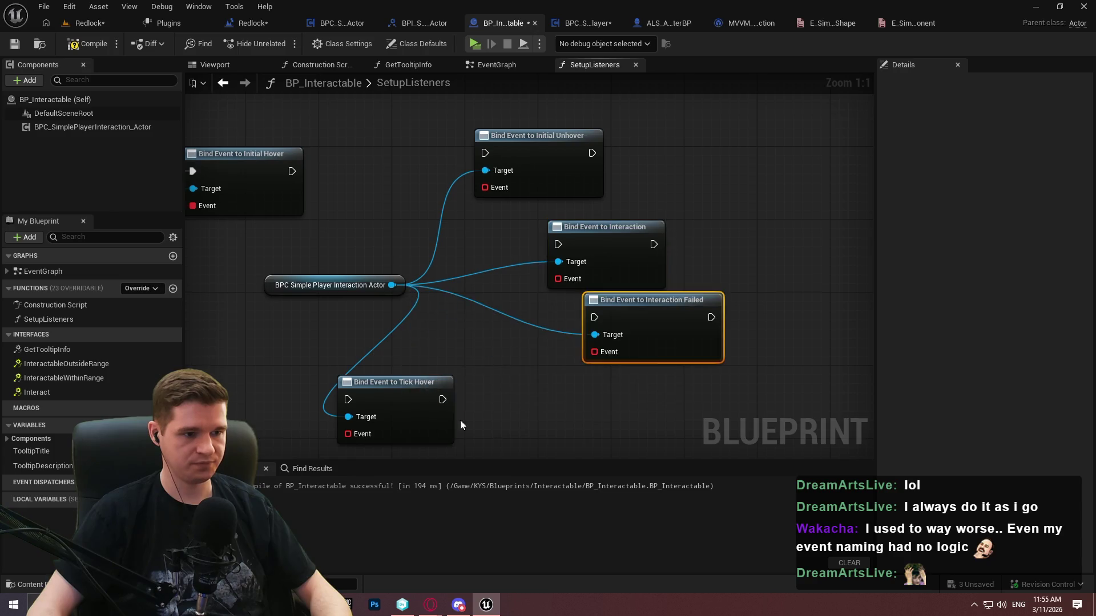
left_click_drag(400, 382, 646, 455)
left_click_drag(539, 219, 346, 237)
left_click_drag(645, 220, 690, 238)
left_click(467, 372)
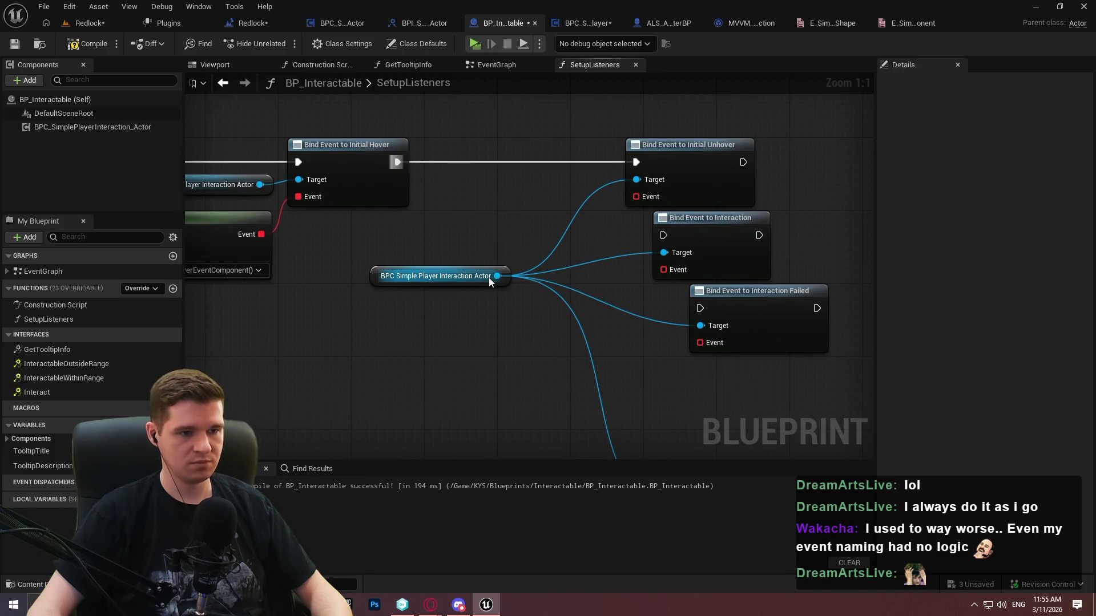
Wire the component reference into Initial Unhover's Target and shift the bind nodes right
left_click(494, 277, "alt")
left_click_drag(494, 278, 639, 183)
mouse_move(510, 277)
left_mouse_down()
mouse_move(610, 189)
mouse_move(647, 207)
mouse_move(625, 208)
left_mouse_up()
left_click(573, 125)
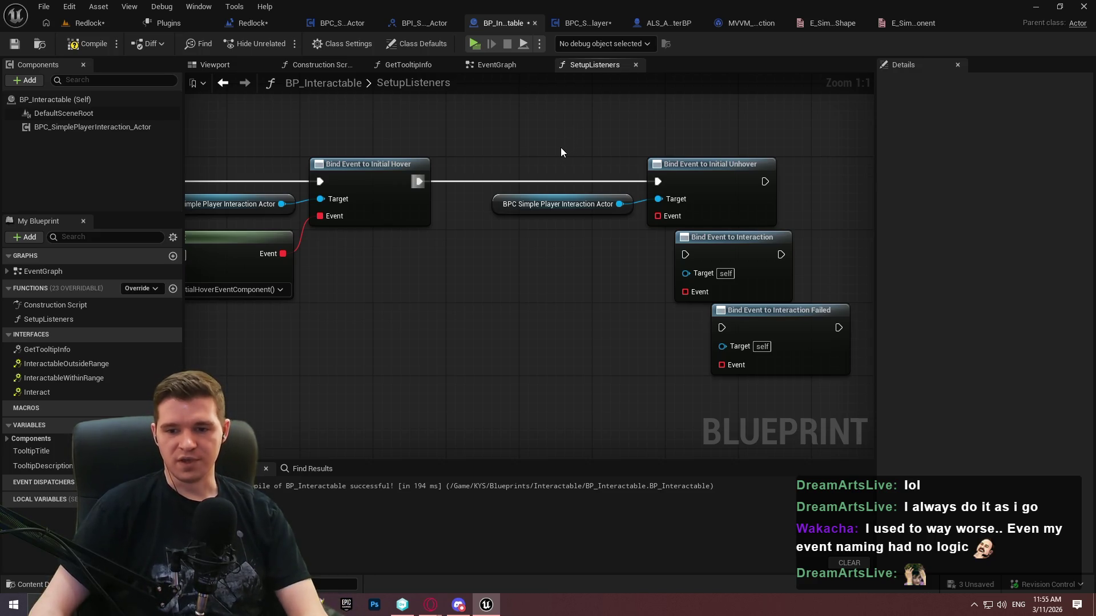
mouse_move(583, 154)
left_mouse_down()
mouse_move(702, 198)
mouse_move(797, 194)
left_mouse_up()
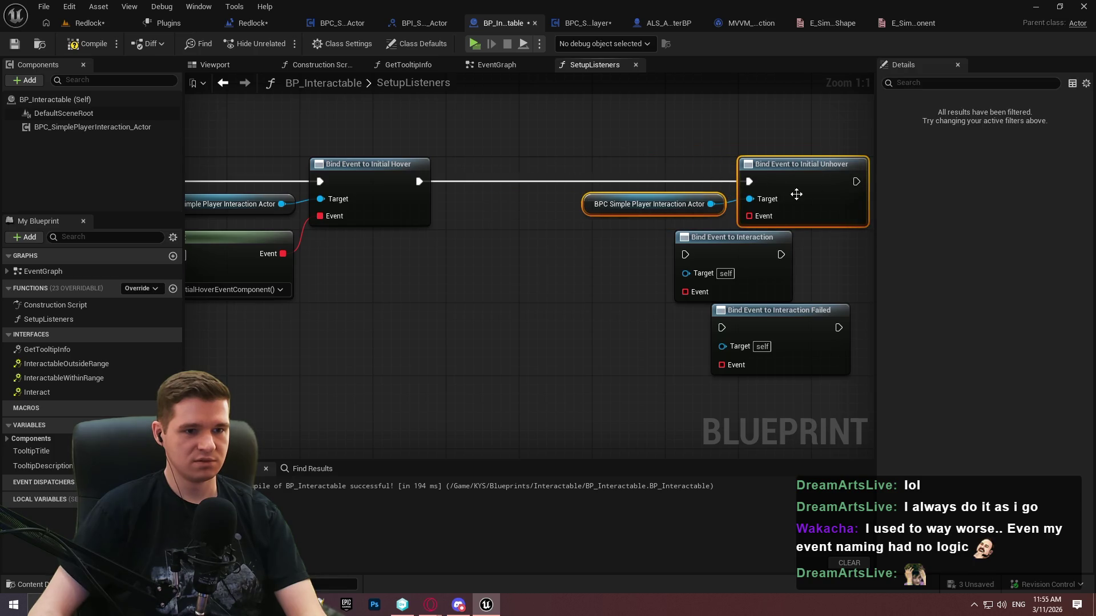
left_click_drag(562, 161, 790, 183)
left_click_drag(634, 237, 825, 371)
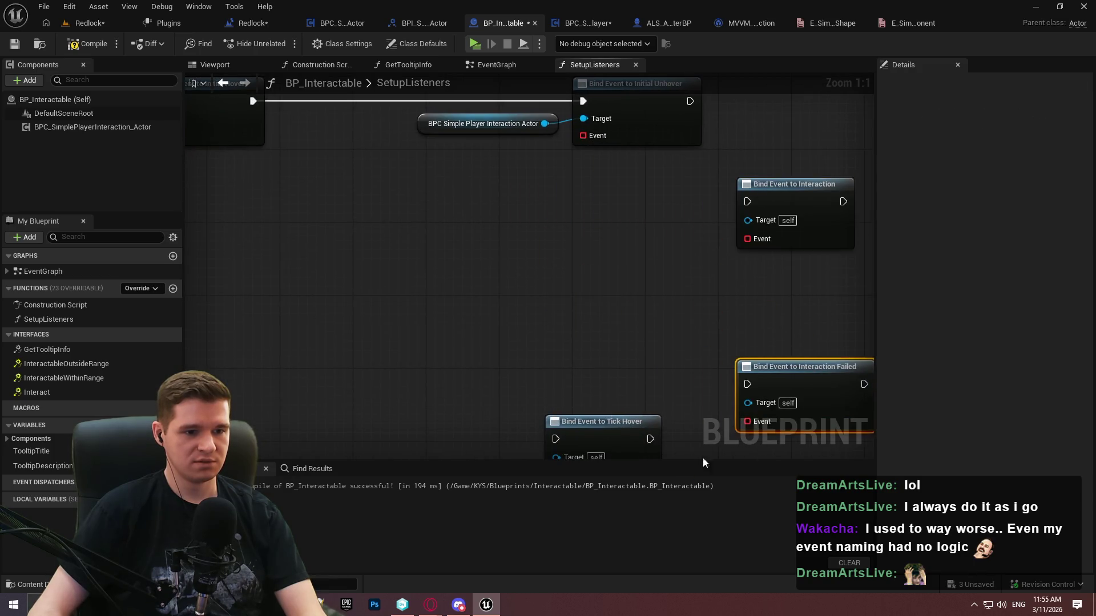
Duplicate the component reference for Interaction and chain Interaction after Initial Unhover
left_click_drag(478, 112, 491, 208)
left_click(491, 219)
key("ctrl+c")
key("ctrl+v")
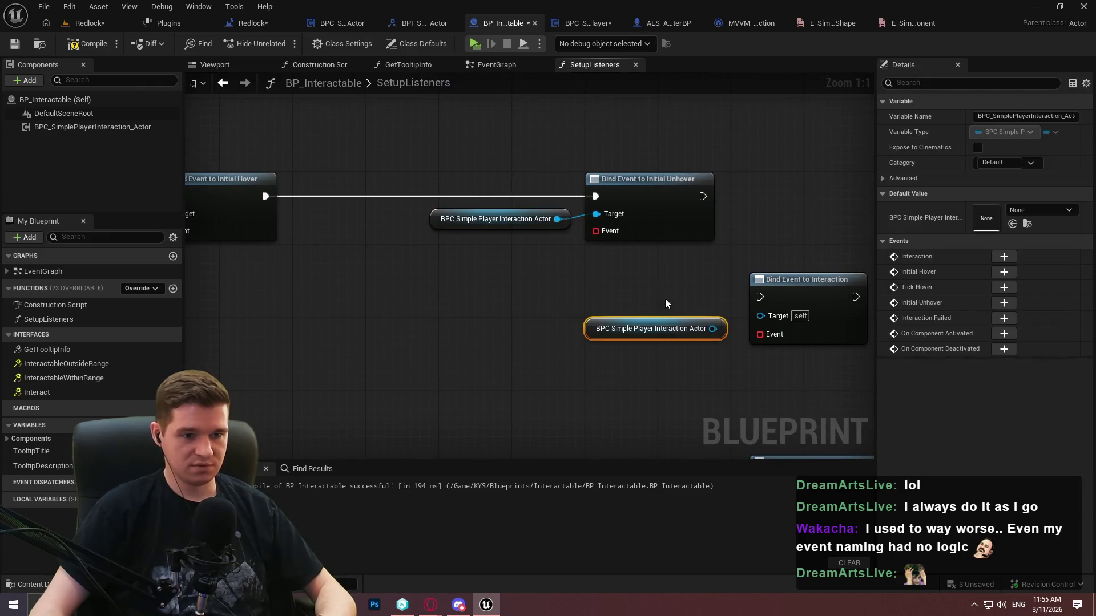
mouse_move(713, 328)
left_mouse_down()
mouse_move(760, 315)
mouse_move(705, 202)
left_mouse_up()
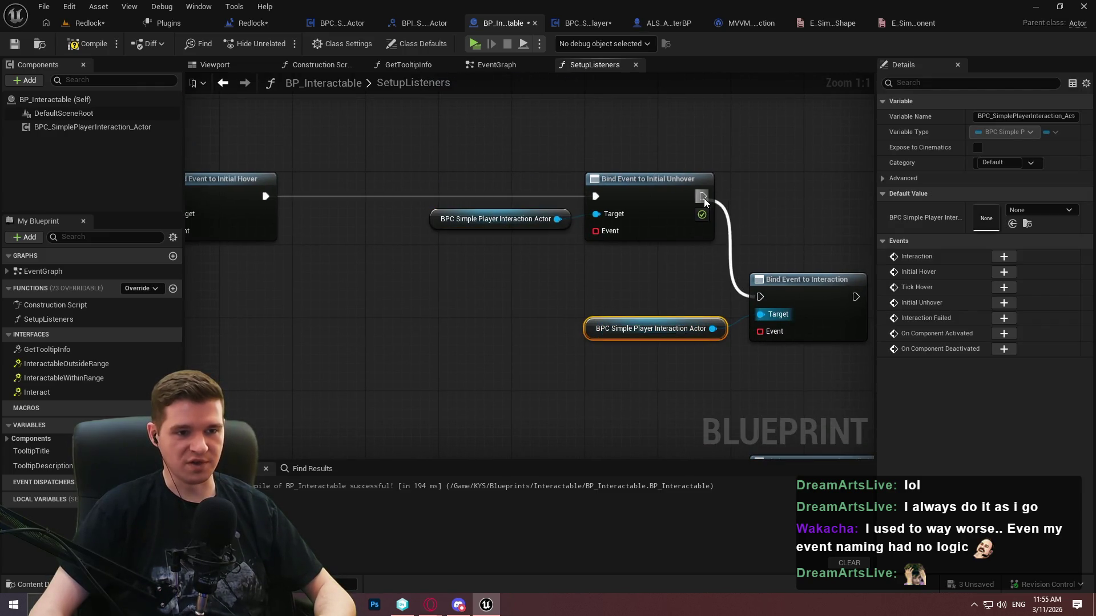
left_click(811, 313, "ctrl")
mouse_move(810, 313)
left_mouse_down()
mouse_move(865, 238)
mouse_move(734, 211)
mouse_move(753, 211)
left_mouse_up()
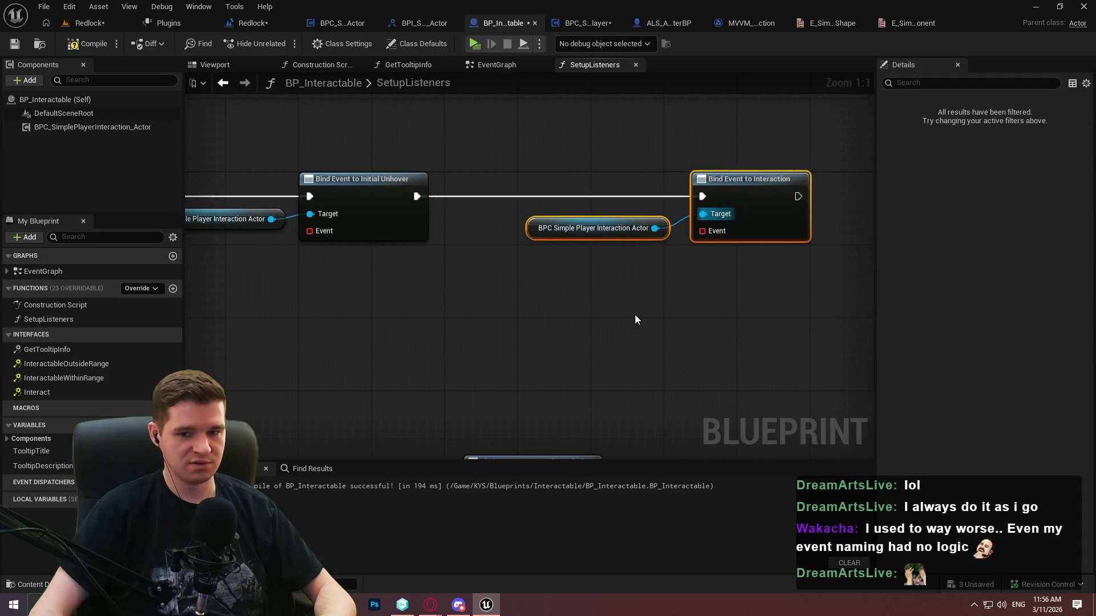
left_click(635, 314)
Paste another component reference for Interaction Failed and line both up with the chain
left_click_drag(644, 379, 658, 298)
mouse_move(395, 404)
left_mouse_down()
mouse_move(386, 311)
mouse_move(300, 341)
mouse_move(478, 325)
mouse_move(421, 341)
mouse_move(487, 324)
mouse_move(922, 77)
mouse_move(387, 262)
mouse_move(402, 264)
left_mouse_up()
key("ctrl+v")
mouse_move(550, 311)
left_mouse_down()
mouse_move(690, 235)
mouse_move(690, 143)
left_mouse_up()
left_click_drag(317, 323, 411, 388)
mouse_move(475, 374)
left_mouse_down()
mouse_move(804, 212)
mouse_move(563, 384)
mouse_move(808, 274)
mouse_move(797, 278)
mouse_move(806, 261)
mouse_move(826, 270)
left_mouse_up()
left_click(710, 275)
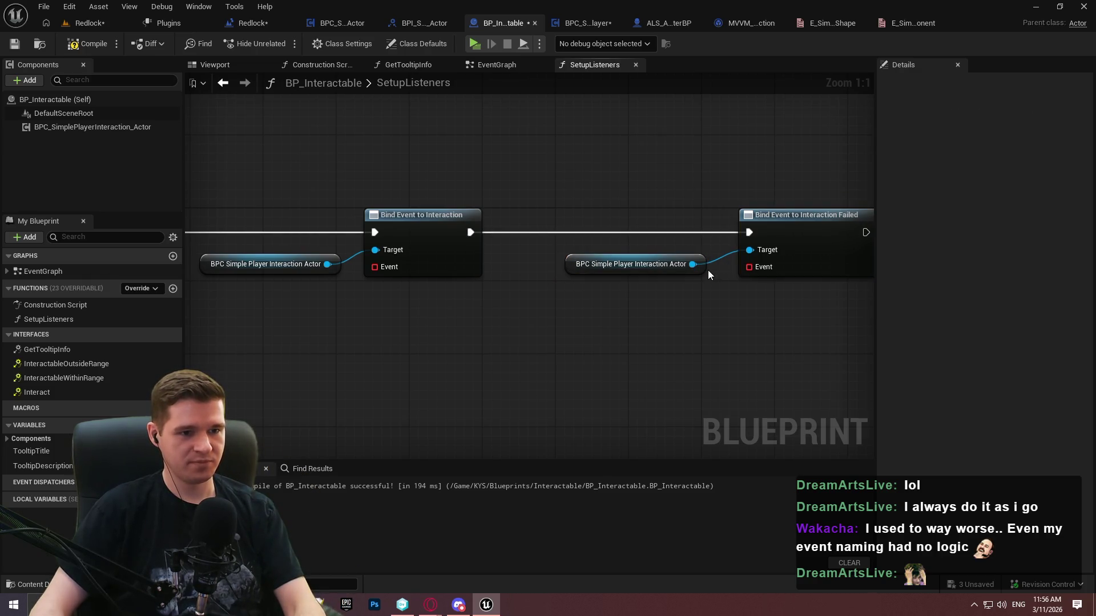
left_click_drag(702, 264, 721, 263)
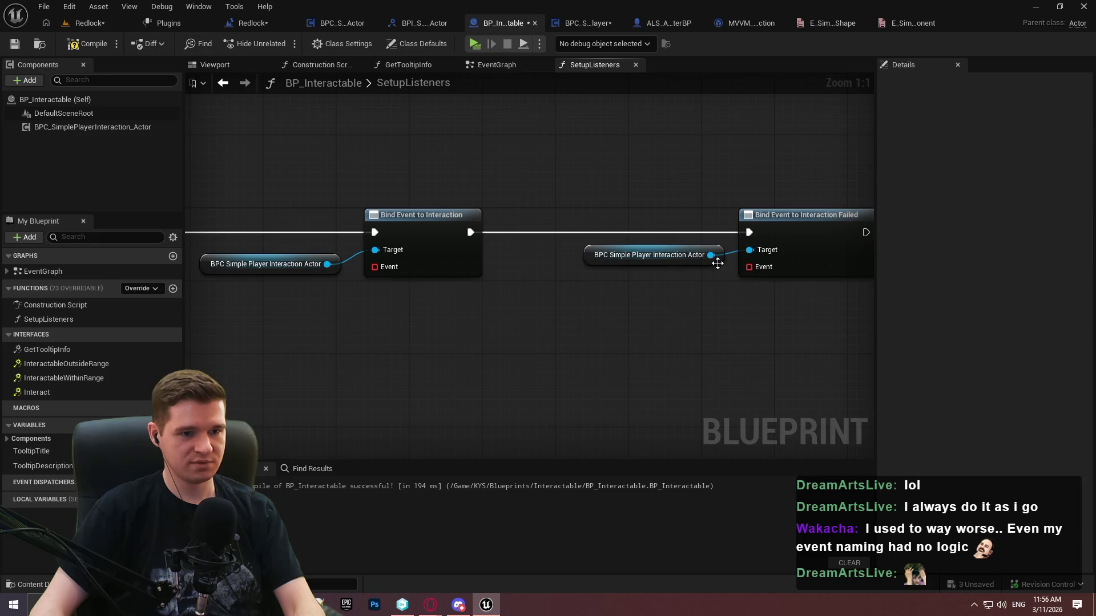
left_click(714, 272)
Place the Tick Hover bind node beside Interaction Failed
mouse_move(632, 337)
left_mouse_down()
mouse_move(715, 338)
mouse_move(776, 323)
mouse_move(767, 360)
mouse_move(695, 289)
left_mouse_up()
left_click(695, 285)
left_click(564, 346)
mouse_move(564, 346)
left_mouse_down()
mouse_move(578, 198)
mouse_move(373, 220)
mouse_move(399, 86)
mouse_move(656, 282)
left_mouse_up()
mouse_move(585, 426)
left_mouse_down()
mouse_move(830, 163)
mouse_move(461, 276)
mouse_move(529, 276)
left_mouse_up()
left_click_drag(530, 277, 785, 243)
Give Tick Hover its own component reference and chain it after Interaction Failed
left_click(343, 244)
key("ctrl+c")
key("ctrl+v")
left_click_drag(611, 317, 863, 202)
left_click_drag(797, 213, 565, 213)
left_click_drag(805, 195, 819, 219)
mouse_move(604, 318)
left_mouse_down()
mouse_move(829, 246)
mouse_move(638, 258)
left_mouse_up()
Shift Tick Hover and its reference into line and review the finished chain
left_click(725, 224, "ctrl")
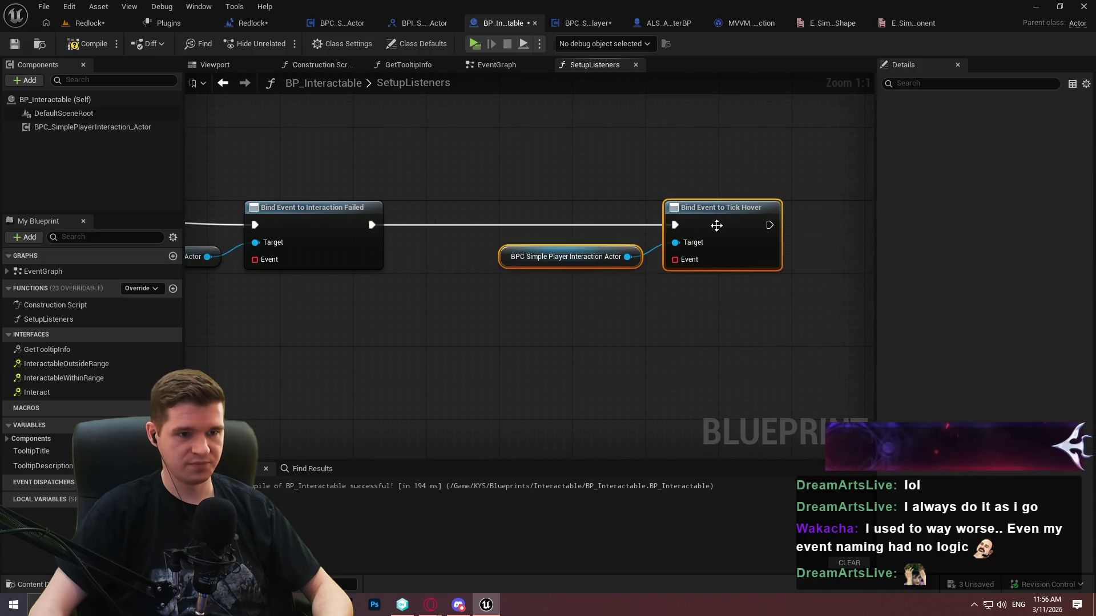
left_click_drag(725, 224, 806, 223)
left_click(537, 349)
left_click_drag(556, 357, 908, 358)
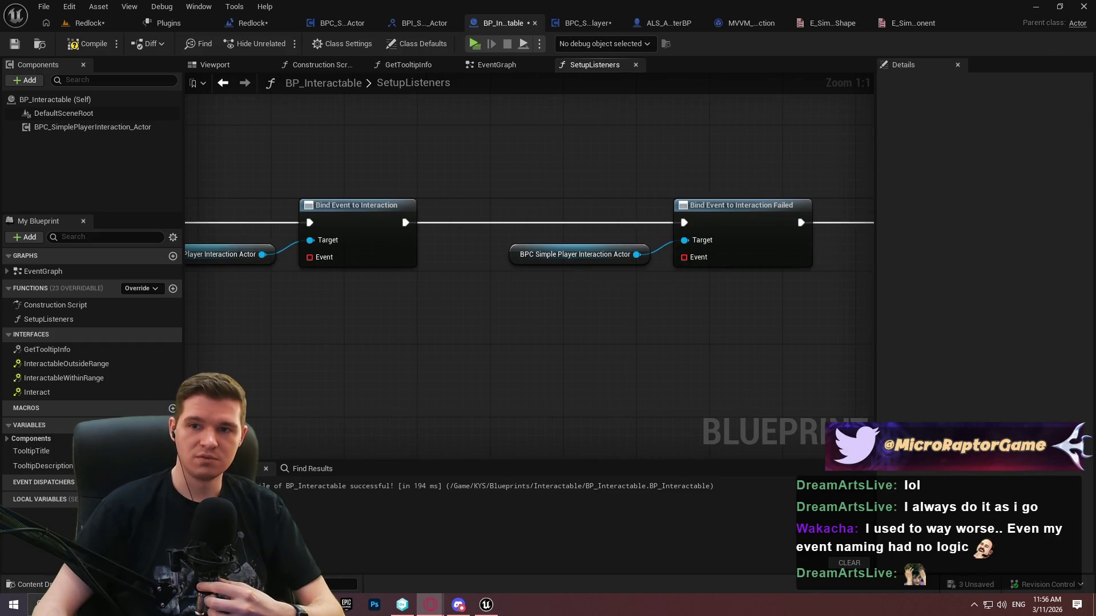
key("alt+Tab")
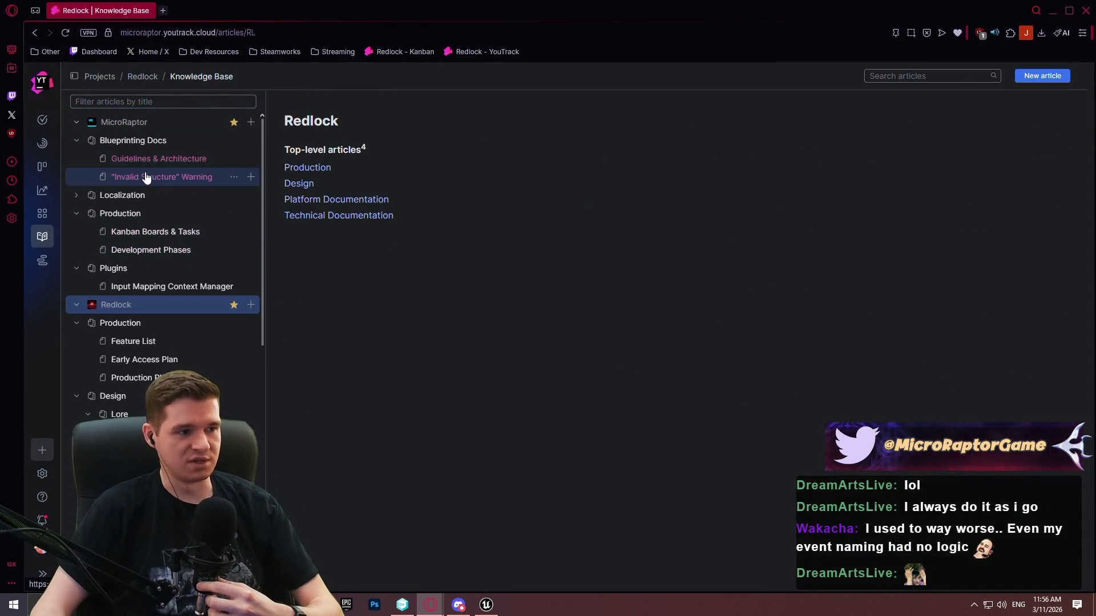
Open the Guidelines & Architecture article and view its first blueprint screenshot full-size in a new tab
left_click(147, 158)
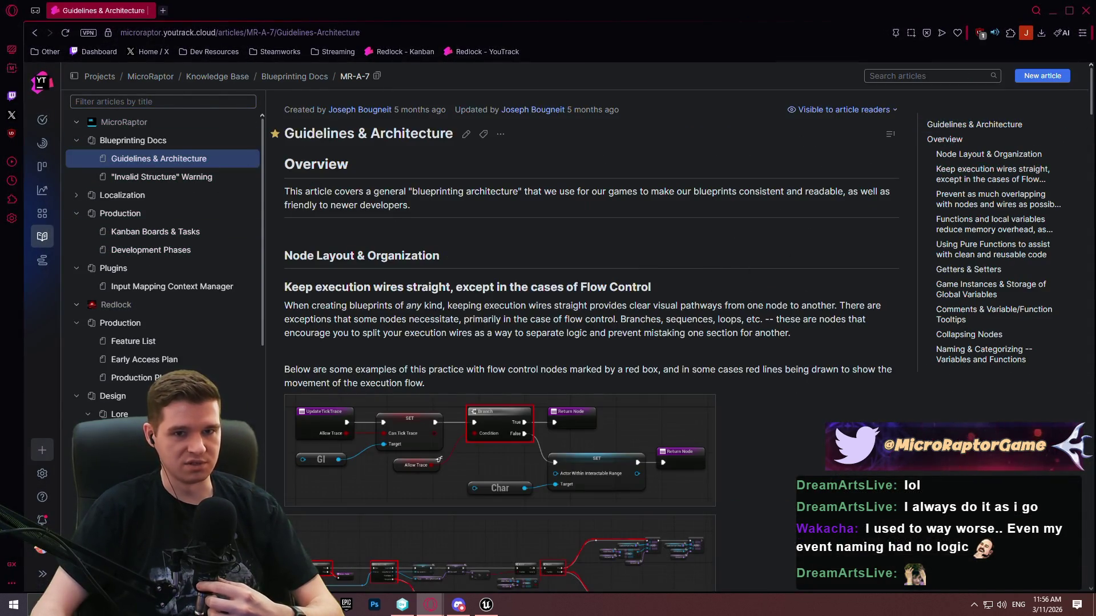
left_click_drag(1093, 91, 1089, 260)
right_click(498, 276)
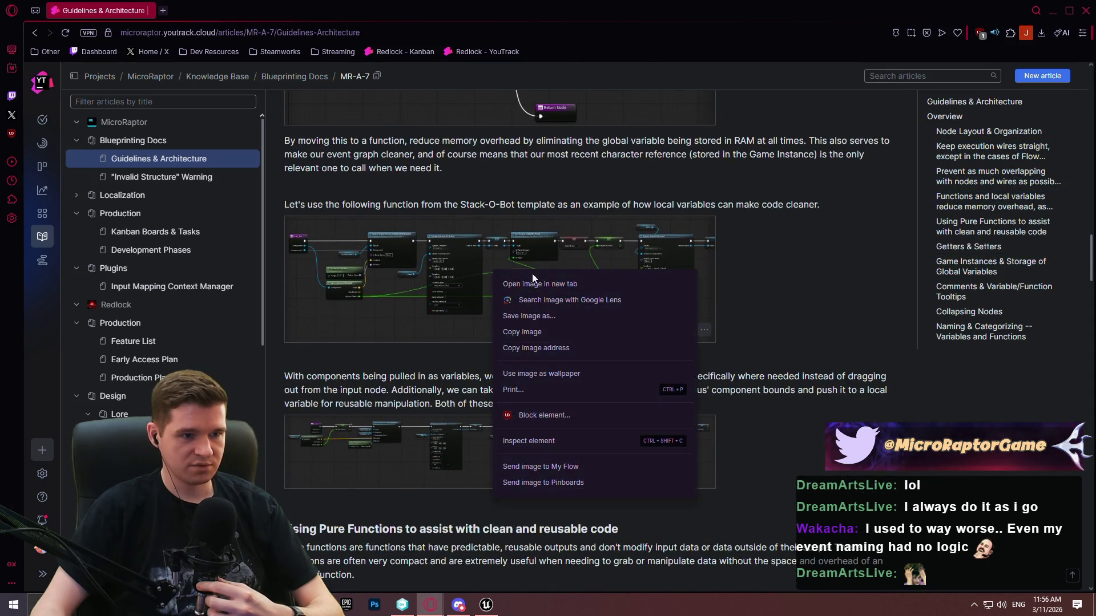
left_click(532, 288)
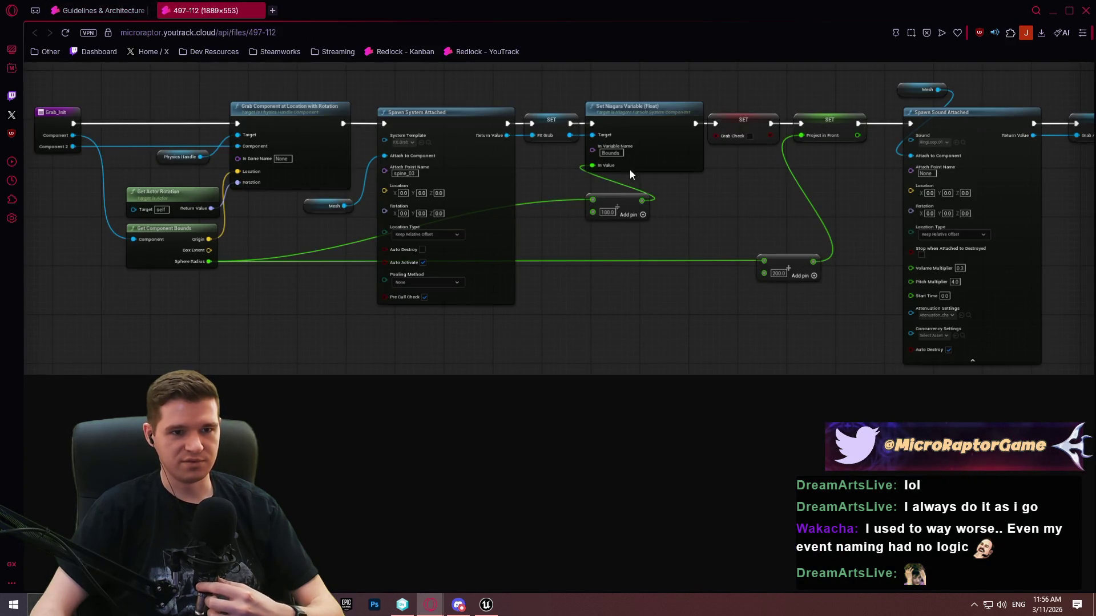
scroll(611, 202, "down", 1, "ctrl")
scroll(601, 201, "up", 1, "ctrl")
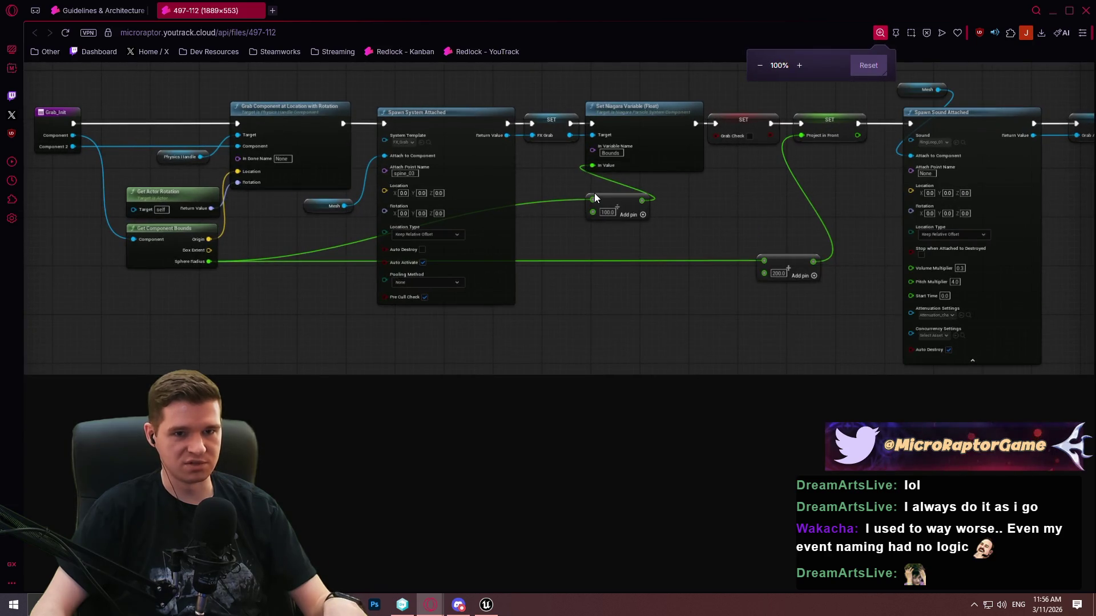
left_click(464, 362)
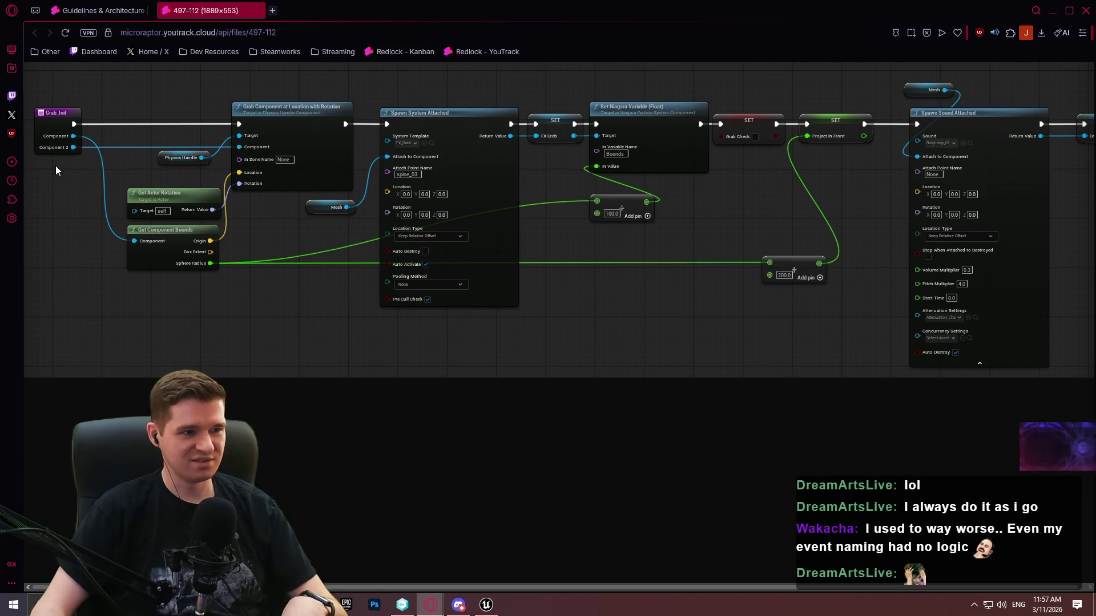
Further down the article, open another blueprint screenshot in a new tab
left_click(75, 10)
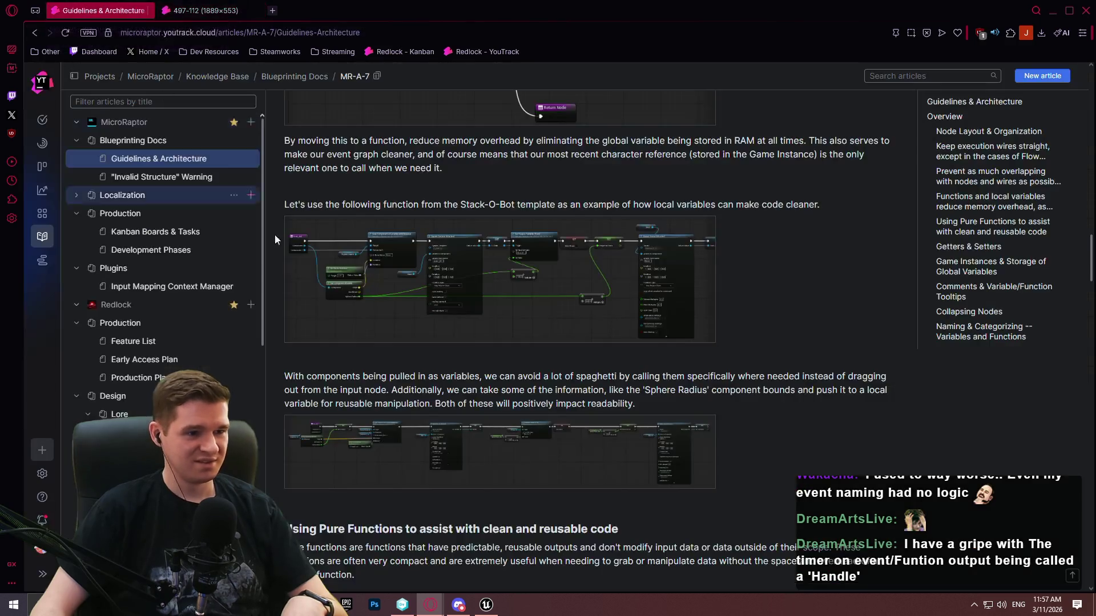
scroll(498, 282, "down", 2)
scroll(498, 283, "down", 4)
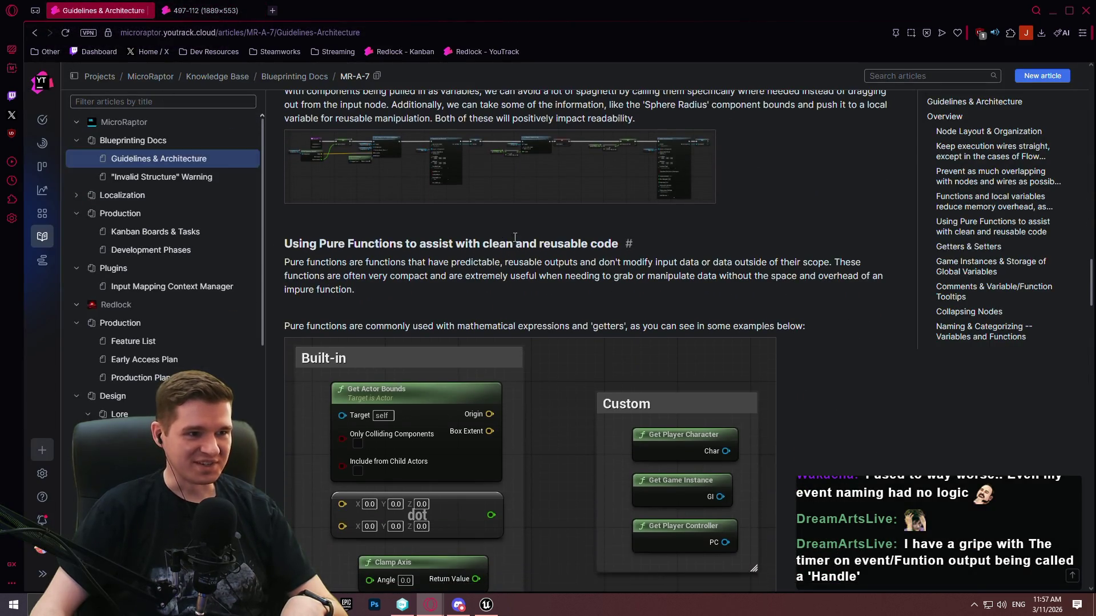
scroll(544, 223, "down", 10)
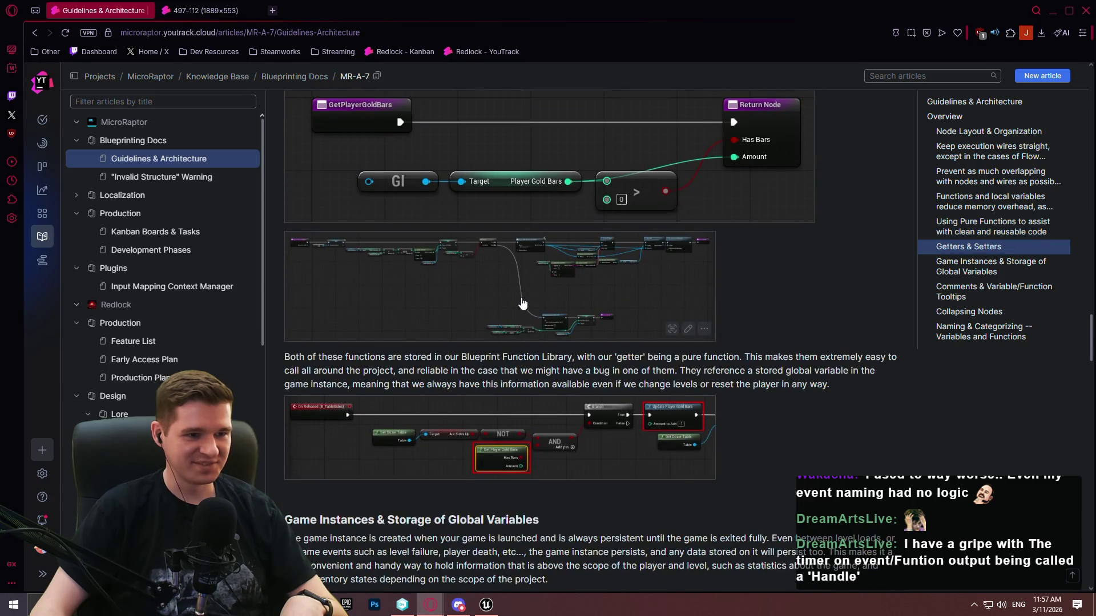
scroll(450, 280, "down", 20)
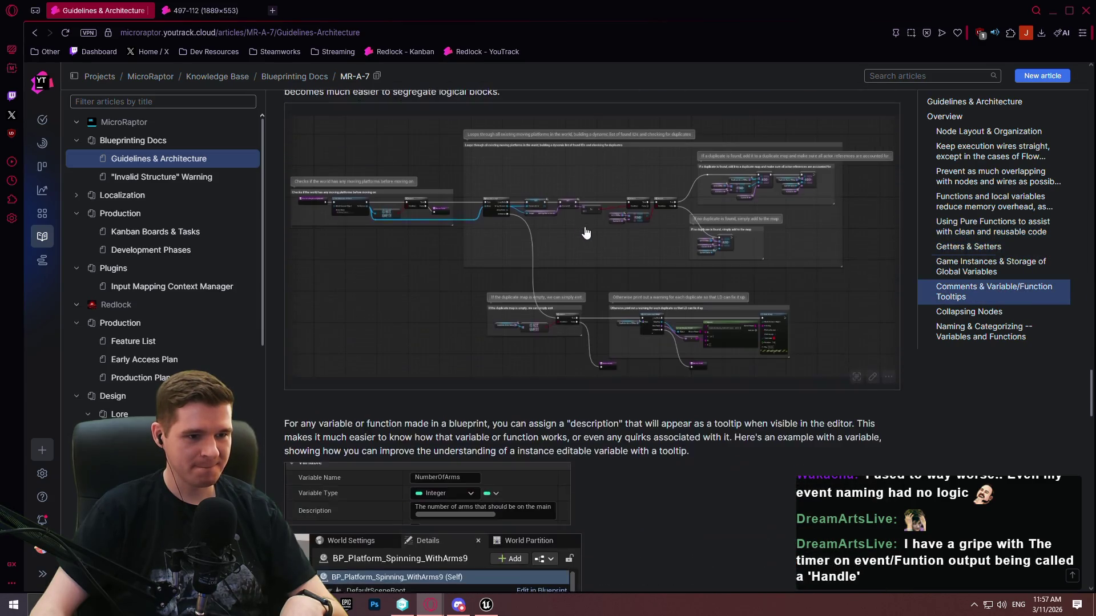
scroll(657, 258, "down", 15)
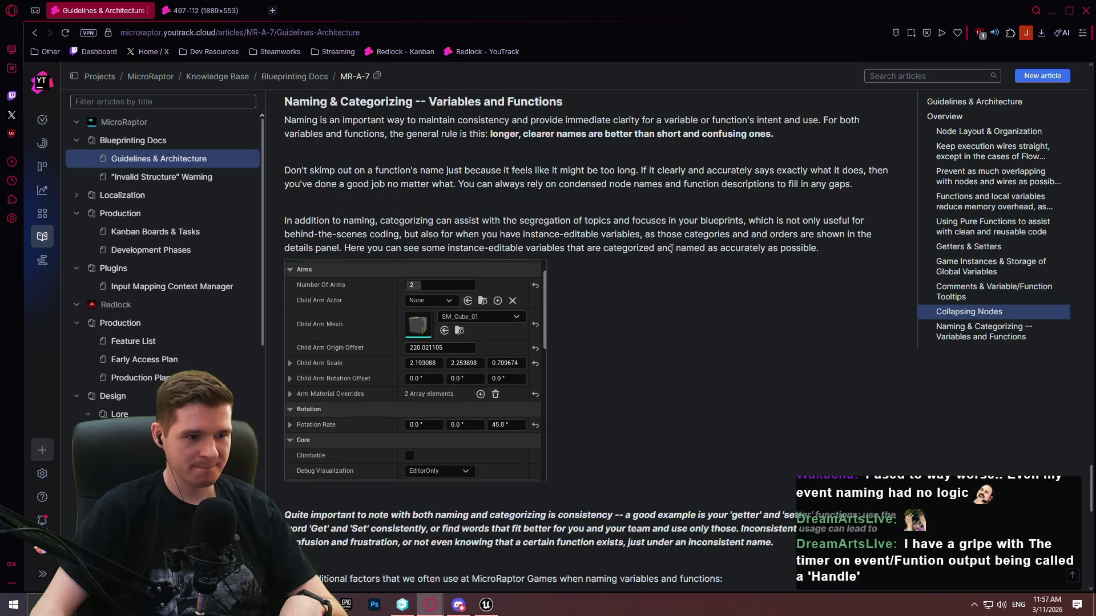
scroll(990, 439, "down", 2)
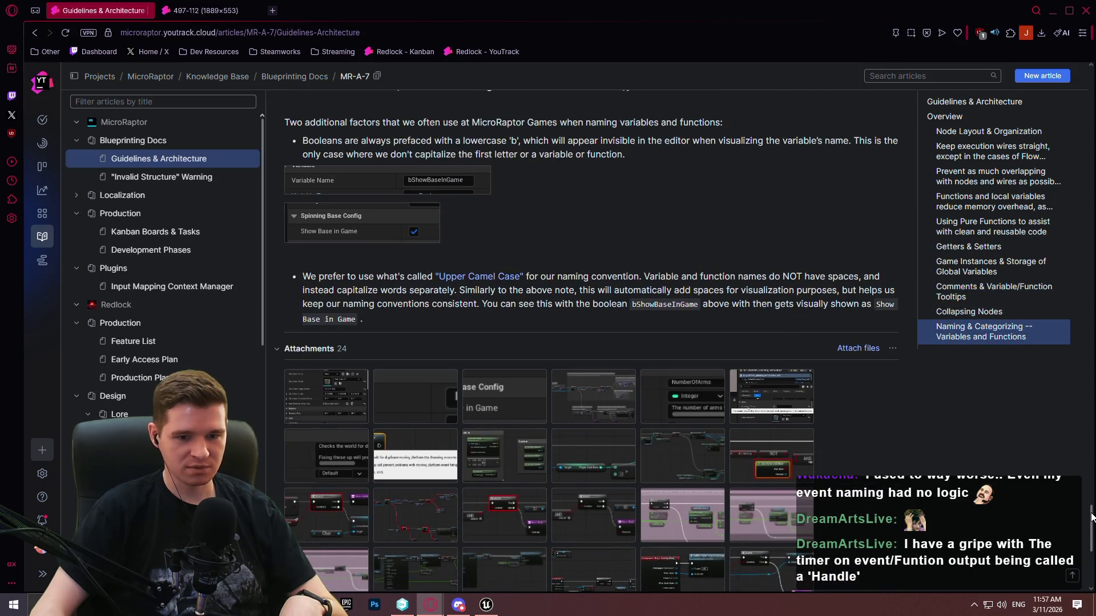
left_click_drag(1091, 517, 1060, 315)
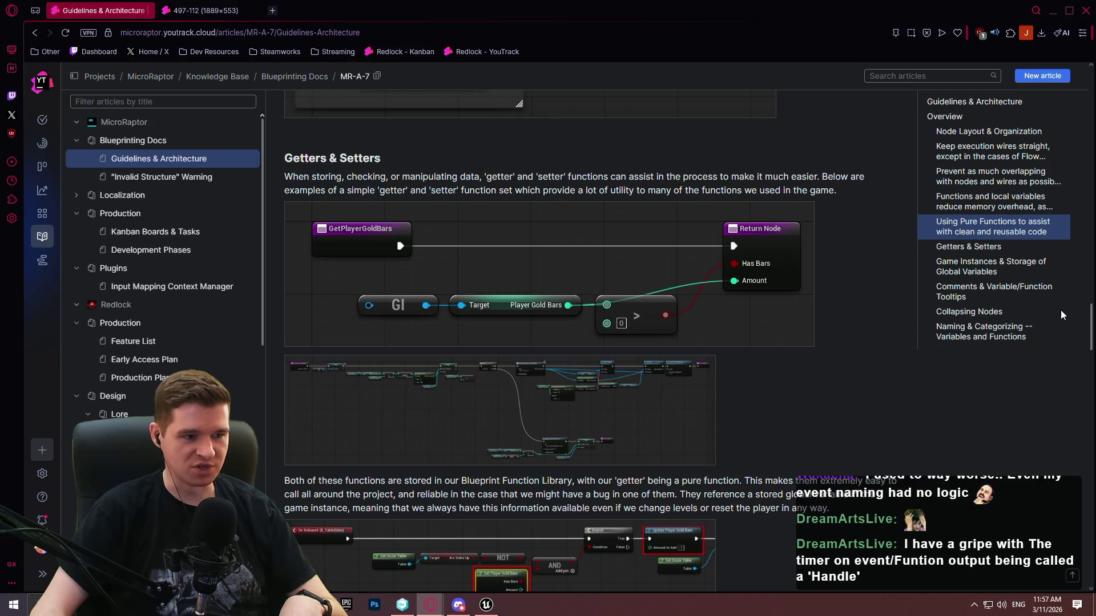
mouse_move(1061, 310)
left_mouse_down()
mouse_move(1063, 422)
mouse_move(1042, 523)
mouse_move(1060, 238)
left_mouse_up()
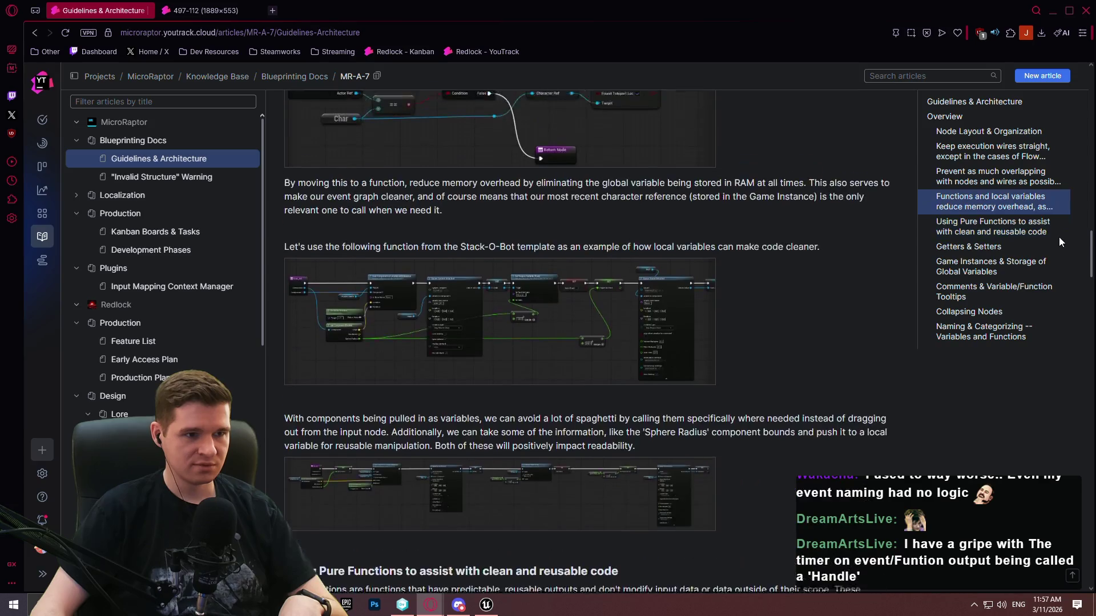
right_click(605, 508)
left_click(645, 286)
Compare the two opened blueprint images, ending on the Stack-O-Bot function graph
left_click(308, 7)
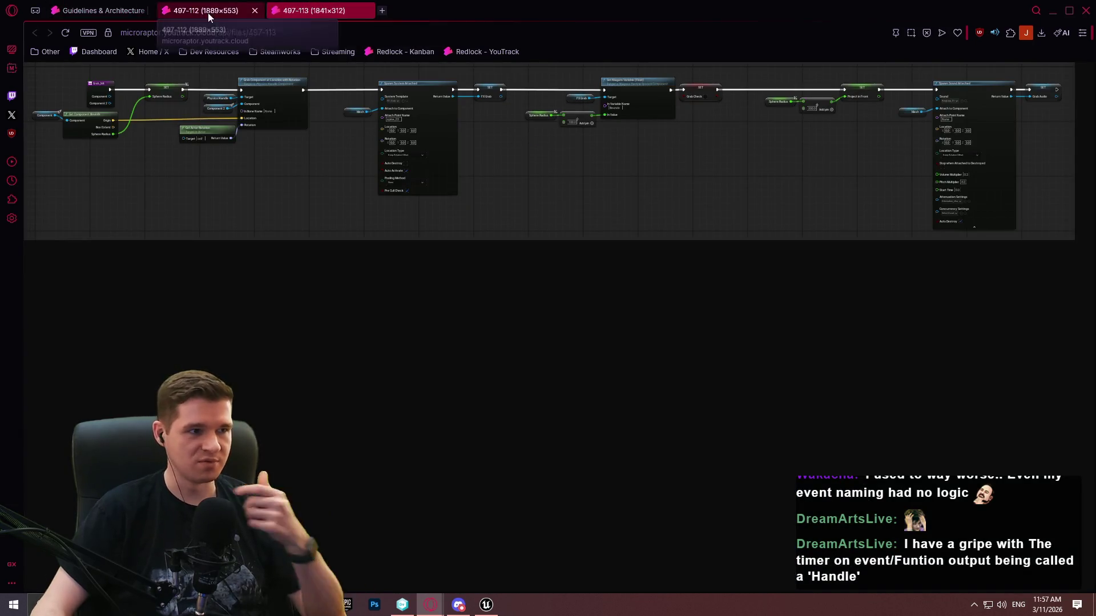
left_click(207, 10)
left_click(343, 12)
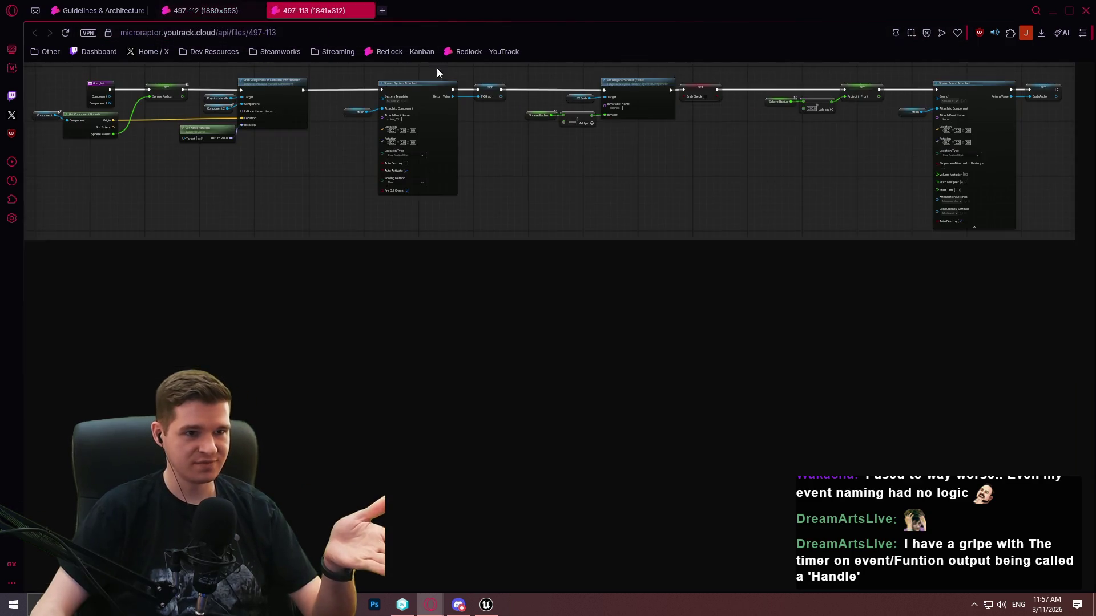
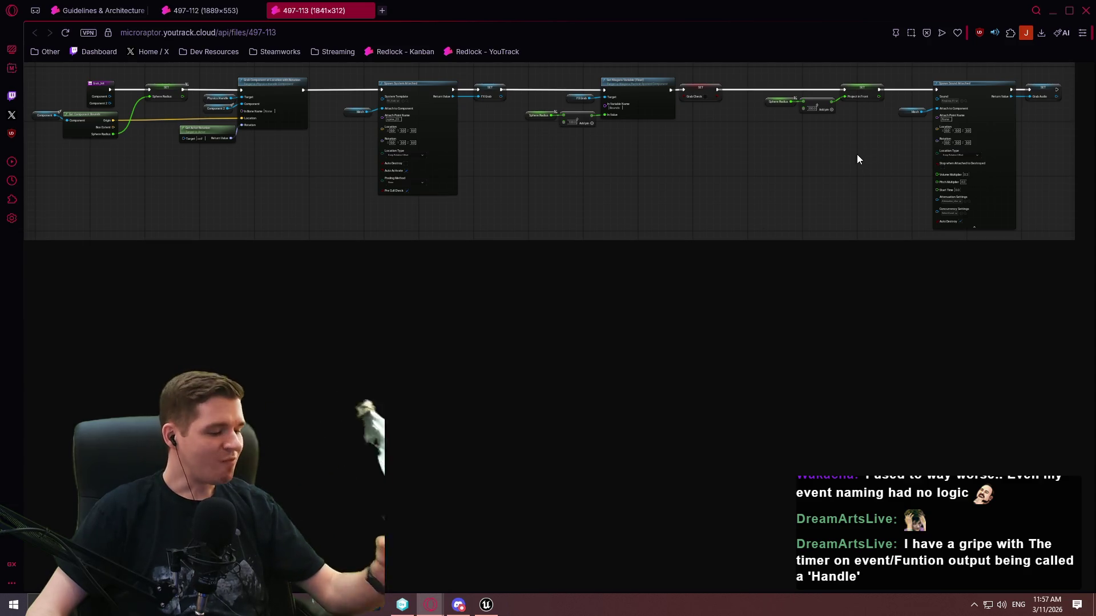
Close the blueprint image window and minimize the YouTrack board to get back to Unreal
left_click(1086, 11)
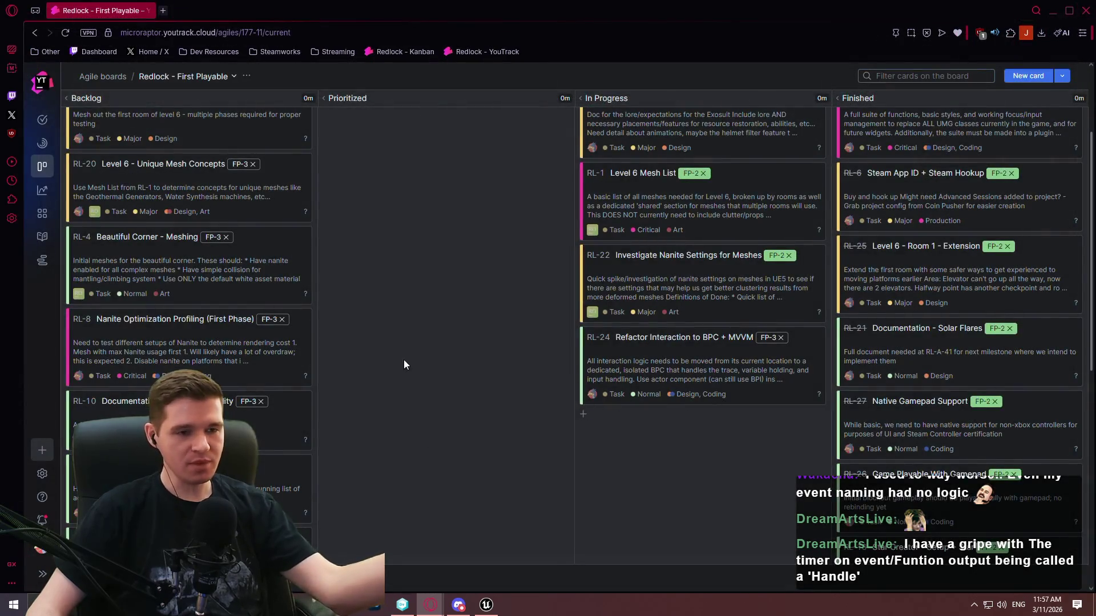
left_click(1055, 12)
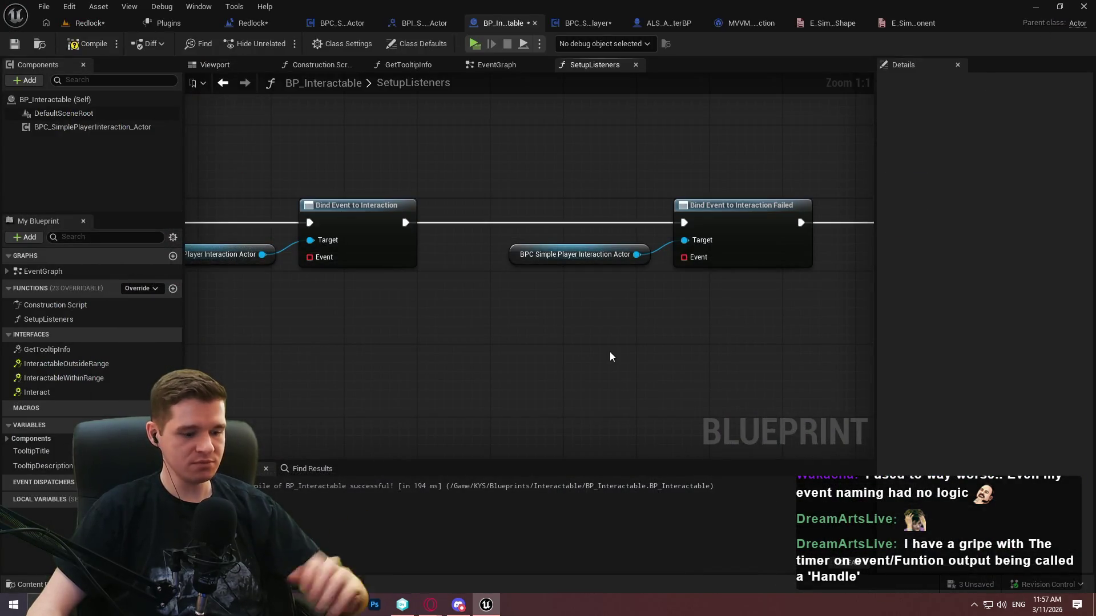
Add a Create Event node to the Initial Unhover binding in SetupListeners
mouse_move(583, 356)
left_mouse_down()
mouse_move(571, 299)
mouse_move(573, 364)
mouse_move(719, 355)
left_mouse_up()
left_click(622, 274)
left_click_drag(725, 307, 567, 306)
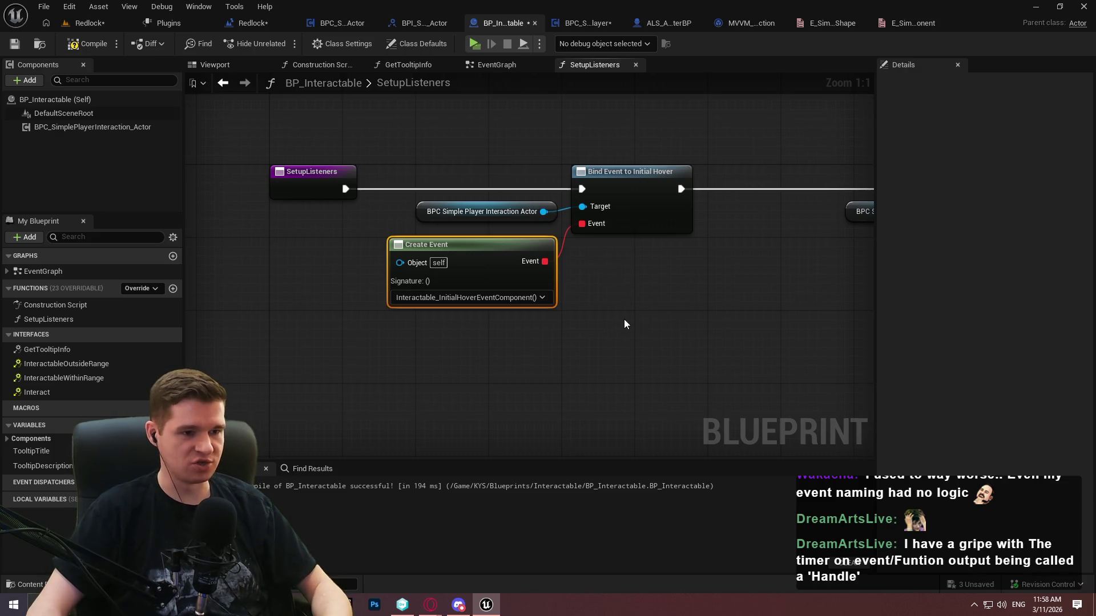
mouse_move(667, 313)
left_mouse_down()
mouse_move(734, 225)
mouse_move(729, 273)
mouse_move(718, 281)
mouse_move(706, 261)
left_mouse_up()
left_click(794, 337)
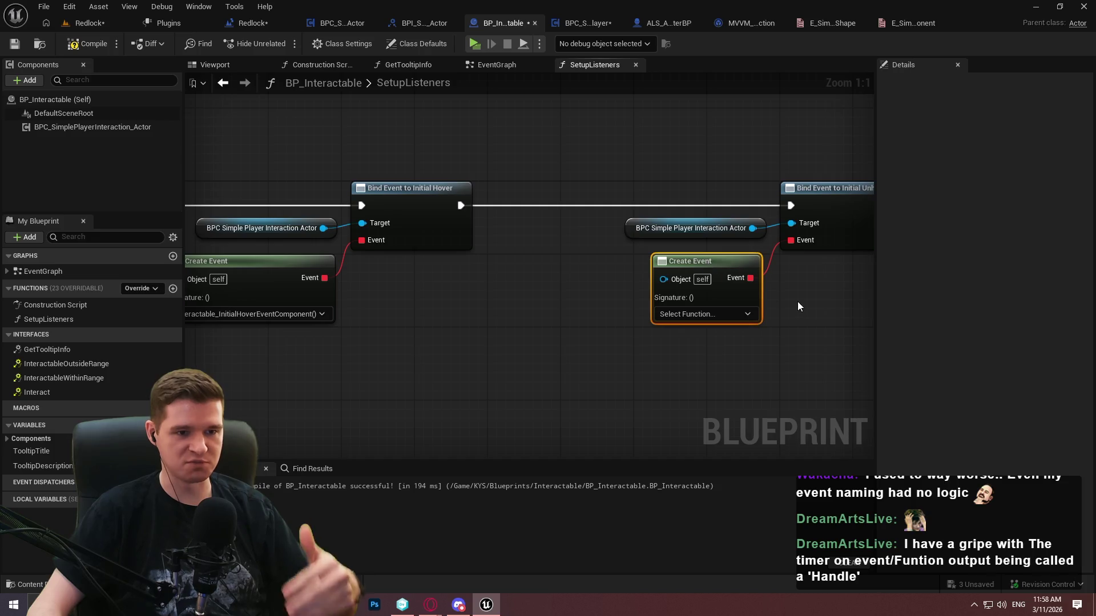
Paste Create Event nodes and wire them into the Interaction, Interaction Failed and Tick Hover binds
left_click_drag(809, 333, 591, 320)
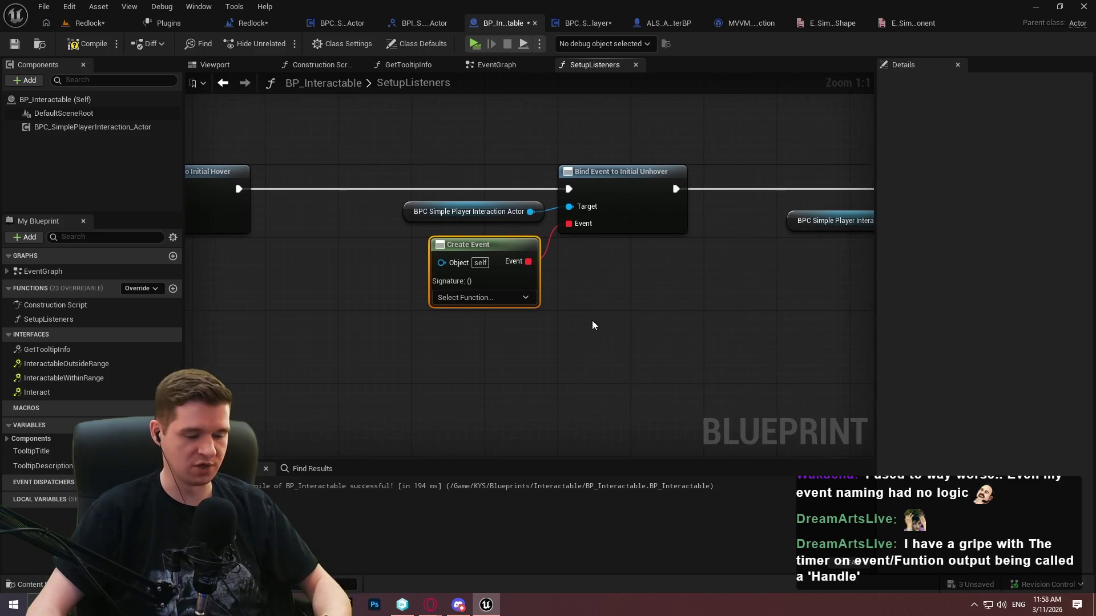
left_click_drag(732, 330, 352, 326)
key("ctrl+v")
left_click_drag(532, 303, 573, 219)
left_click_drag(827, 271, 520, 286)
key("ctrl+v")
left_click_drag(599, 308, 640, 234)
left_click_drag(718, 313, 485, 331)
key("ctrl+v")
left_click_drag(585, 345, 621, 279)
left_click_drag(563, 331, 559, 316)
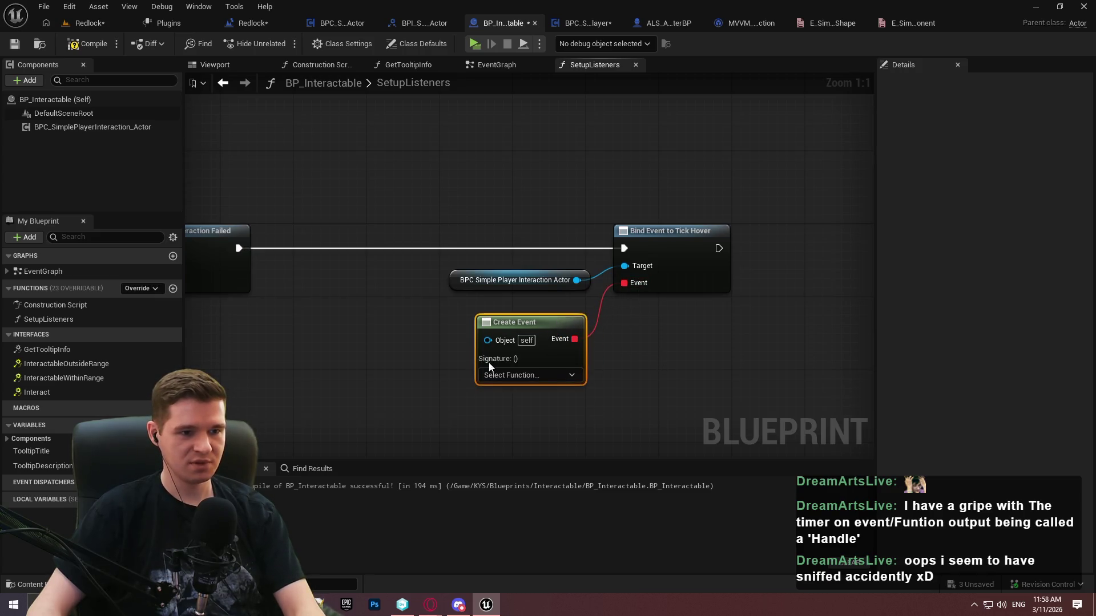
Align the Create Event nodes and create a matching custom event for Initial Unhover
mouse_move(416, 377)
left_mouse_down()
mouse_move(455, 289)
mouse_move(482, 309)
left_mouse_up()
mouse_move(157, 297)
left_mouse_down()
mouse_move(546, 271)
mouse_move(523, 235)
left_mouse_up()
mouse_move(285, 300)
left_mouse_down()
mouse_move(690, 286)
mouse_move(653, 250)
left_mouse_up()
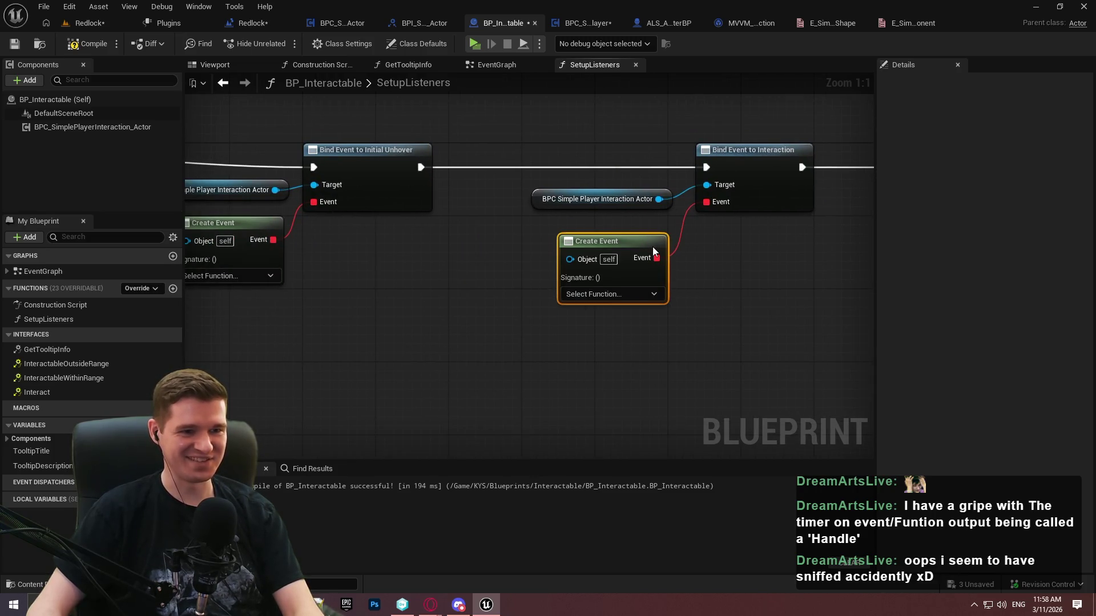
mouse_move(403, 283)
left_mouse_down()
mouse_move(689, 270)
mouse_move(882, 238)
left_mouse_up()
left_click(457, 247)
left_click(685, 262)
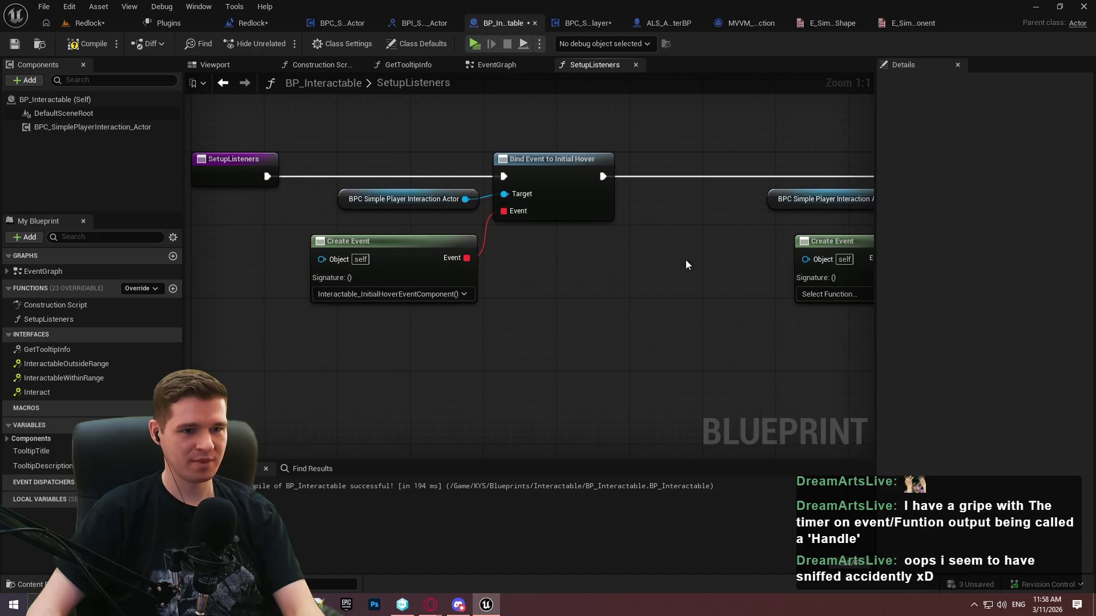
left_click_drag(859, 288, 652, 308)
left_click(626, 317)
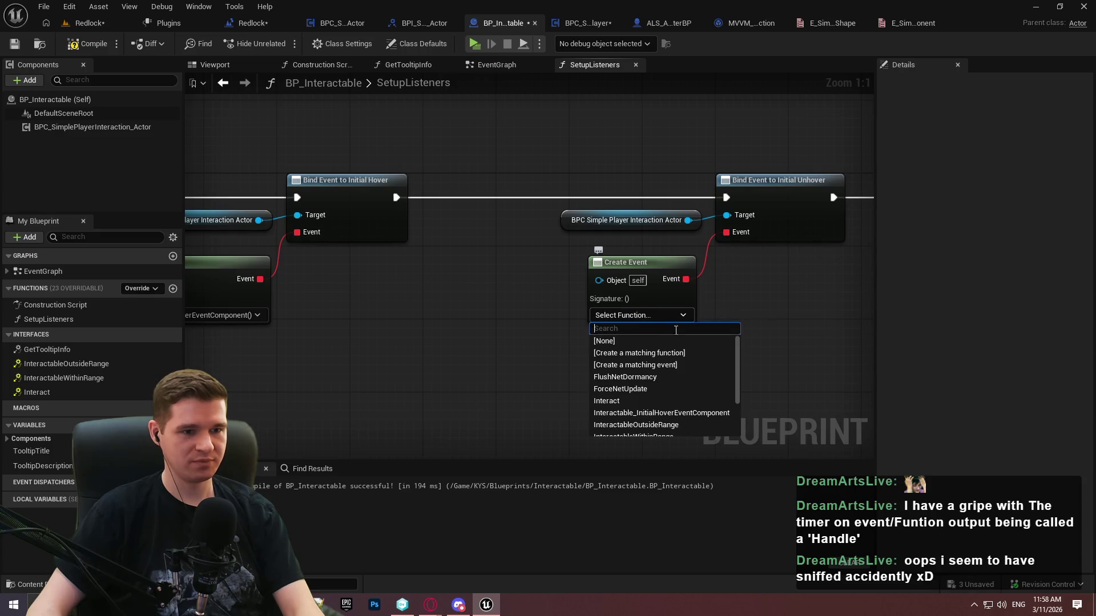
left_click(672, 365)
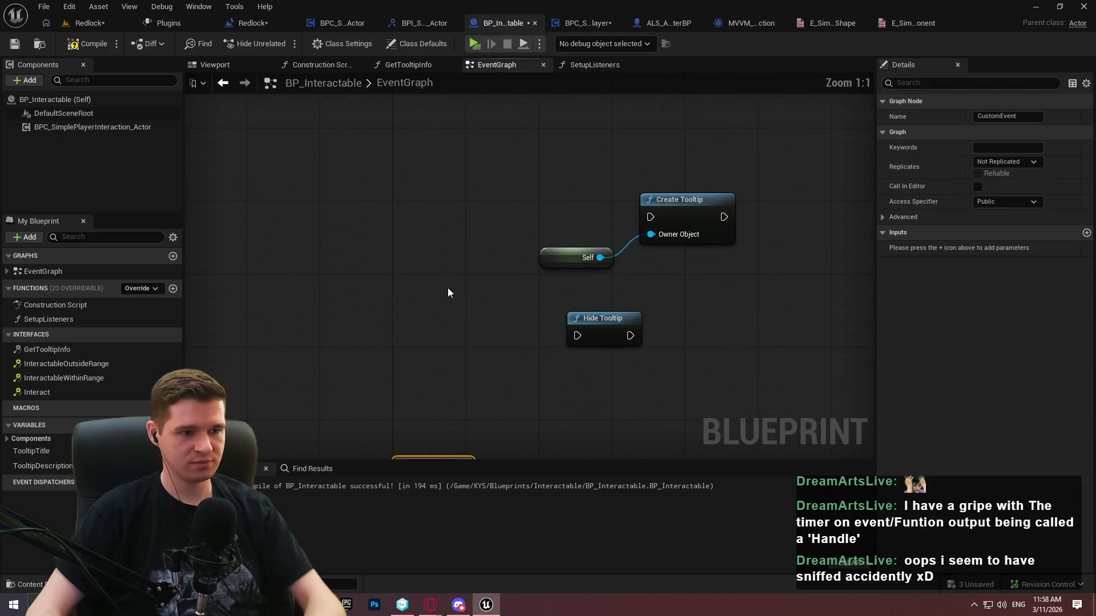
Select the new CustomEvent node in the EventGraph
double_click(502, 231)
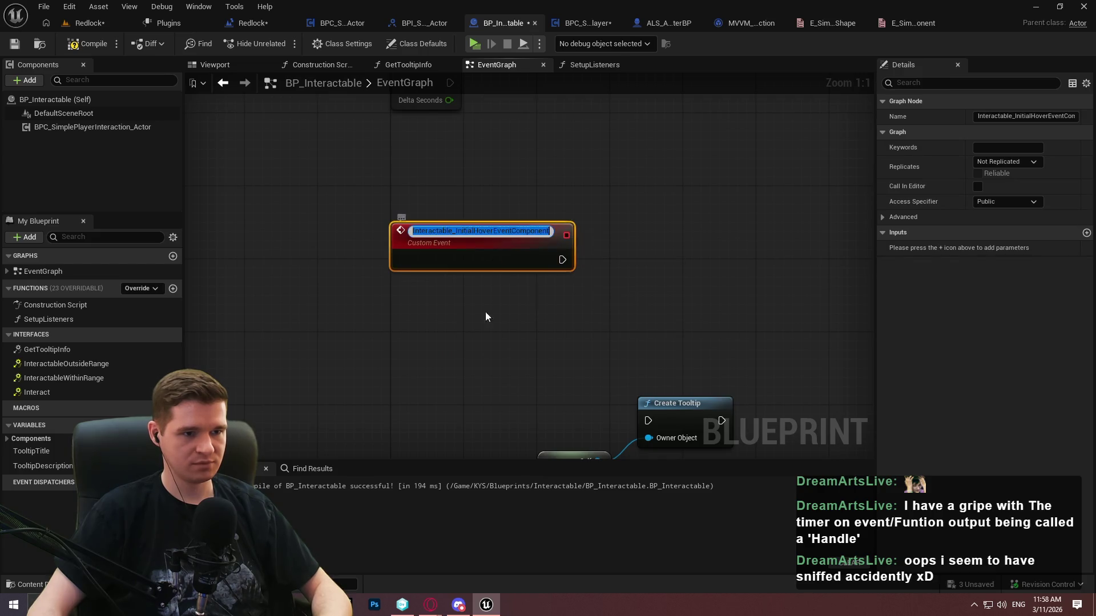
key("ctrl+z")
left_click(456, 390)
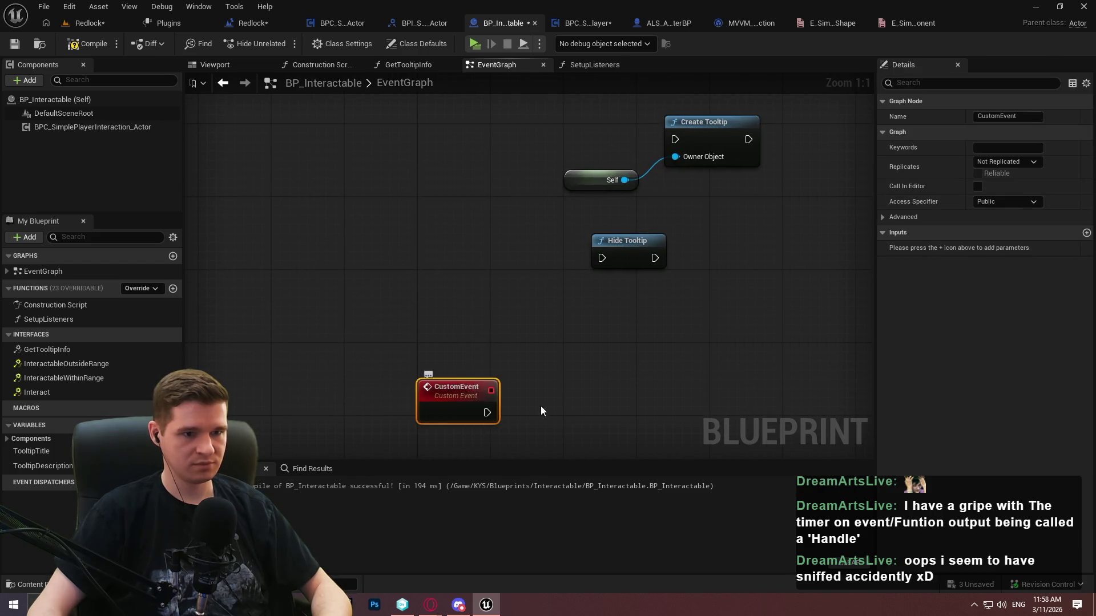
left_click(722, 404)
left_click_drag(721, 404, 676, 279)
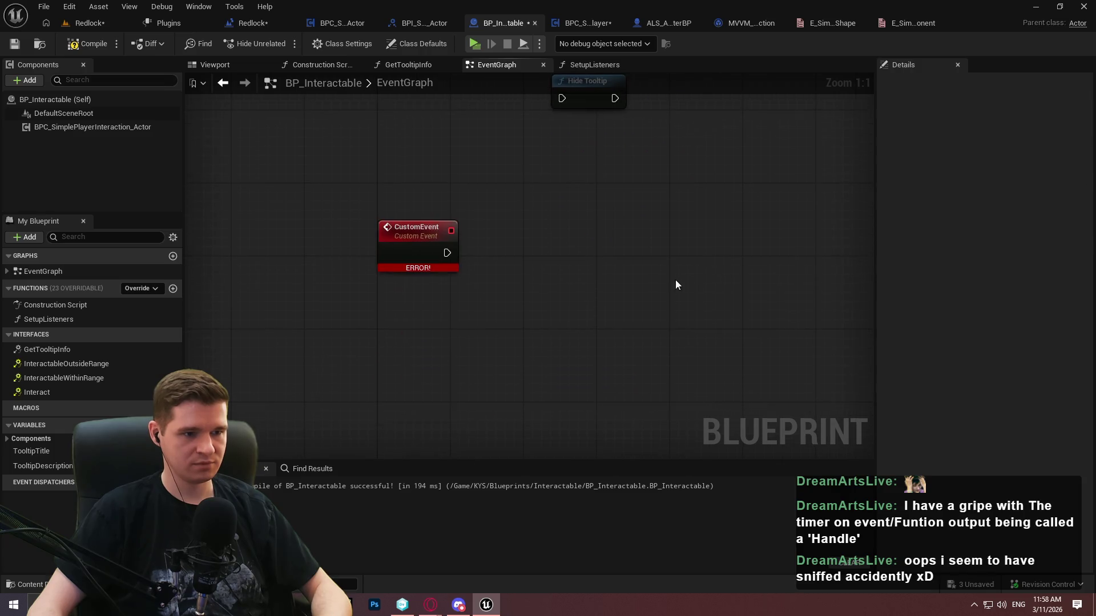
left_click(417, 227)
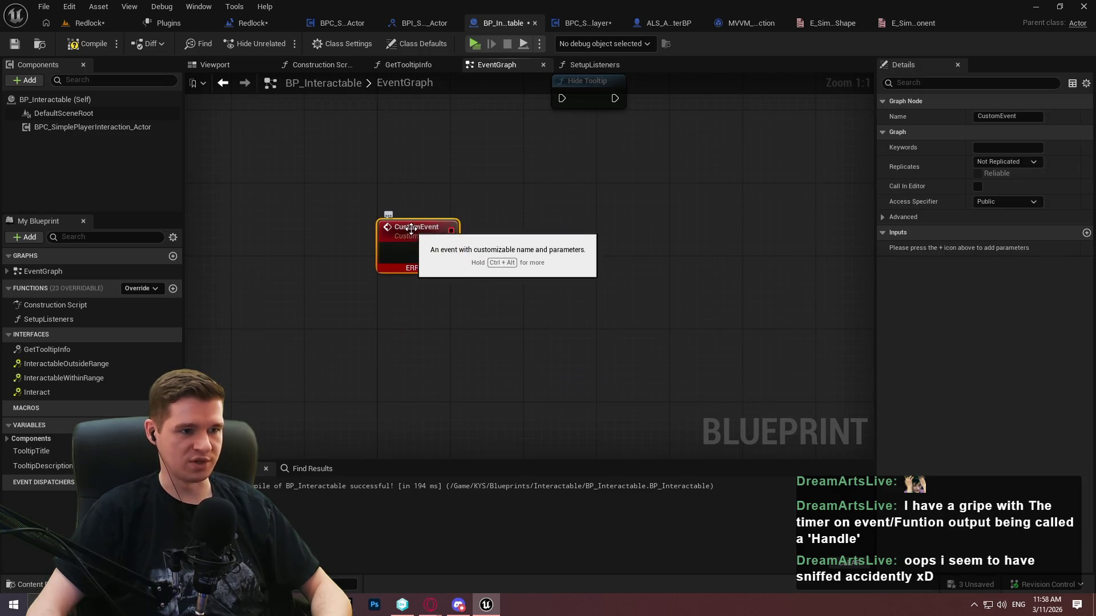
Rename the event Interactable_UnhoverEventComponent and nudge its SetupListeners Create Event node left
key("F2")
type("Interactable_InitialHoverEventComponent")
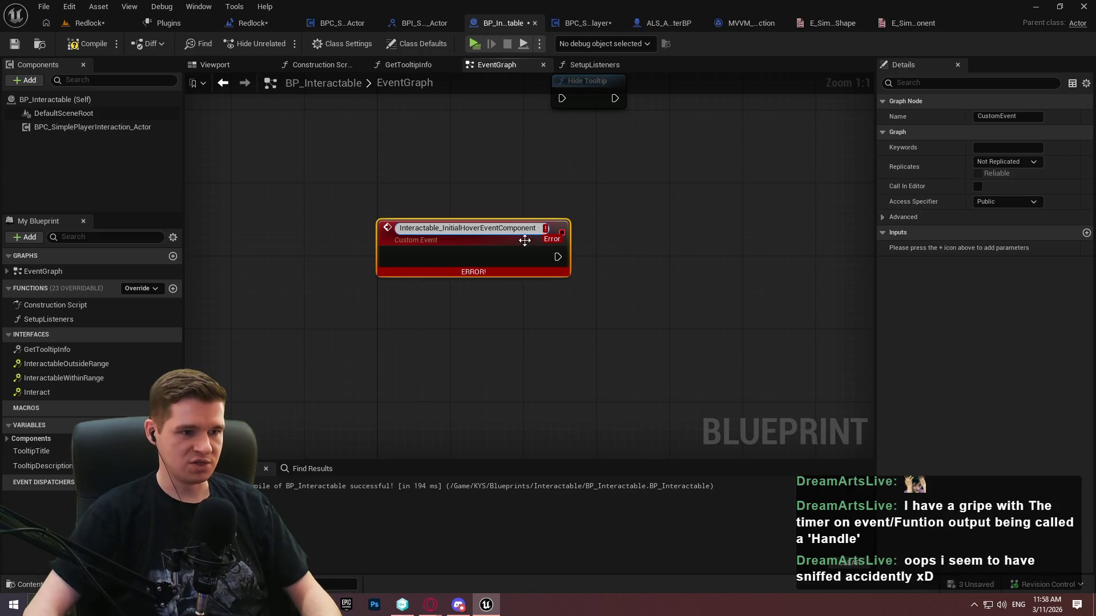
left_click_drag(481, 228, 461, 229)
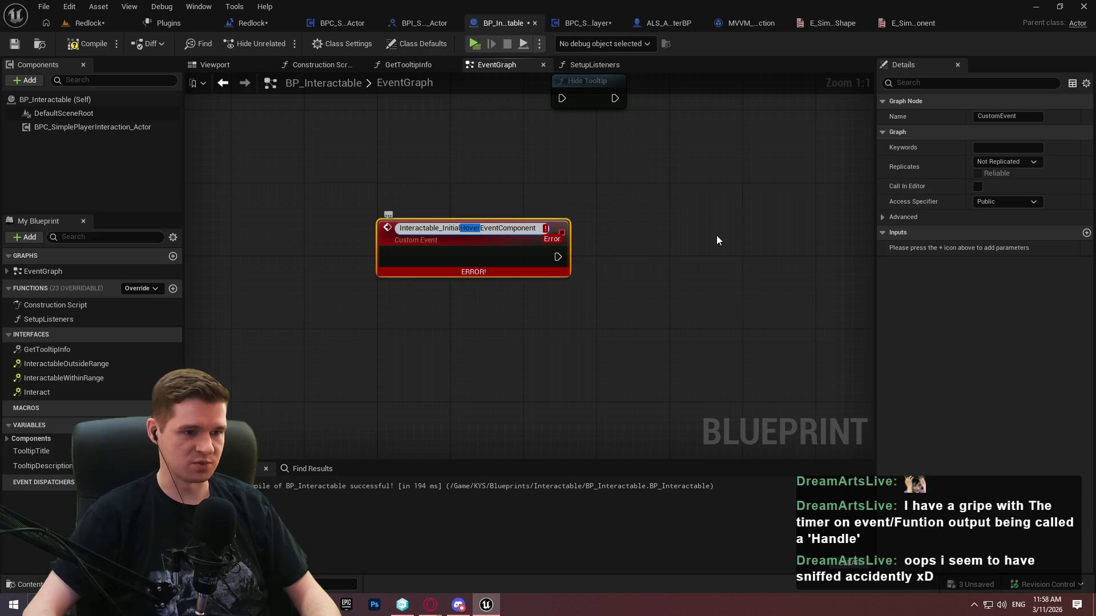
key("BackSpace")
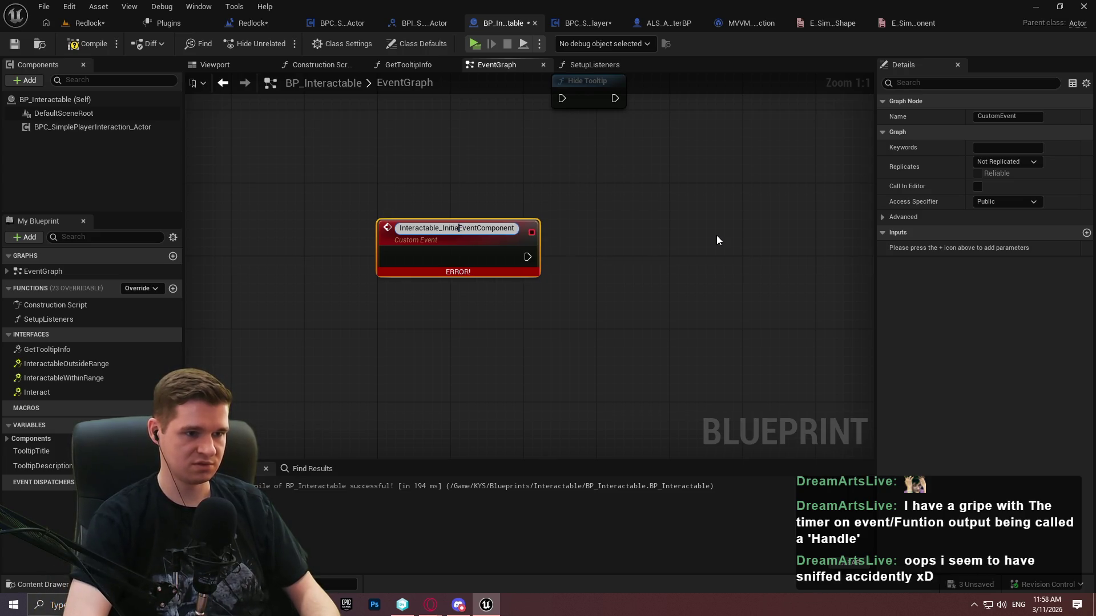
key("BackSpace")
key("BackSpace")
type("Unhover")
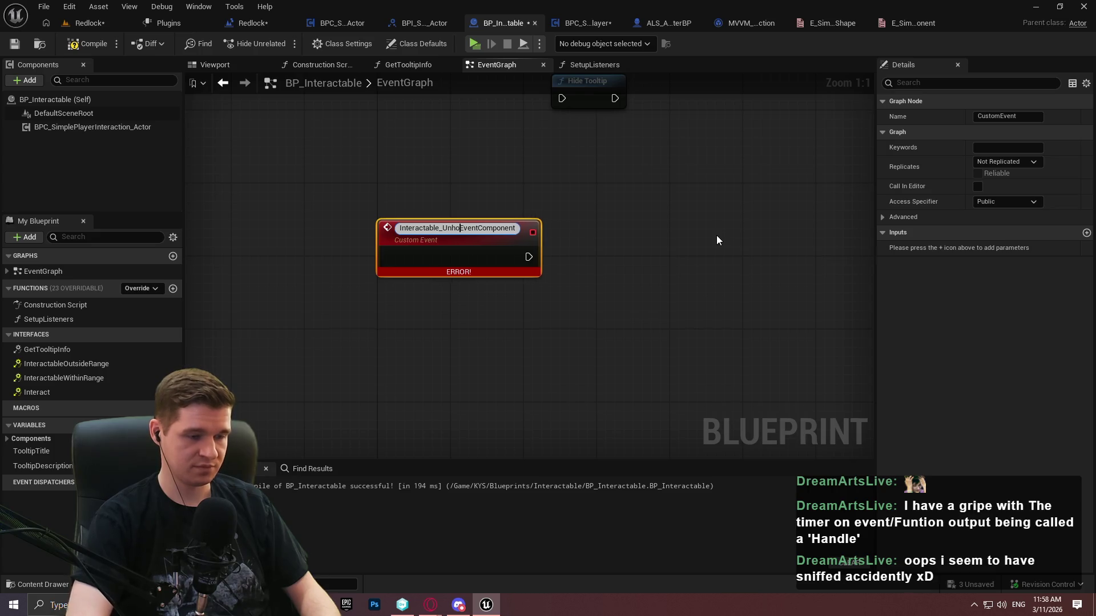
key("Return")
mouse_move(583, 78)
left_mouse_down()
mouse_move(587, 61)
mouse_move(474, 197)
mouse_move(328, 242)
left_mouse_up()
left_click_drag(525, 297, 478, 297)
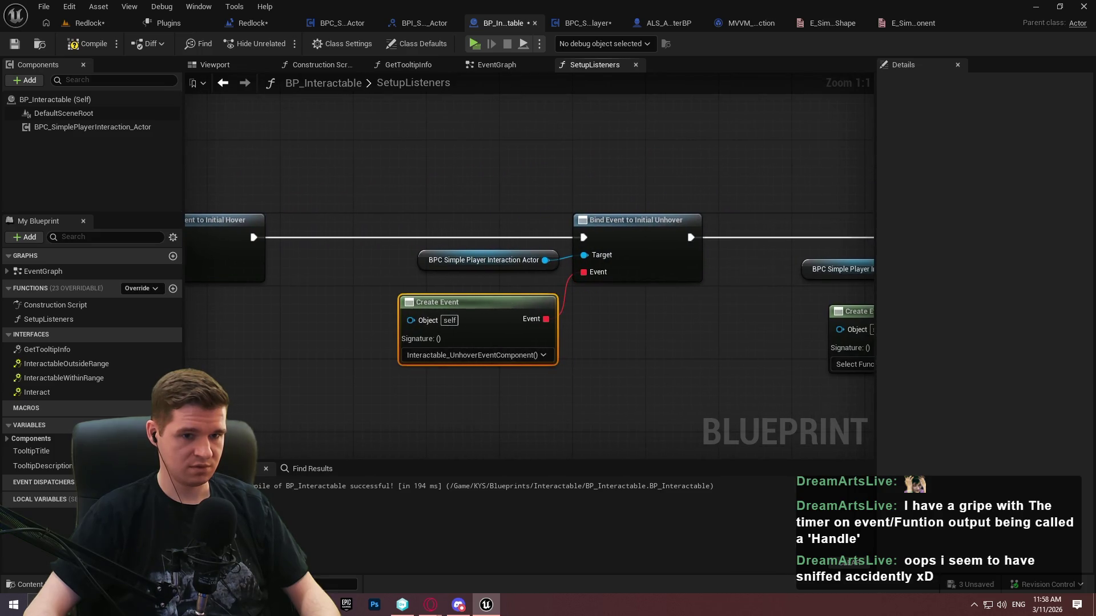
Create a matching custom event from the Interaction binding's Create Event node
left_click_drag(584, 323, 241, 296)
left_click(557, 341)
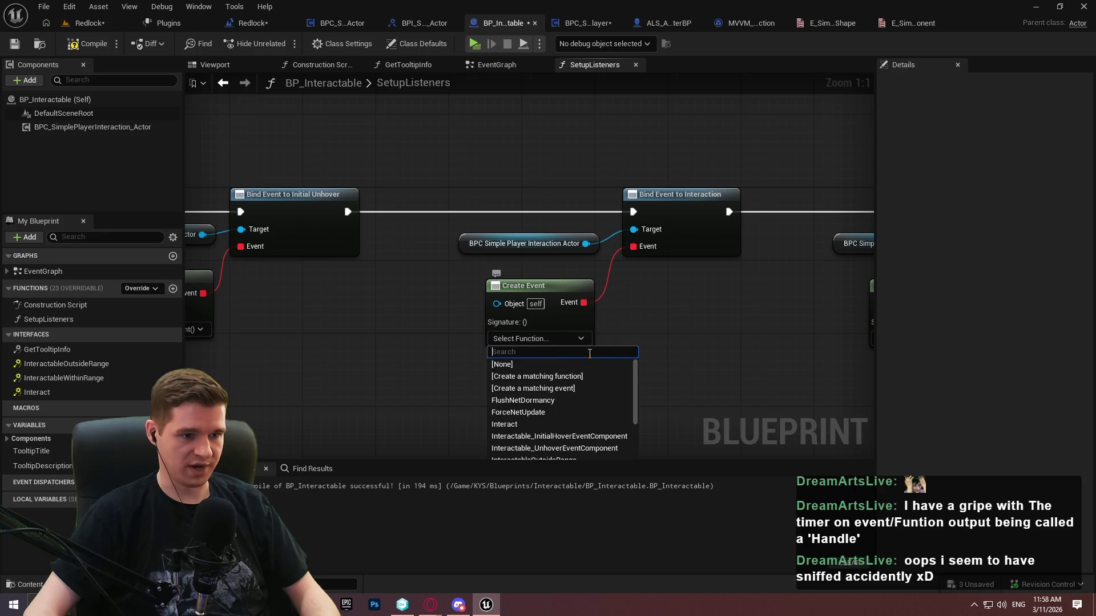
left_click(558, 392)
Name the new event SimplePlayerInteraction_Interaction
key("ctrl+v")
key("BackSpace")
key("BackSpace")
key("BackSpace")
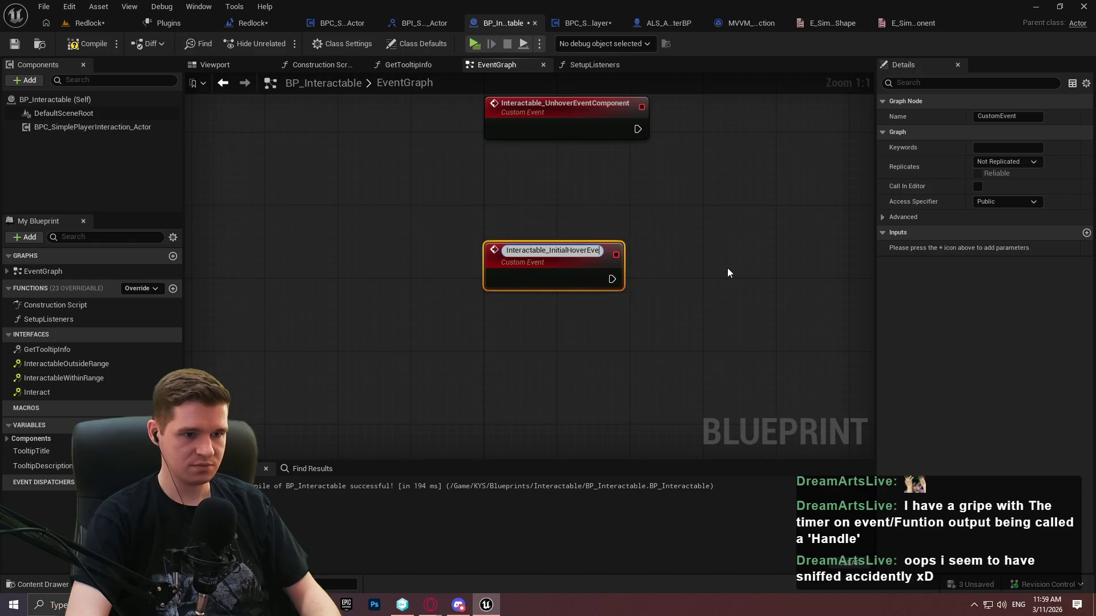
type("teraction")
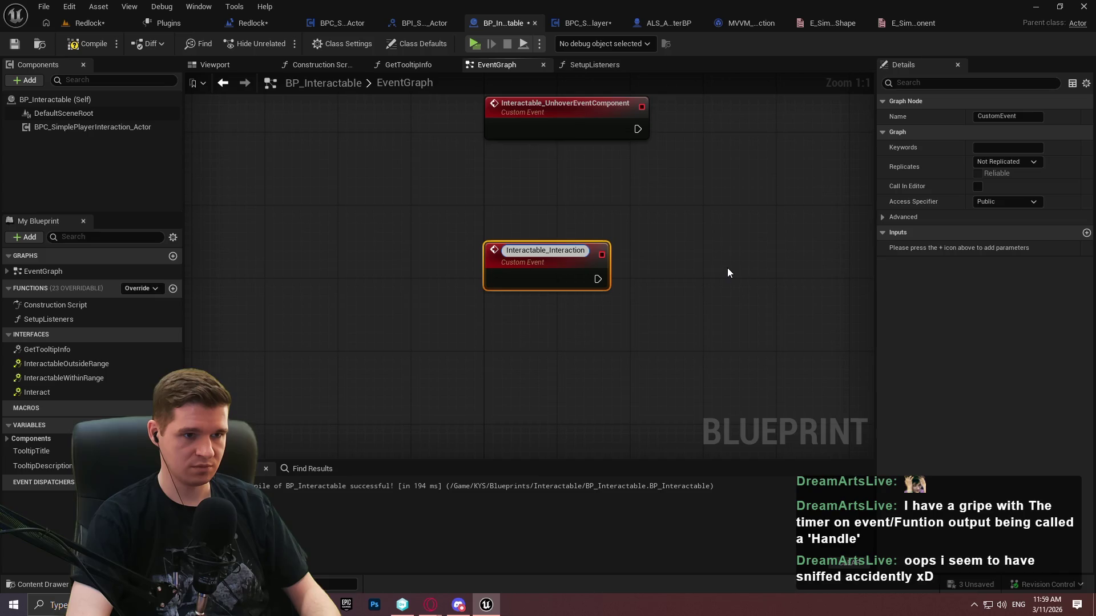
key("Left")
key("Left")
key("Left")
key("Left")
type("Compo")
type("n")
key("BackSpace")
key("BackSpace")
key("BackSpace")
key("BackSpace")
key("BackSpace")
key("BackSpace")
type("SimplePlaye")
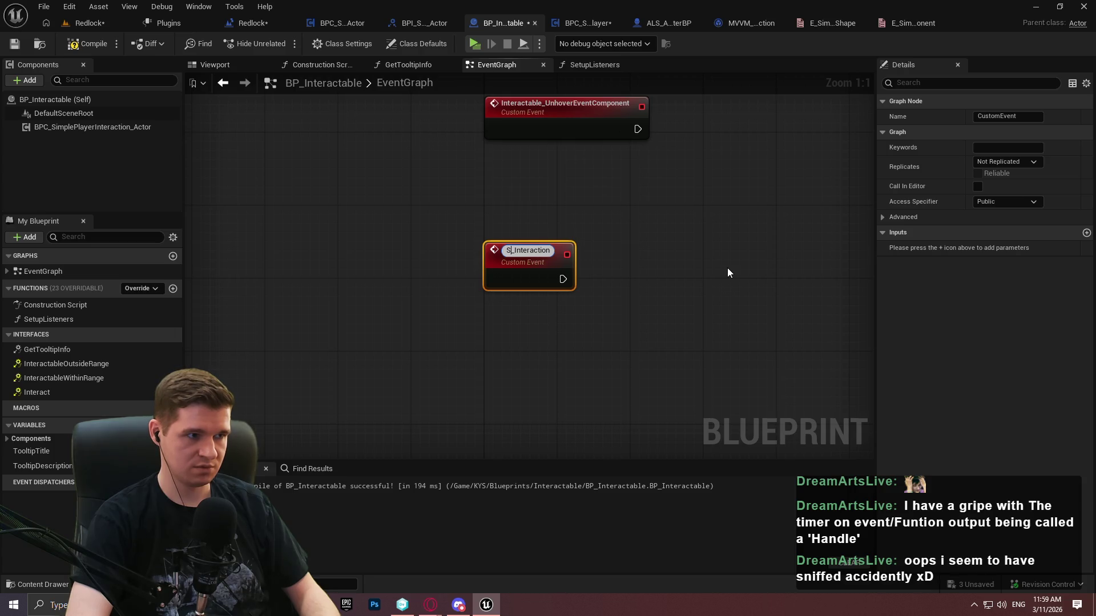
type("rInteraction")
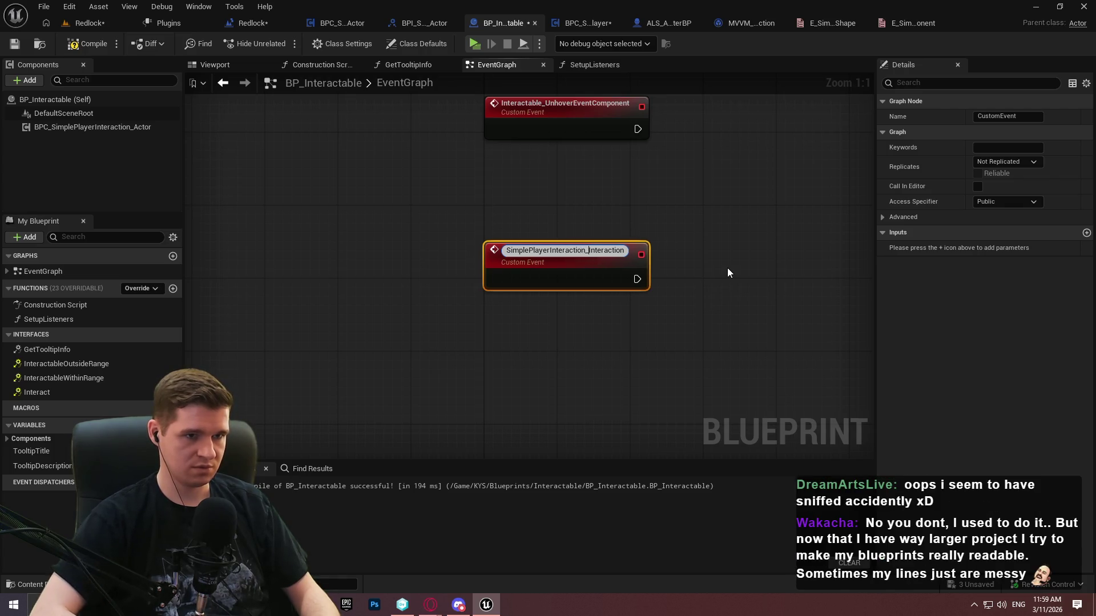
key("Return")
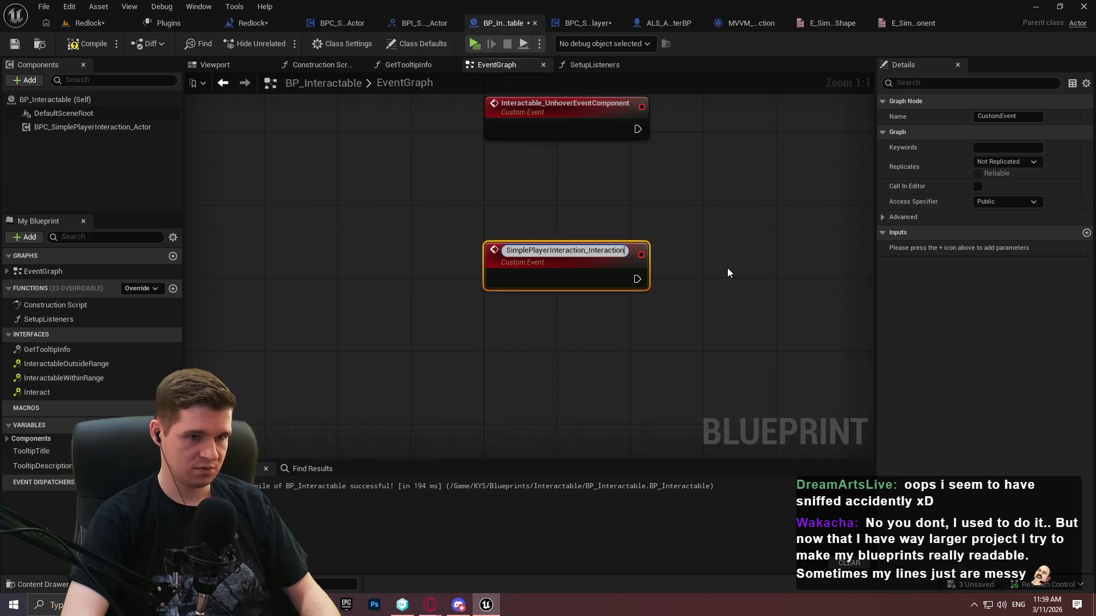
key("F2")
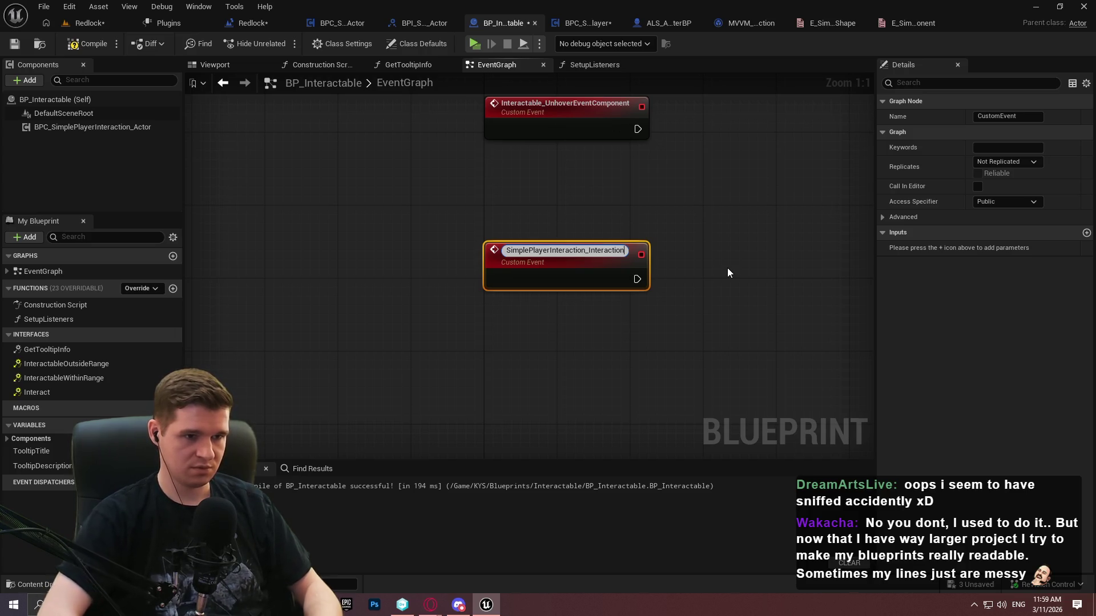
key("ctrl+a")
key("ctrl+c")
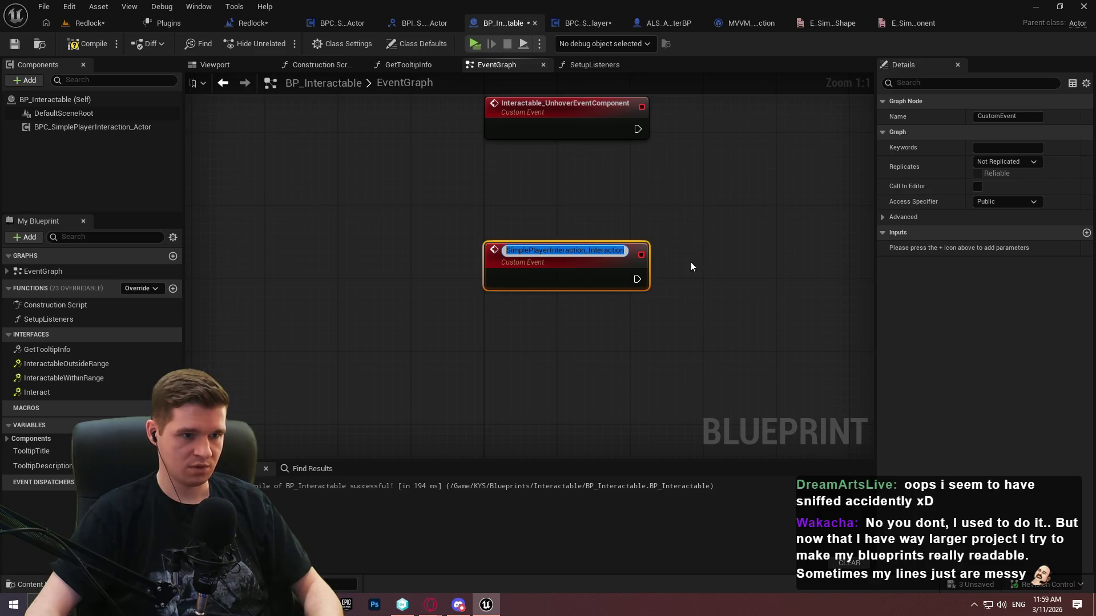
Rename the Unhover event to SimplePlayerInteraction_Unhover
left_click(710, 200)
left_click(496, 314)
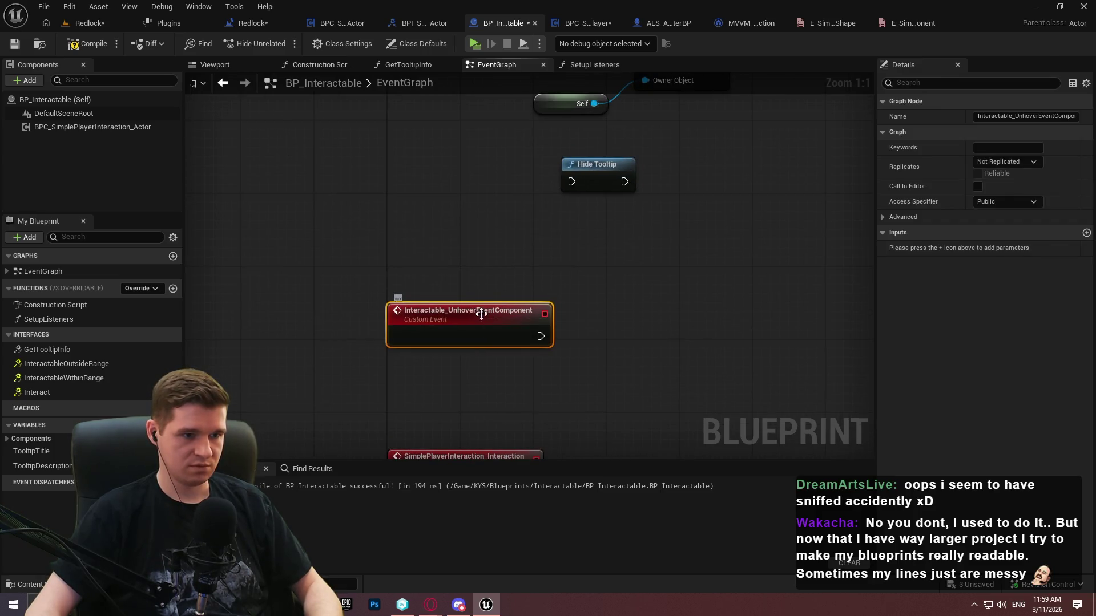
key("F2")
key("ctrl+v")
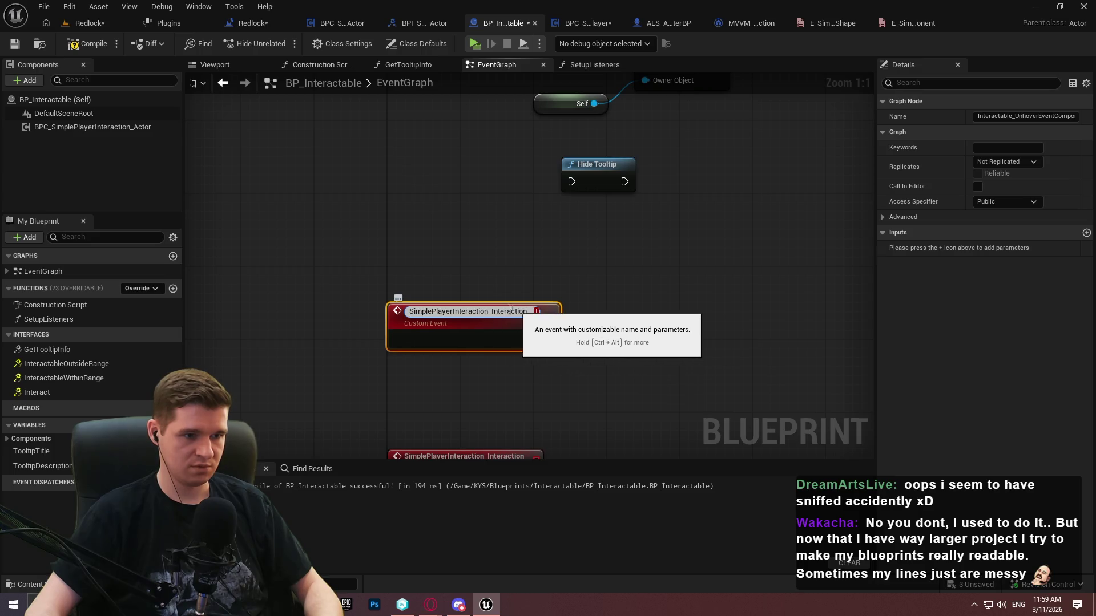
key("ctrl+shift+Left")
type("Unhover")
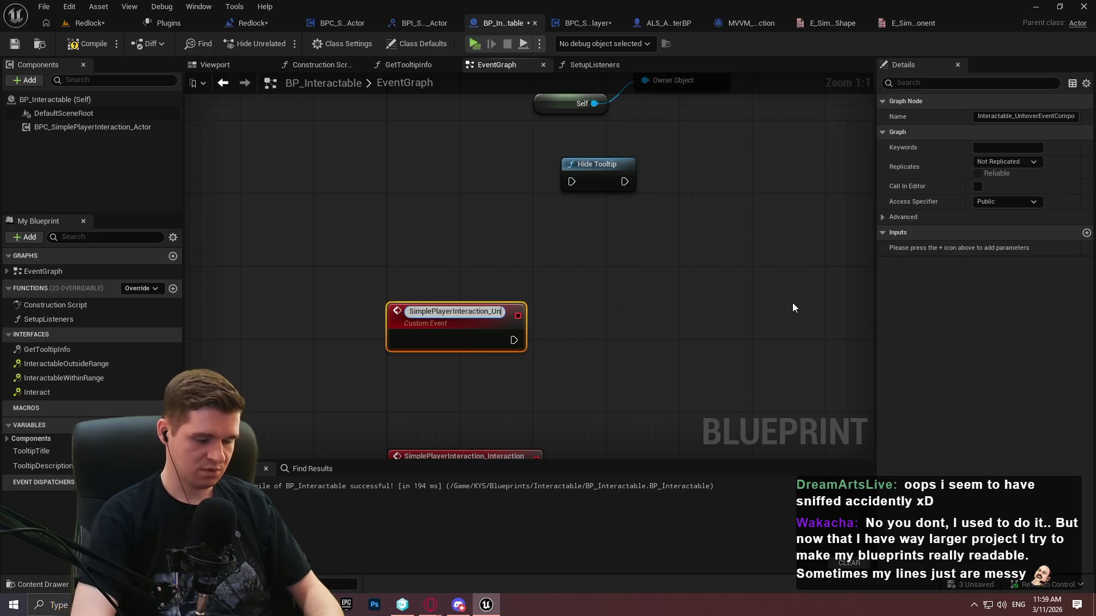
key("Return")
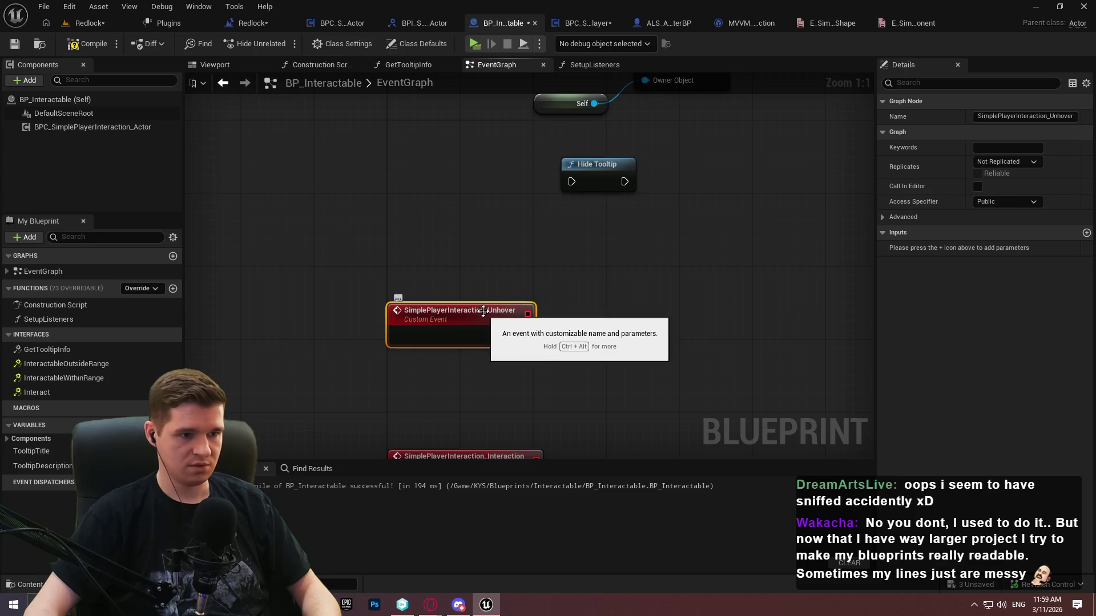
double_click(495, 314)
key("ctrl+c")
left_click(628, 284)
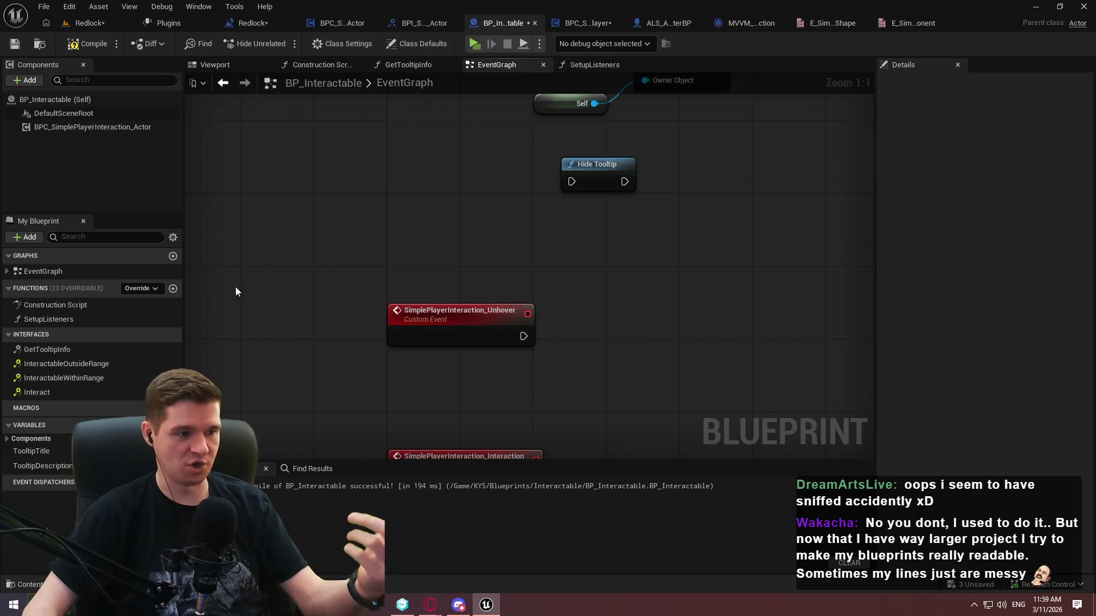
Rename Interactable_InitialHoverEventComponent to SimplePlayerInteraction_InitialHover and copy its name
left_click(138, 289)
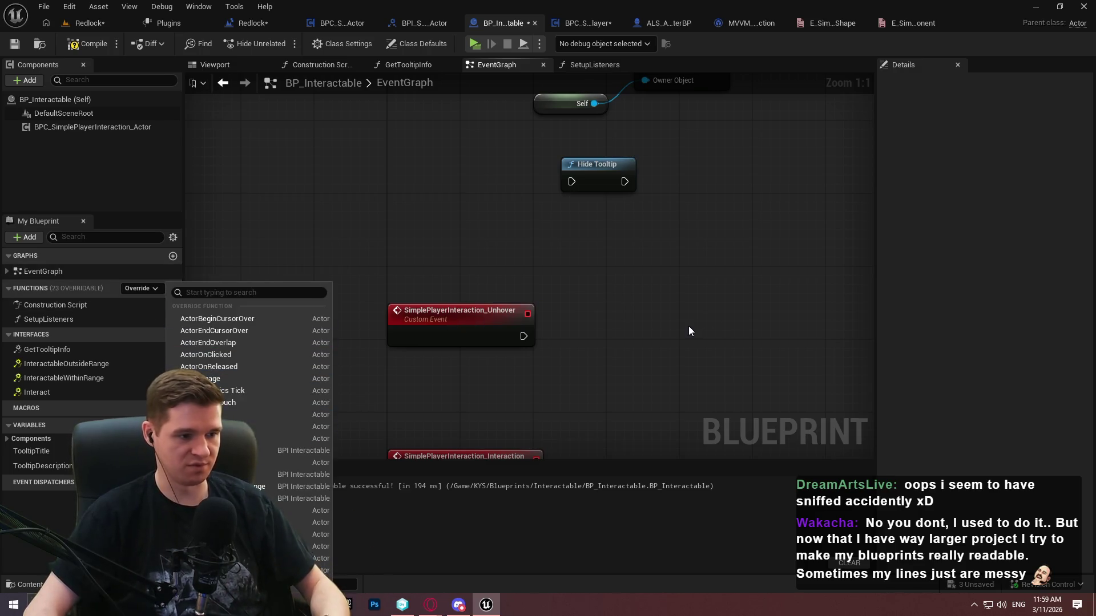
left_click(662, 273)
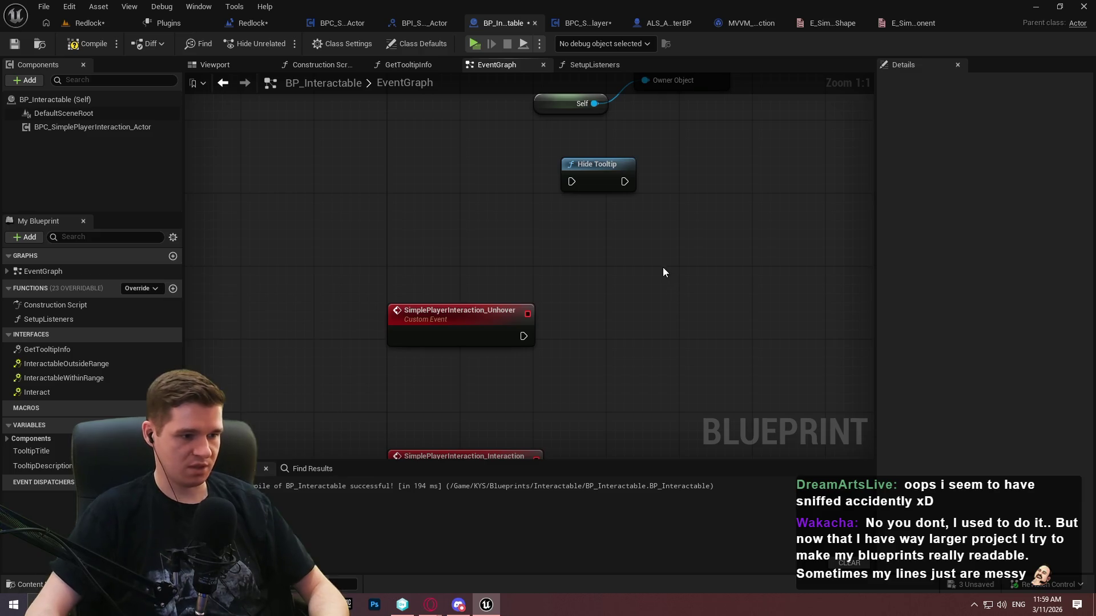
left_click(445, 149)
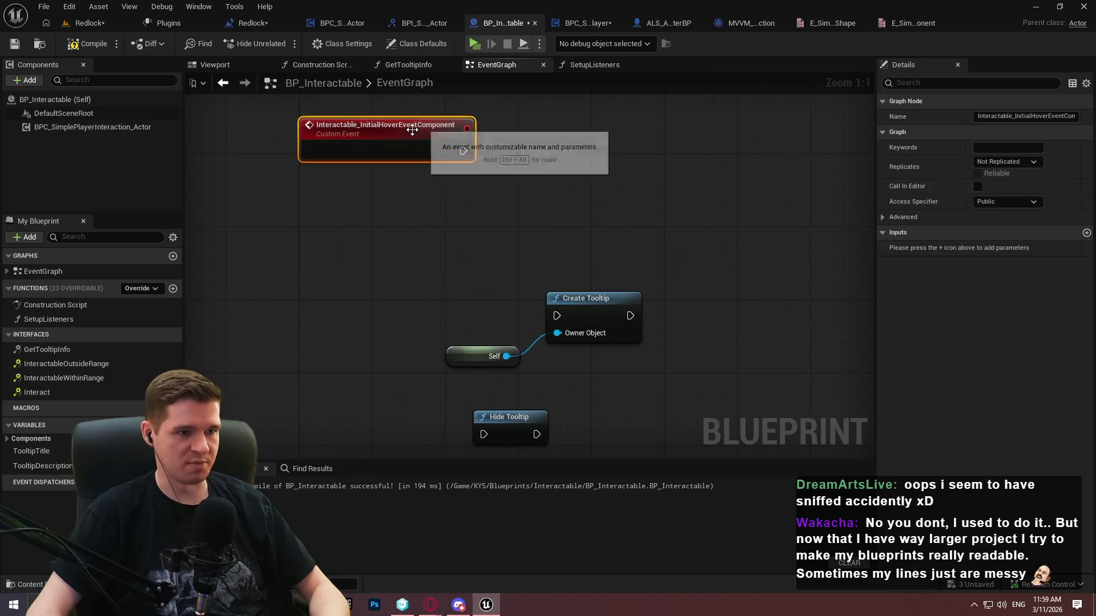
double_click(391, 127)
key("ctrl+v")
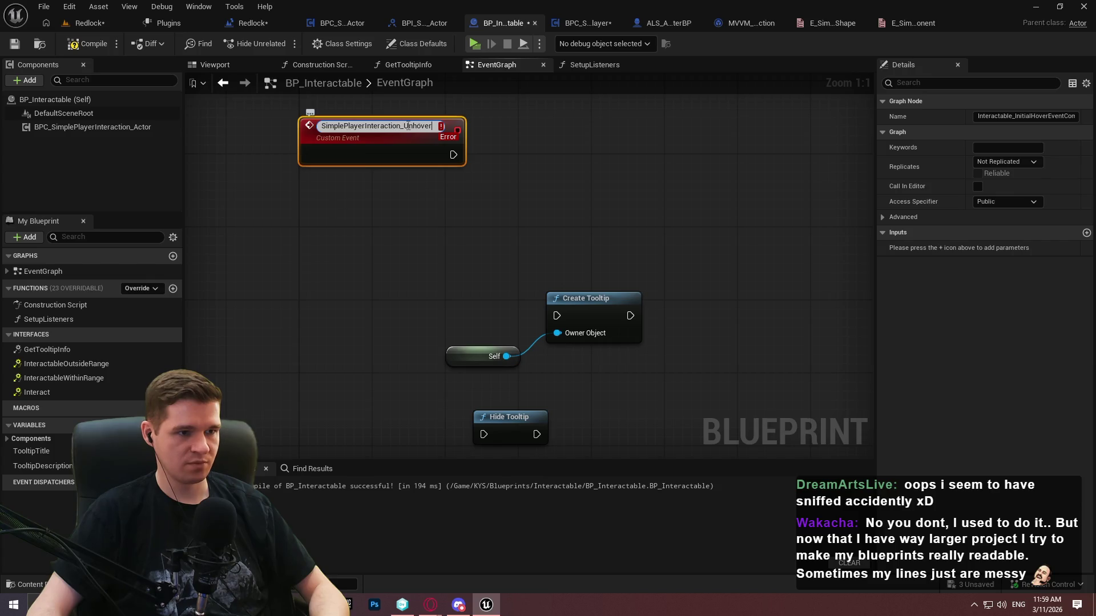
key("BackSpace")
key("BackSpace")
key("BackSpace")
type("InitialHover")
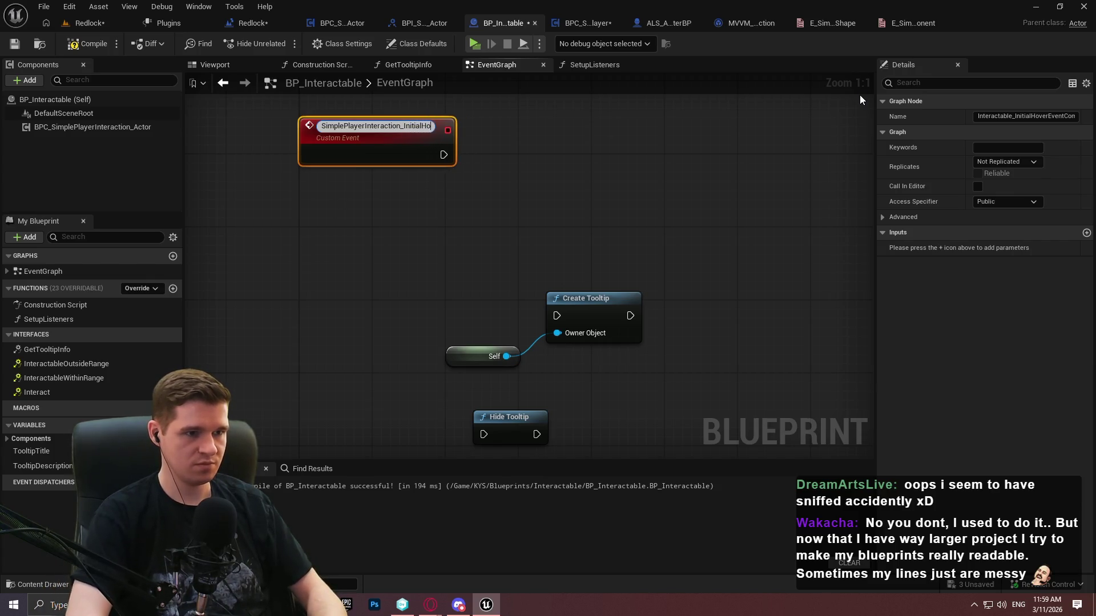
key("Return")
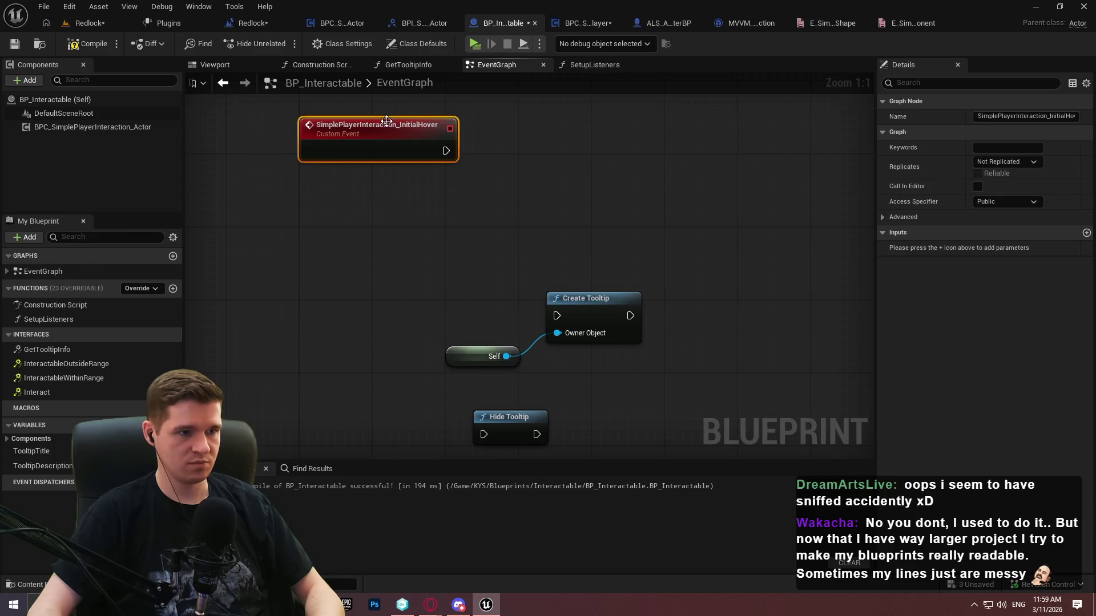
key("F2")
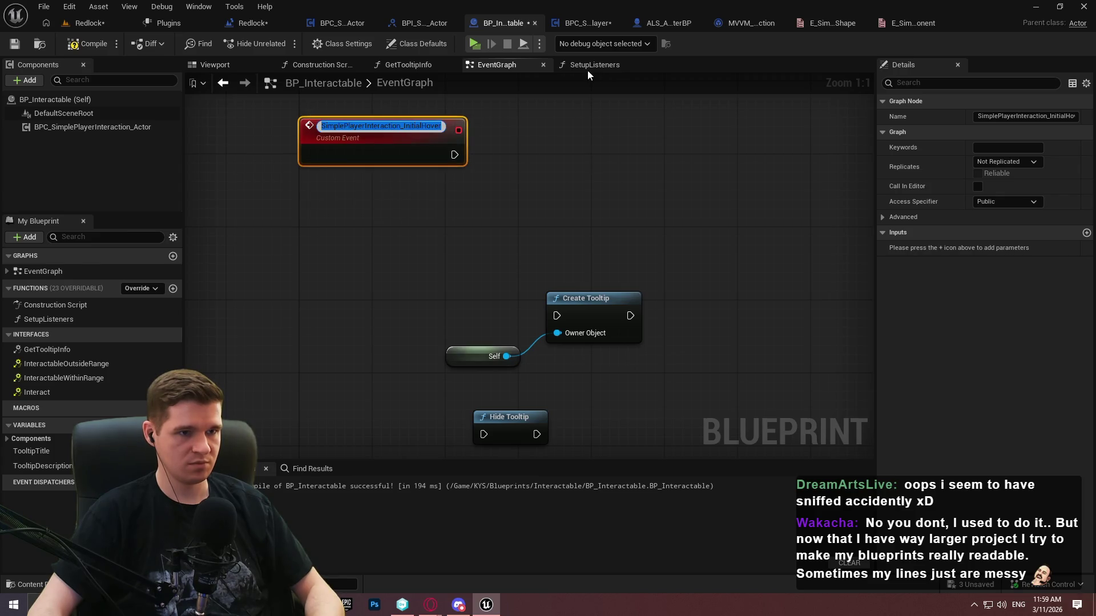
Create a matching custom event for the Interaction Failed binding's Create Event node
left_click(591, 67)
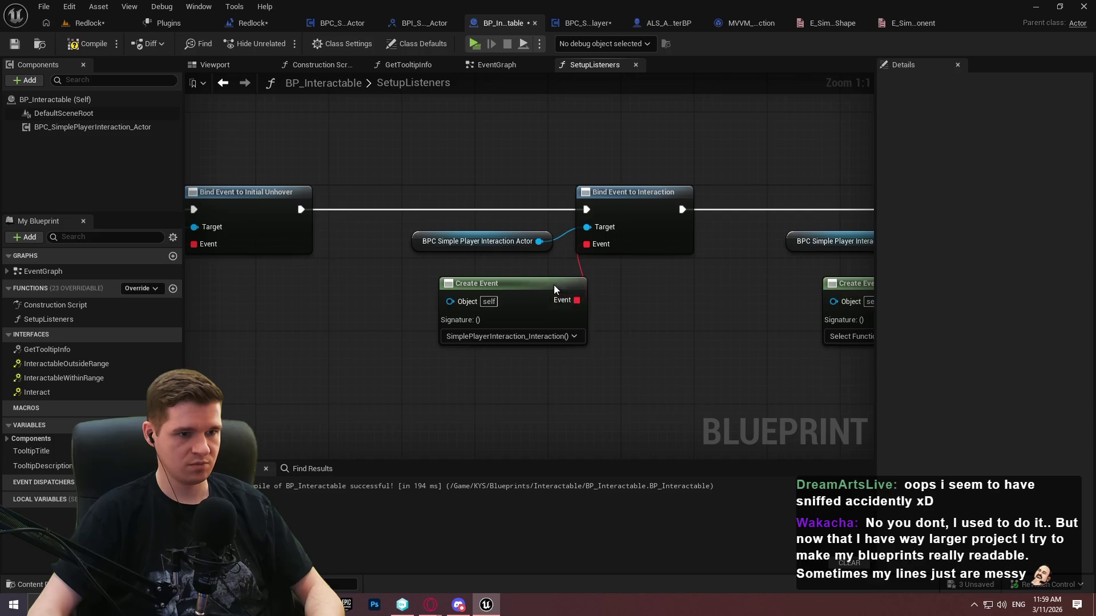
left_click(554, 286)
left_click_drag(670, 299, 591, 283)
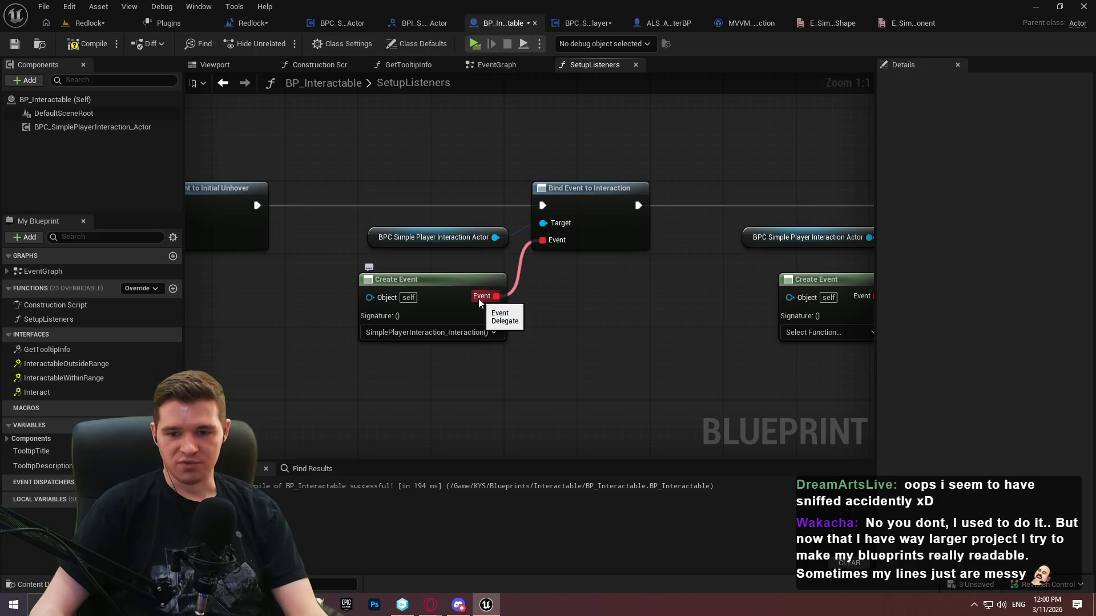
left_click_drag(478, 299, 552, 258)
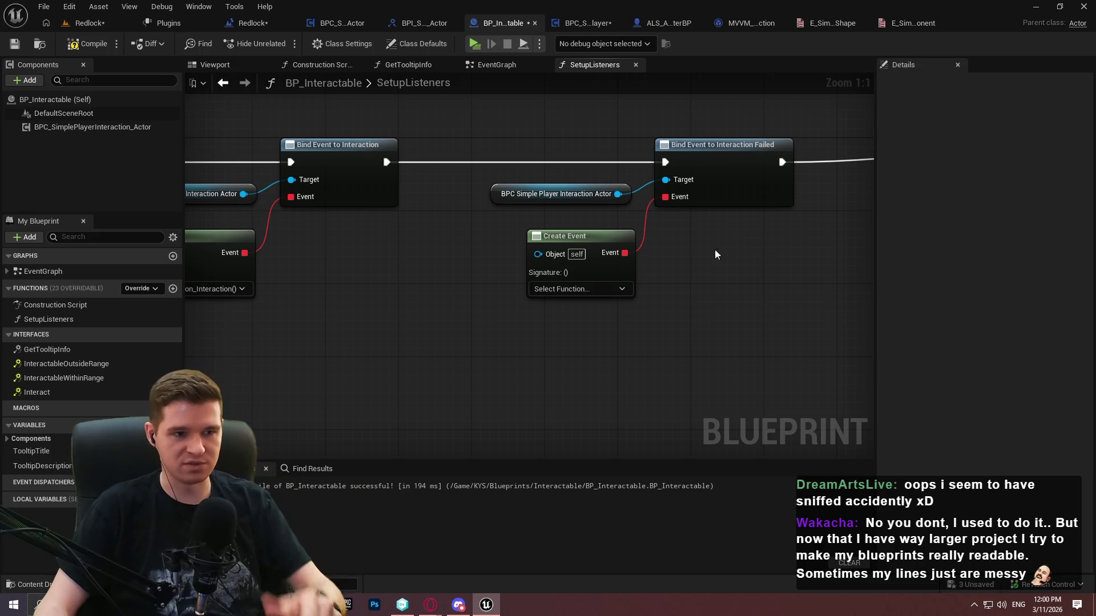
left_click(609, 289)
key("Escape")
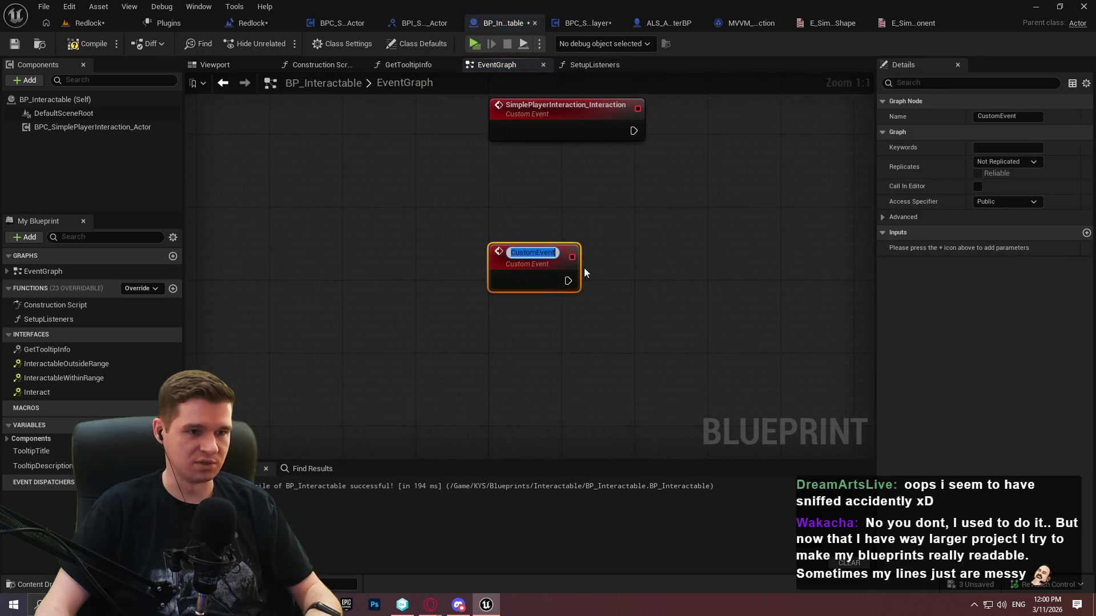
type("SimplePlayerInteraction_InitialHover")
type("s")
key("Return")
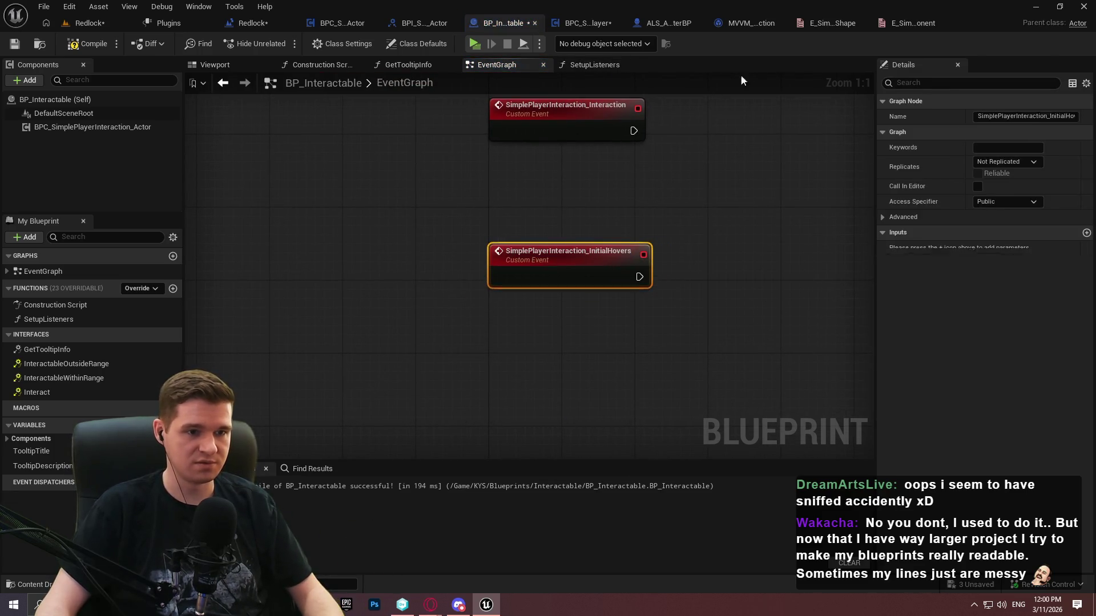
Rename the new event SimplePlayerInteraction_InteractionFailed
left_click(608, 62)
left_click_drag(664, 125, 538, 133)
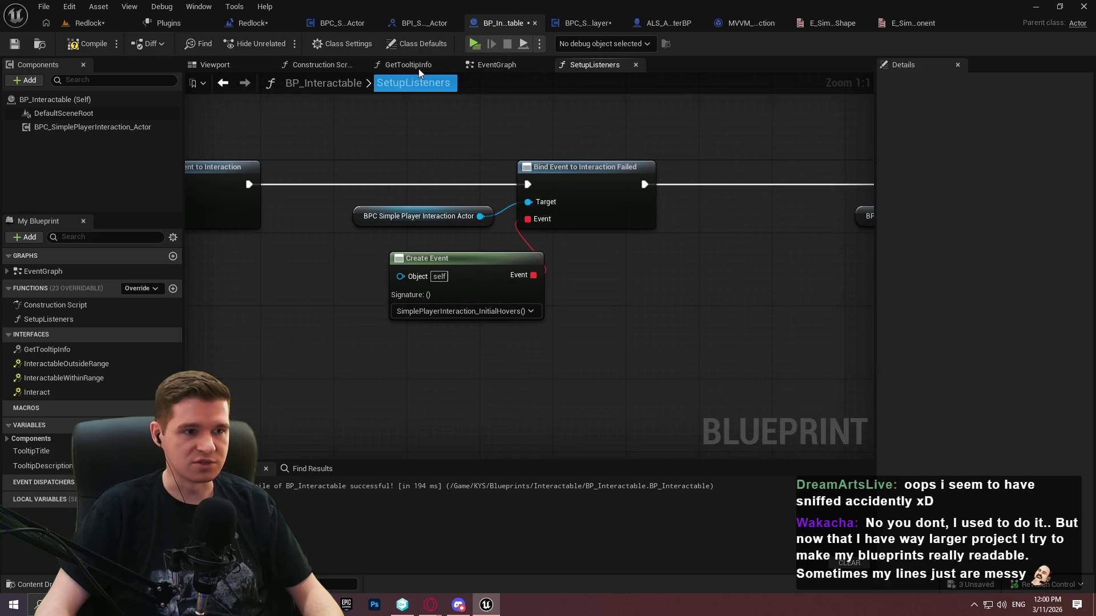
left_click(496, 64)
left_click(603, 254)
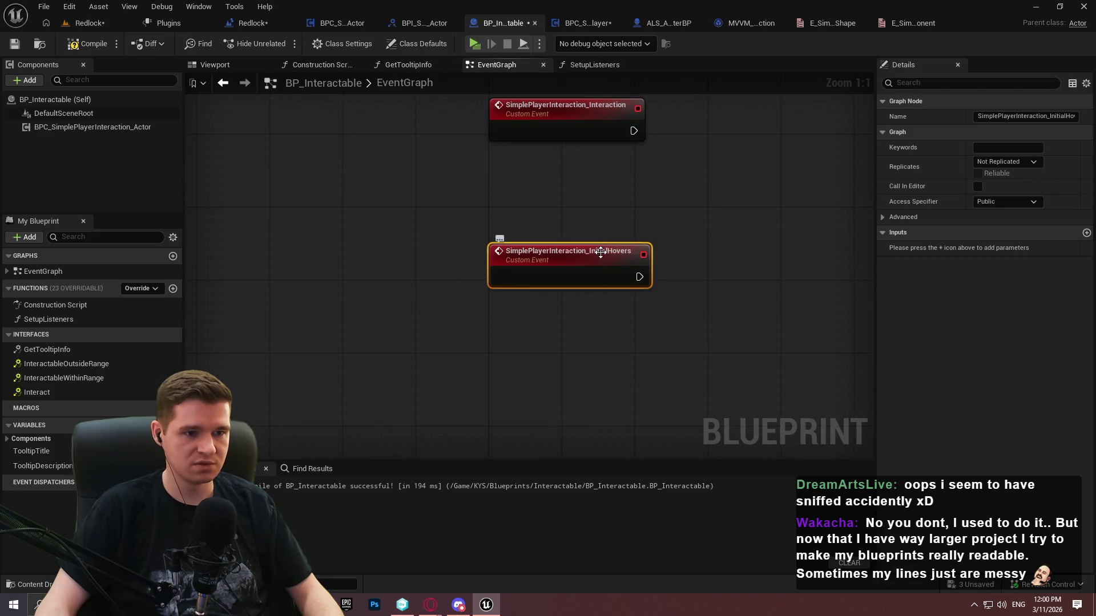
left_click(594, 253)
left_click(591, 252)
key("shift+End")
key("BackSpace")
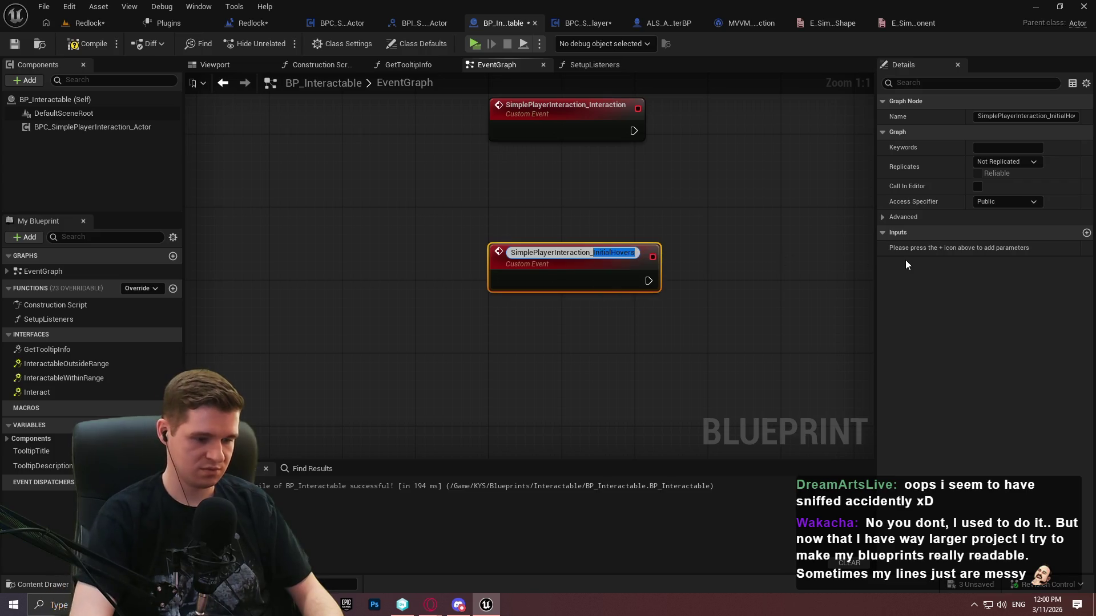
type("Interact")
type("ionFailed")
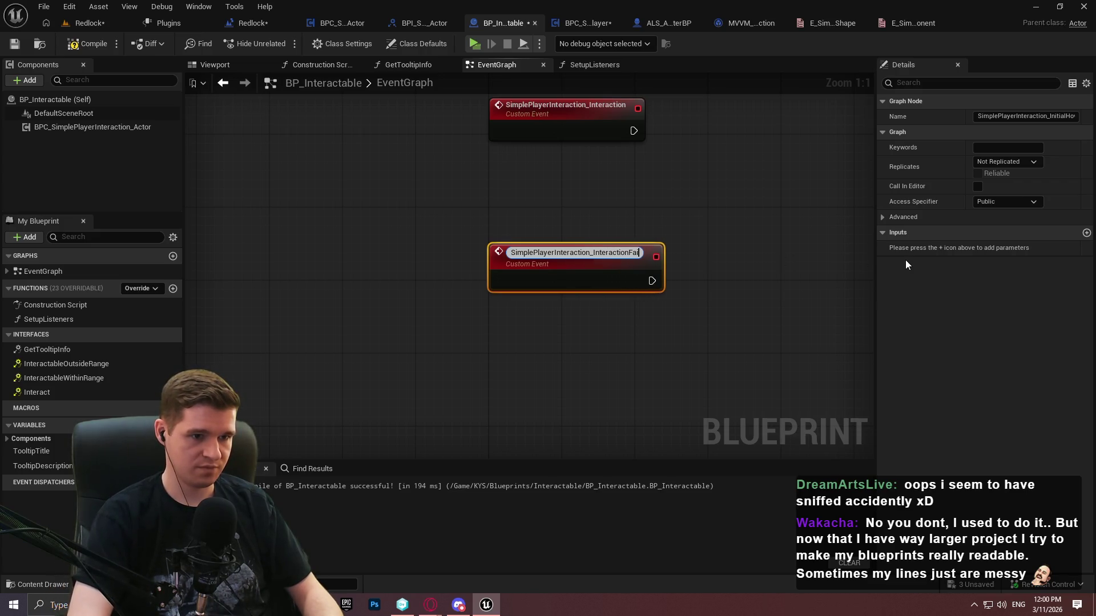
key("Return")
Create a matching event for Tick Hover named SimplePlayerInteraction_TickHover
left_click(577, 67)
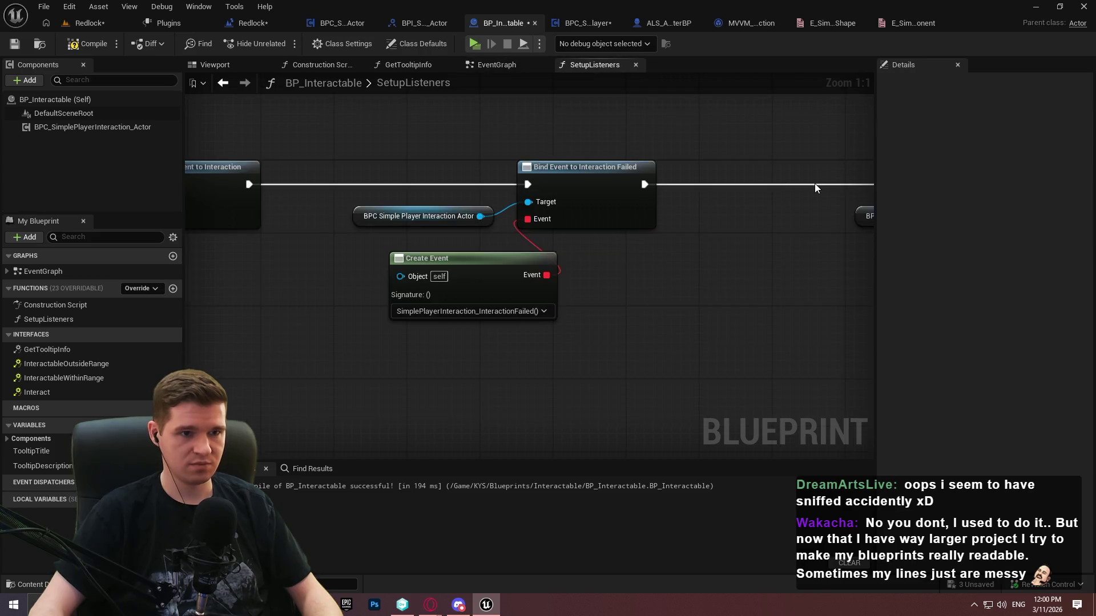
mouse_move(540, 266)
left_mouse_down()
mouse_move(456, 258)
mouse_move(471, 262)
left_mouse_up()
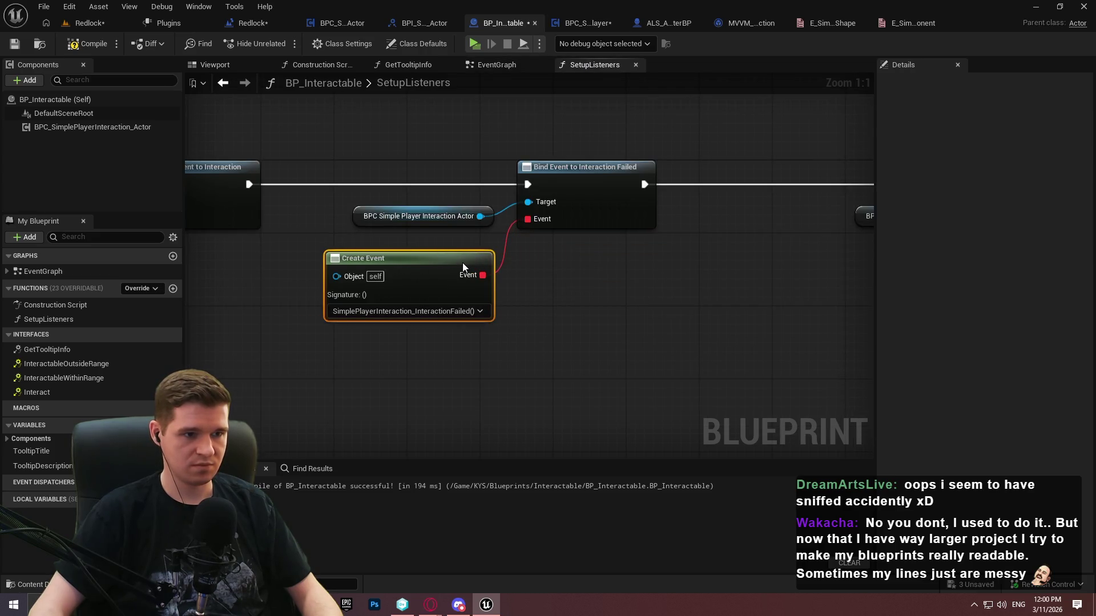
left_click_drag(720, 274, 645, 262)
left_click(633, 301)
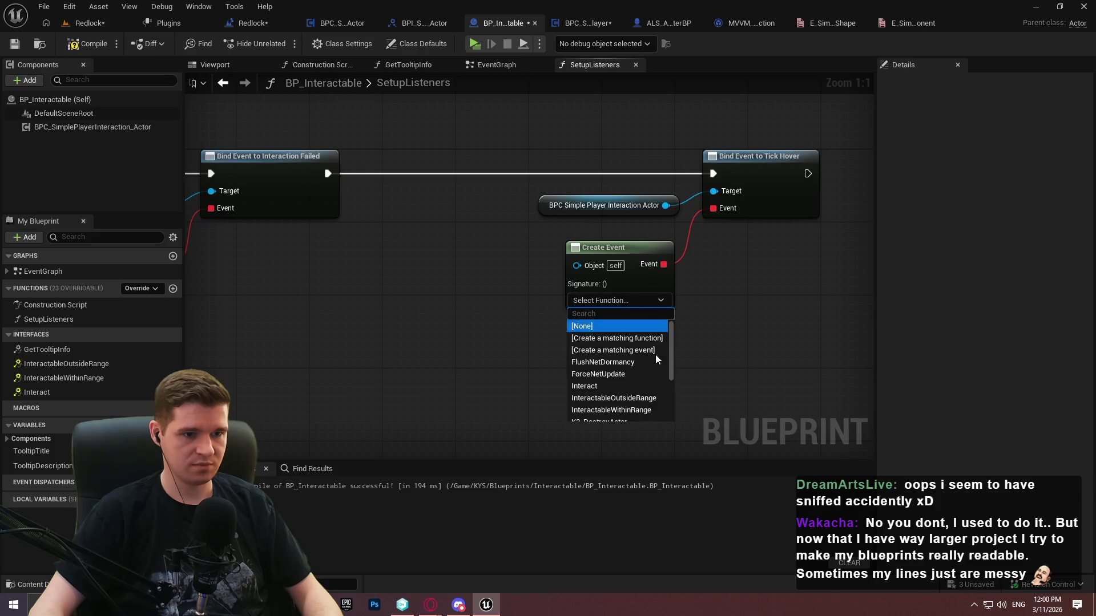
left_click(649, 353)
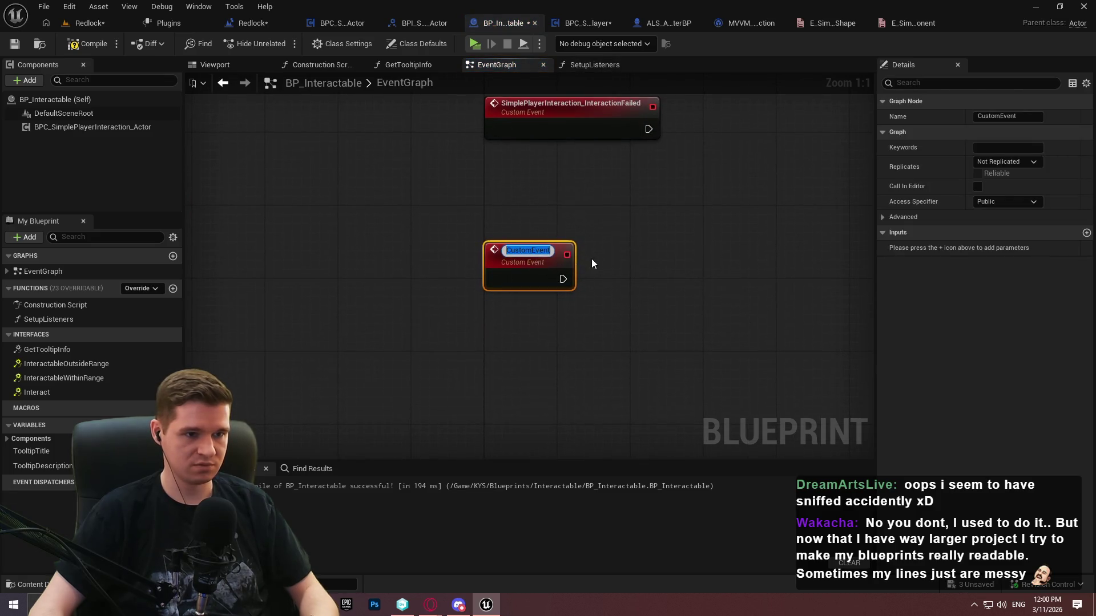
type("SimplePlayerInteraction_InitialHover")
left_click_drag(588, 250, 923, 261)
type("TickHover")
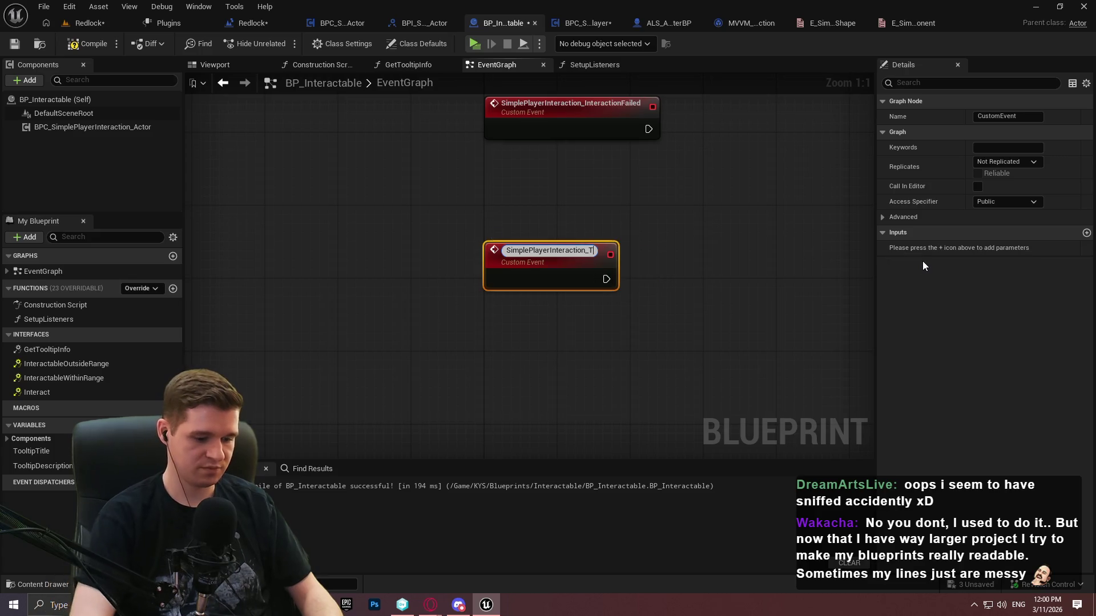
key("Return")
left_click(721, 220)
left_click_drag(588, 254, 588, 308)
Stack the Unhover, Interaction, InteractionFailed and TickHover events in a column under InitialHover
left_click(738, 169)
scroll(737, 169, "down", 2)
scroll(552, 372, "down", 3)
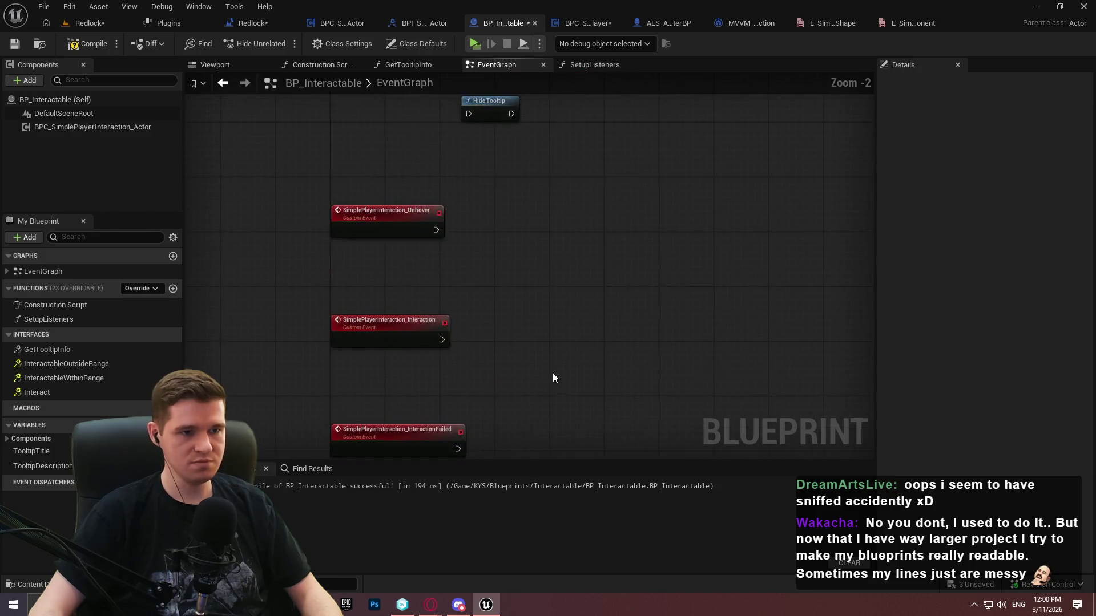
scroll(563, 238, "up", 1)
scroll(544, 273, "down", 2)
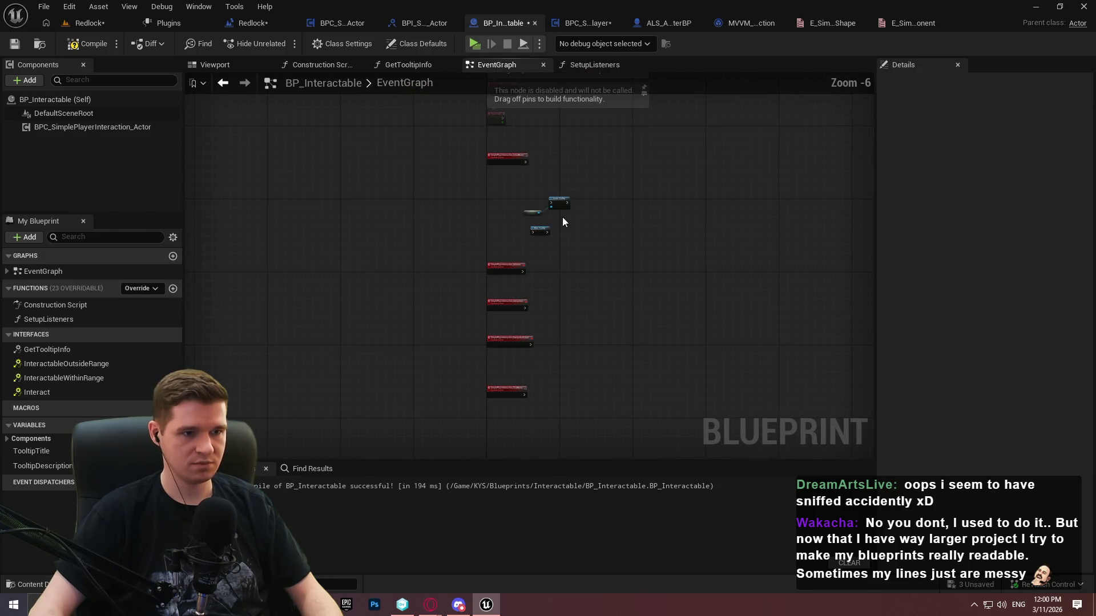
scroll(489, 297, "up", 2)
mouse_move(502, 245)
left_mouse_down()
mouse_move(514, 102)
mouse_move(507, 188)
left_mouse_up()
left_click_drag(501, 254, 502, 187)
left_click_drag(502, 323, 505, 264)
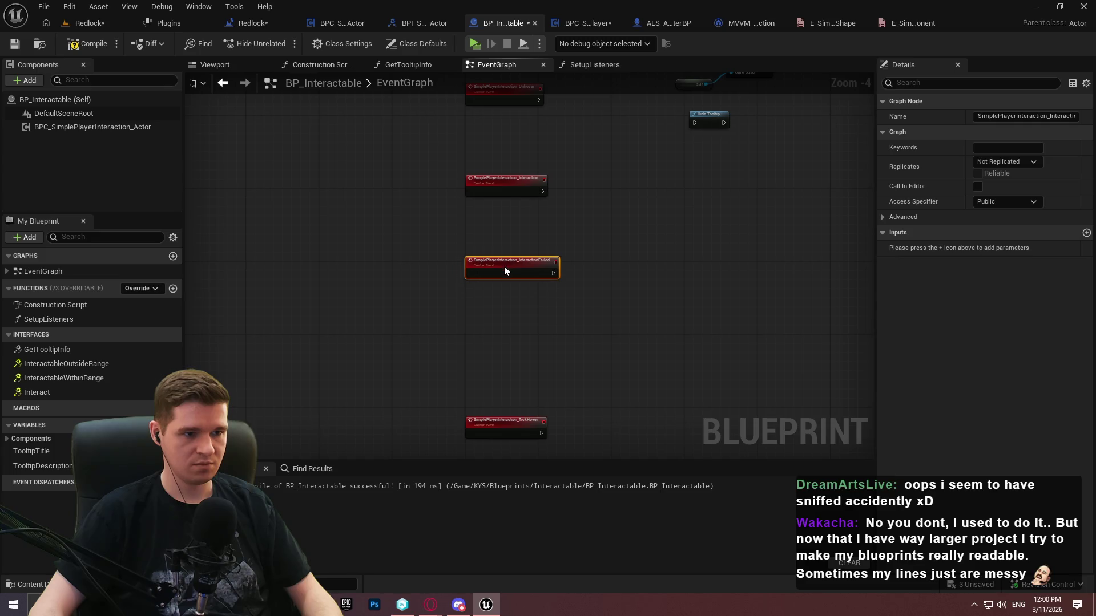
left_click_drag(498, 427, 500, 351)
left_click(564, 331)
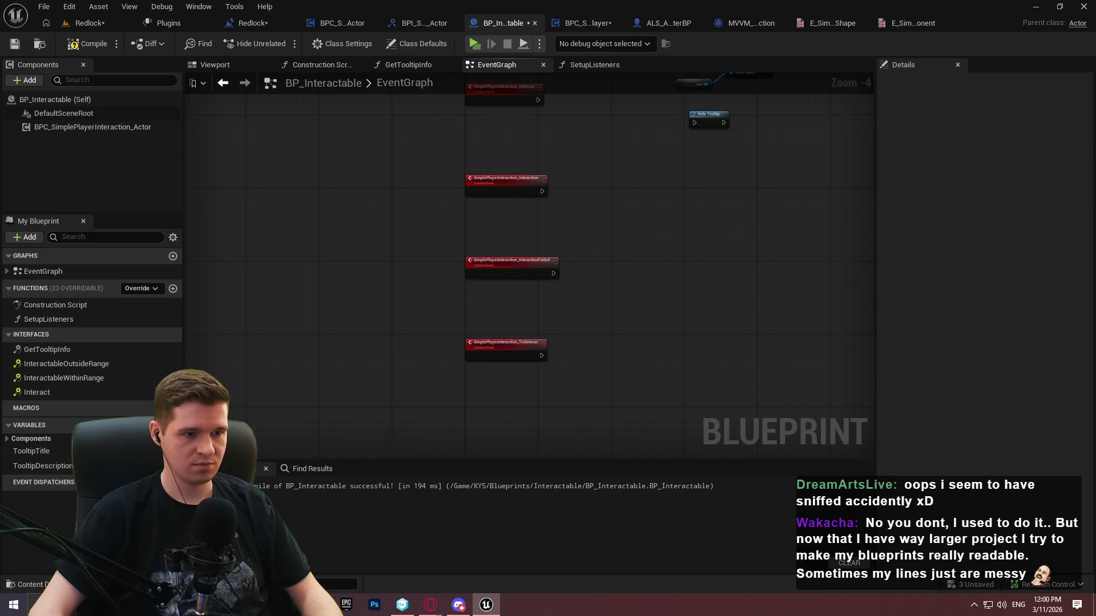
mouse_move(564, 331)
left_mouse_down()
mouse_move(528, 230)
mouse_move(496, 320)
left_mouse_up()
mouse_move(540, 414)
left_mouse_down()
mouse_move(540, 228)
mouse_move(454, 176)
mouse_move(405, 162)
mouse_move(428, 159)
left_mouse_up()
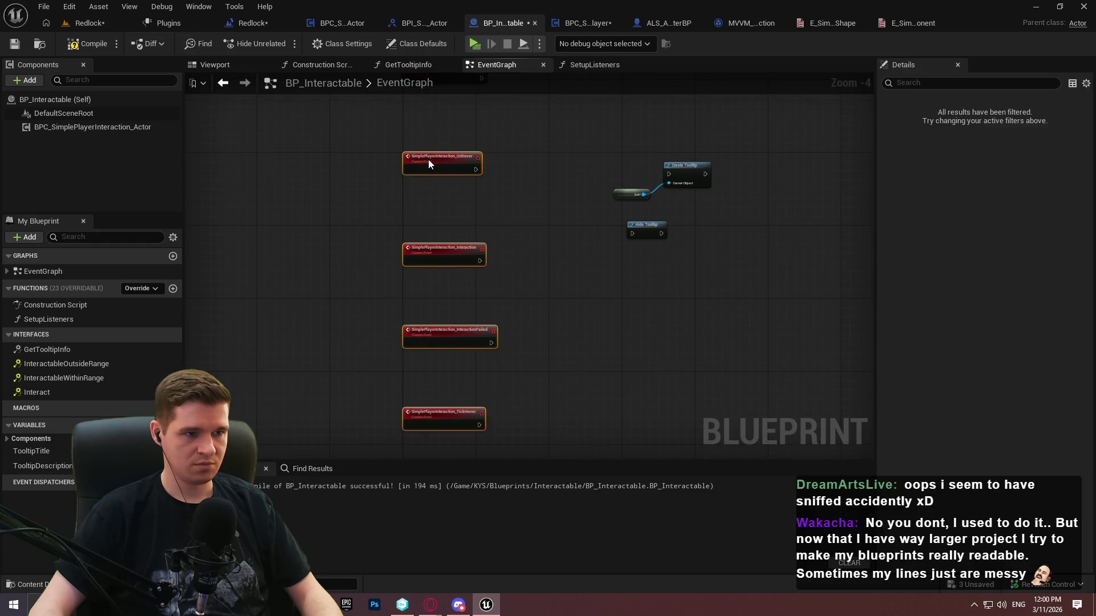
left_click(516, 137)
mouse_move(516, 137)
left_mouse_down()
mouse_move(524, 193)
mouse_move(447, 242)
left_mouse_up()
Connect the Unhover event to the Hide Tooltip node
scroll(489, 242, "up", 3)
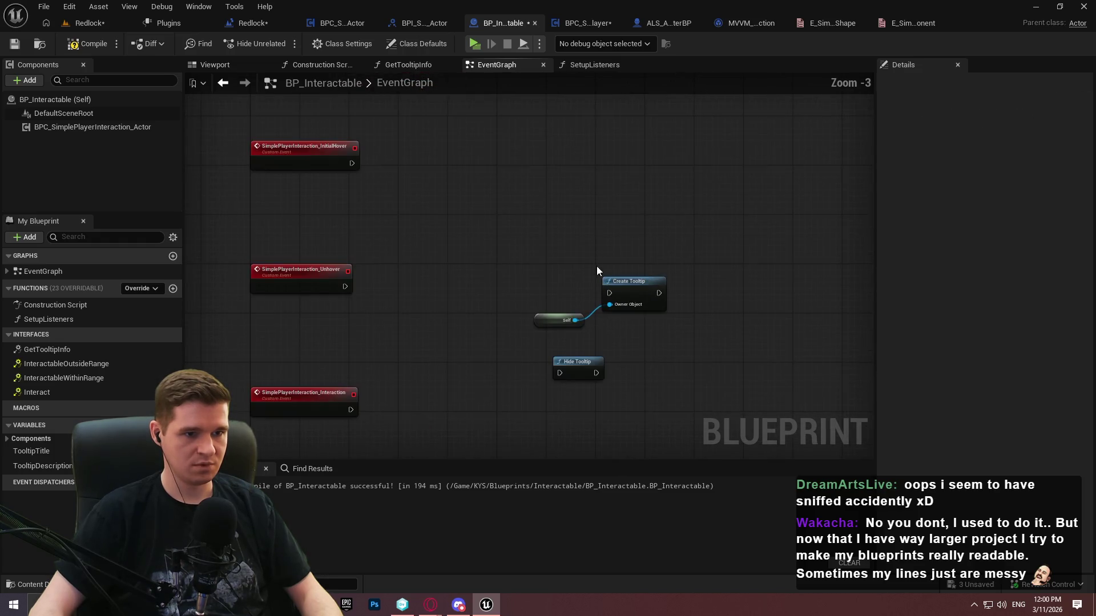
mouse_move(587, 328)
left_mouse_down()
mouse_move(678, 298)
mouse_move(501, 132)
mouse_move(300, 137)
left_mouse_up()
left_click(573, 238)
mouse_move(569, 407)
left_mouse_down()
mouse_move(290, 287)
mouse_move(290, 297)
mouse_move(507, 301)
left_mouse_up()
left_click(552, 229)
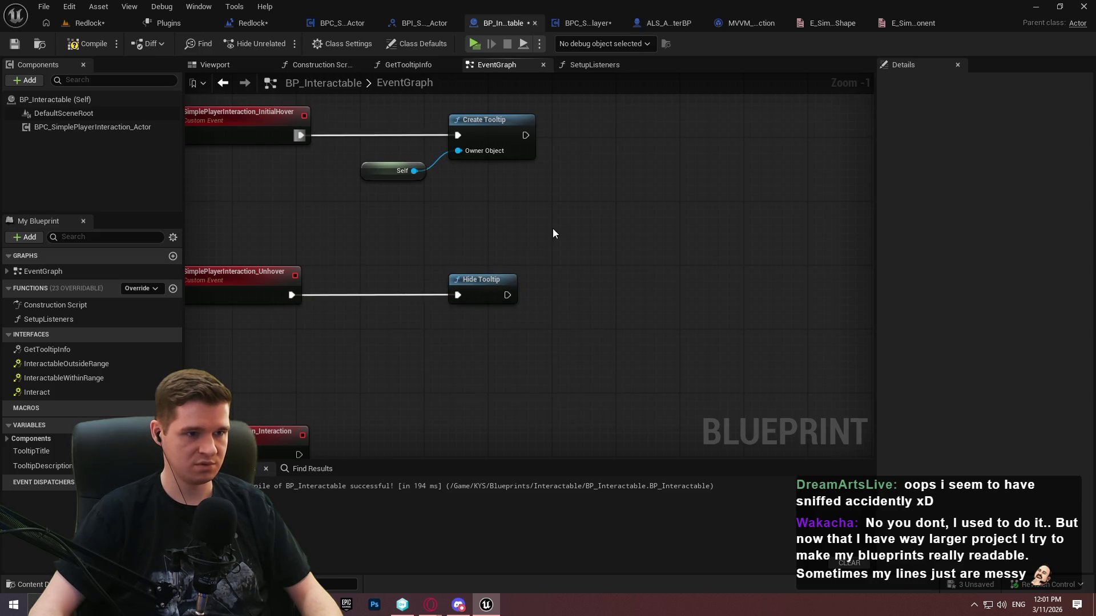
Drop a Setup Listeners call into the EventGraph beside Event BeginPlay
scroll(548, 257, "down", 2)
scroll(554, 333, "down", 2)
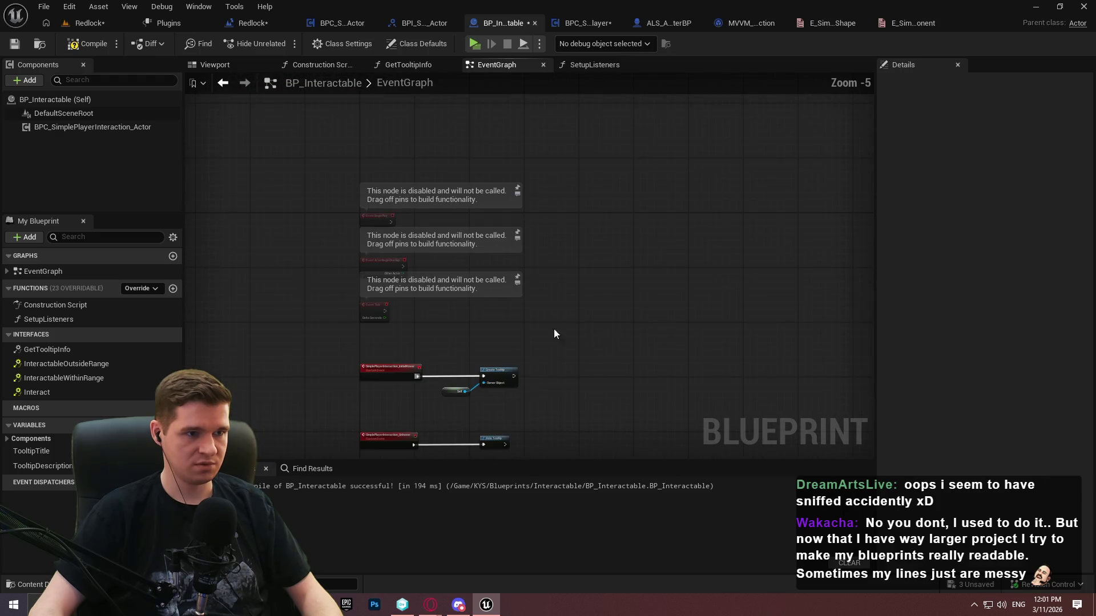
mouse_move(47, 320)
left_mouse_down()
mouse_move(427, 196)
mouse_move(512, 214)
mouse_move(451, 219)
left_mouse_up()
scroll(425, 222, "up", 4)
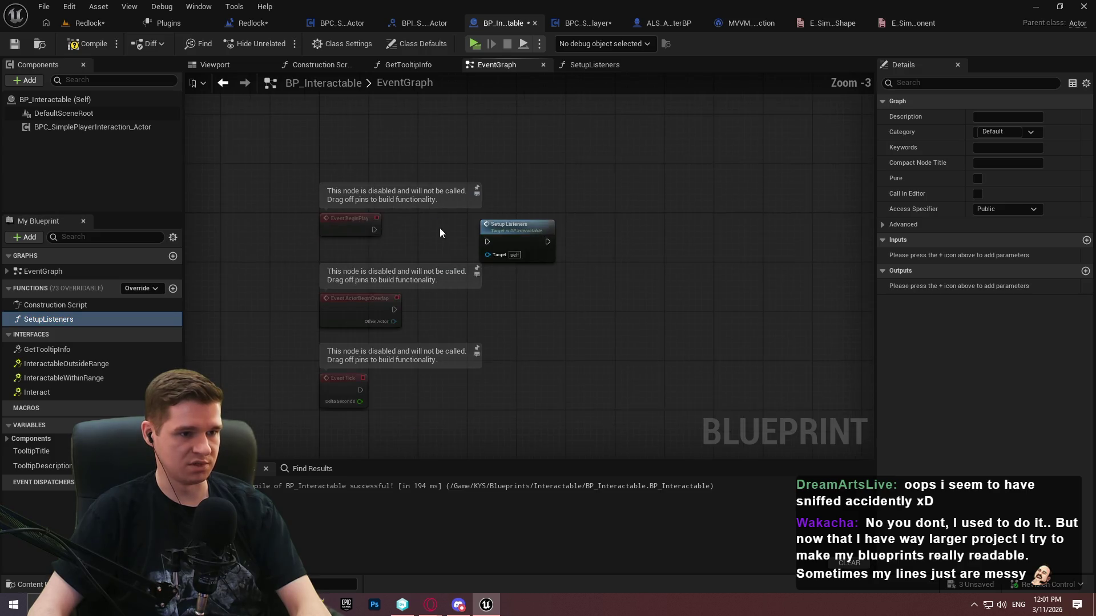
Wire Event BeginPlay to Setup Listeners, then compile and save BP_Interactable
mouse_move(501, 246)
left_mouse_down()
mouse_move(342, 224)
mouse_move(352, 229)
left_mouse_up()
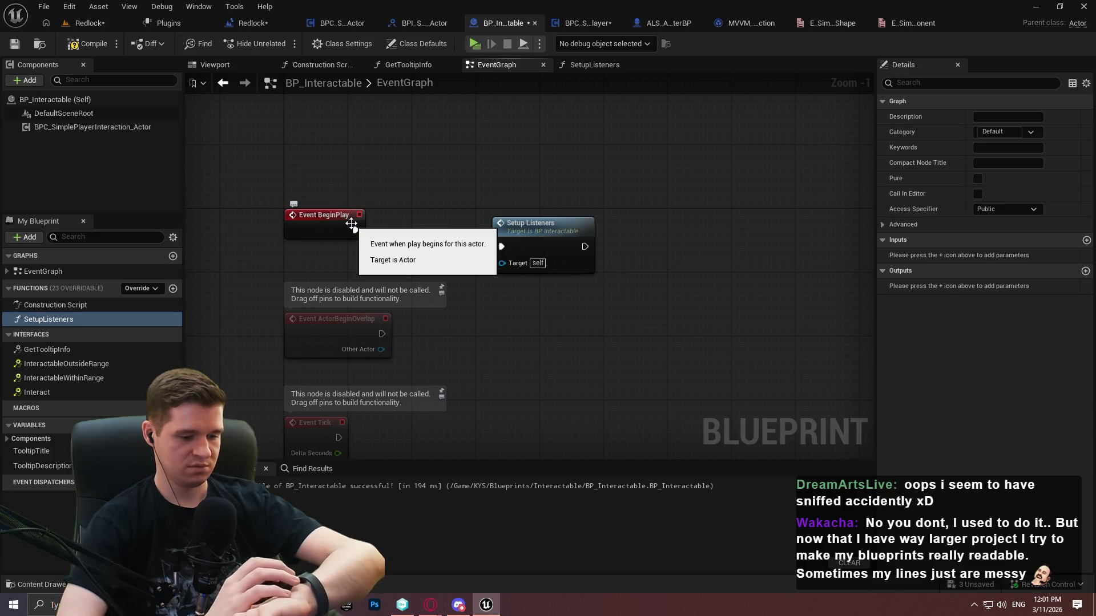
mouse_move(547, 218)
left_mouse_down()
mouse_move(547, 228)
mouse_move(554, 202)
left_mouse_up()
left_click(462, 174)
scroll(360, 225, "up", 1)
left_click(88, 43)
left_click(14, 44)
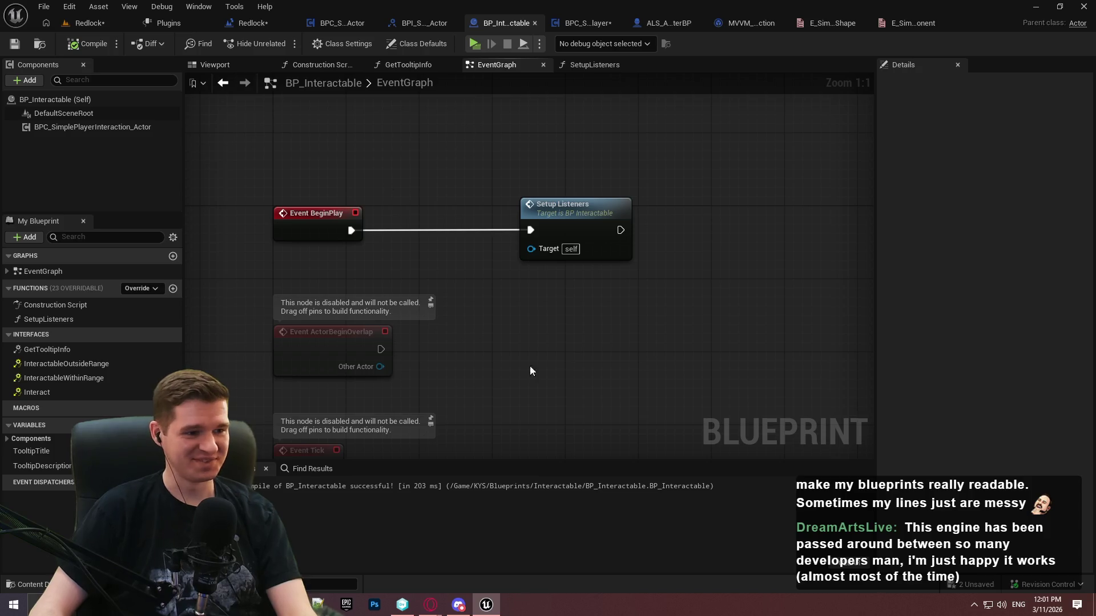
Delete the unused ActorBeginOverlap and Event Tick events, tidy the graph, recompile and save
left_click_drag(530, 365, 547, 249)
left_click_drag(485, 270, 274, 117)
key("Delete")
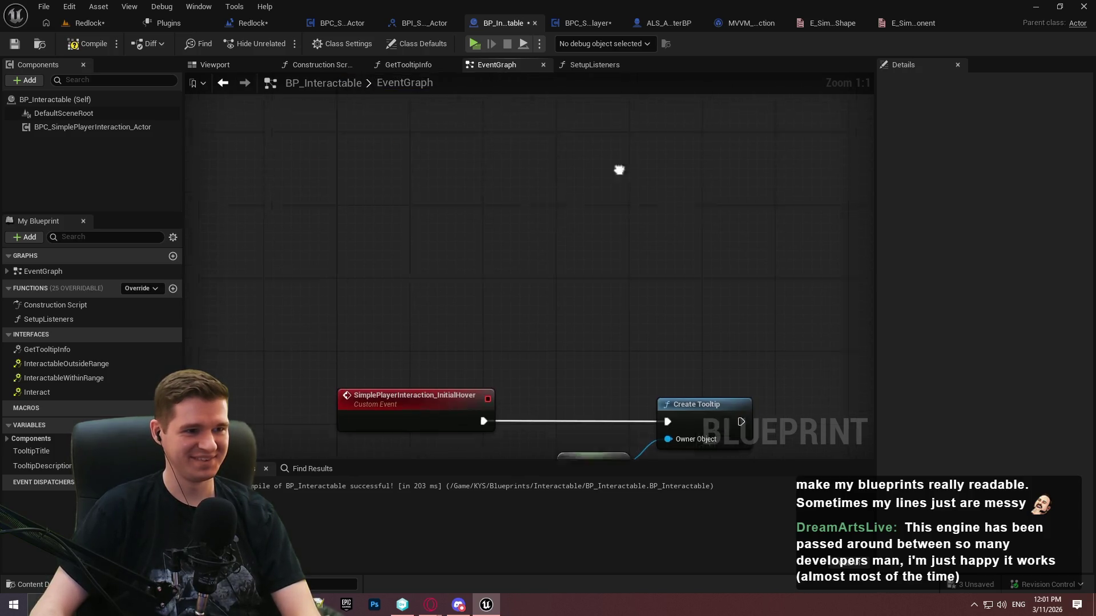
left_click(572, 177)
left_click_drag(572, 176, 499, 177)
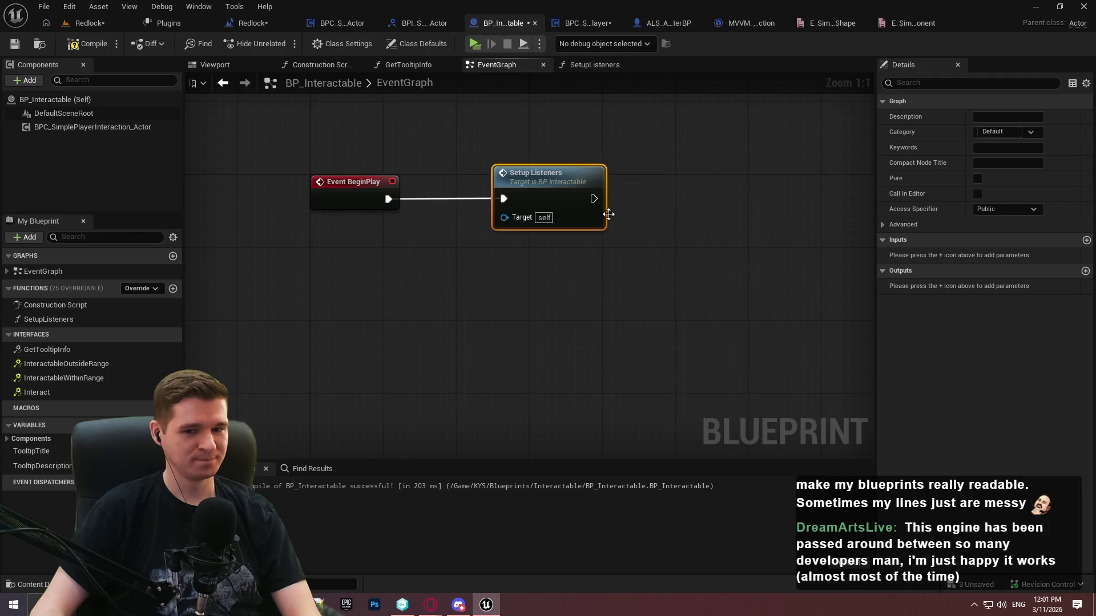
left_click_drag(768, 260, 528, 260)
left_click(86, 43)
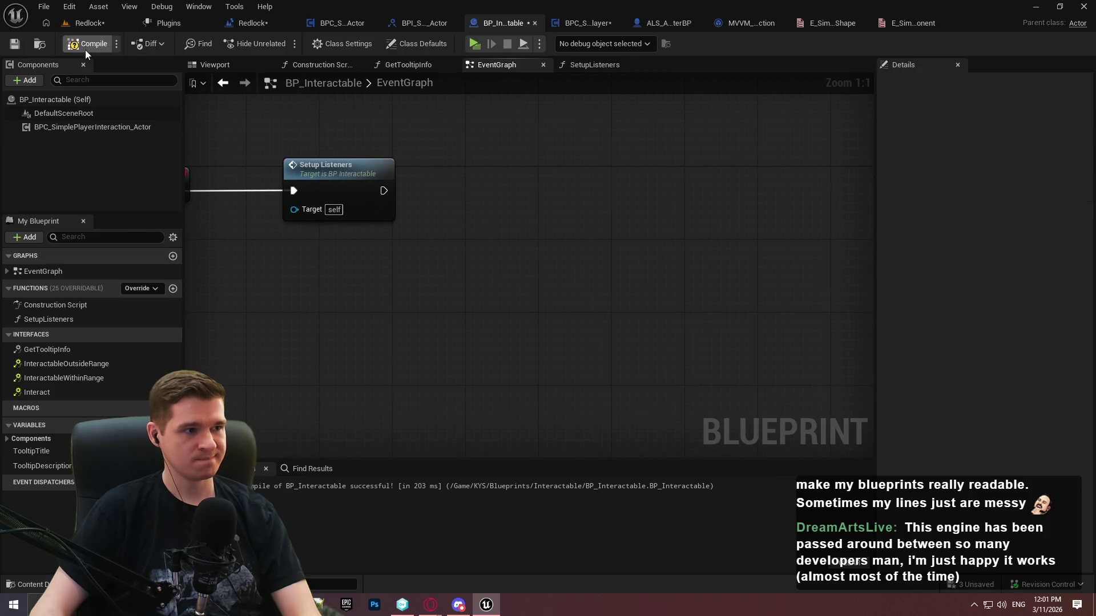
left_click(11, 44)
left_click(589, 24)
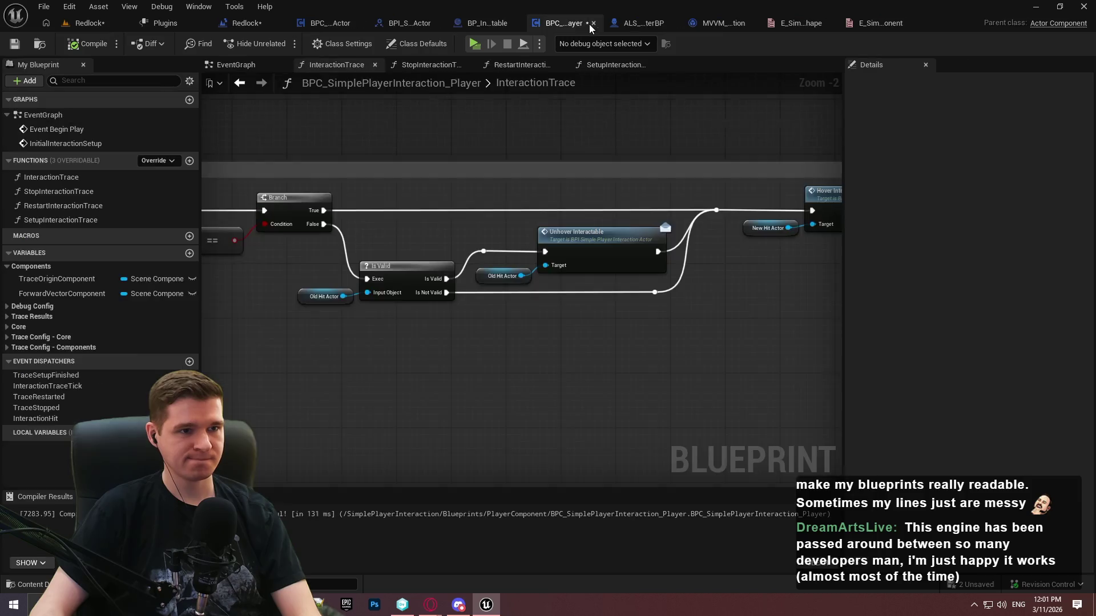
Save the interaction component blueprint and Save All, dismissing the asset check-out prompt
scroll(605, 169, "down", 3)
mouse_move(365, 205)
left_mouse_down()
mouse_move(936, 251)
mouse_move(824, 228)
left_mouse_up()
left_click(15, 45)
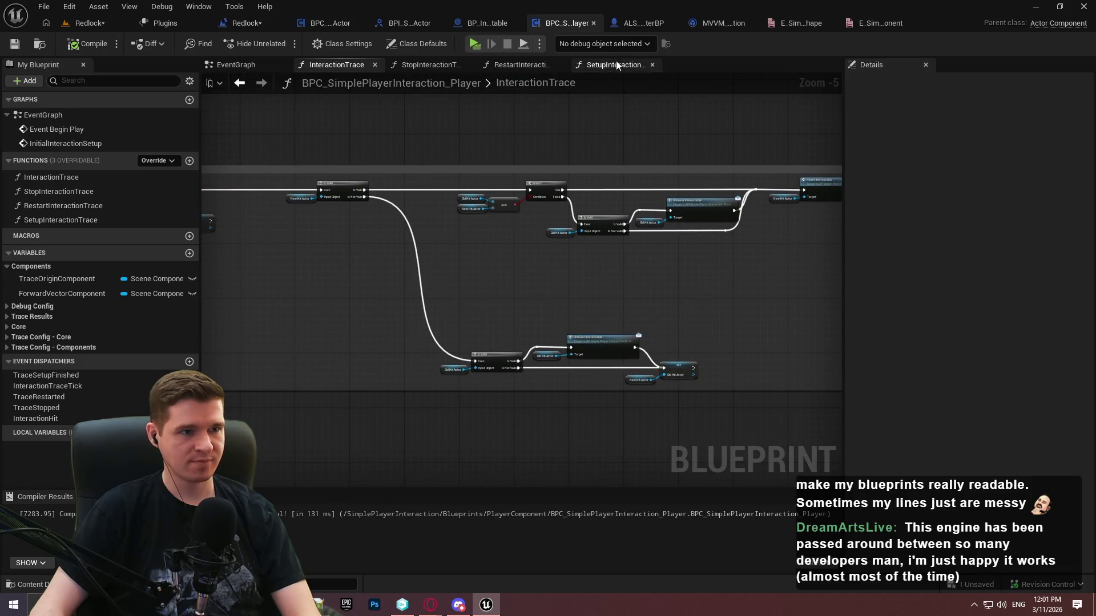
left_click(44, 6)
left_click(81, 89)
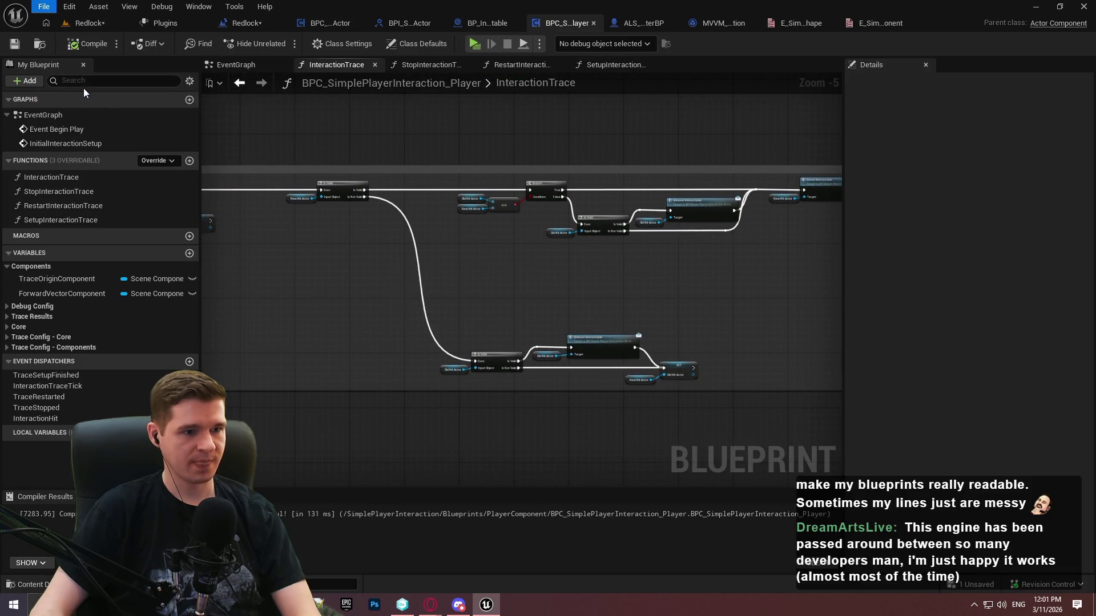
left_click(740, 432)
In ALS_AnimMan_CharacterBP, select the player interaction component and widen the Details panel
left_click(643, 24)
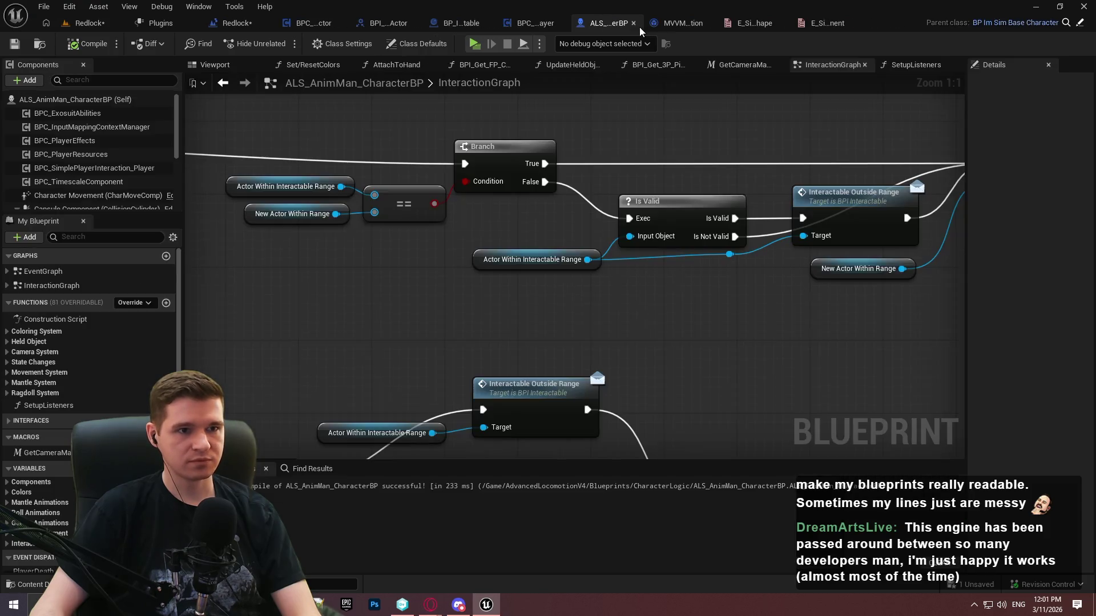
left_click(97, 168)
mouse_move(964, 235)
left_mouse_down()
mouse_move(842, 235)
mouse_move(901, 237)
left_mouse_up()
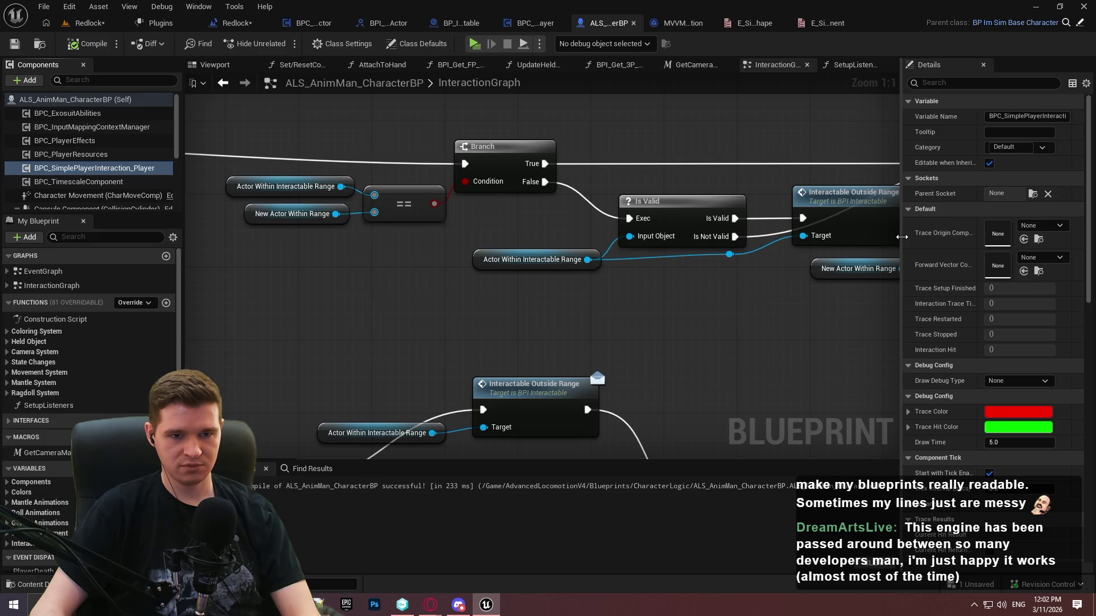
left_click_drag(902, 236, 905, 236)
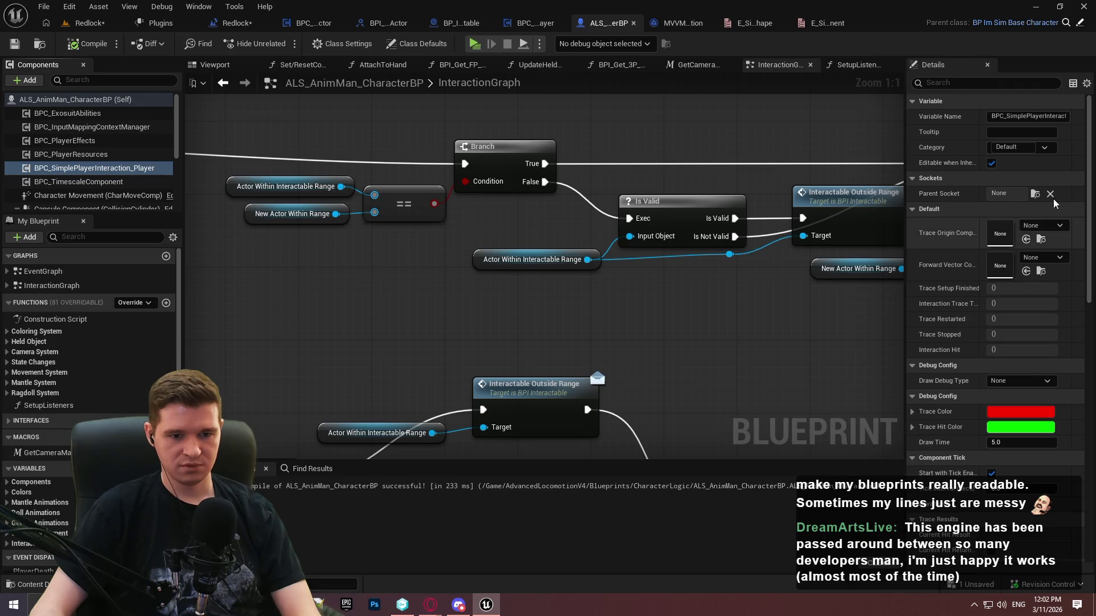
scroll(1092, 180, "down", 3)
scroll(1092, 180, "up", 3)
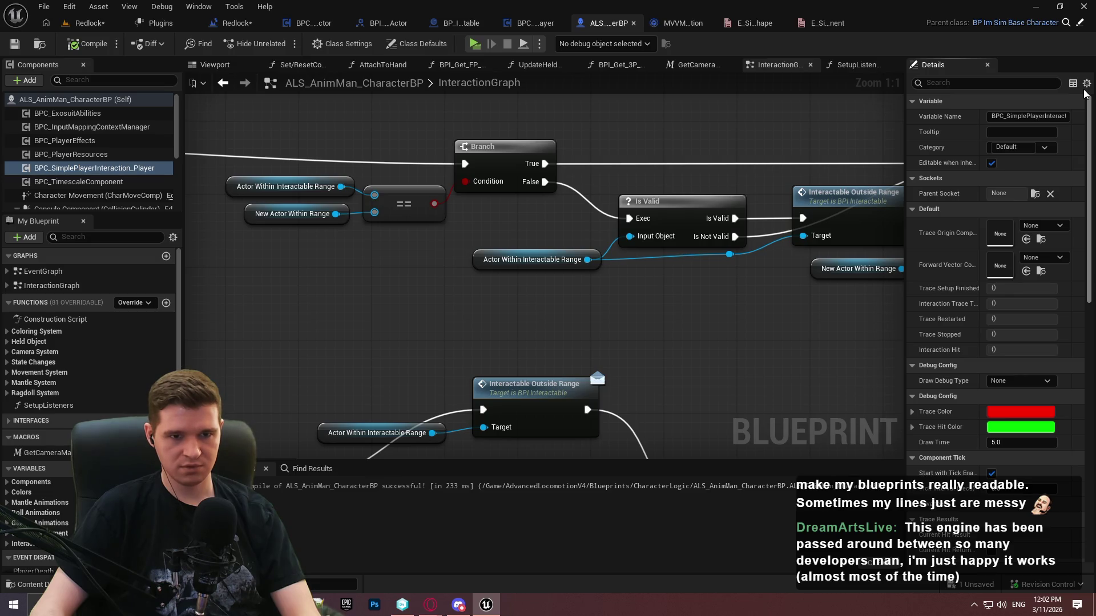
scroll(508, 251, "down", 6)
Reposition the Trace for interaction comment, then compile and save the character blueprint
scroll(604, 212, "up", 3)
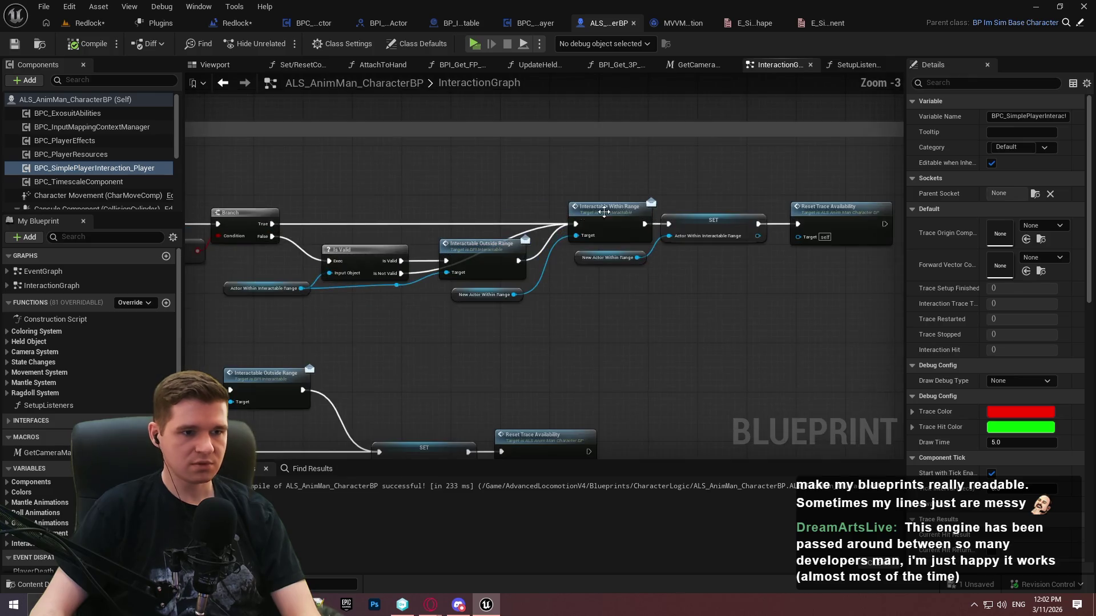
scroll(721, 214, "down", 3)
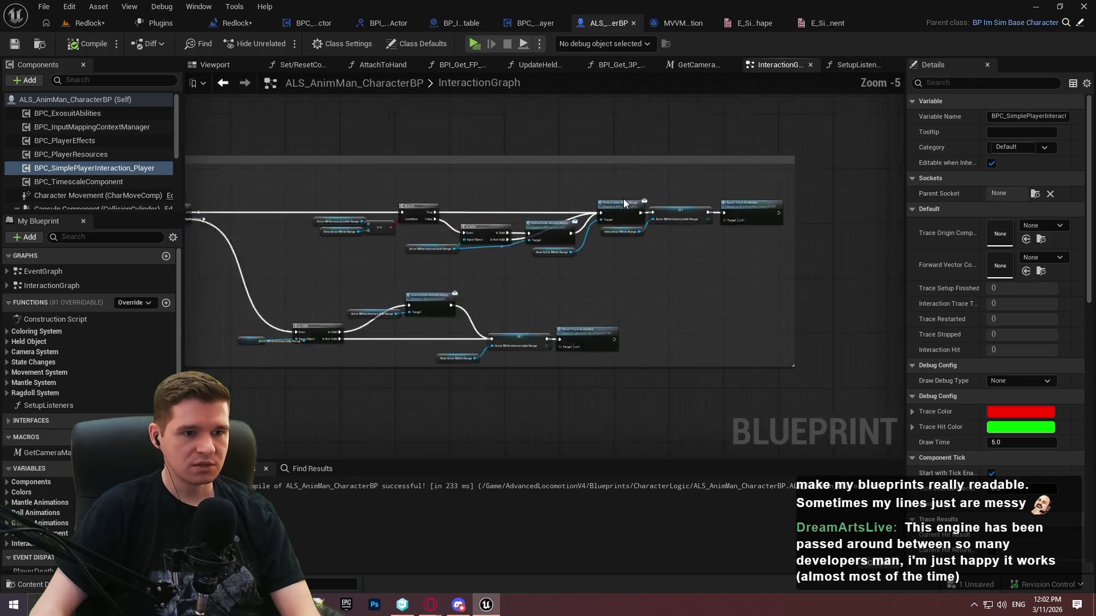
scroll(534, 234, "up", 2)
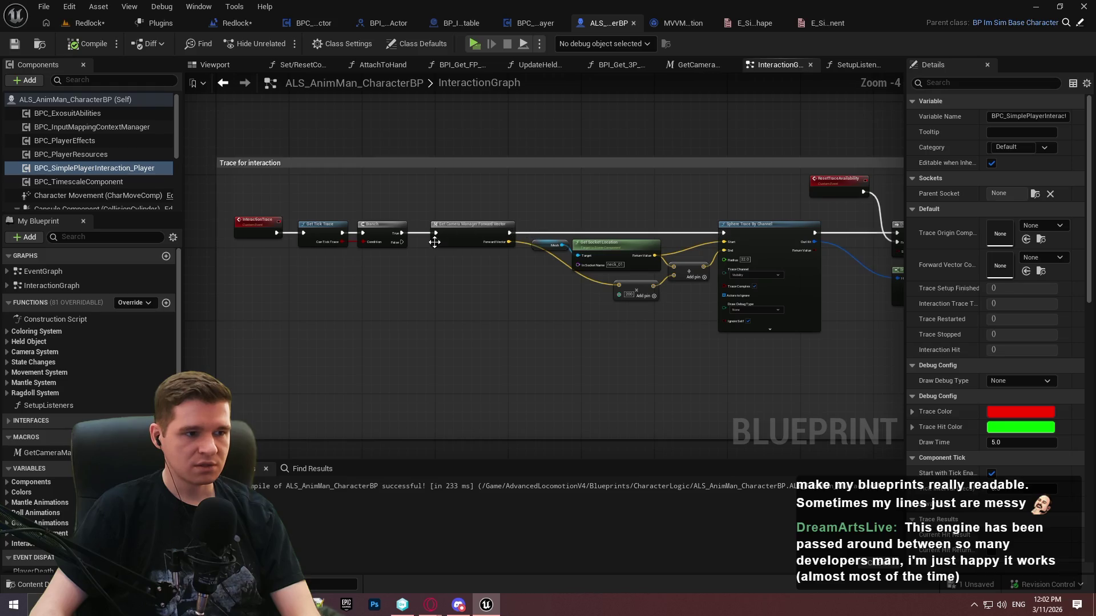
scroll(346, 242, "up", 2)
left_click_drag(240, 241, 293, 261)
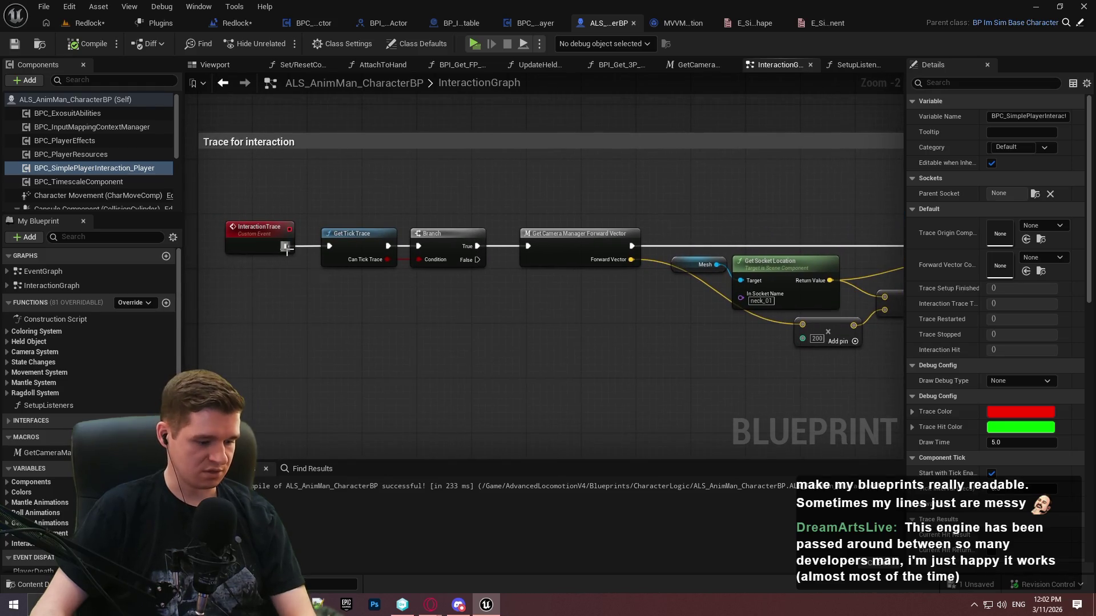
key("F7")
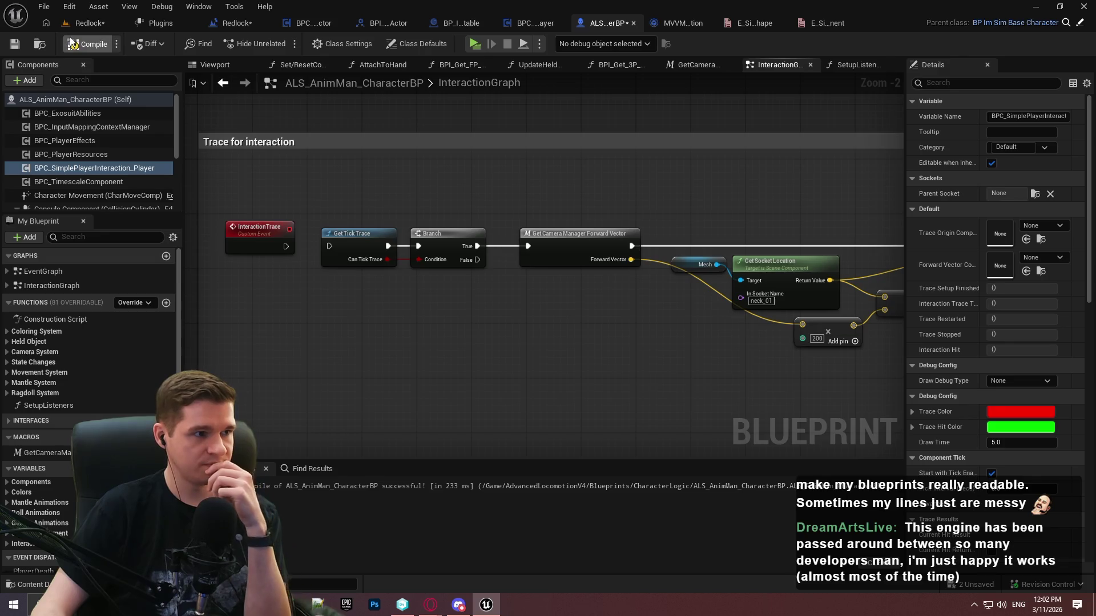
key("ctrl+s")
Check the Trace Origin Component choices in the wider Details panel, leaving it unchanged
left_click_drag(573, 222, 311, 176)
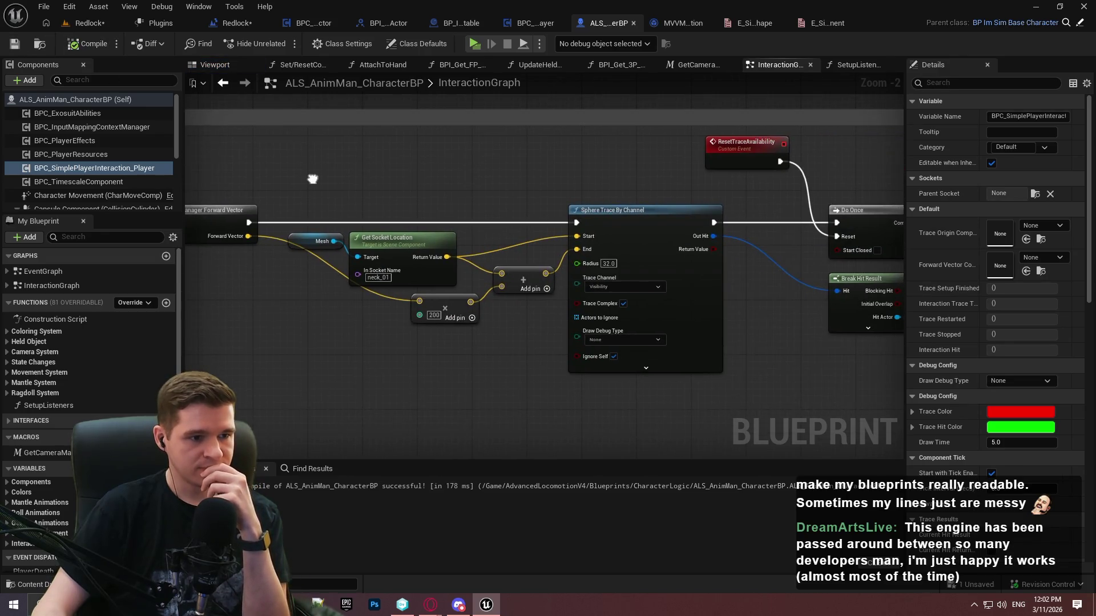
left_click_drag(902, 164, 787, 166)
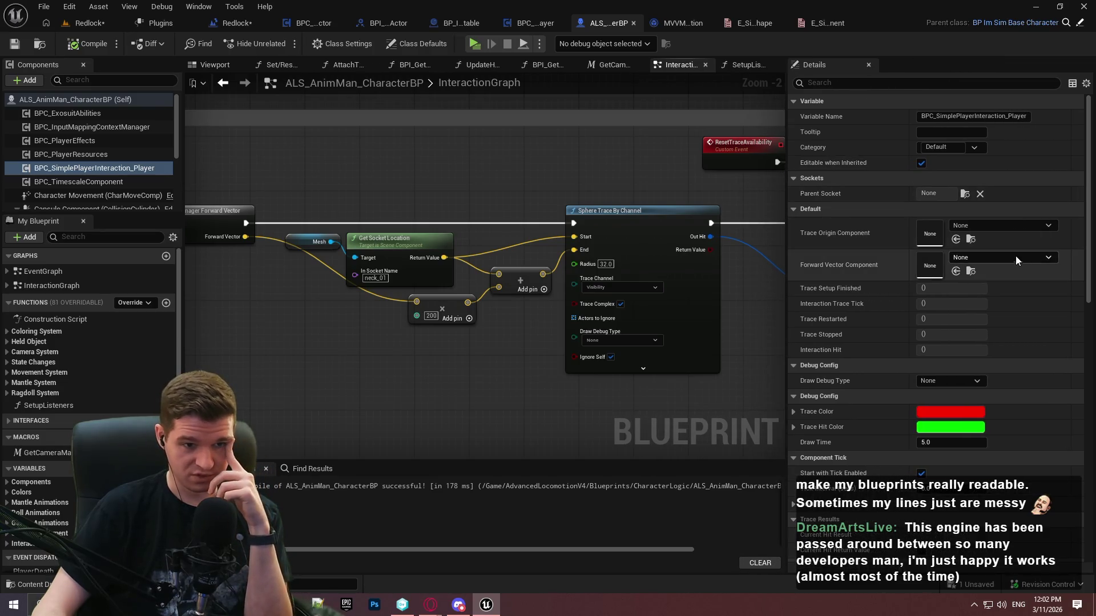
left_click(986, 227)
left_click(985, 227)
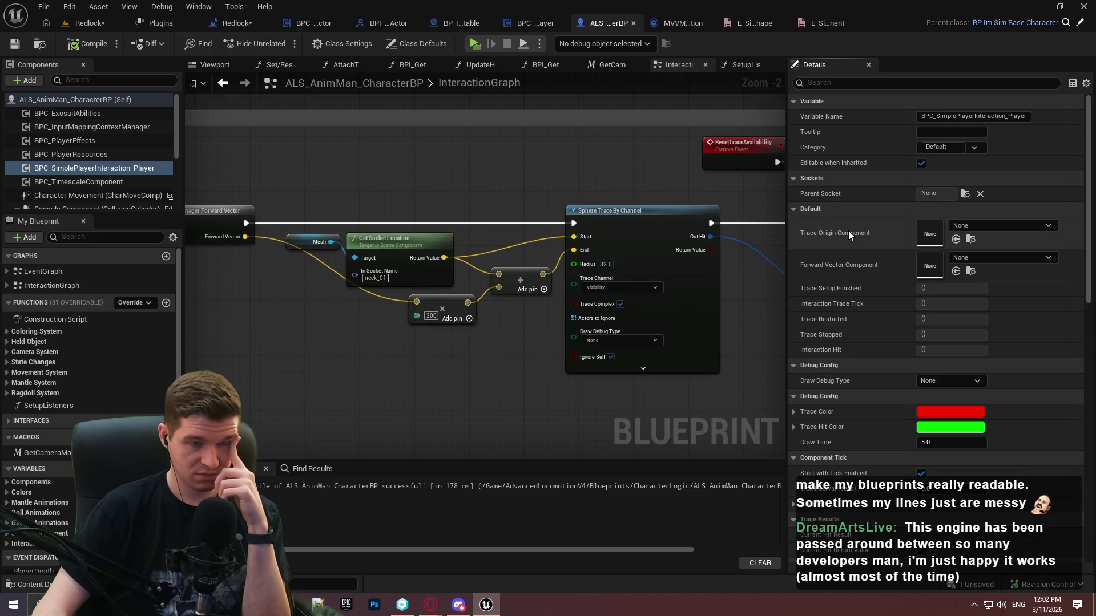
left_click(530, 23)
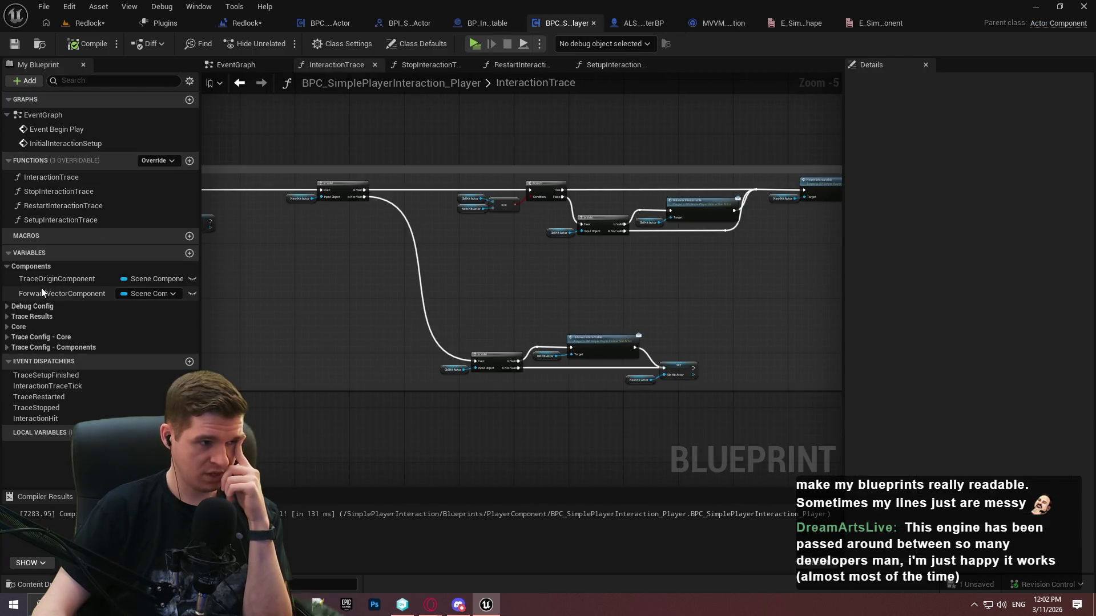
Make TraceOriginComponent private, review ForwardVectorComponent's flags, then compile and save
left_click(65, 280)
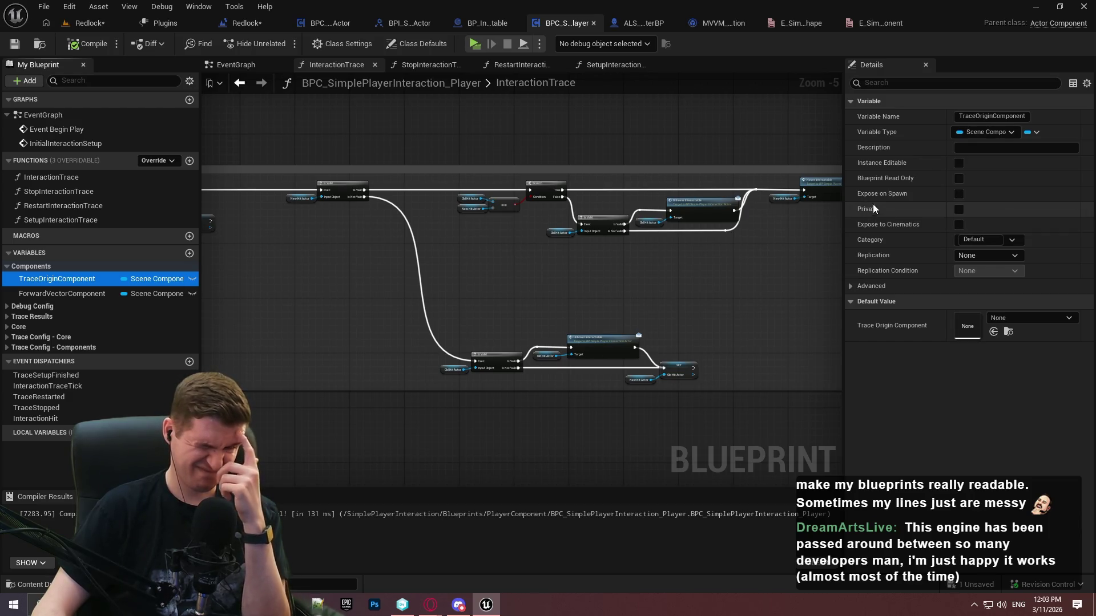
left_click(956, 209)
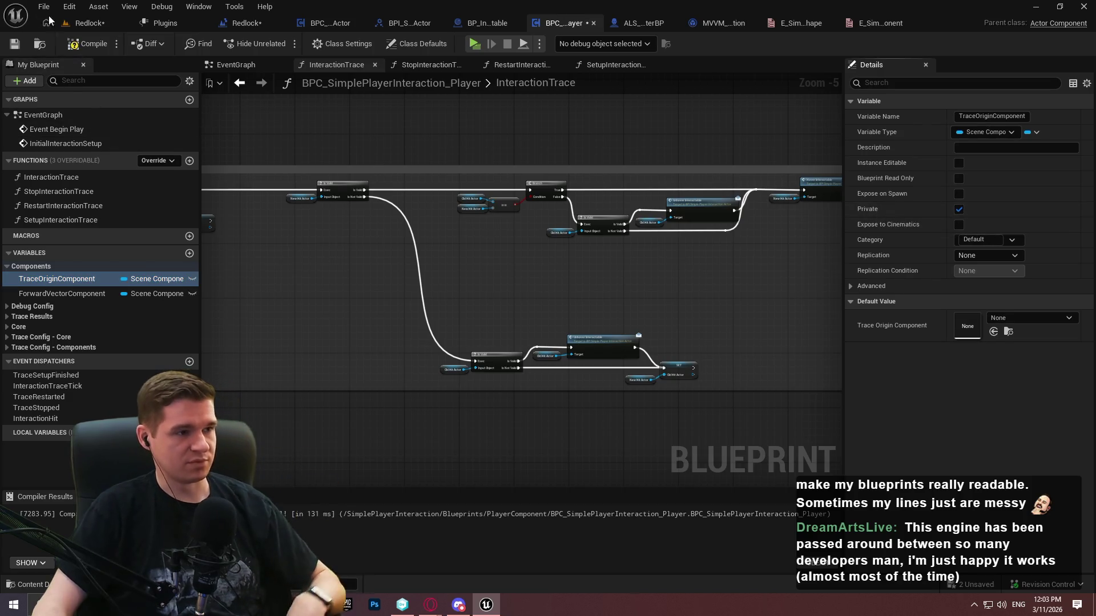
left_click(641, 27)
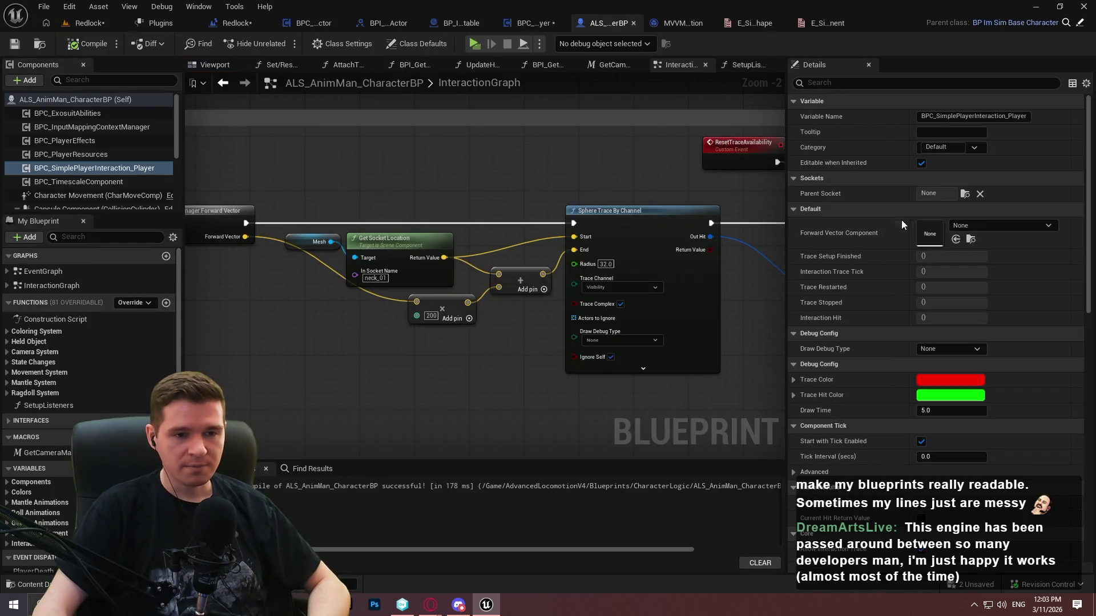
left_click(530, 23)
left_click(65, 296)
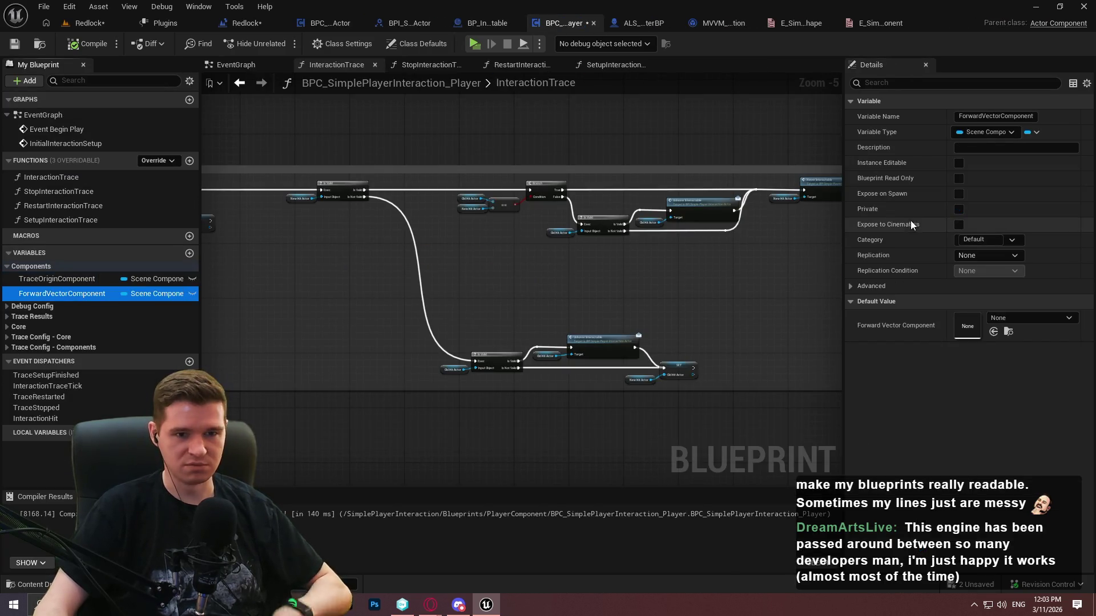
left_click(850, 288)
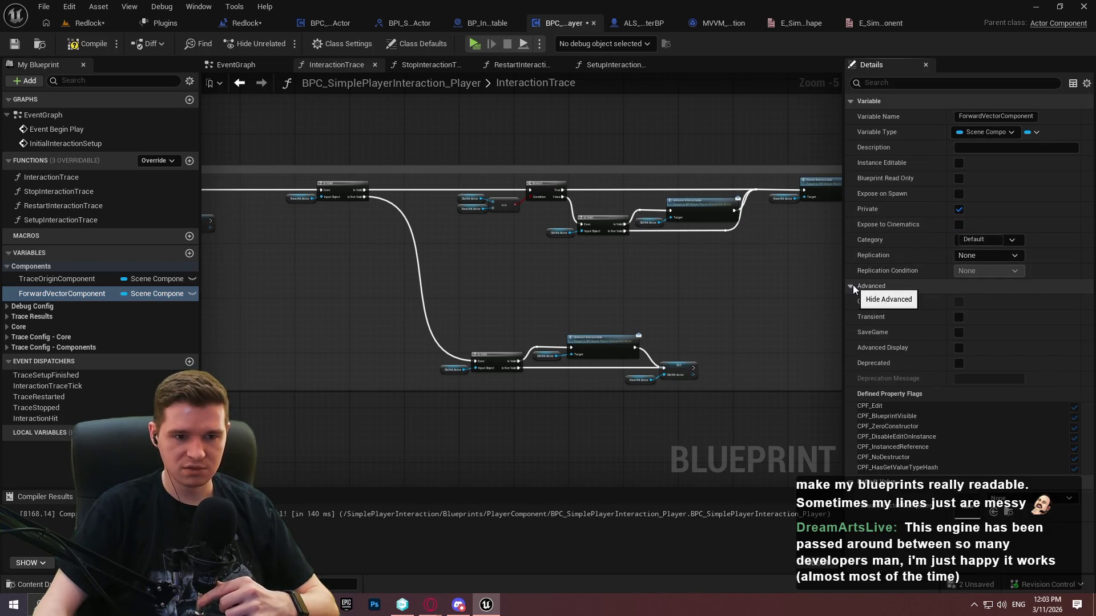
left_click(852, 286)
left_click(16, 45)
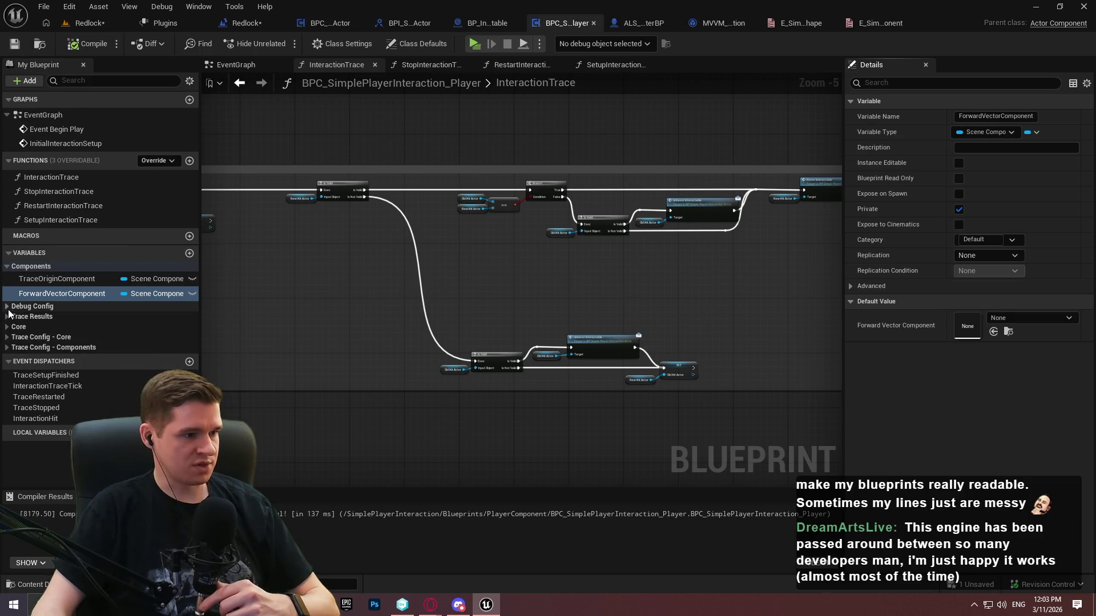
Expand the Debug Config, Trace Results, Core and Trace Config - Components variable groups
left_click(7, 308)
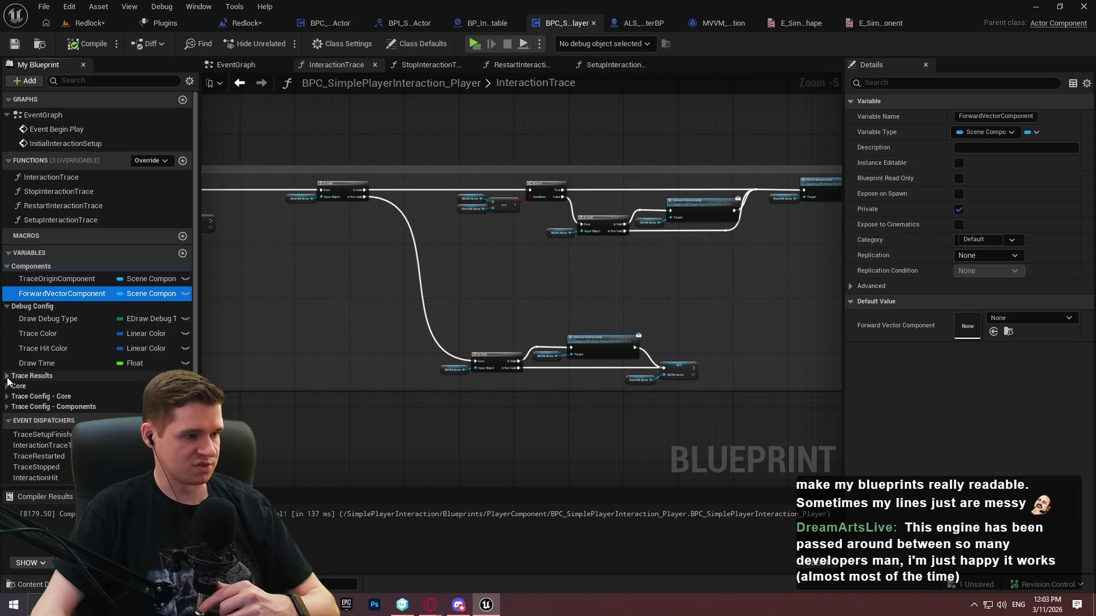
left_click(8, 379)
scroll(66, 393, "down", 2)
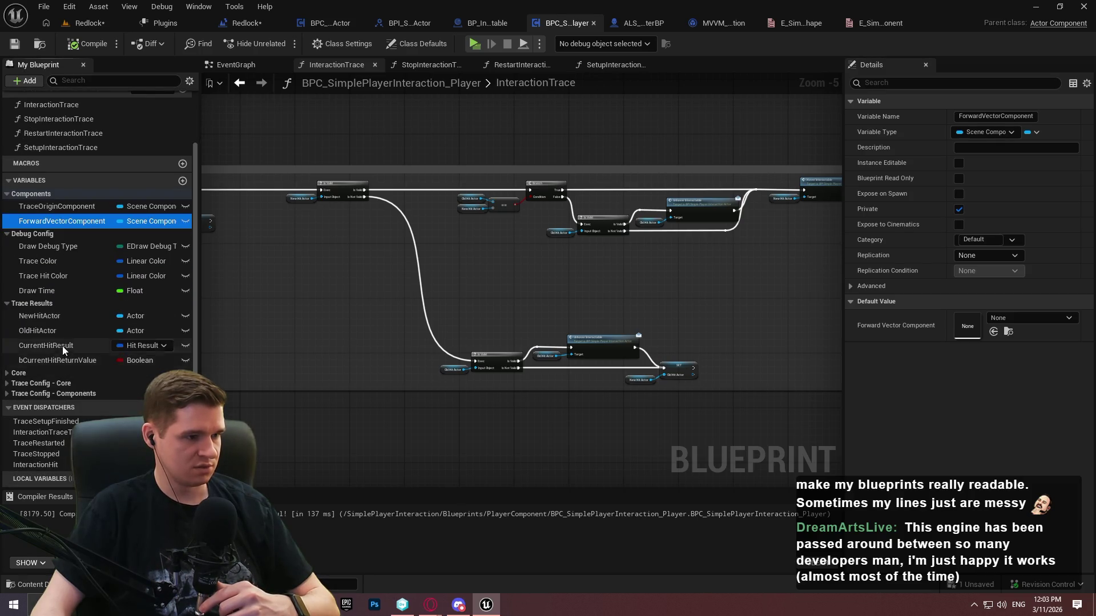
left_click(7, 374)
scroll(97, 347, "down", 1)
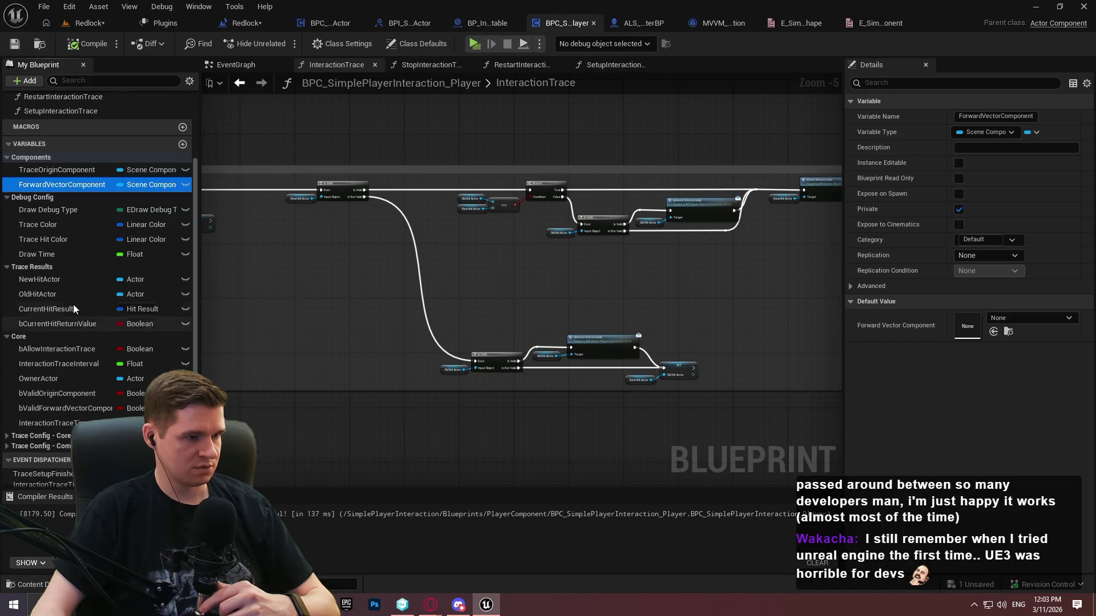
scroll(17, 451, "down", 3)
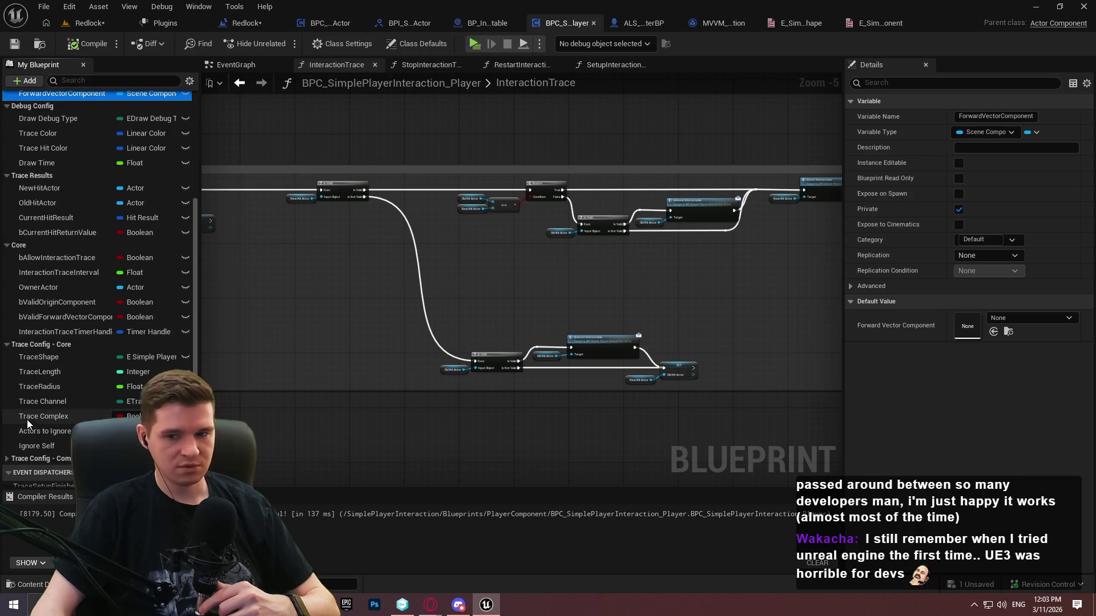
scroll(12, 371, "down", 2)
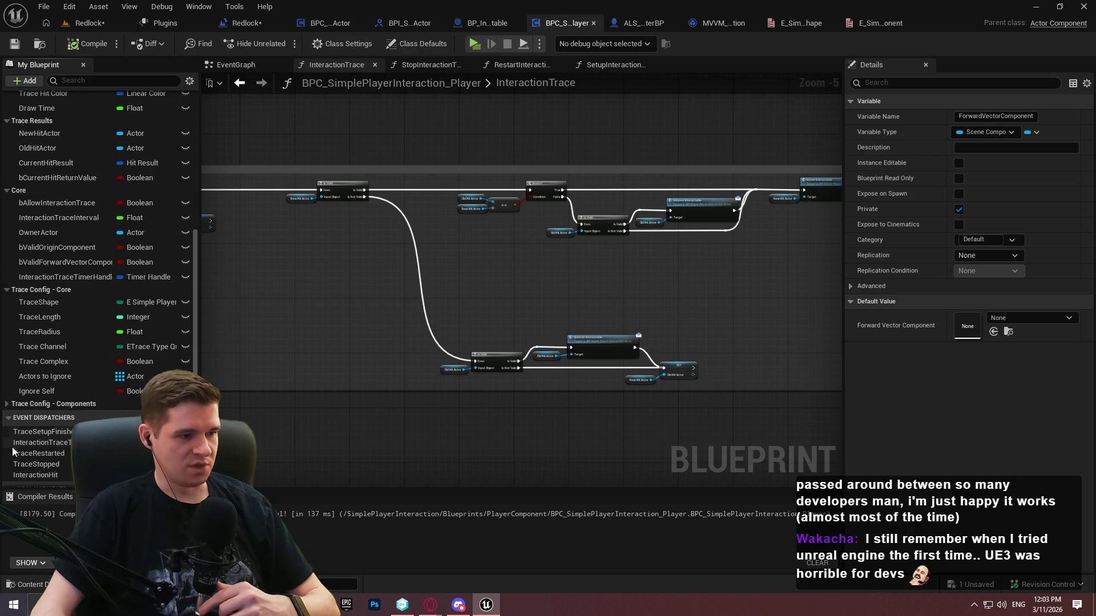
left_click(7, 404)
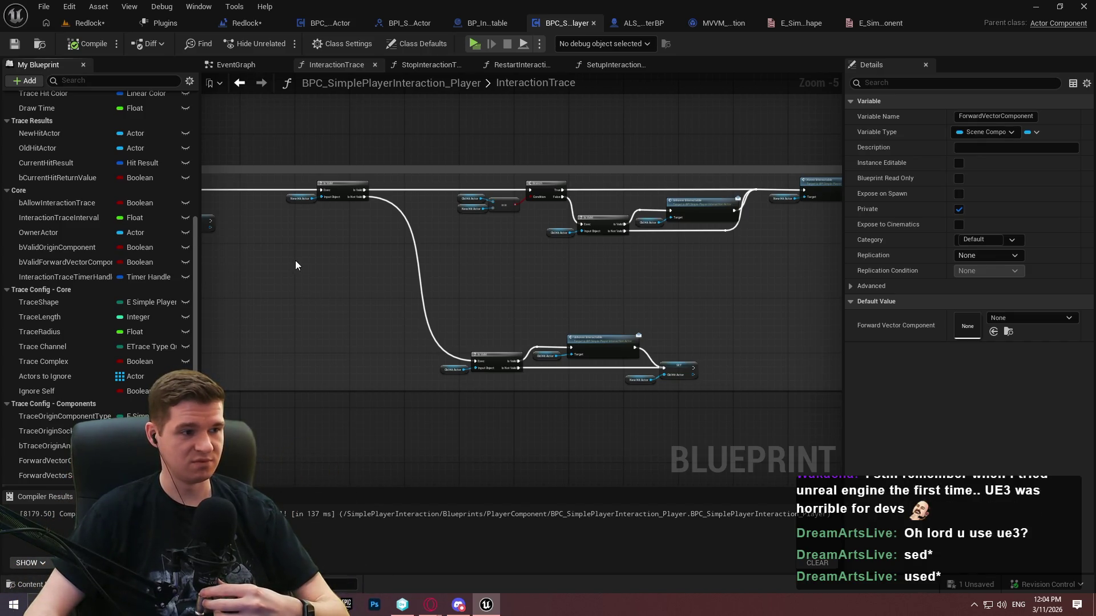
Mark the OwnerActor variable private
scroll(292, 274, "up", 1)
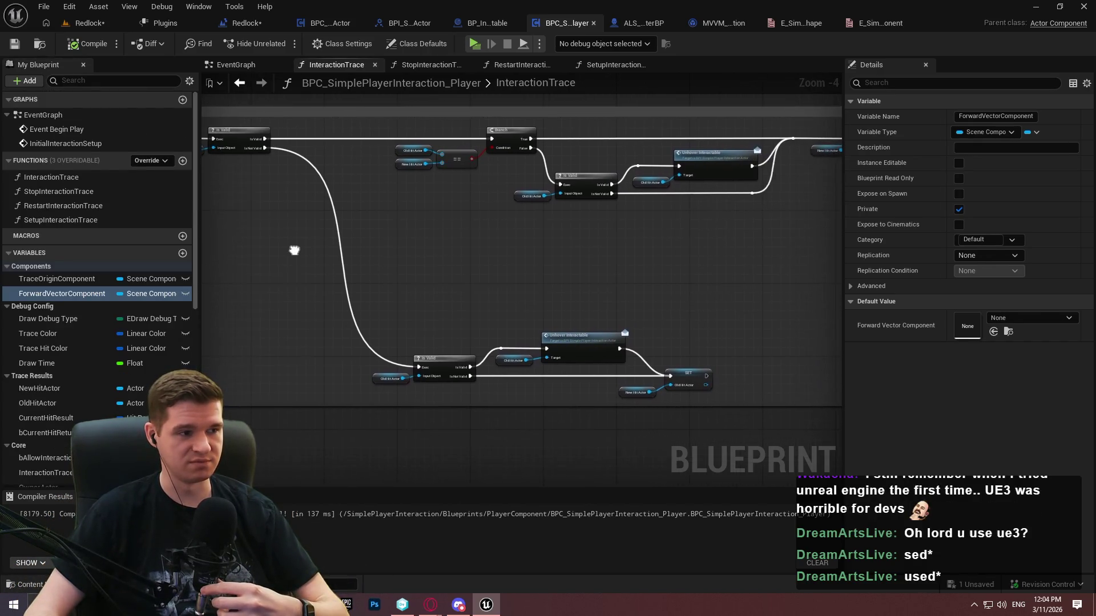
scroll(112, 300, "up", 3)
scroll(63, 291, "down", 1)
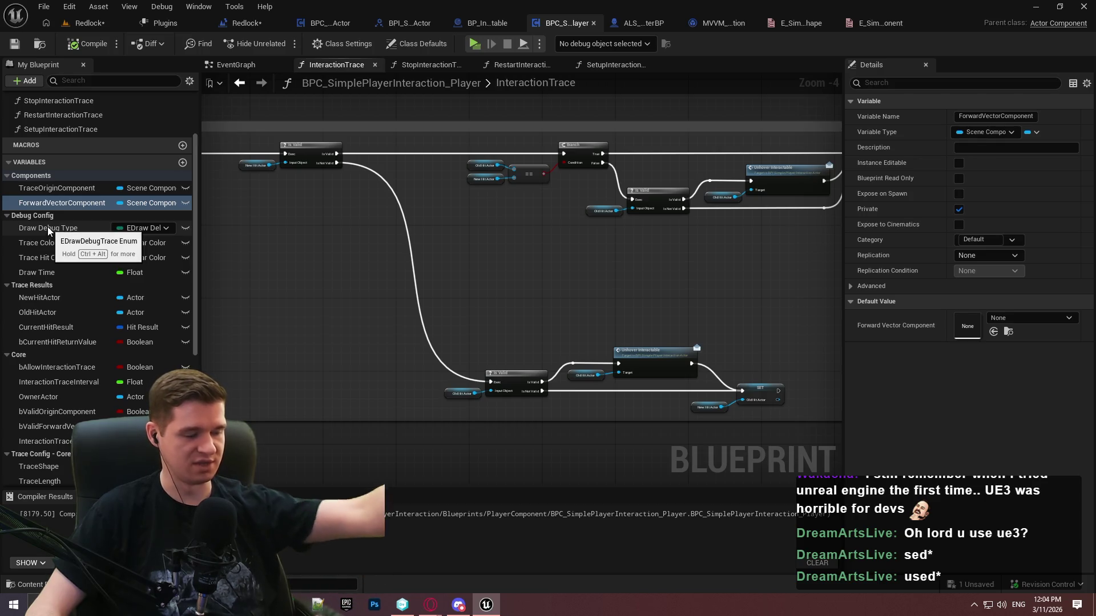
left_click_drag(196, 165, 199, 200)
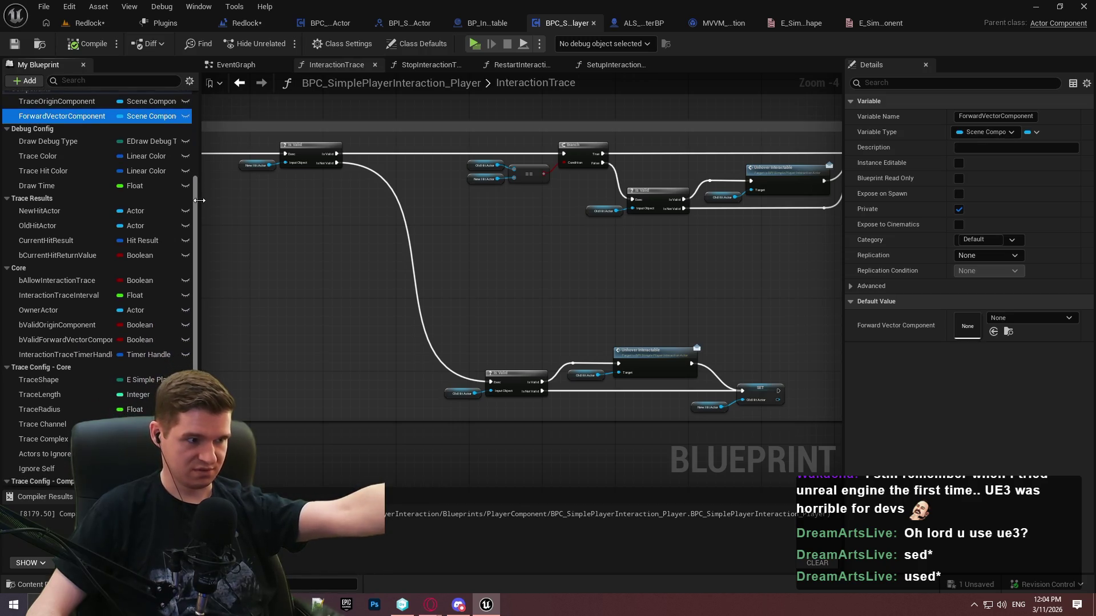
scroll(53, 286, "down", 2)
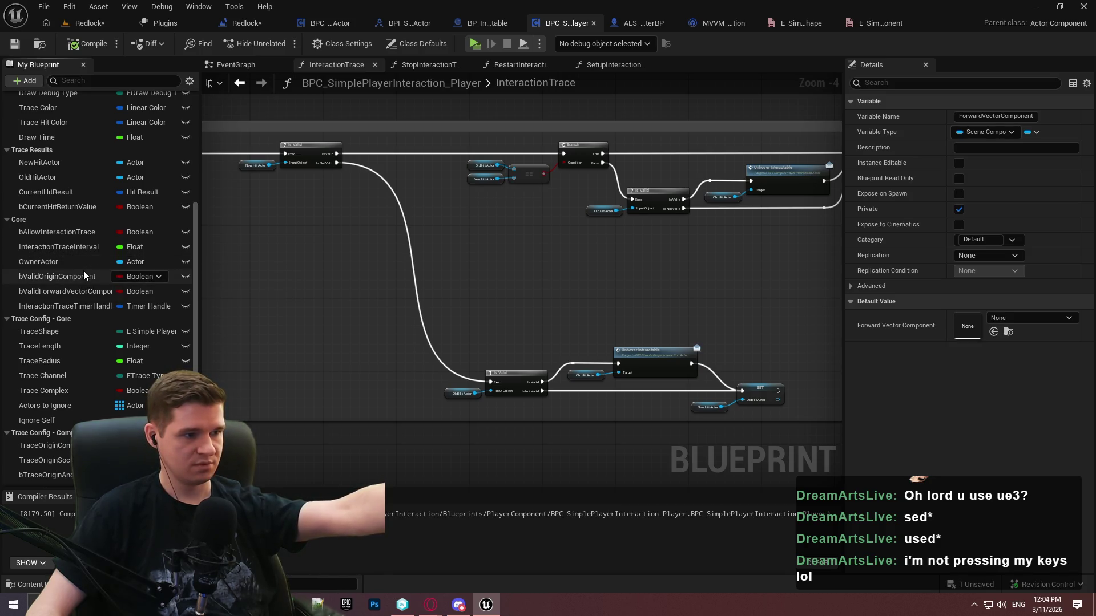
left_click(80, 262)
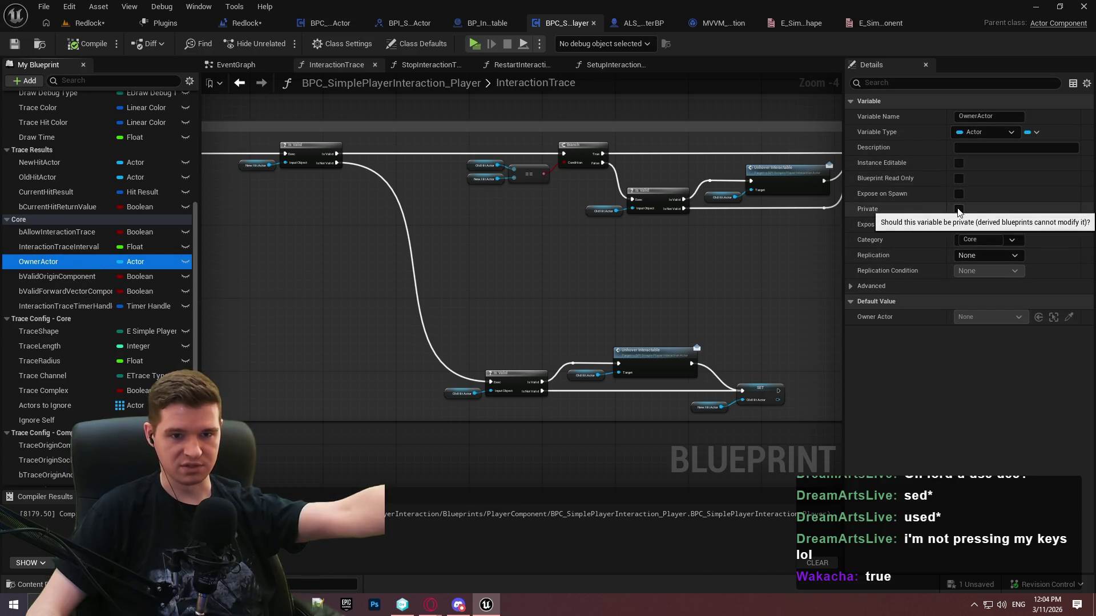
left_click(959, 210)
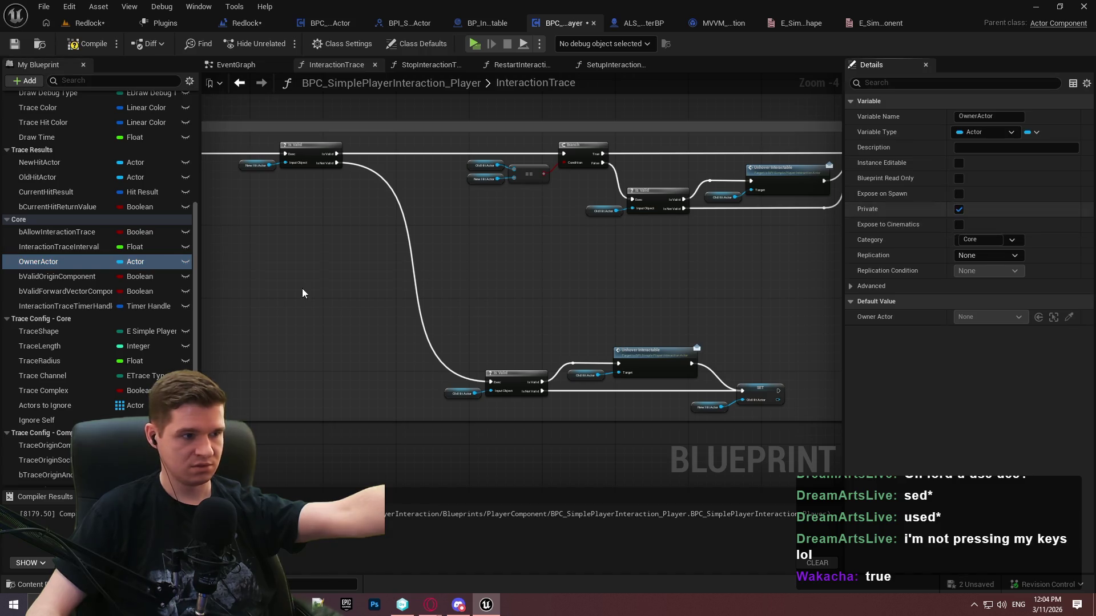
Make bValidForwardVectorComponent and InteractionTraceTimerHandle private, then compile and save
left_click(69, 279)
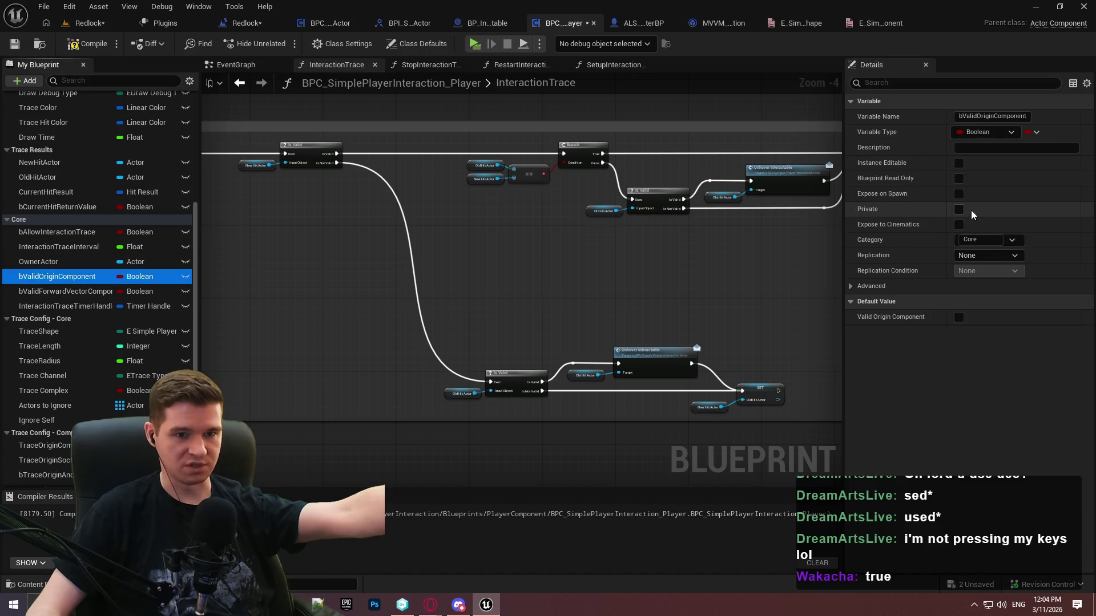
left_click(87, 293)
left_click(959, 210)
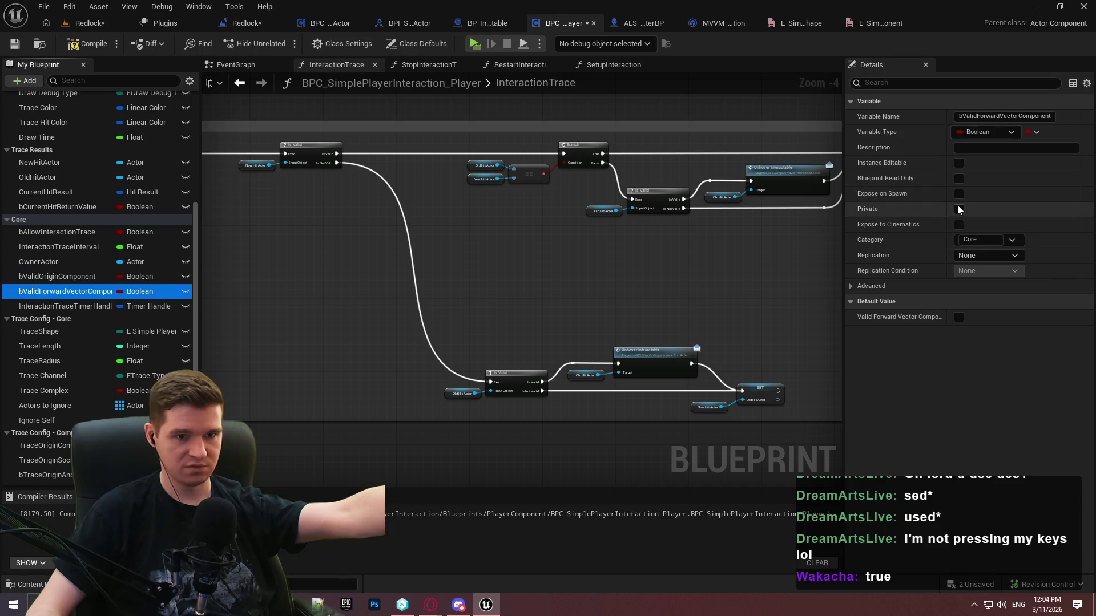
left_click(68, 307)
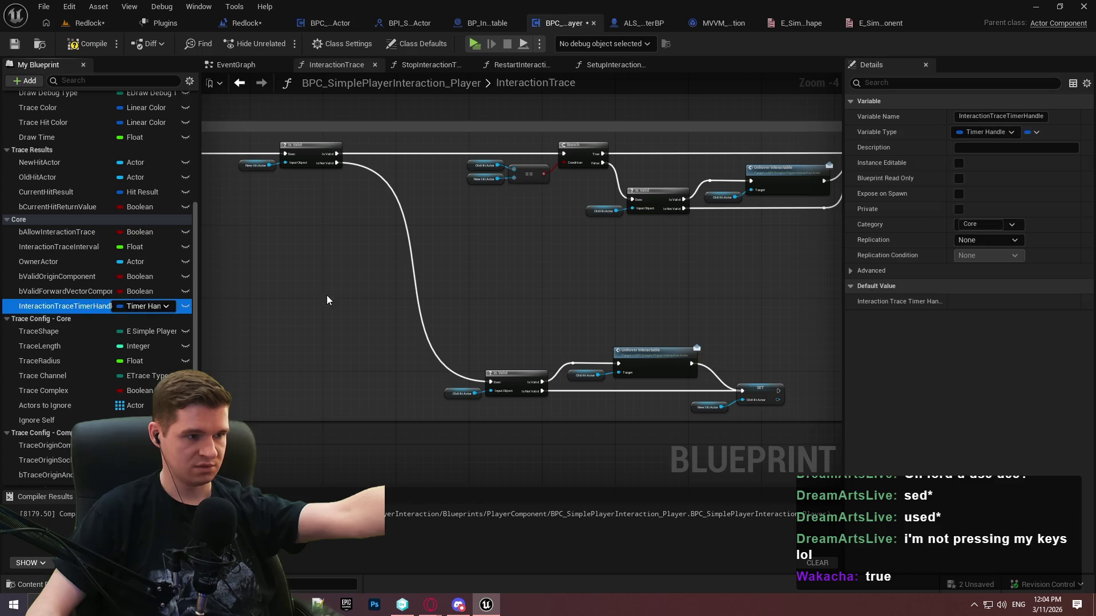
left_click(959, 209)
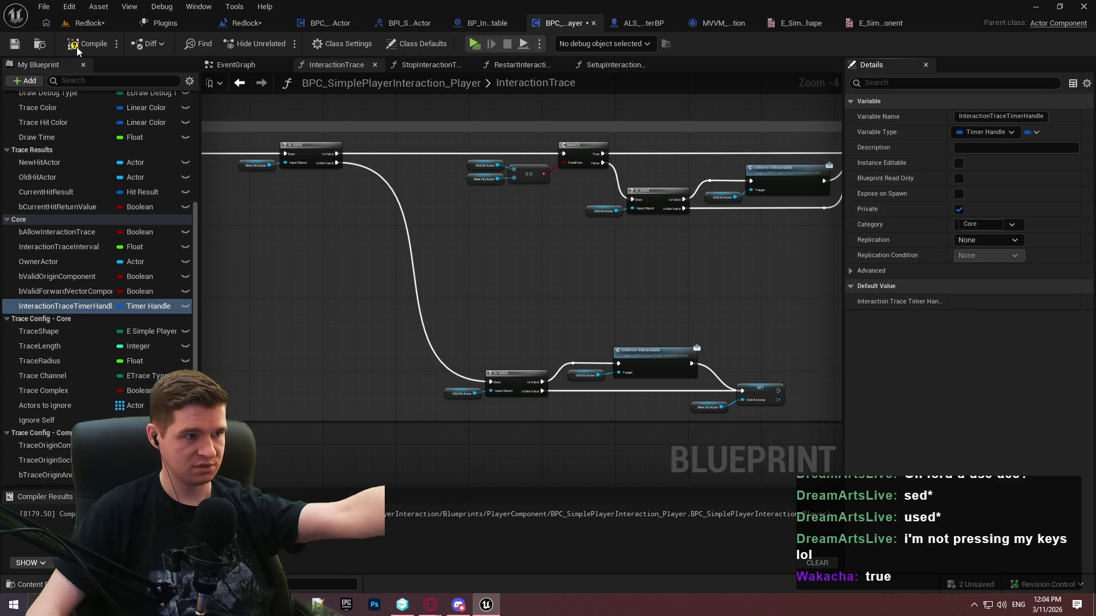
left_click(15, 45)
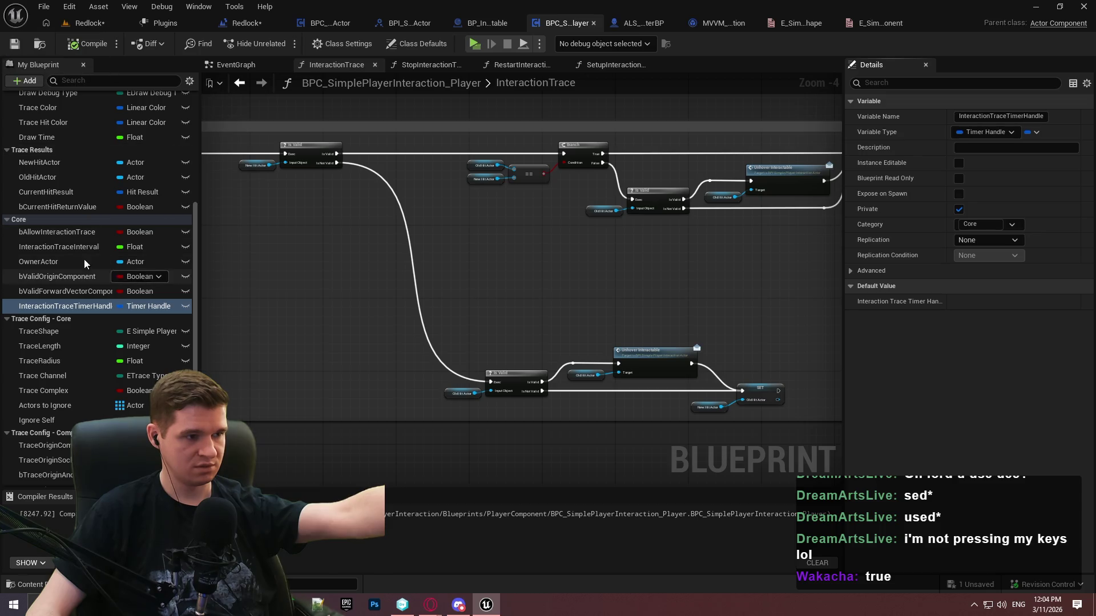
scroll(65, 243, "down", 2)
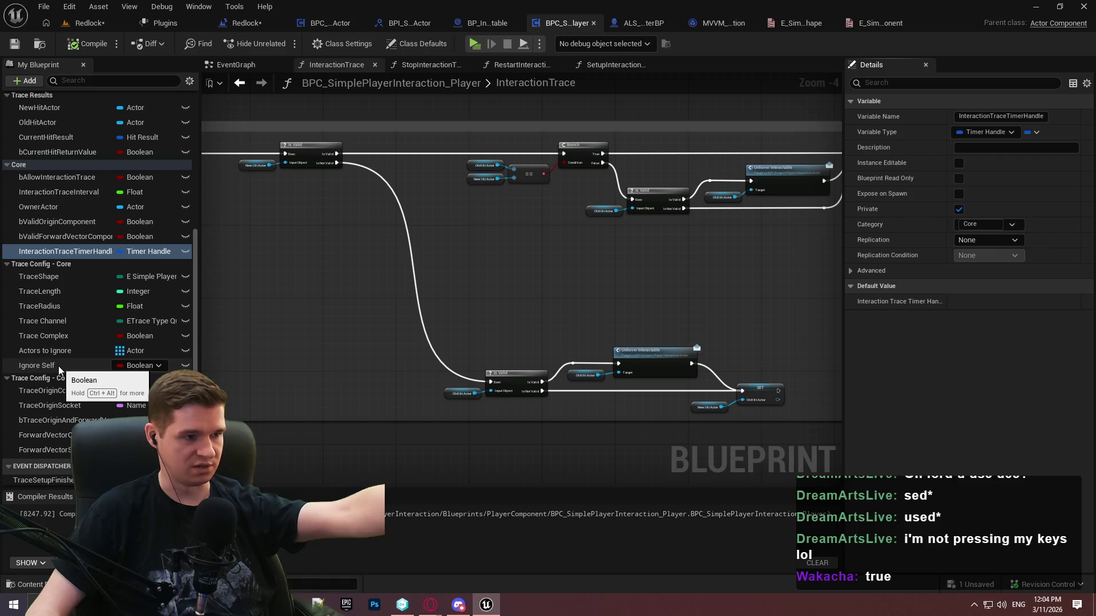
scroll(66, 291, "down", 1)
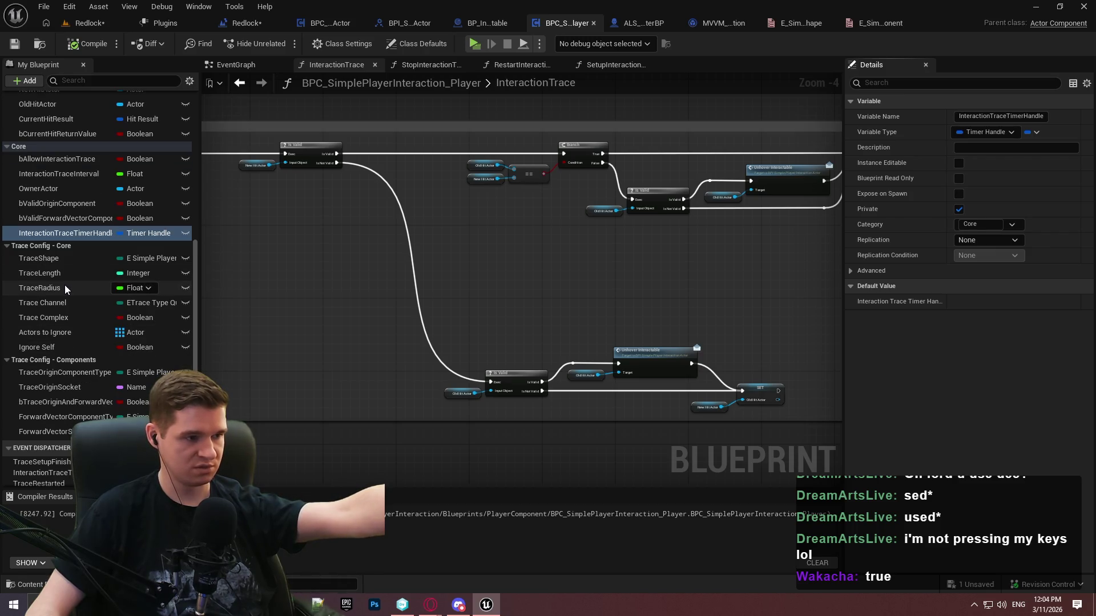
scroll(66, 297, "down", 2)
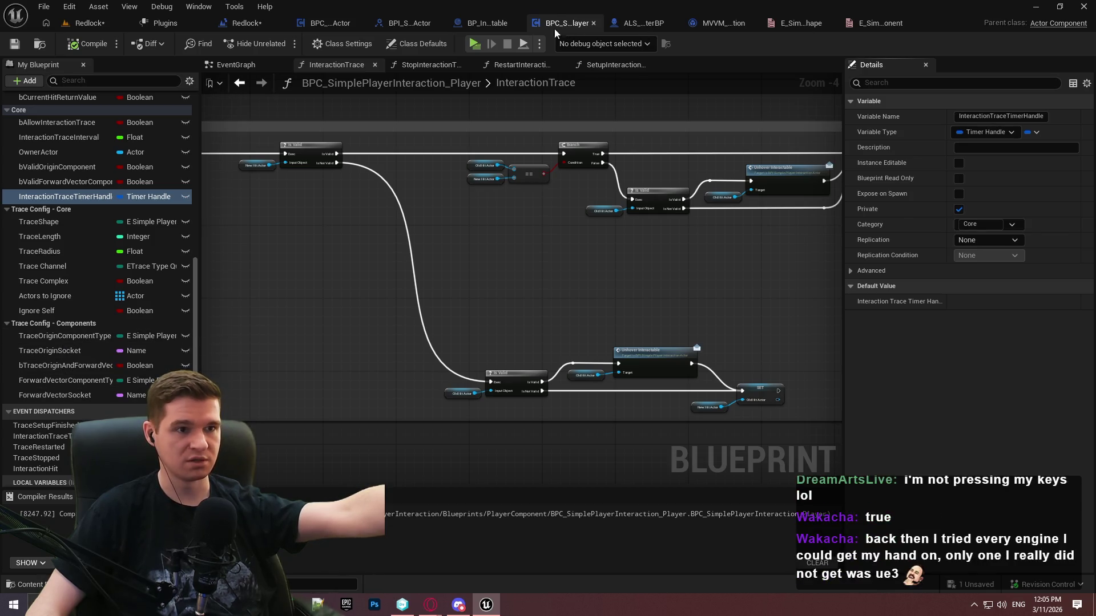
Move the TraceShape variable into the Trace Config - Core category, then compile and save
left_click(639, 23)
left_click(562, 23)
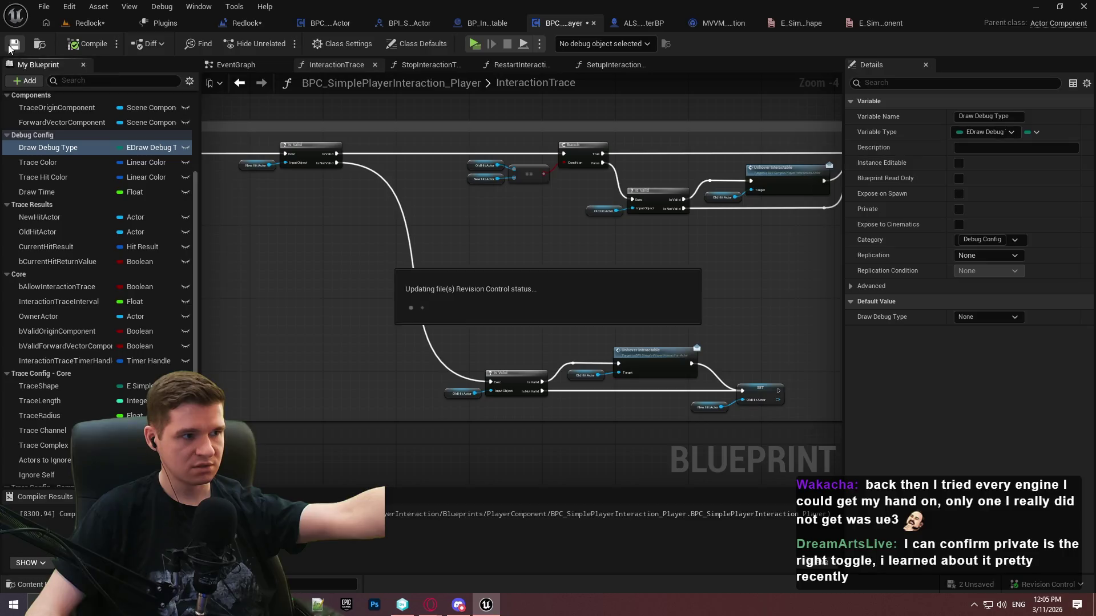
left_click(491, 24)
left_click(652, 23)
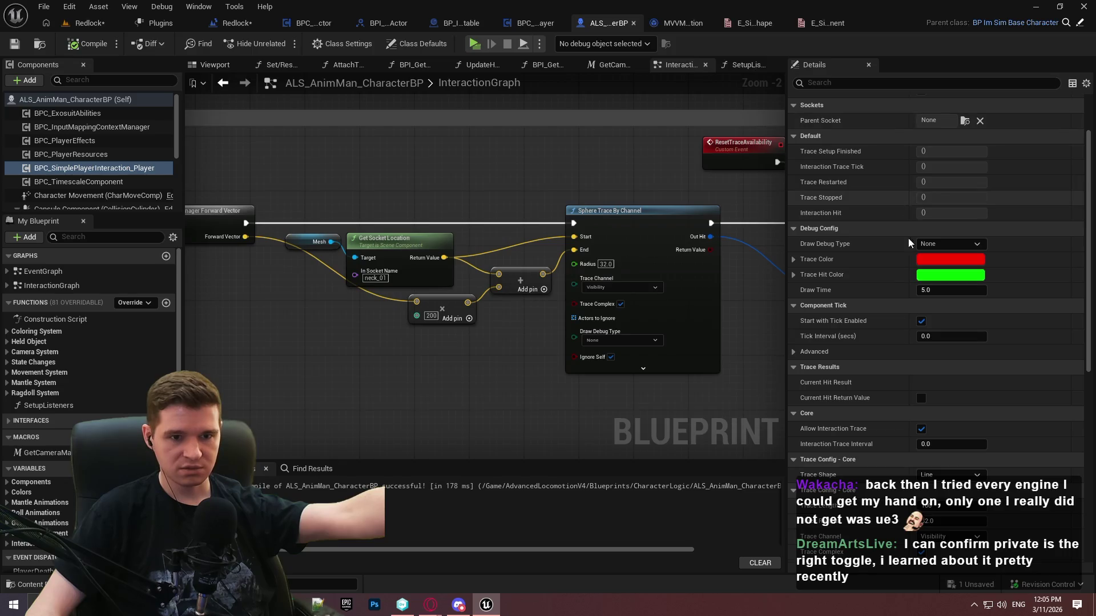
scroll(870, 269, "down", 2)
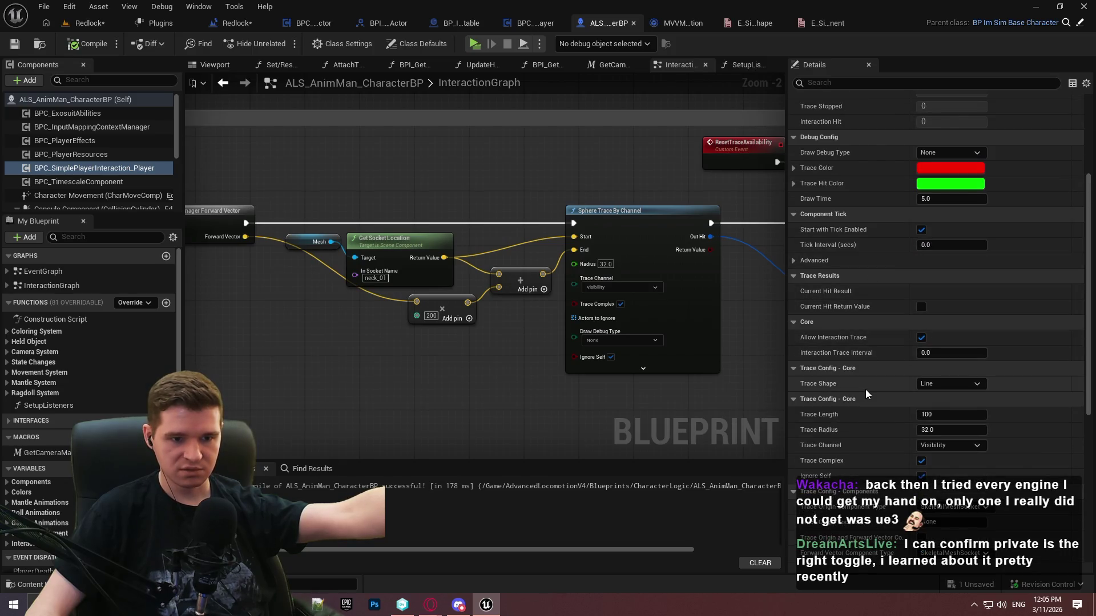
left_click(535, 23)
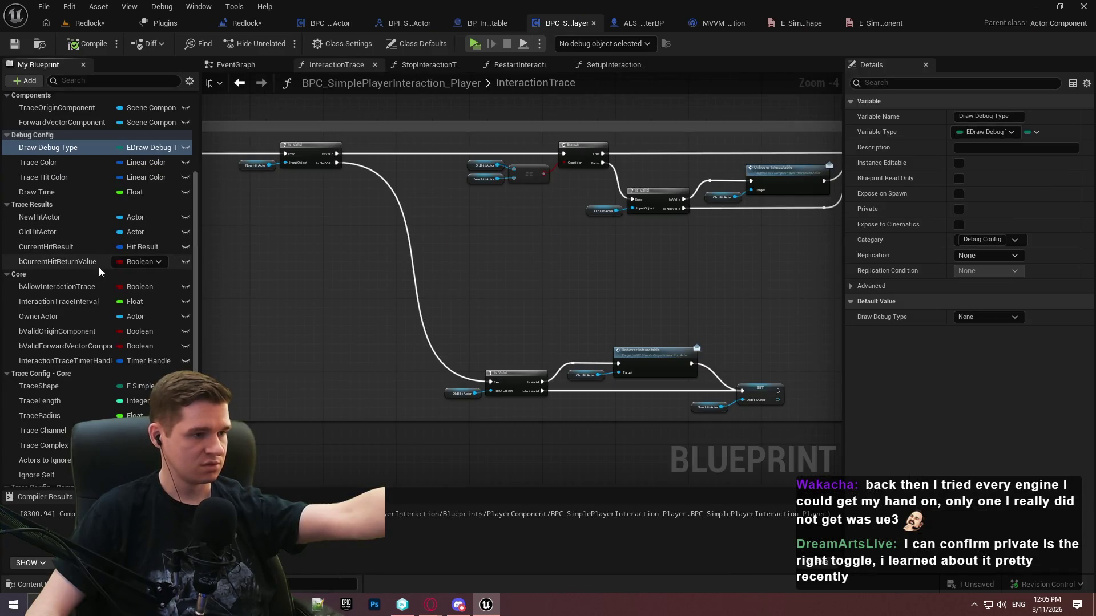
scroll(74, 268, "down", 2)
left_click(56, 333)
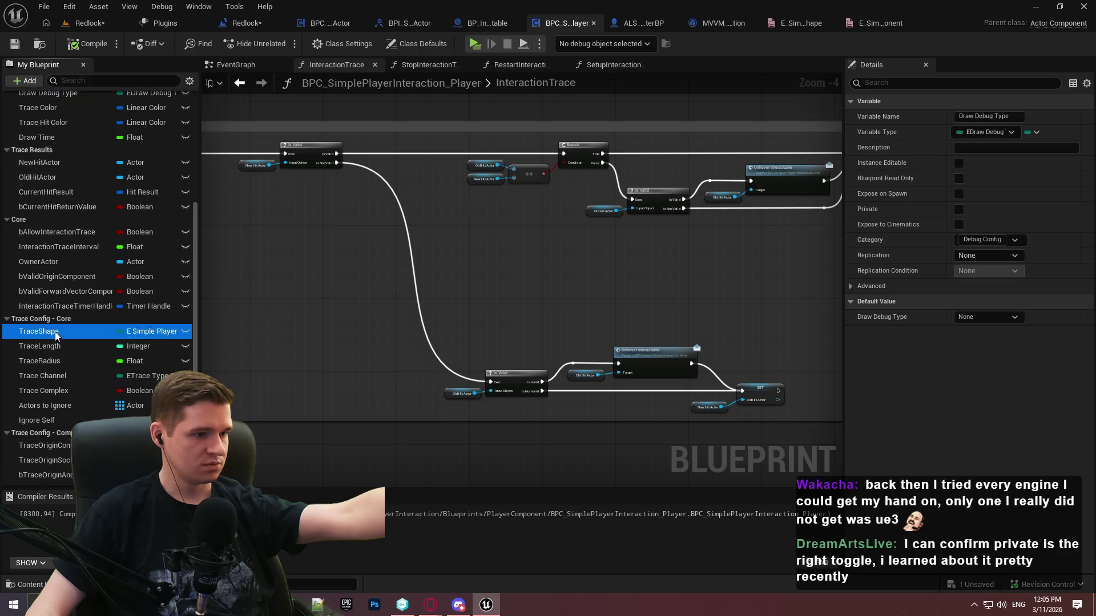
left_click(1024, 240)
left_click(1019, 285)
left_click(1035, 240)
left_click(1071, 242)
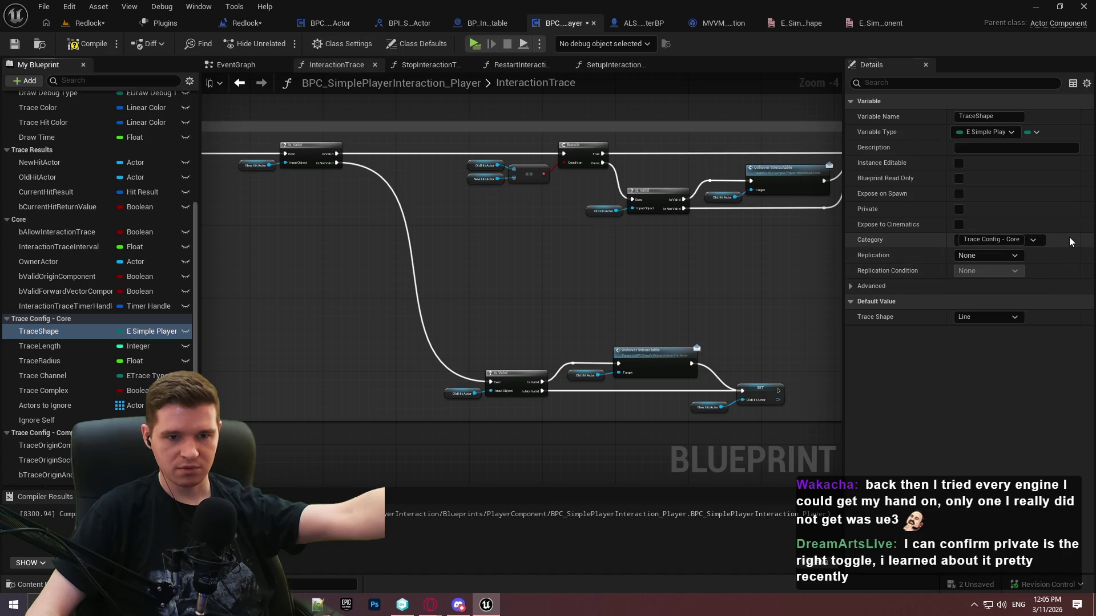
left_click(80, 45)
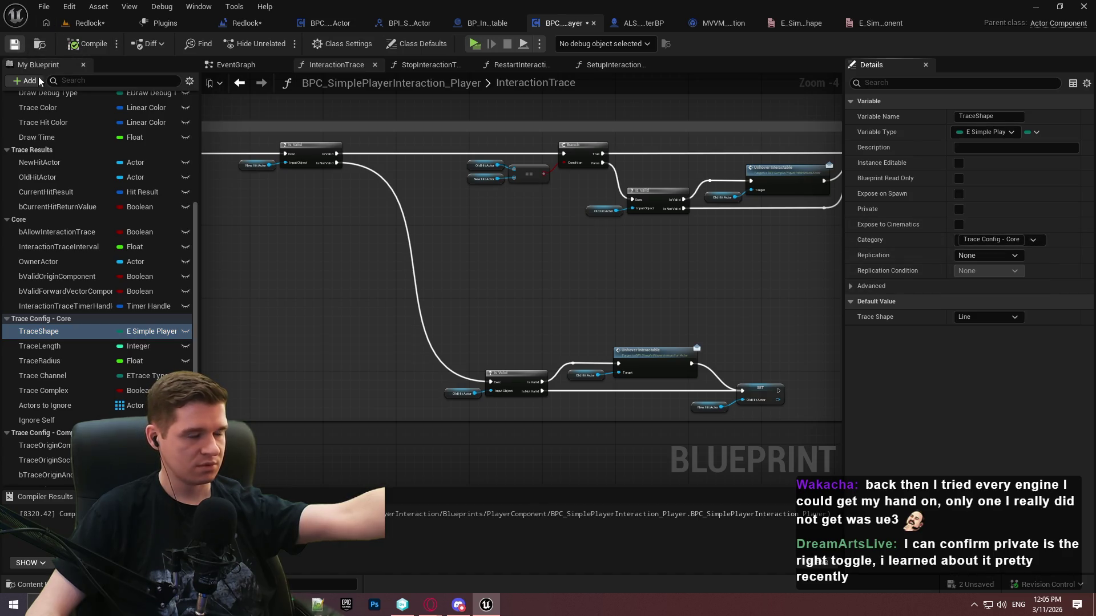
Move OldHitActor and NewHitActor into the Trace Results category and save the component
left_click(39, 162)
left_click(51, 178)
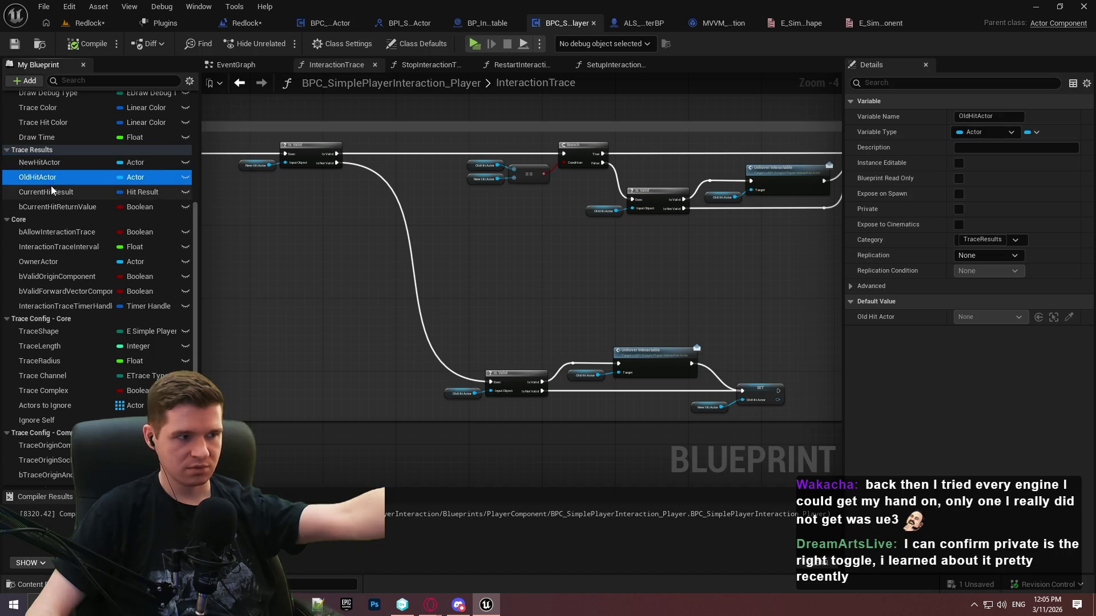
left_click(51, 192)
left_click(57, 207)
left_click(63, 178)
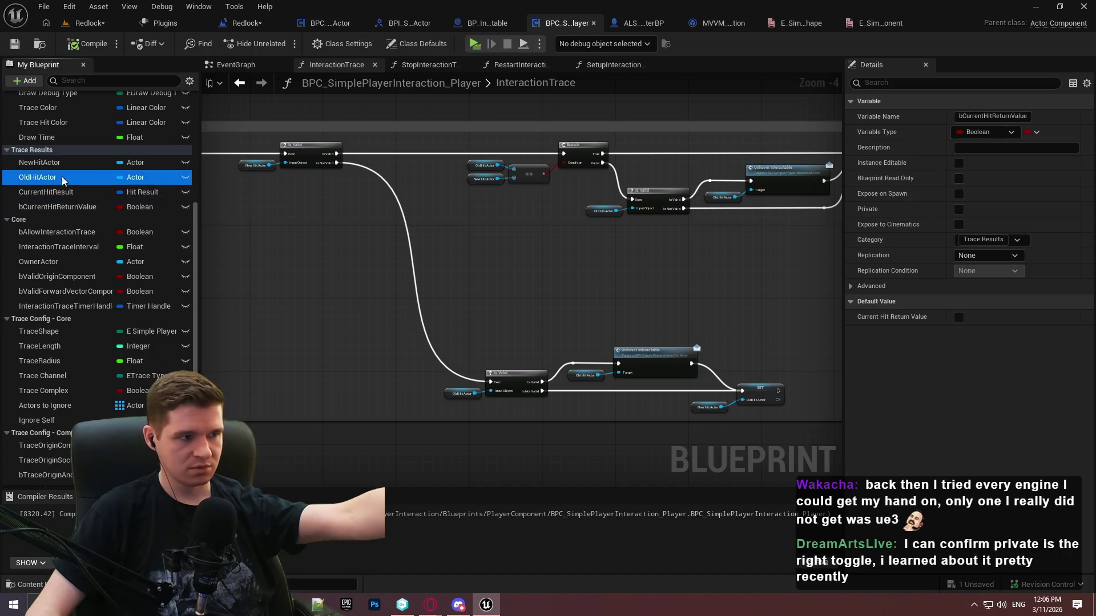
left_click(1016, 240)
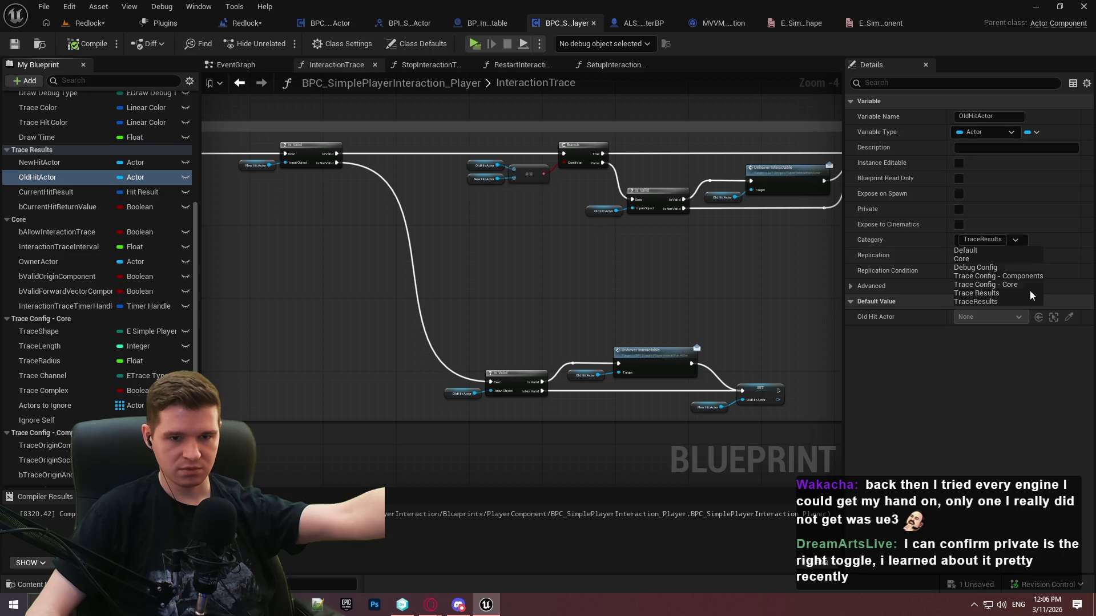
left_click(988, 295)
left_click(40, 163)
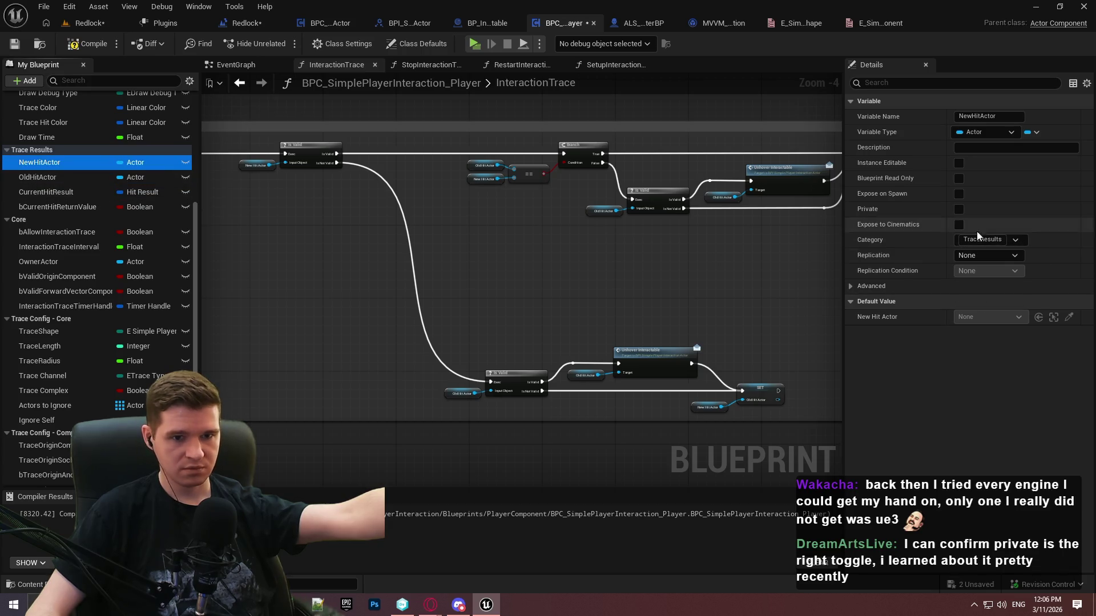
left_click(1017, 241)
left_click(992, 295)
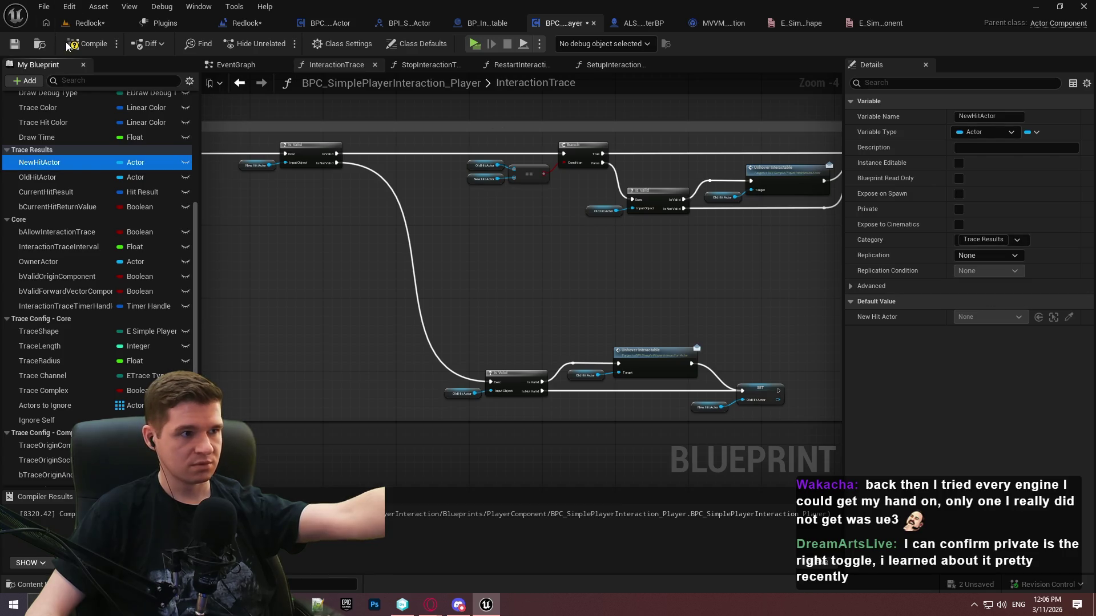
left_click(14, 44)
left_click(482, 22)
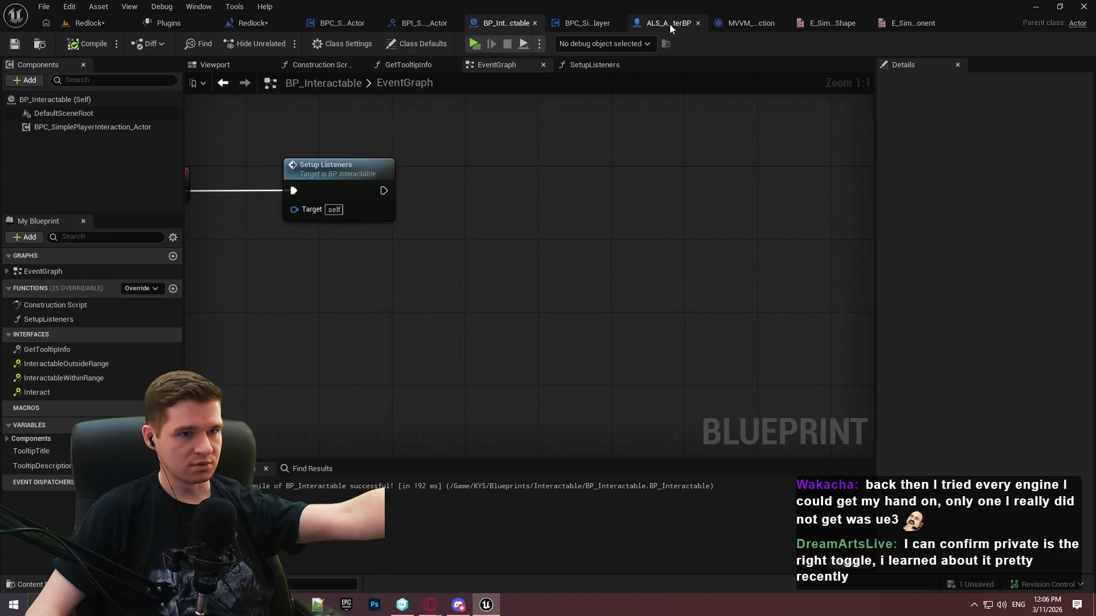
Make the CurrentHitResult variable private
left_click(605, 23)
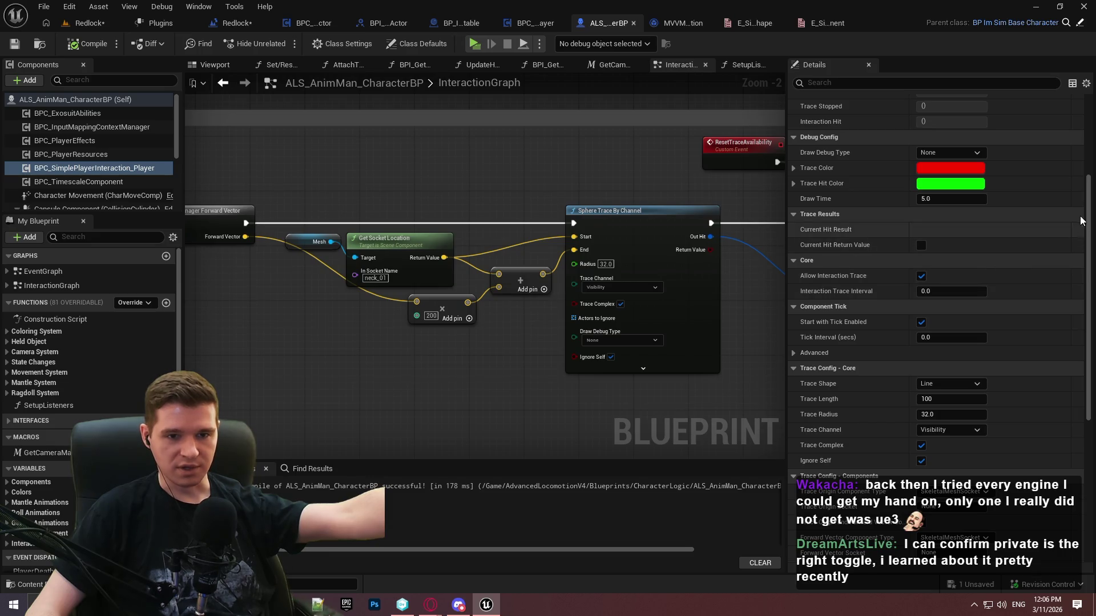
left_click_drag(1090, 210, 1093, 167)
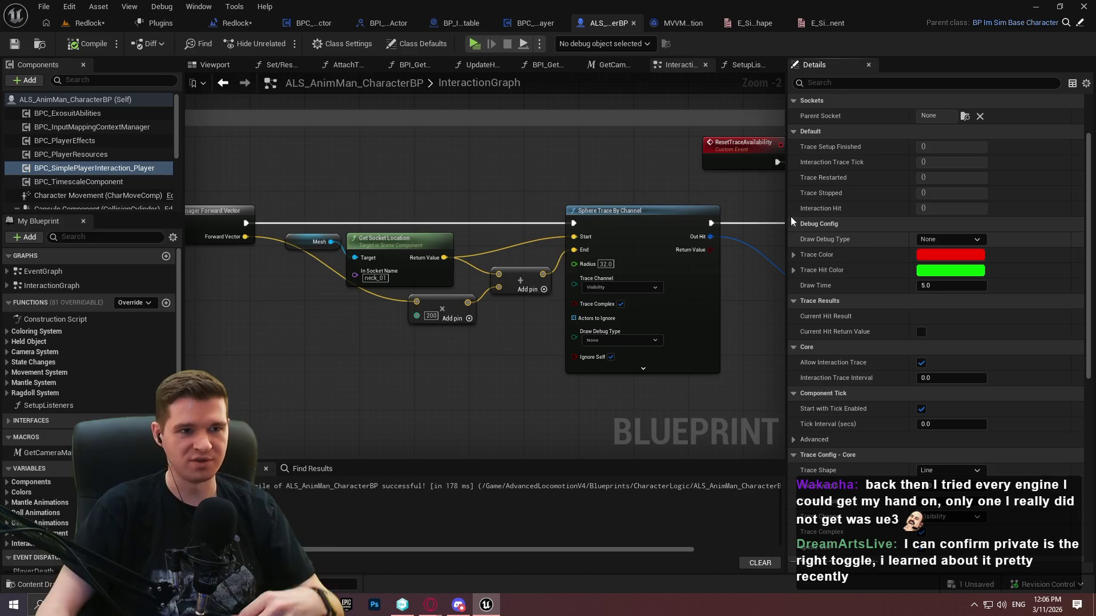
left_click(523, 27)
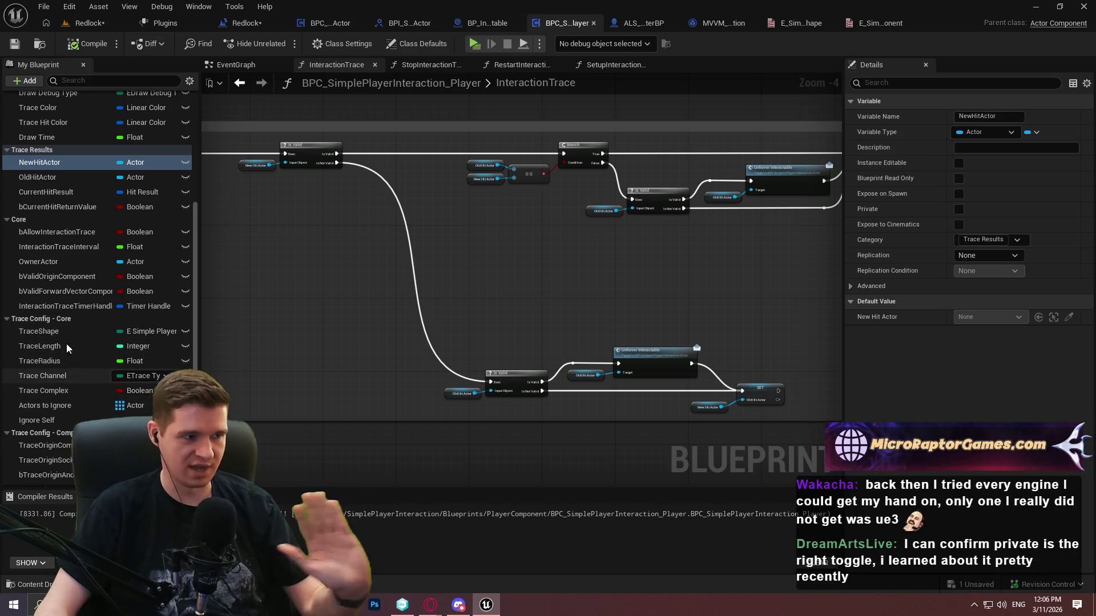
scroll(68, 189, "up", 5)
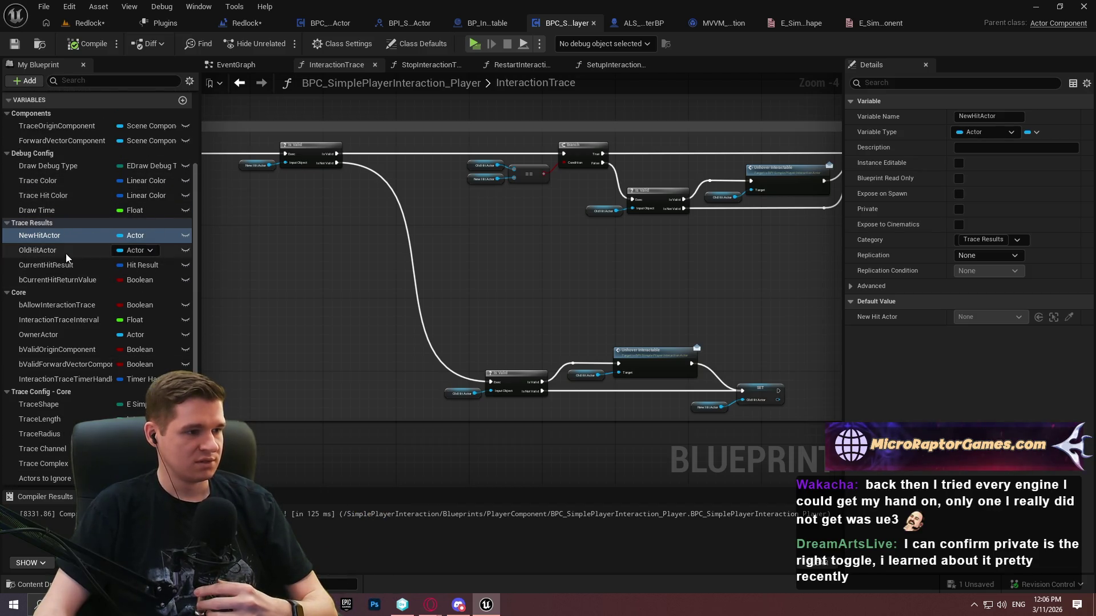
scroll(62, 294, "down", 4)
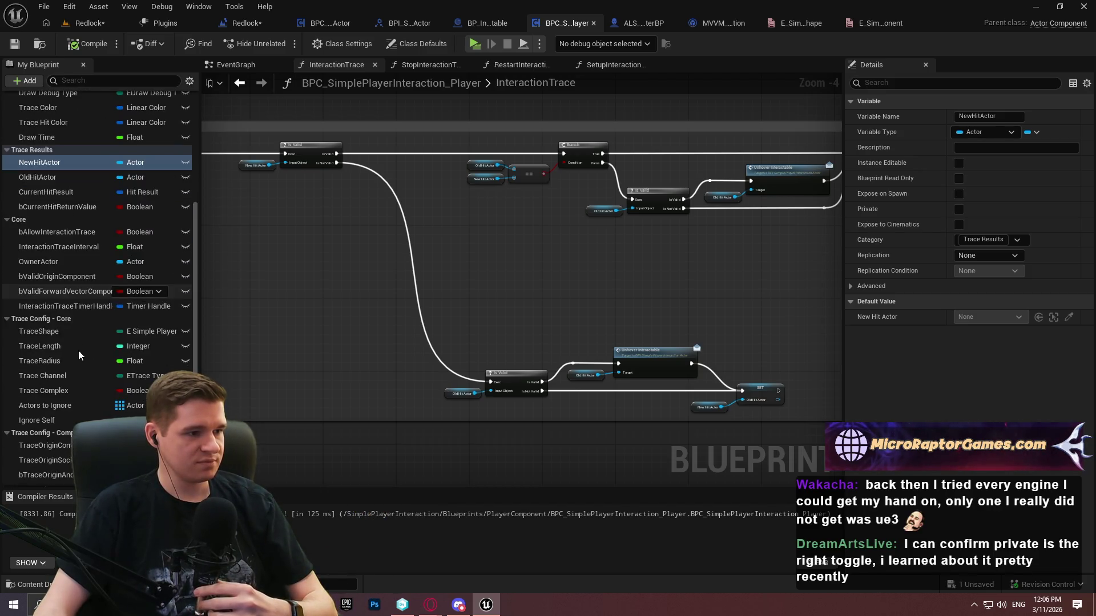
scroll(62, 280, "up", 5)
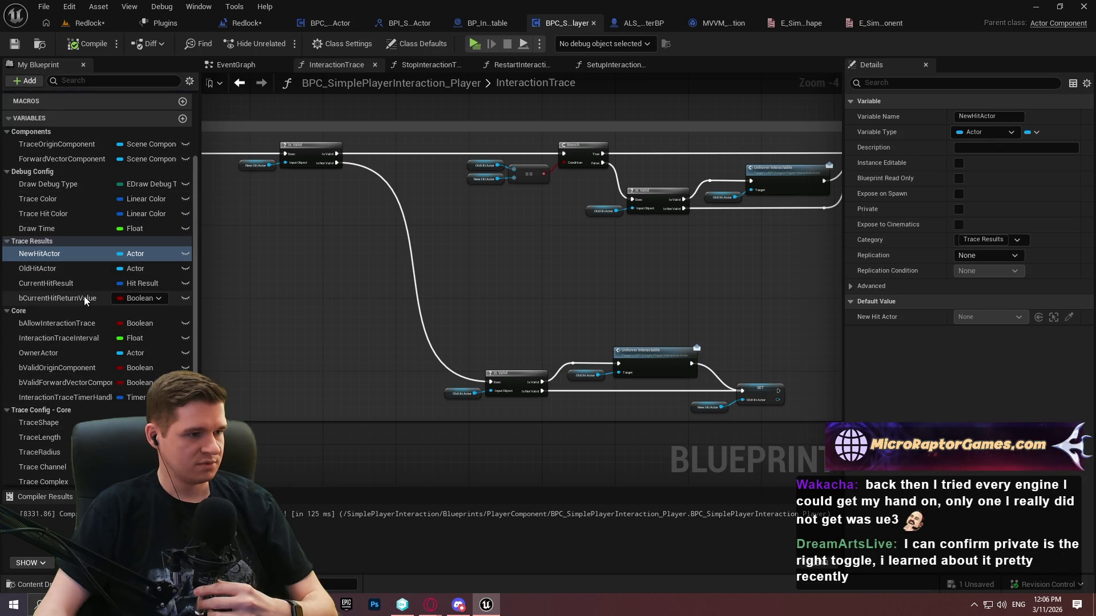
left_click(62, 284)
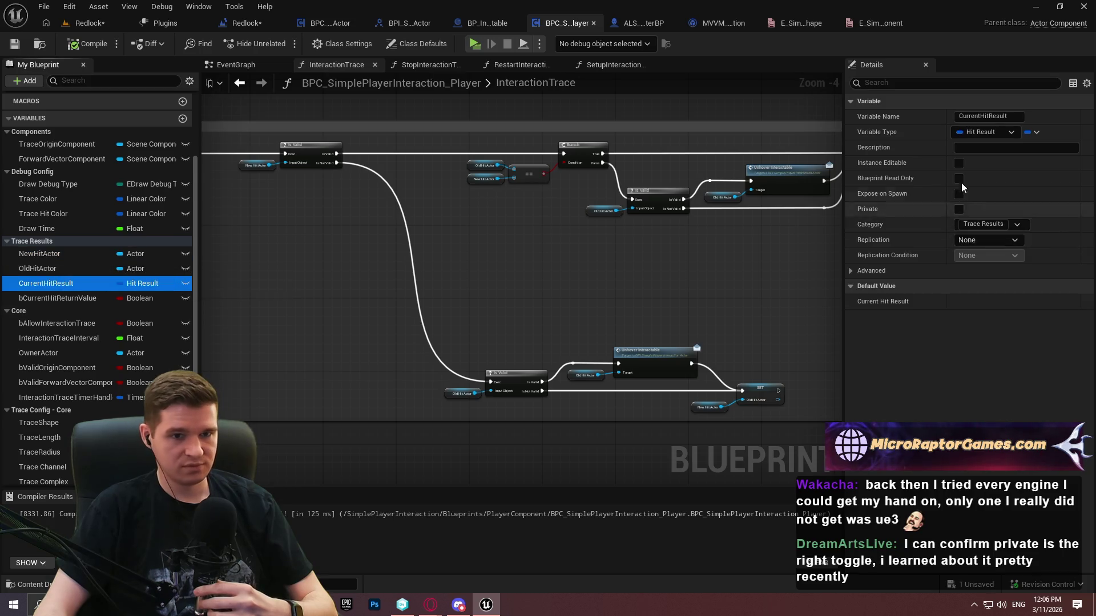
left_click(959, 209)
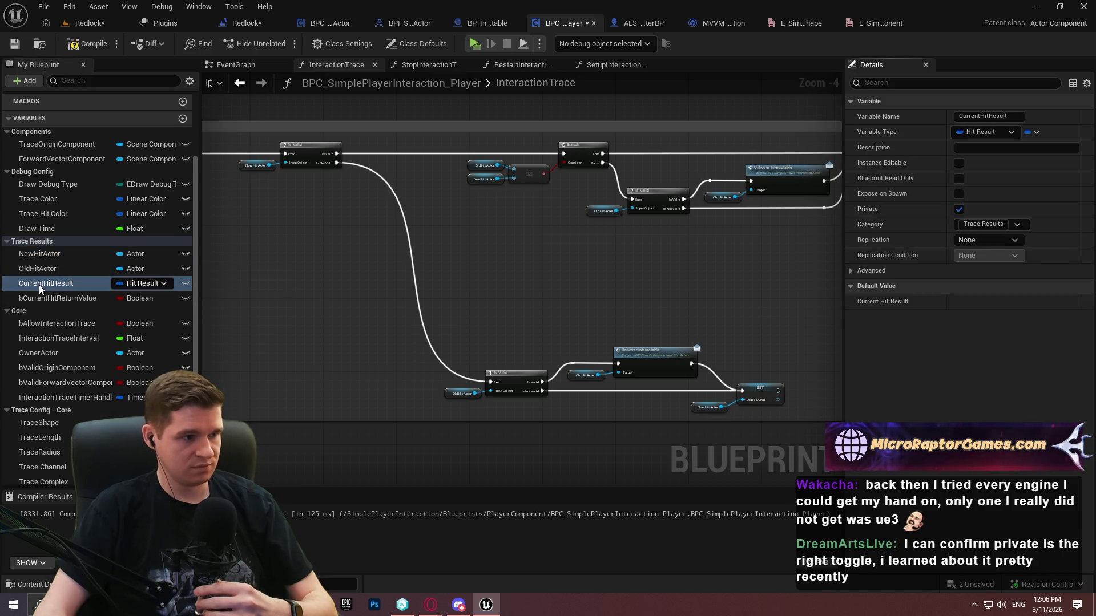
Make bCurrentHitReturnValue private and save the interaction component blueprint
left_click(63, 298)
left_click(959, 210)
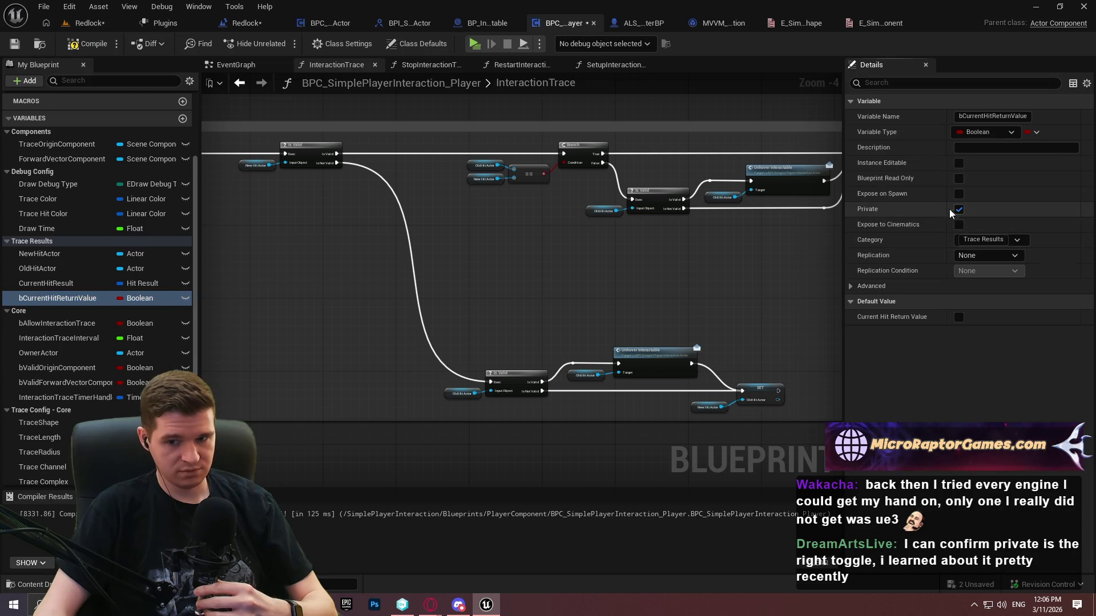
left_click(15, 45)
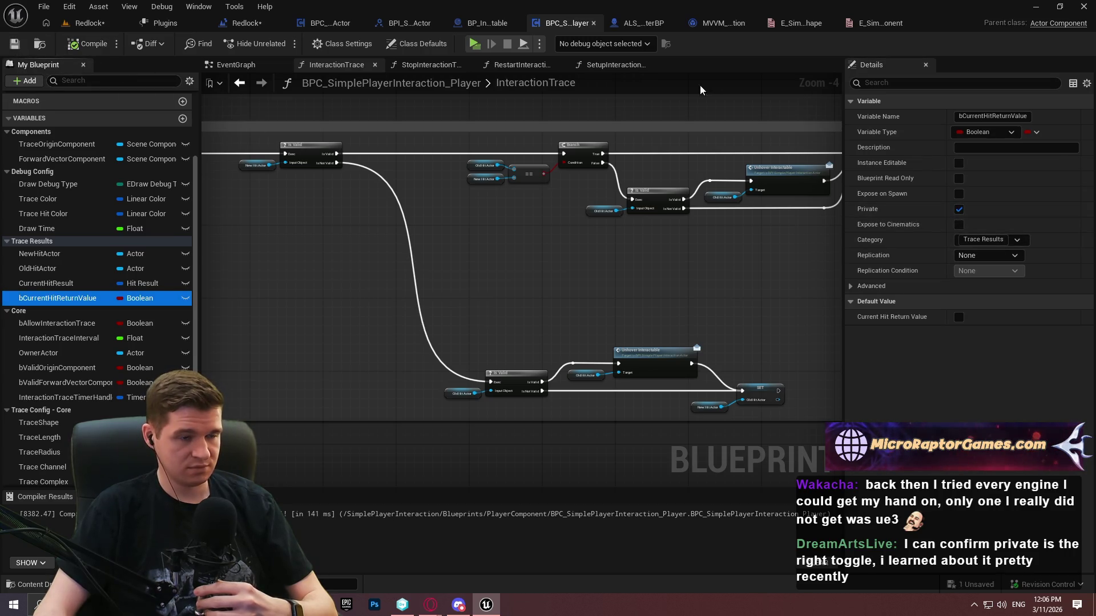
left_click(487, 23)
left_click(580, 26)
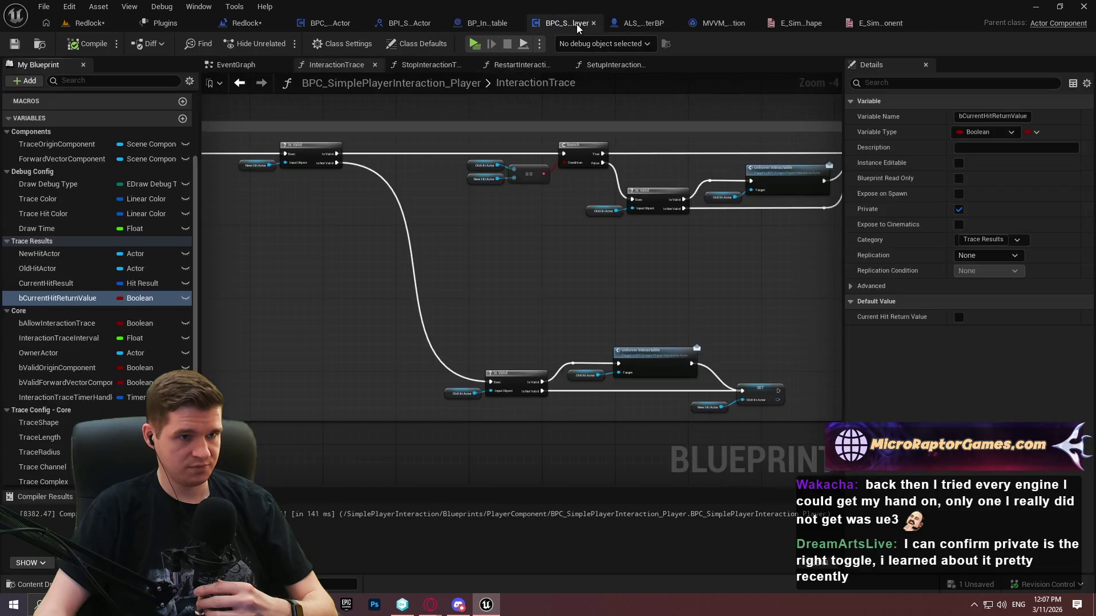
mouse_move(872, 211)
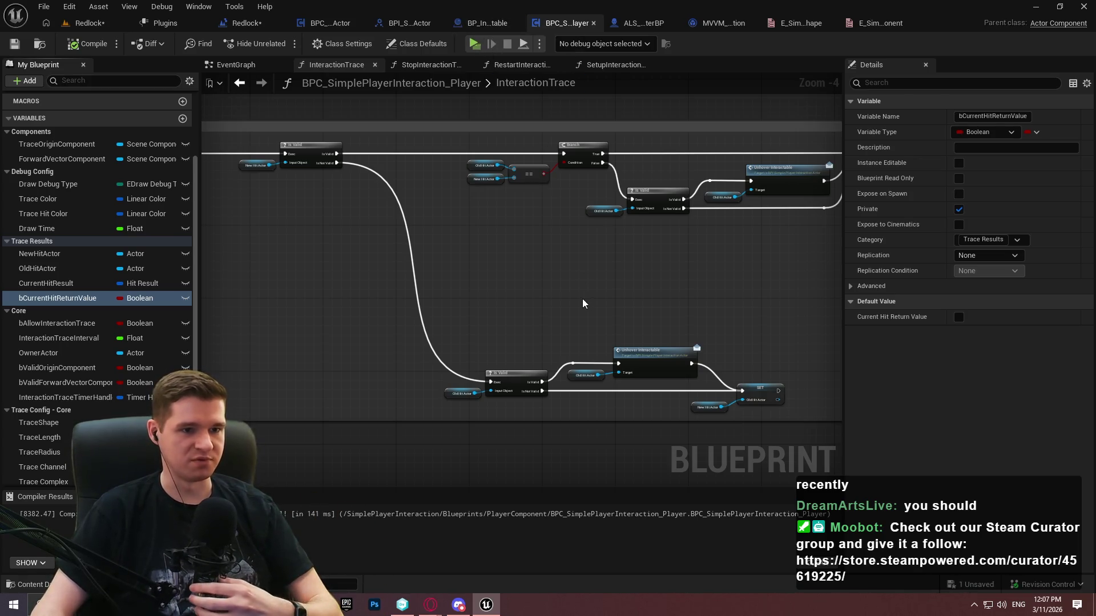
Move the Setup Listeners node next to Event BeginPlay in BP_Interactable
left_click(486, 23)
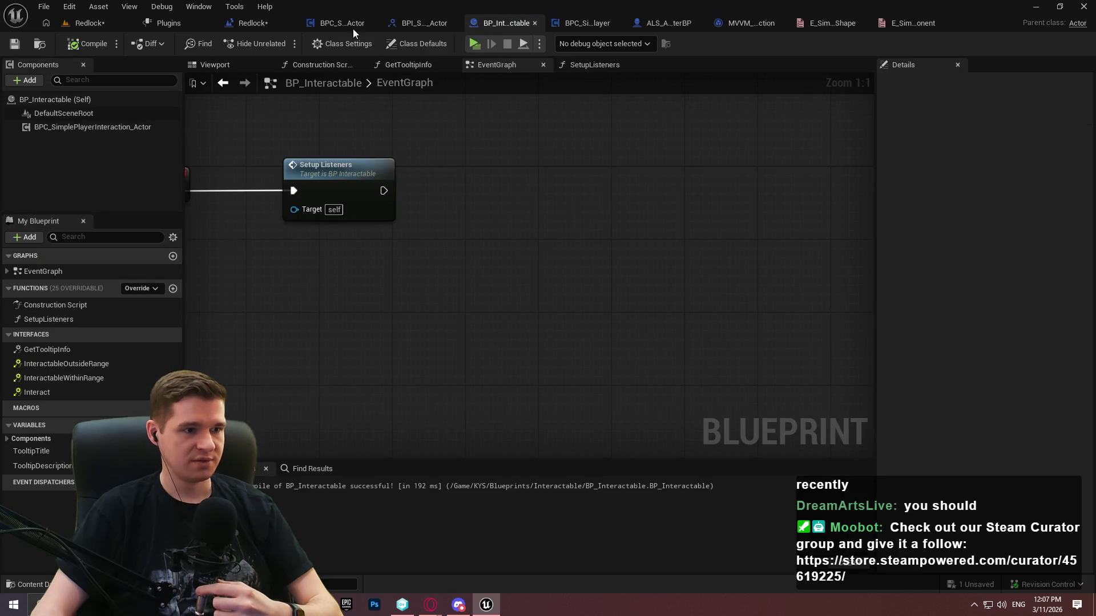
left_click(655, 190)
left_click_drag(655, 190, 628, 188)
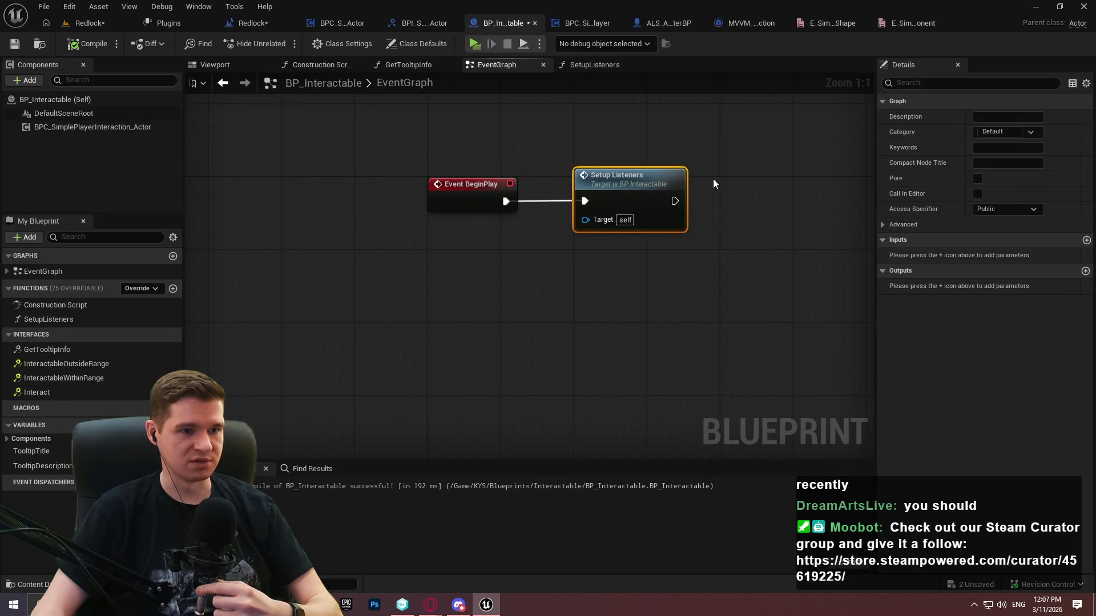
left_click(786, 183)
scroll(787, 182, "down", 2)
scroll(786, 183, "down", 3)
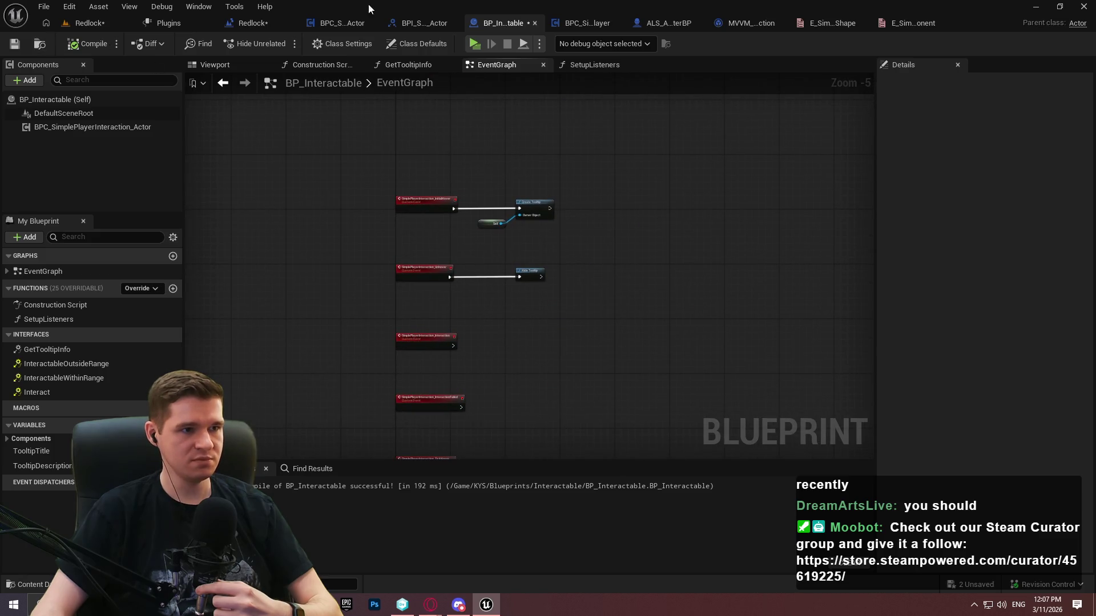
Set the character's interaction Trace Shape to Sphere with Trace Length 200, and recompile
left_click(680, 24)
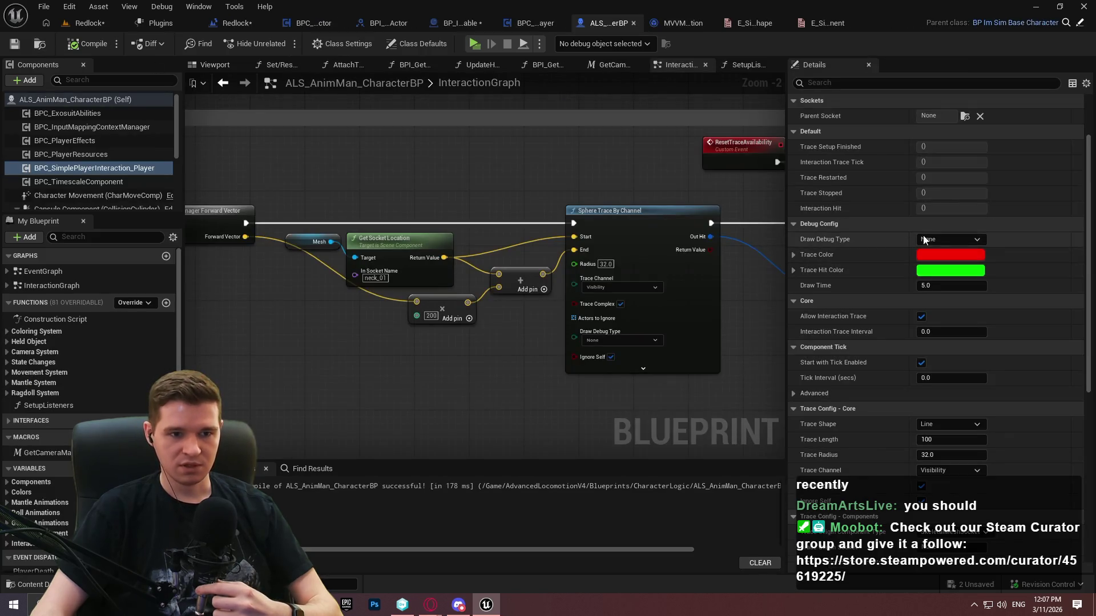
left_click_drag(1089, 224, 1088, 273)
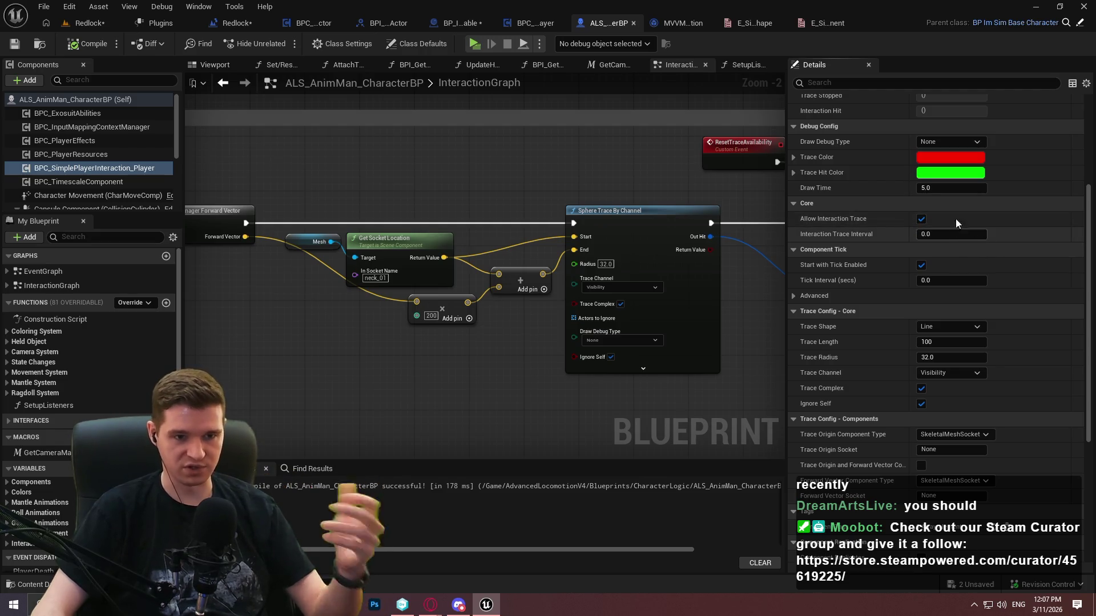
scroll(889, 289, "down", 2)
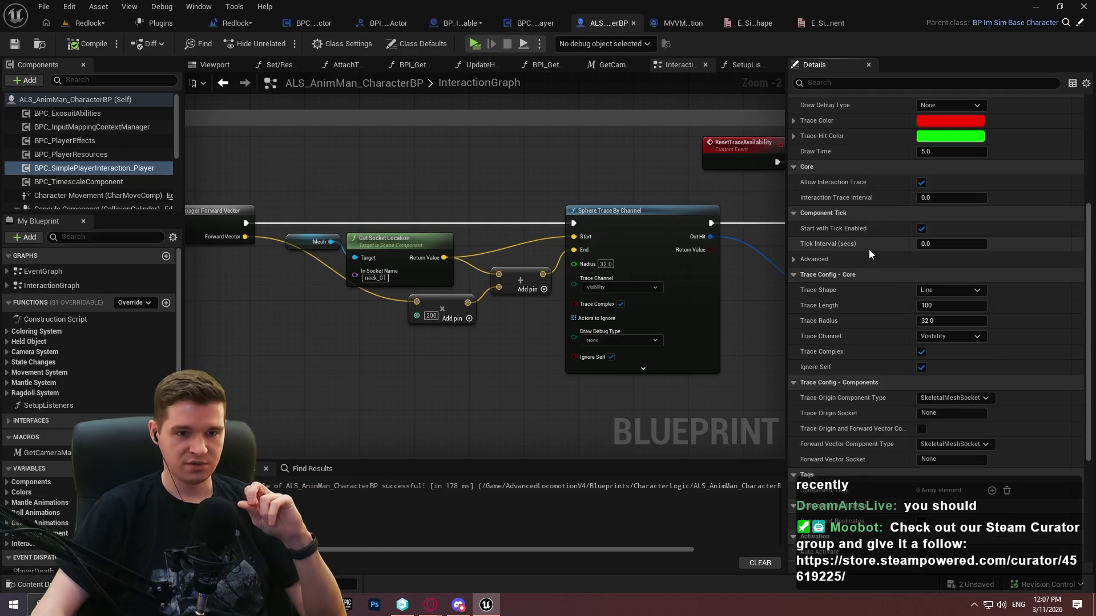
left_click(956, 290)
left_click(950, 314)
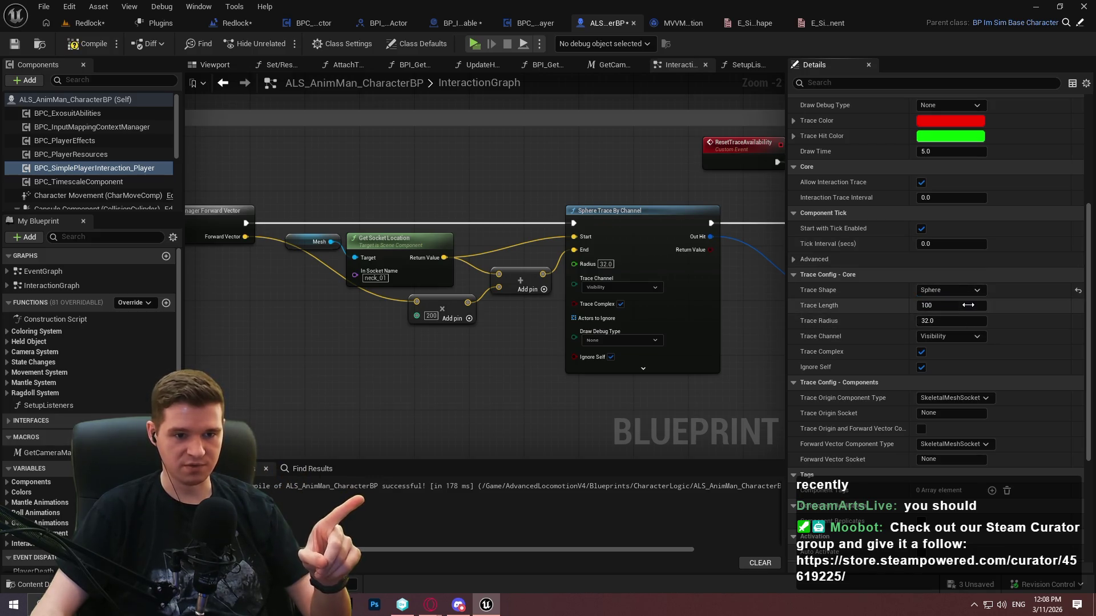
type("200")
key("Return")
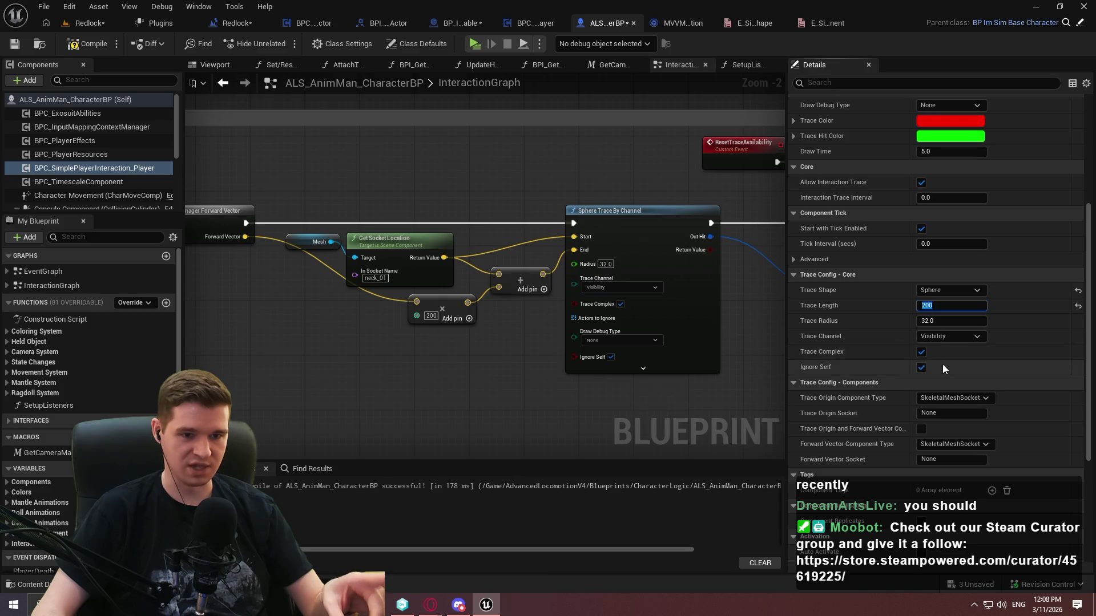
scroll(978, 347, "down", 1)
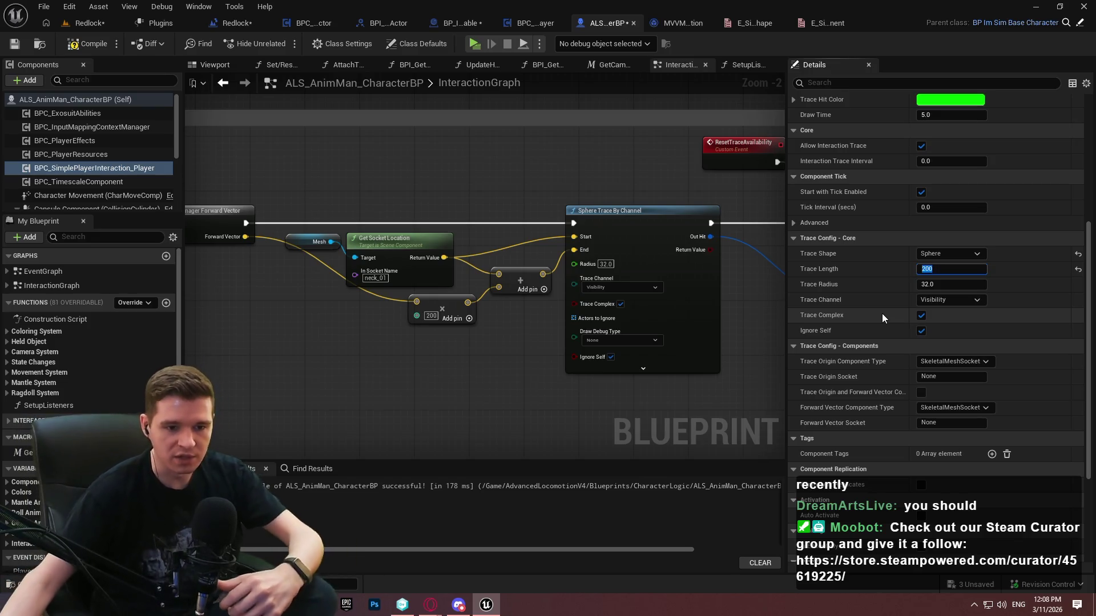
left_click(87, 43)
double_click(94, 167)
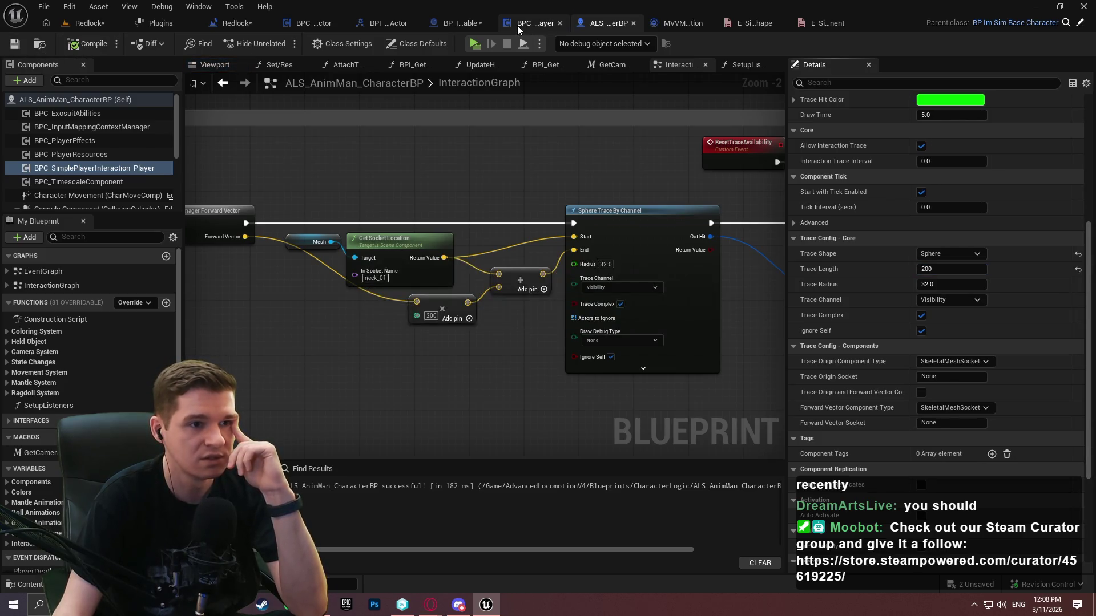
Inspect the Actors to Ignore and Trace Complex variables in the player interaction component
right_click(641, 184)
left_click_drag(641, 184, 649, 76)
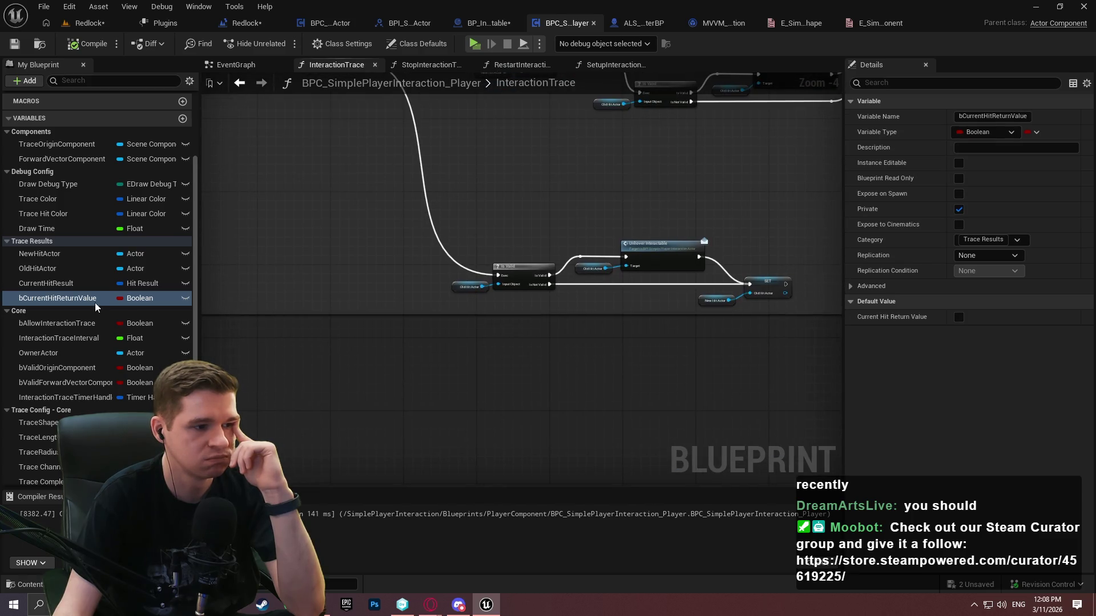
scroll(79, 278, "down", 2)
scroll(79, 278, "down", 1)
left_click(52, 442)
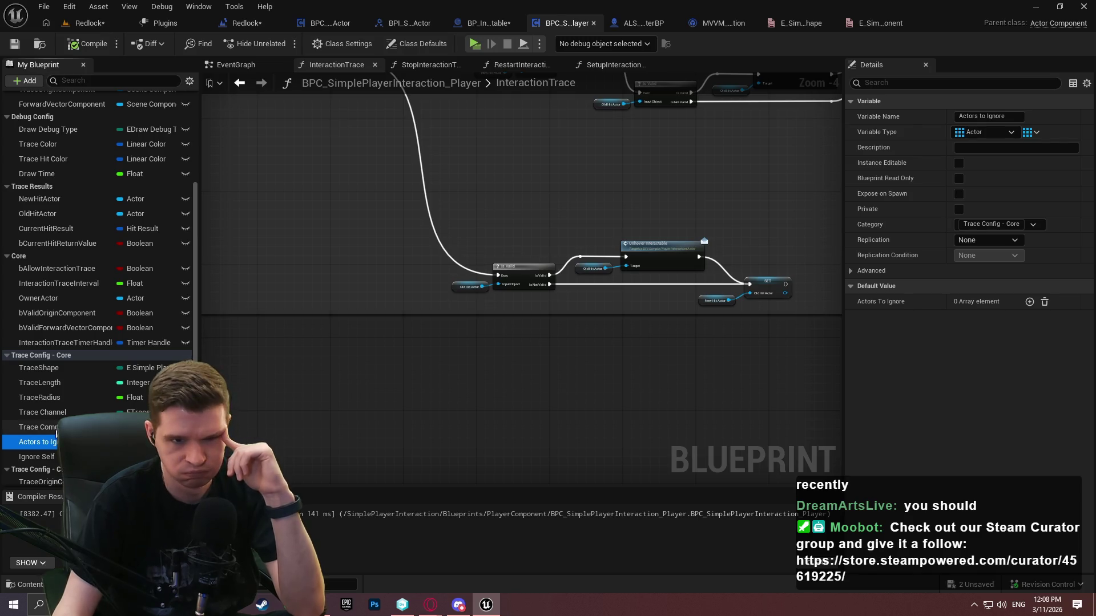
left_click(91, 427)
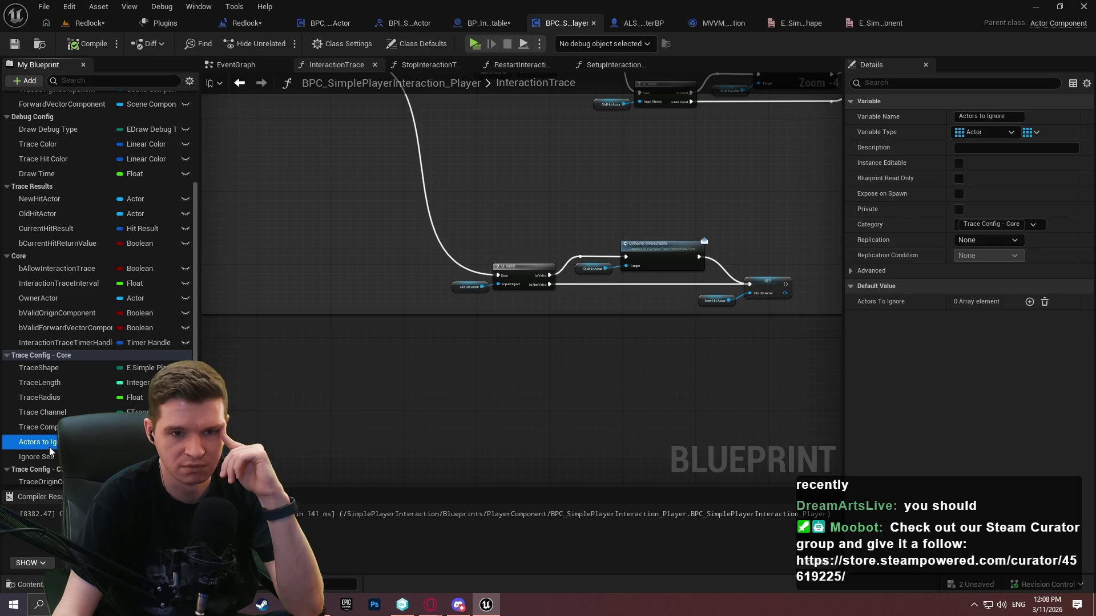
Review the ALS character and interaction component blueprints, then return to BP_Interactable
left_click(619, 23)
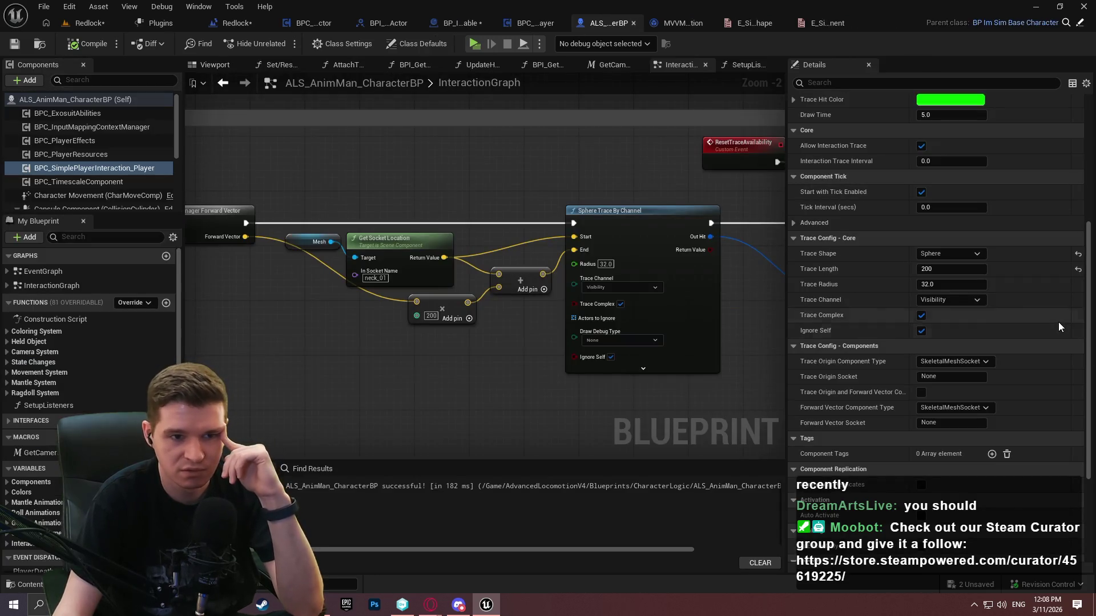
scroll(828, 286, "down", 4)
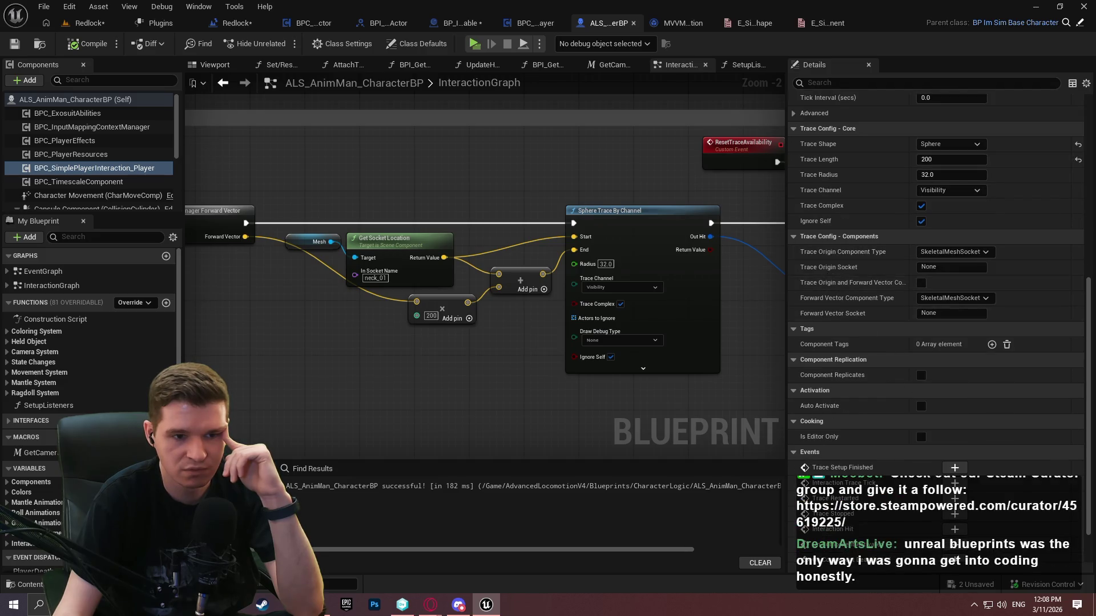
left_click_drag(1090, 363, 1090, 465)
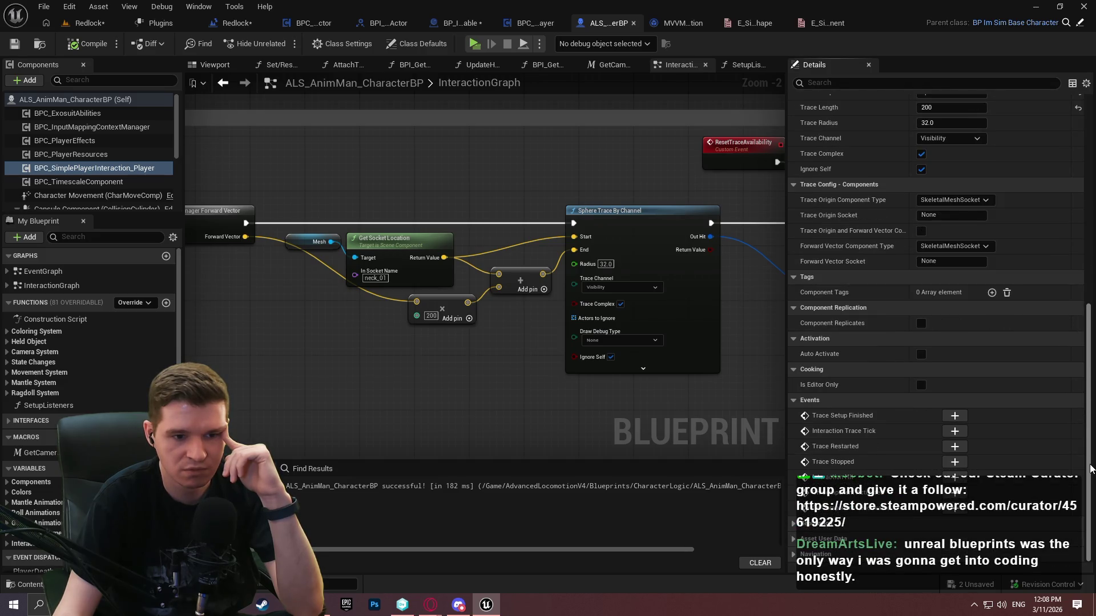
scroll(1076, 391, "up", 5)
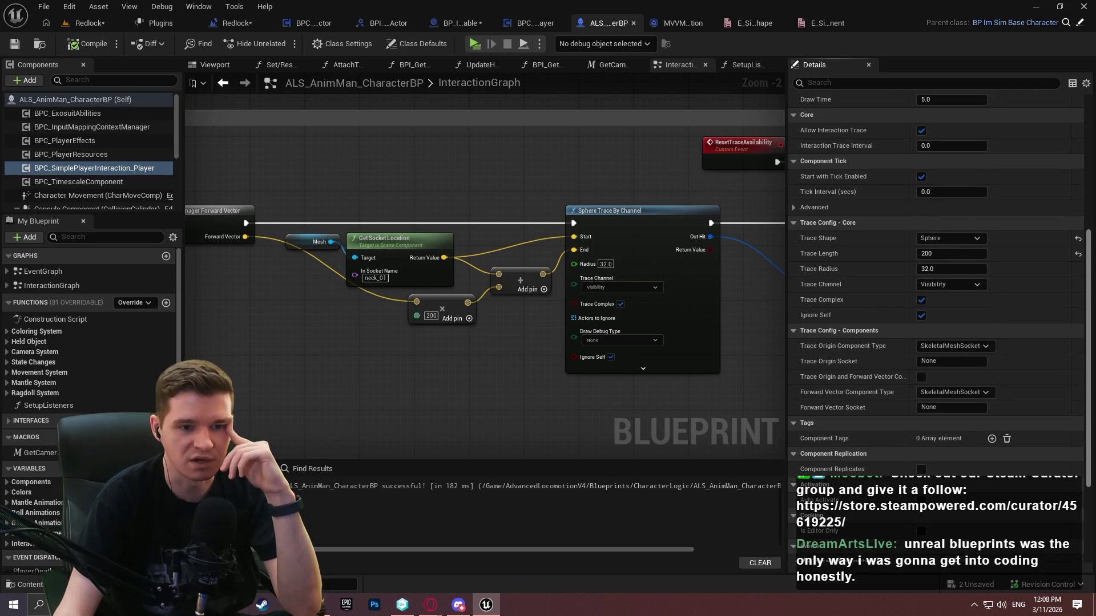
scroll(936, 285, "up", 1)
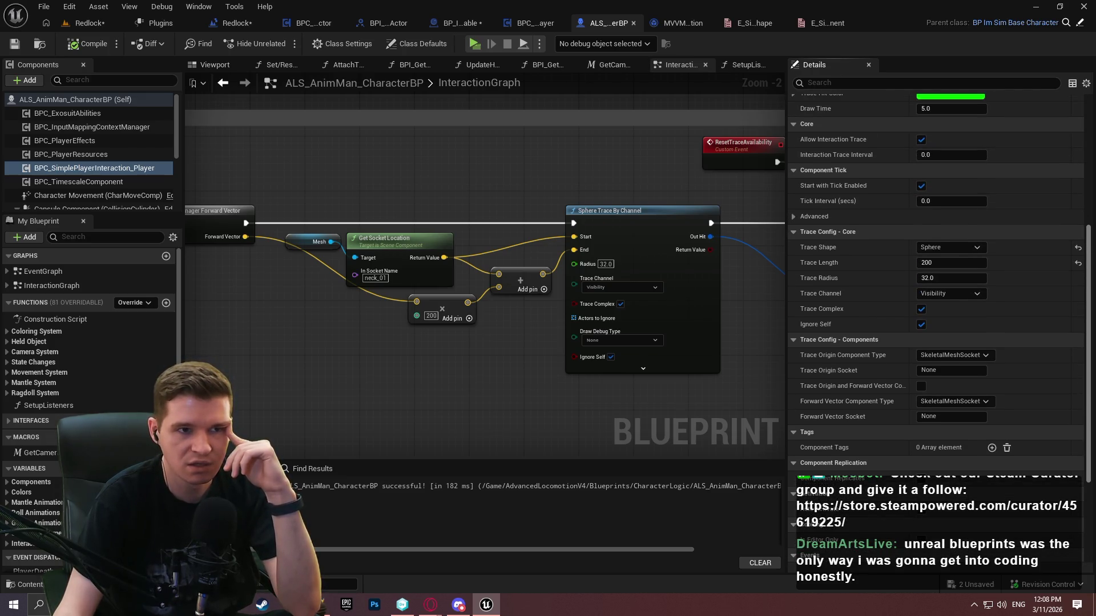
left_click(535, 22)
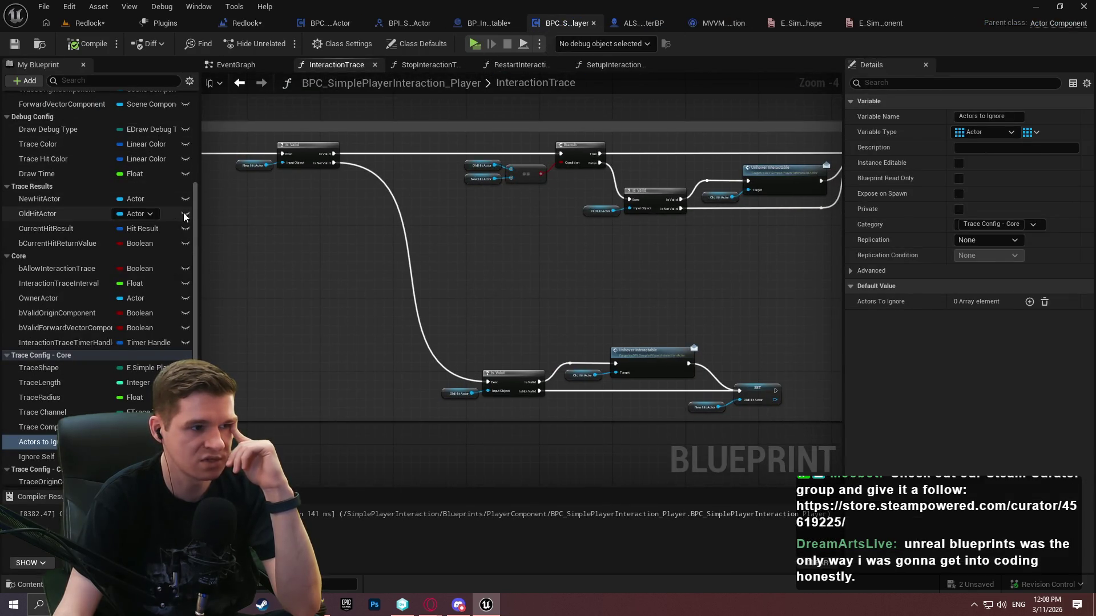
scroll(193, 208, "up", 5)
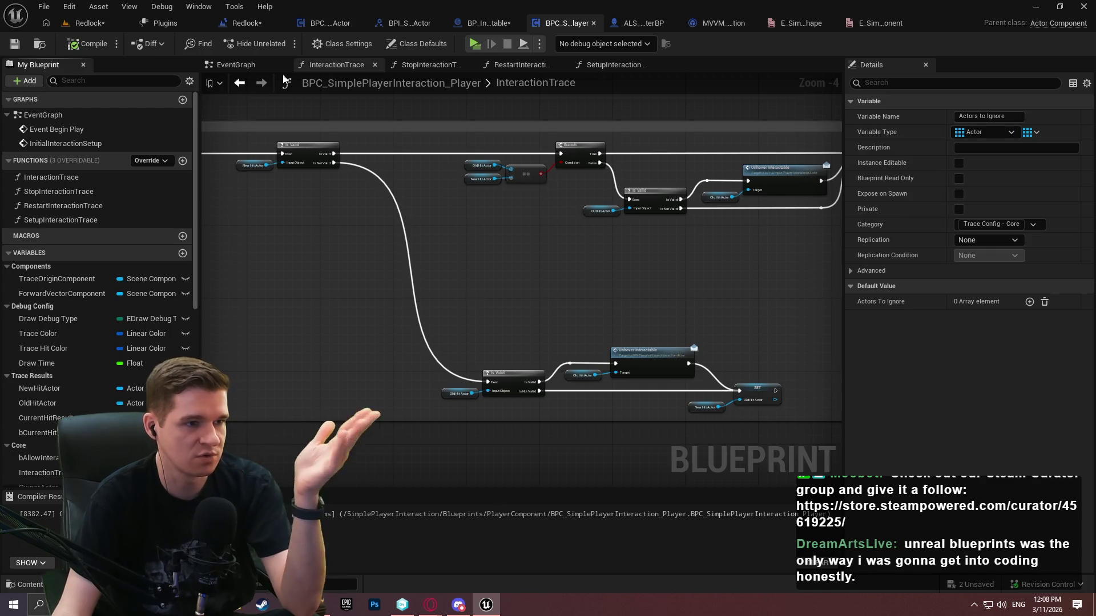
scroll(47, 351, "down", 8)
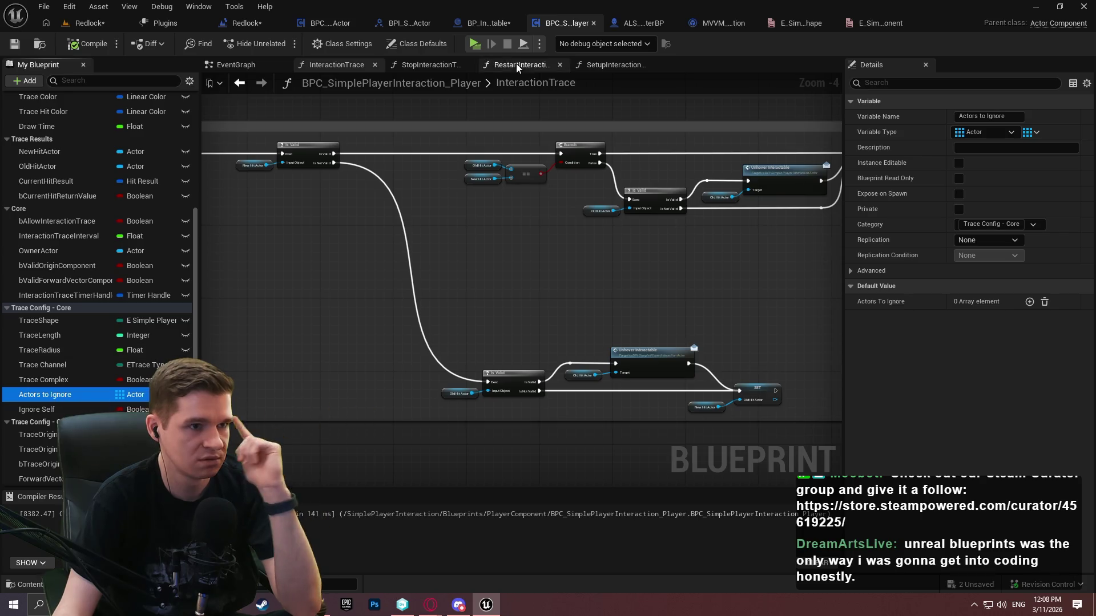
left_click(484, 17)
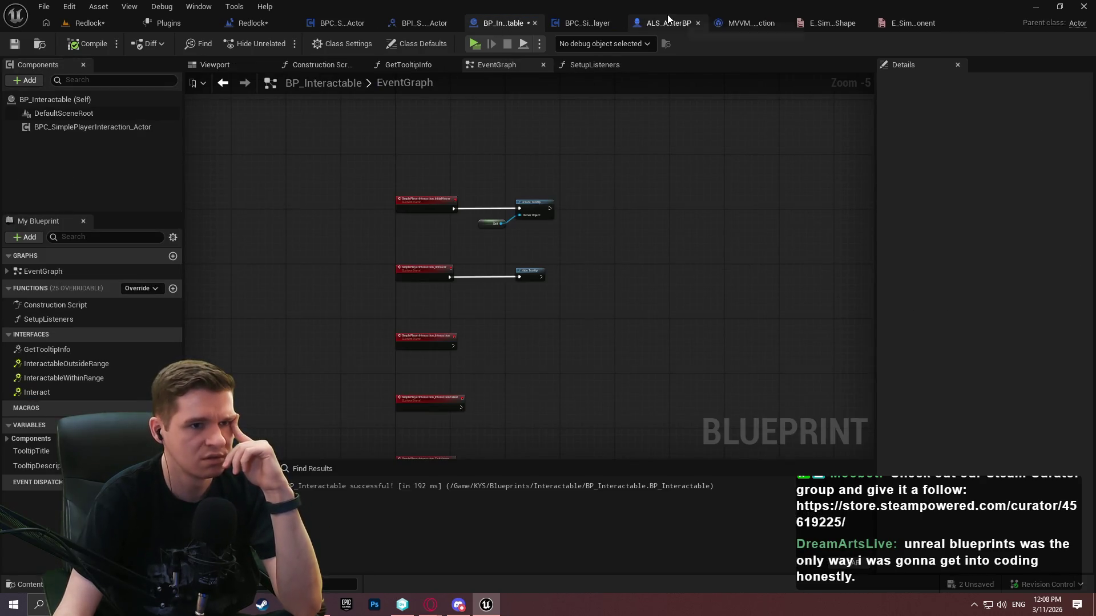
Search the character's interaction component Details for 'acto', confirming Actors to Ignore isn't exposed there
left_click(667, 17)
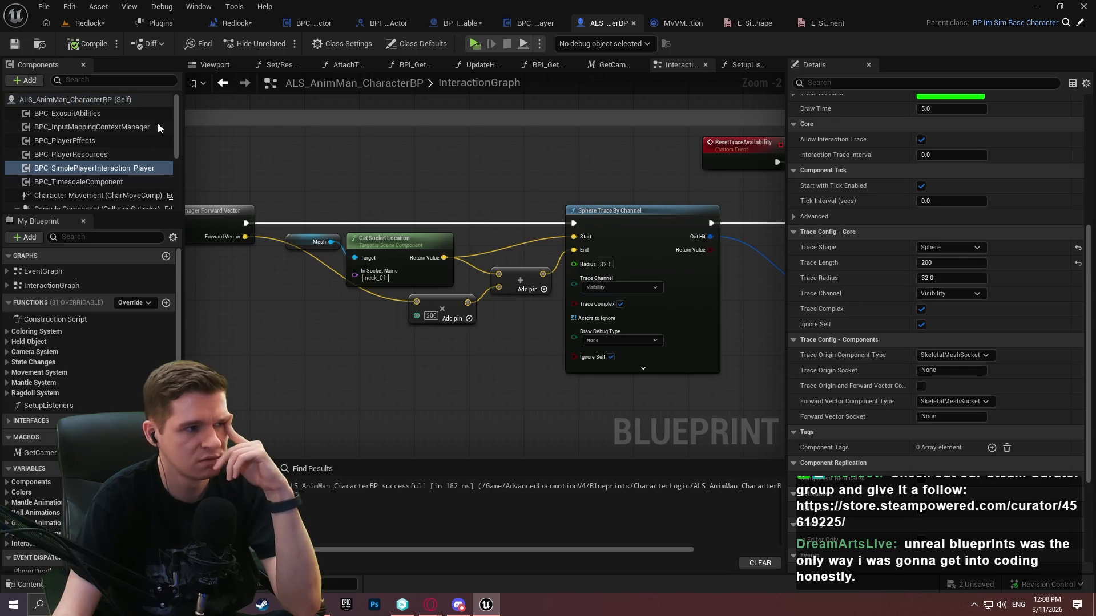
left_click(92, 167)
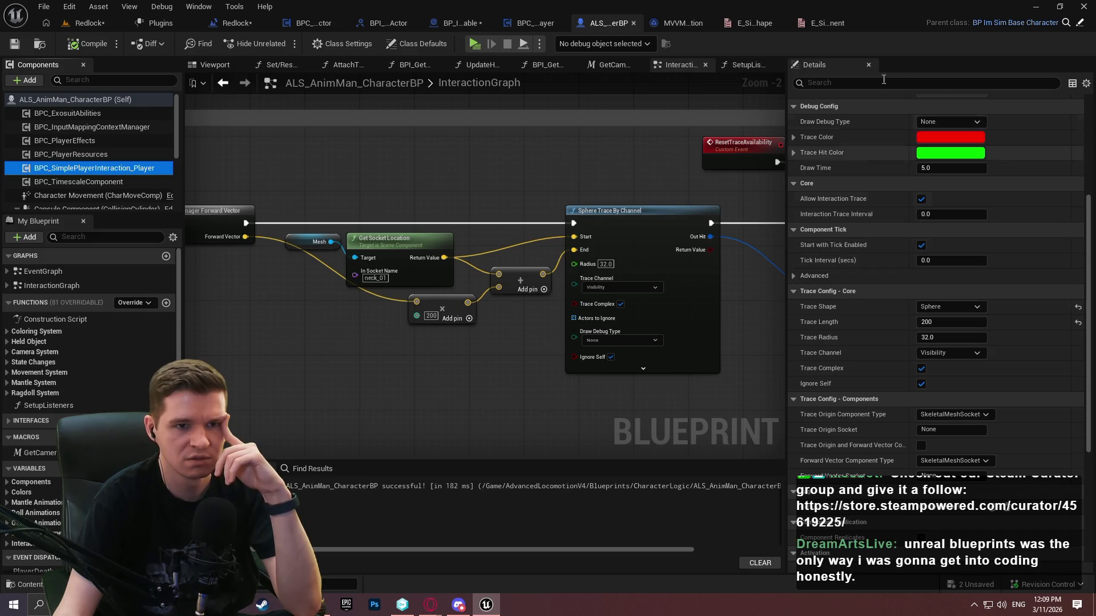
left_click(869, 86)
type("acto")
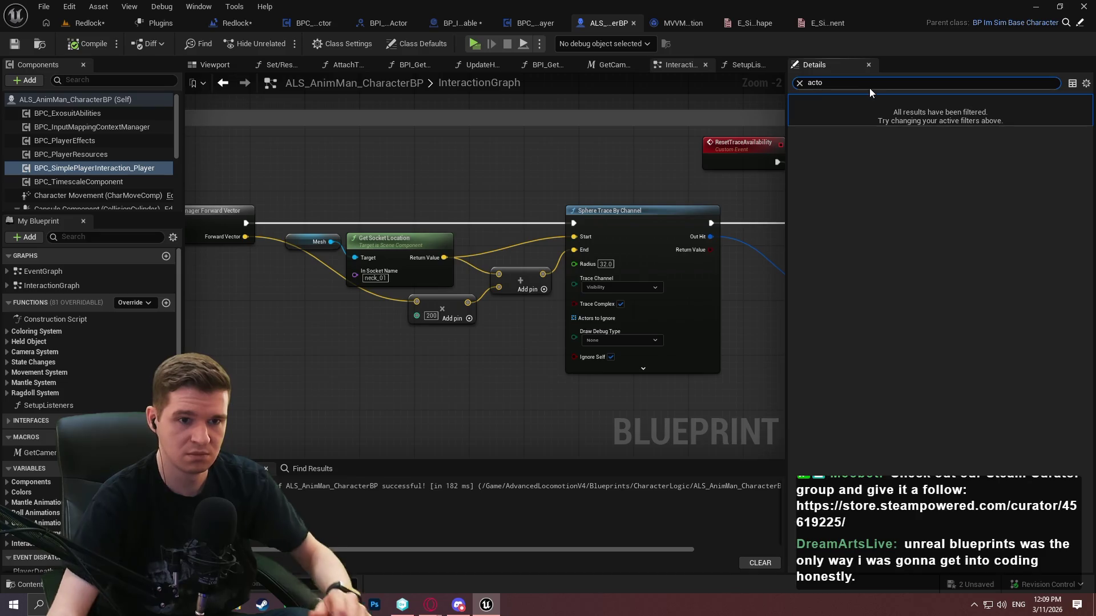
left_click(800, 85)
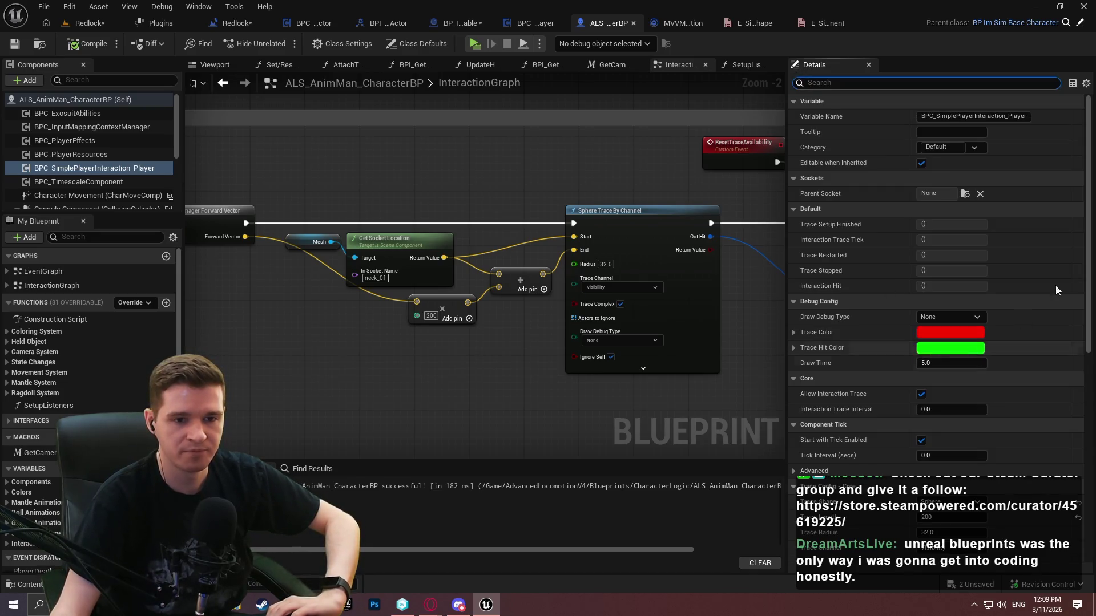
scroll(1090, 232, "down", 6)
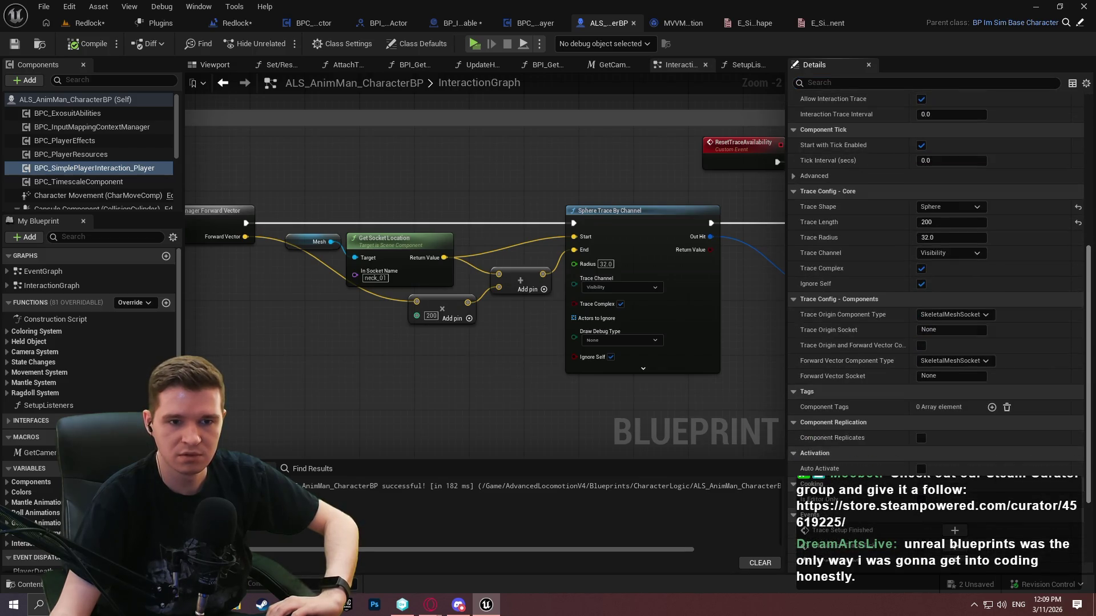
scroll(954, 549, "down", 2)
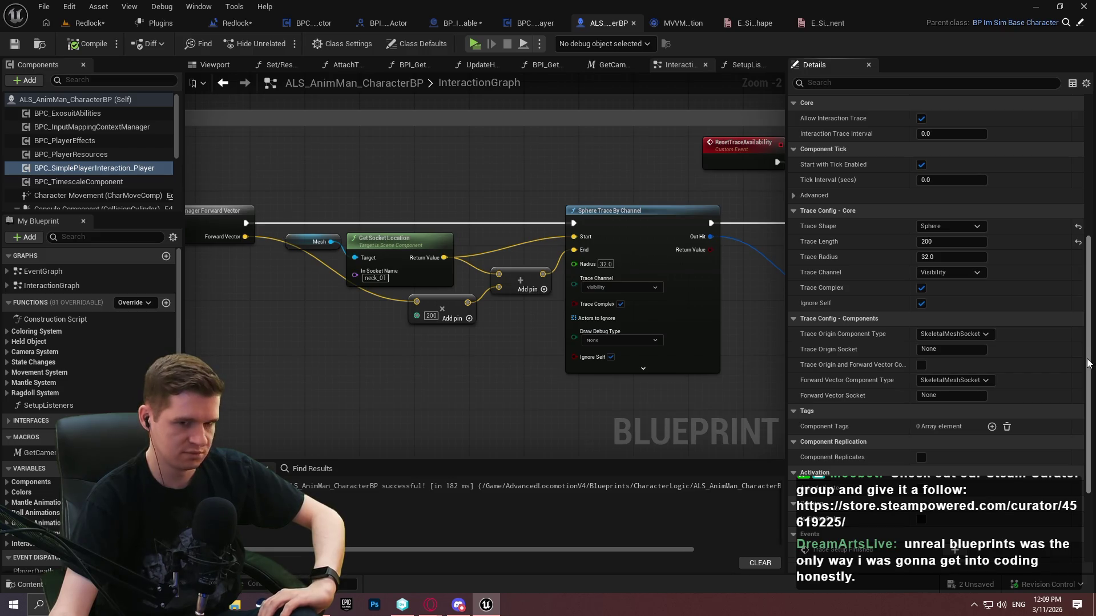
left_click_drag(1089, 362, 1084, 259)
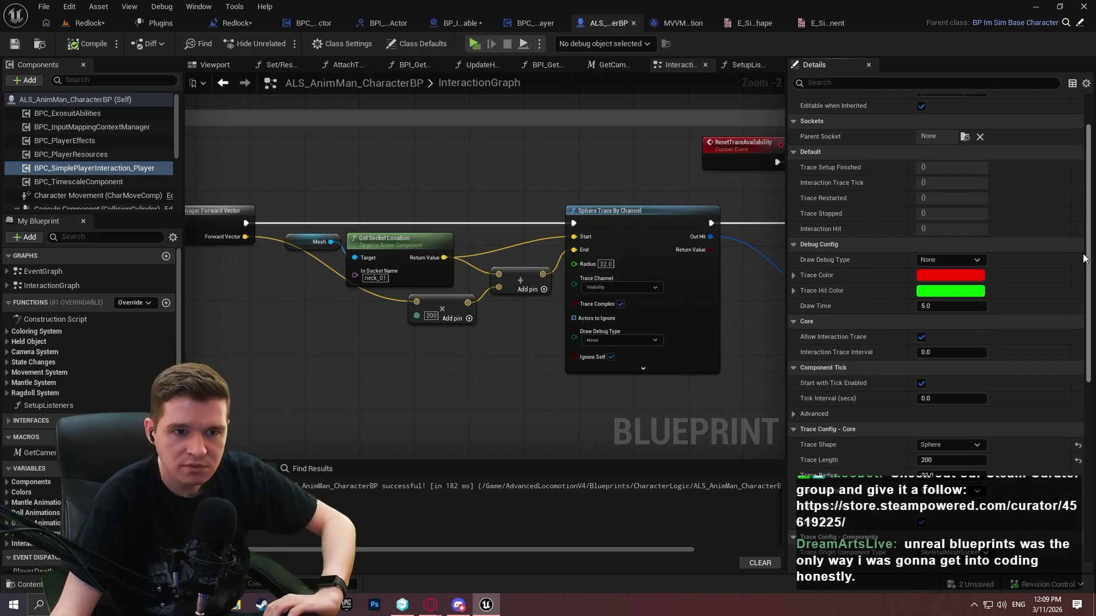
scroll(1080, 228, "up", 2)
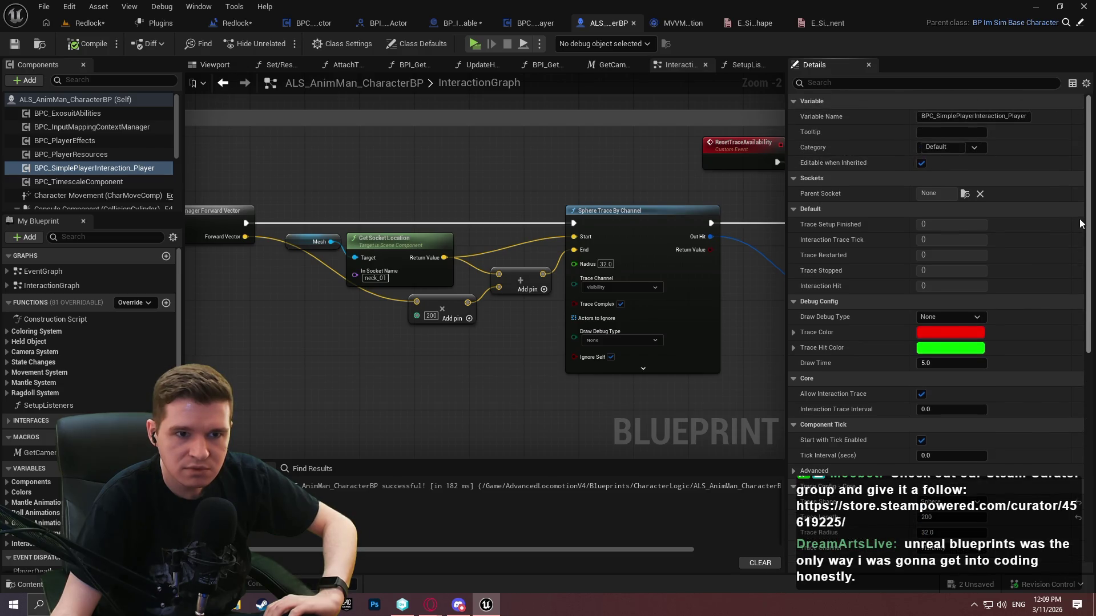
left_click_drag(1080, 223, 1080, 374)
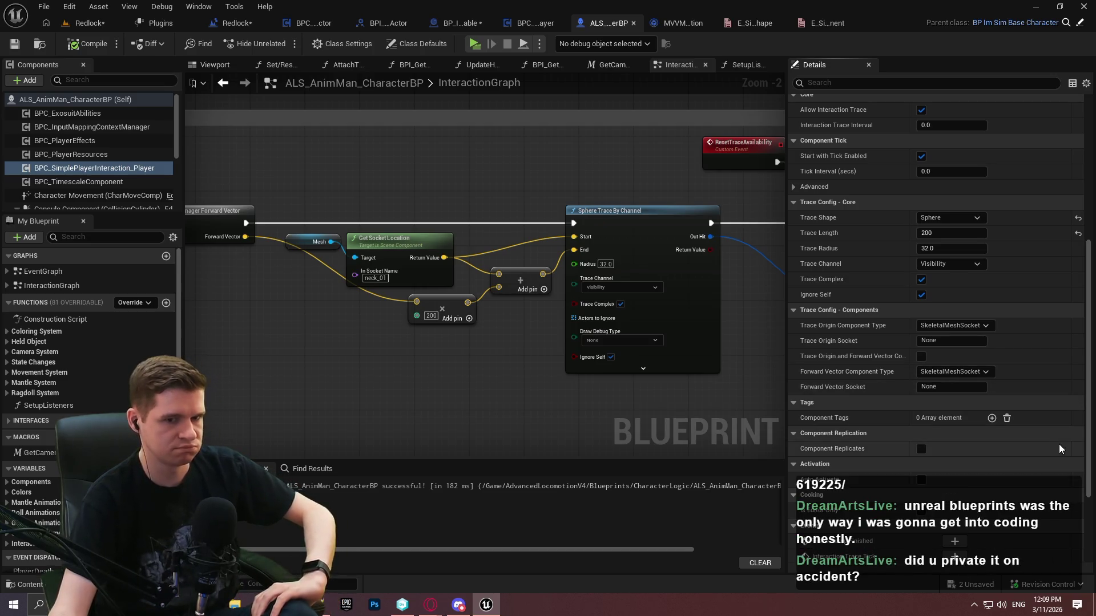
left_click(543, 22)
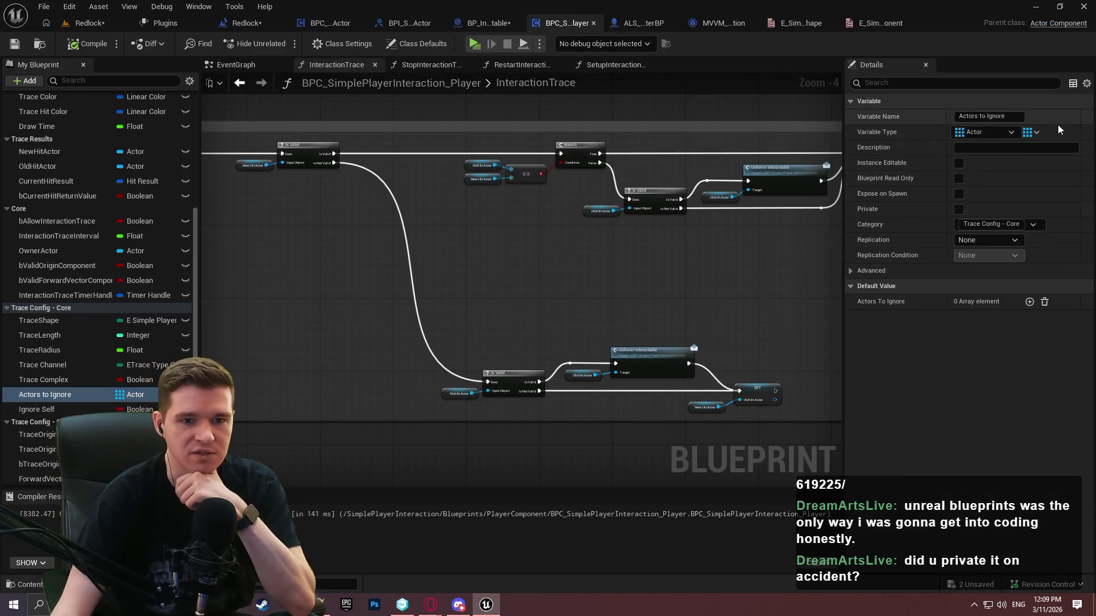
Toggle Instance Editable on Actors to Ignore, add an array element, then compile and save
left_click(960, 163)
left_click(967, 162)
left_click(1030, 301)
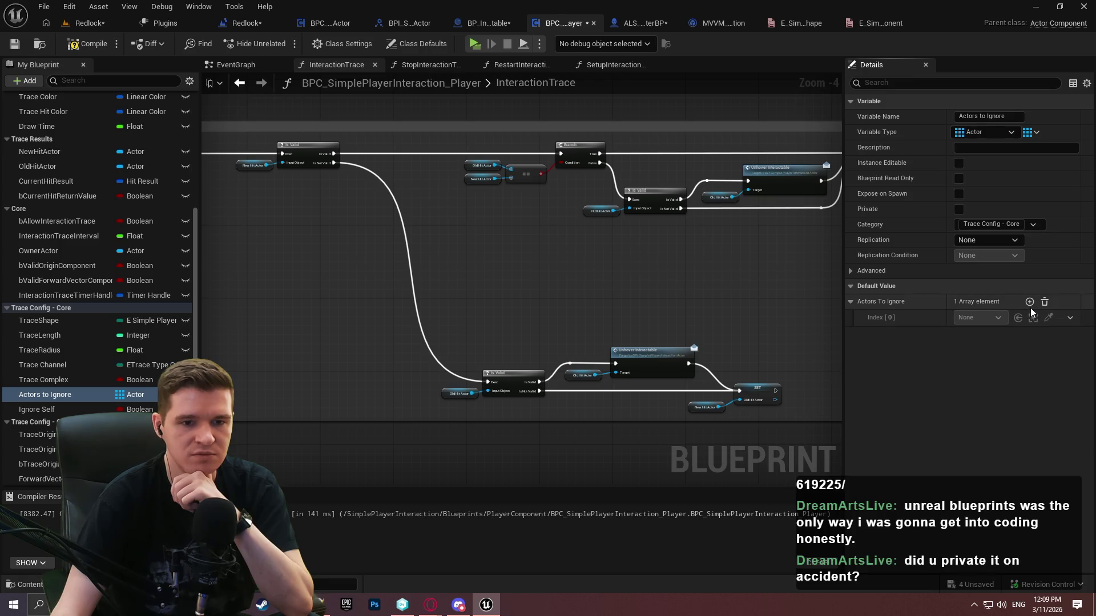
left_click(93, 45)
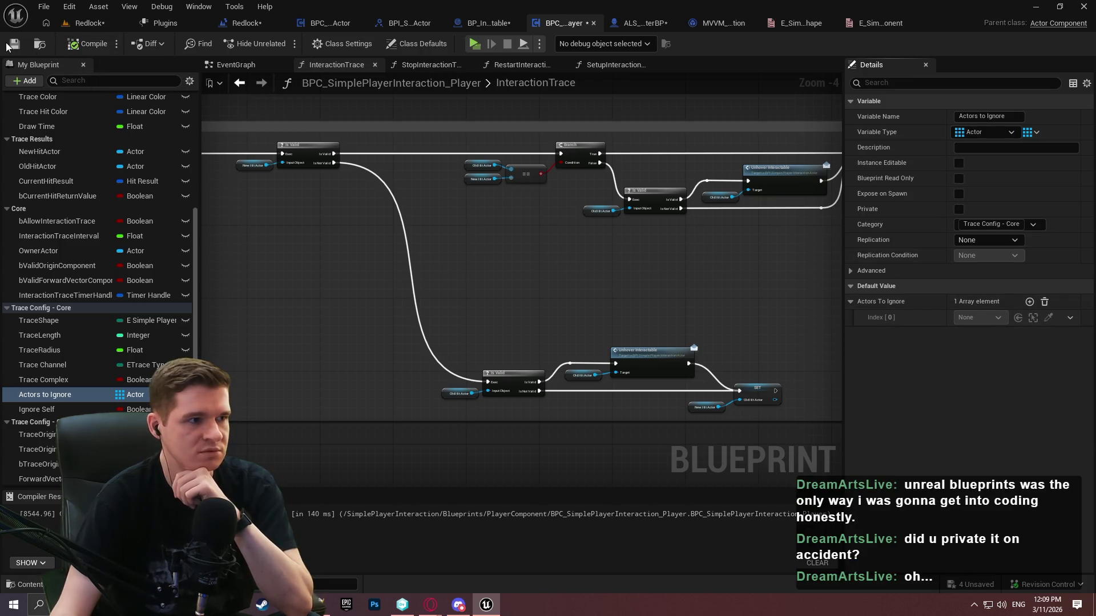
left_click(15, 46)
Empty the Actors to Ignore array, make it Instance Editable again, and close the component blueprint
left_click(641, 25)
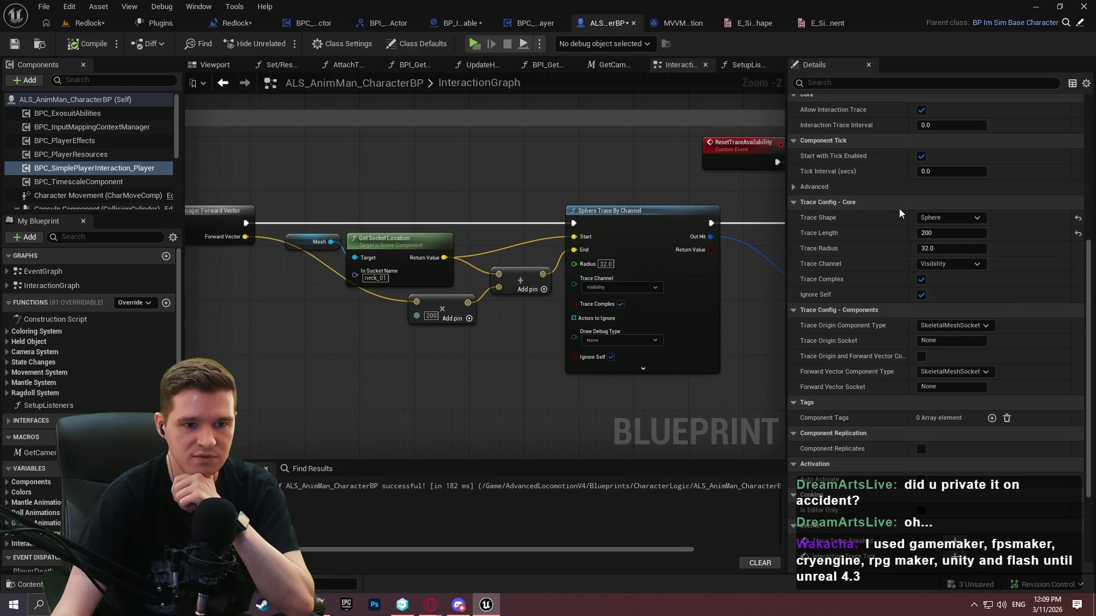
left_click(544, 25)
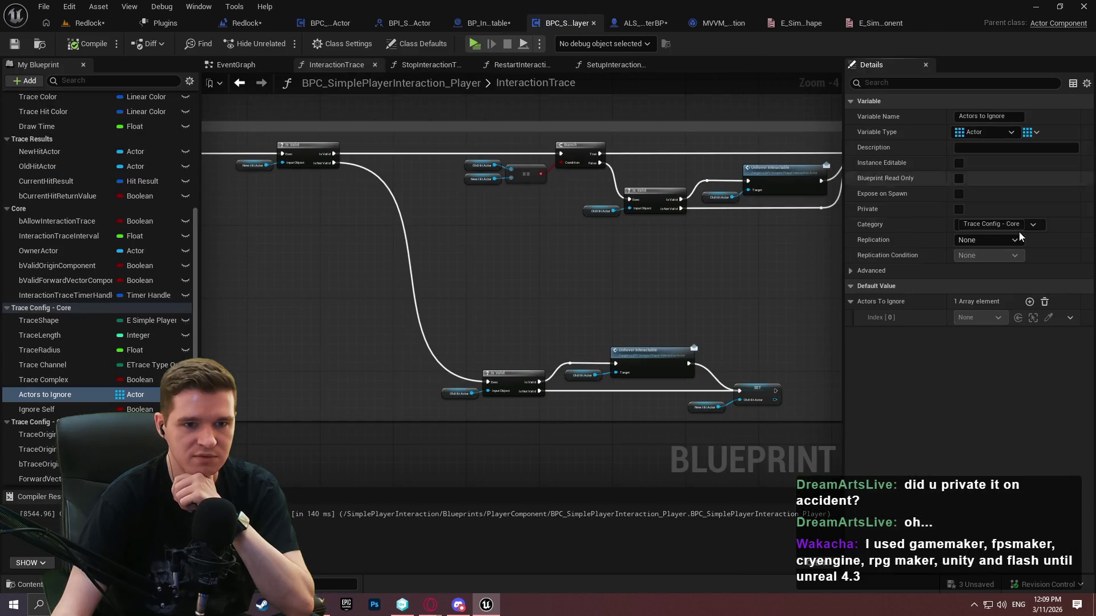
left_click(1045, 302)
left_click(959, 164)
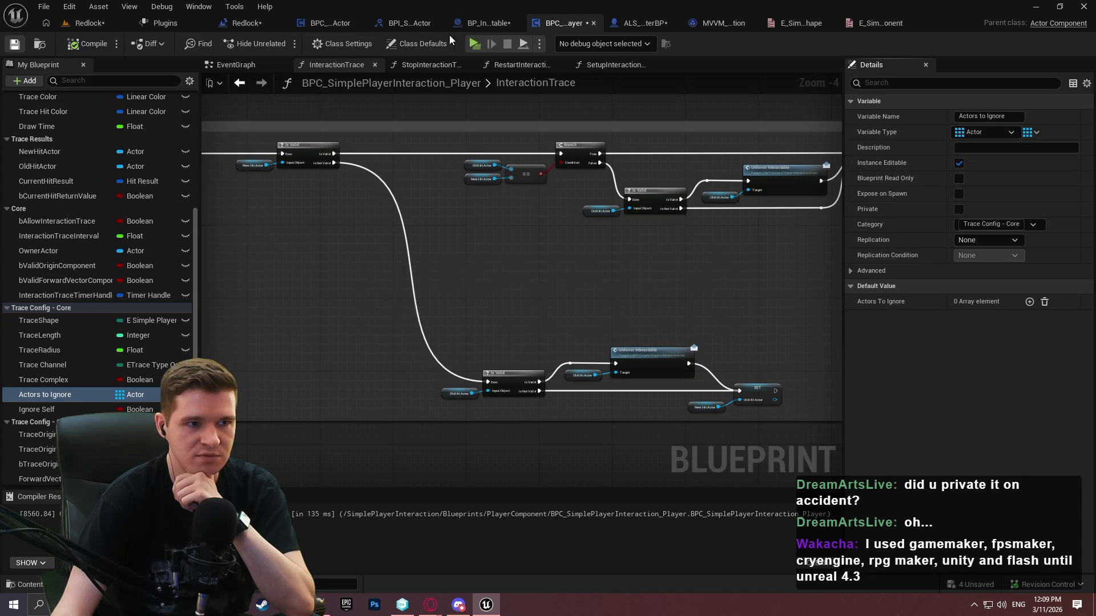
left_click(594, 23)
left_click(656, 24)
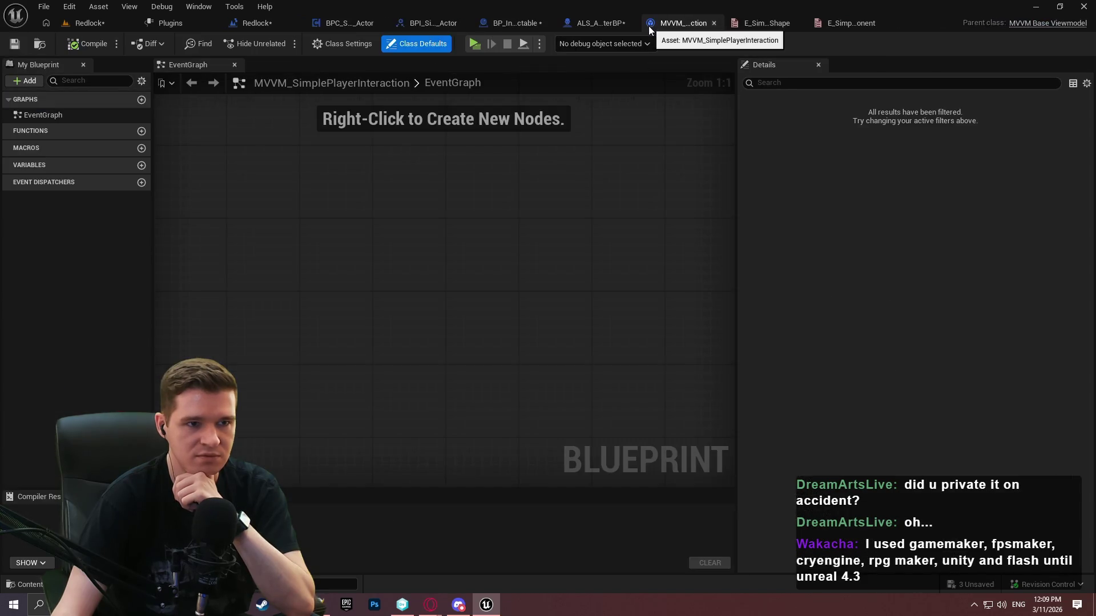
Recompile ALS_AnimMan_CharacterBP and return to the Redlock level editor
left_click(608, 26)
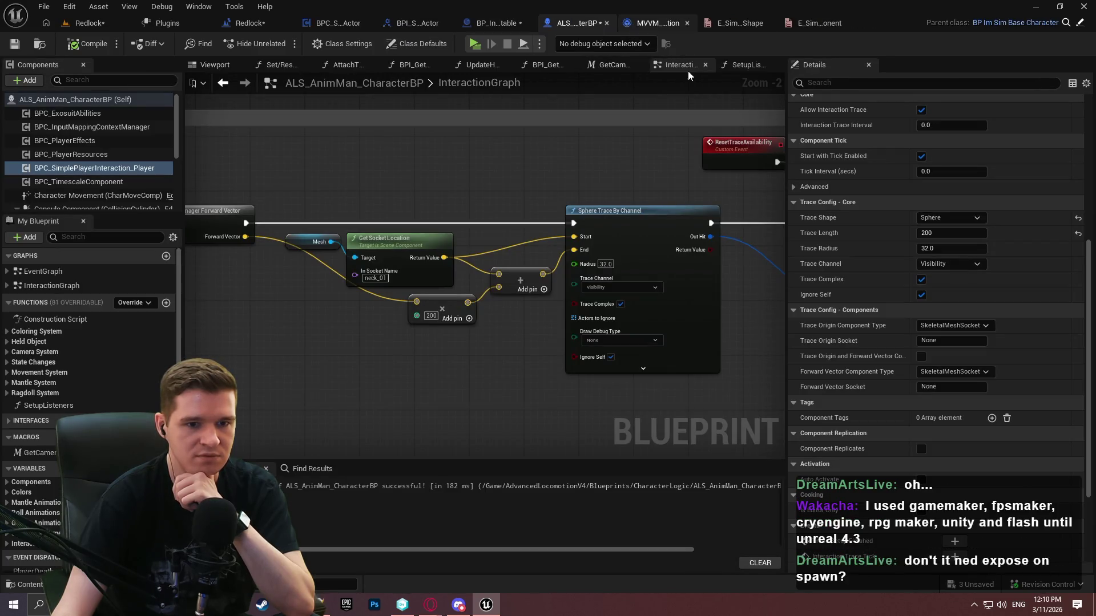
left_click(94, 43)
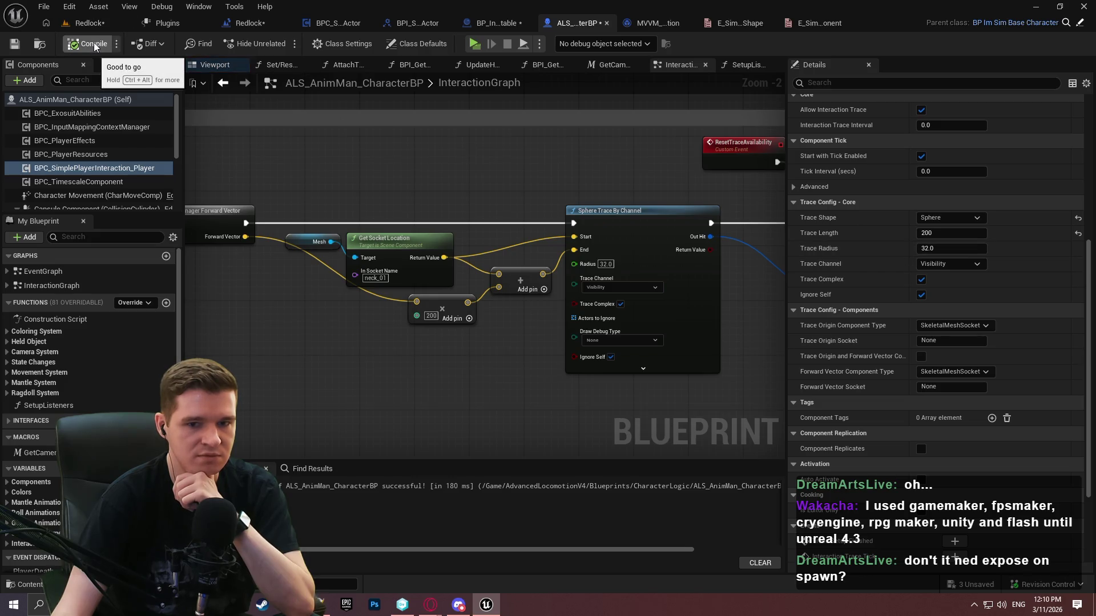
left_click(94, 23)
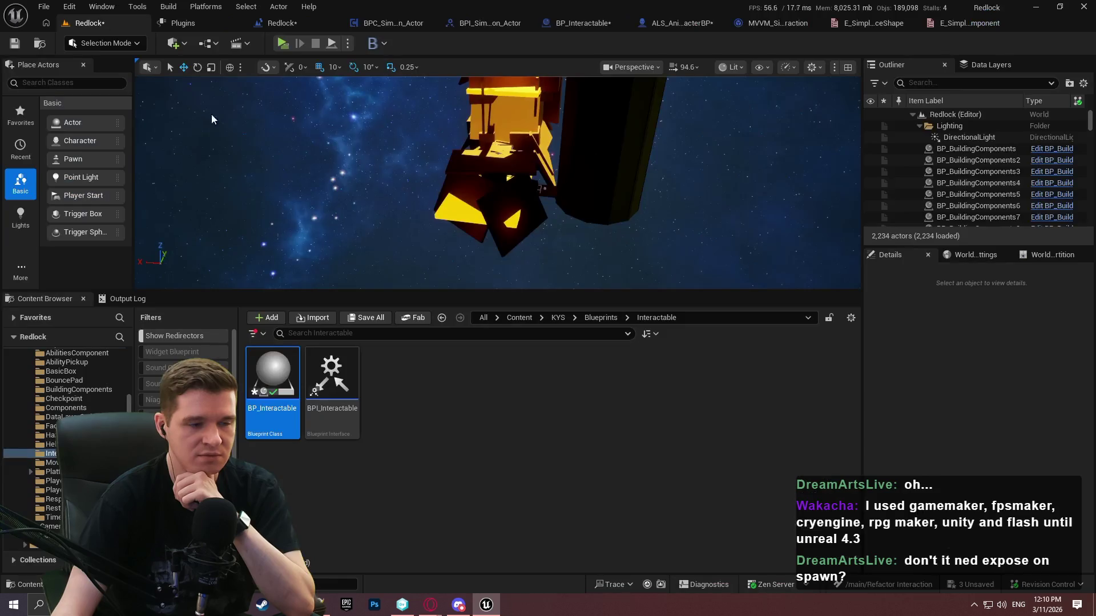
Browse the SimplePlayerInteraction plugin folders and reopen BPC_SimplePlayerInteraction_Player
left_click(442, 371)
left_click_drag(128, 399, 128, 457)
left_click(52, 500)
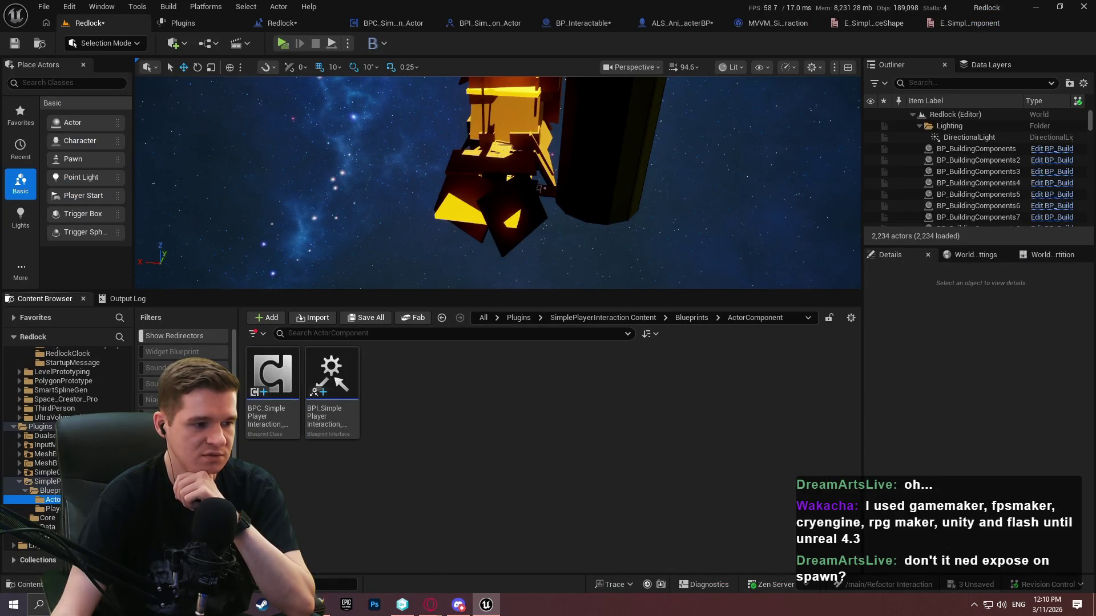
left_click(287, 429)
double_click(287, 428)
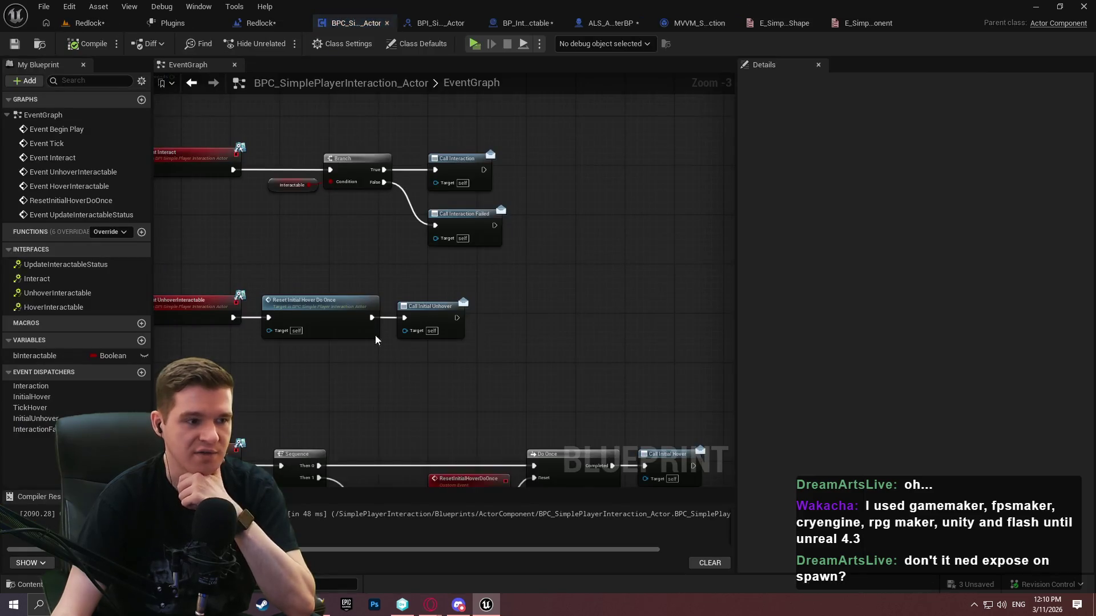
left_click(86, 23)
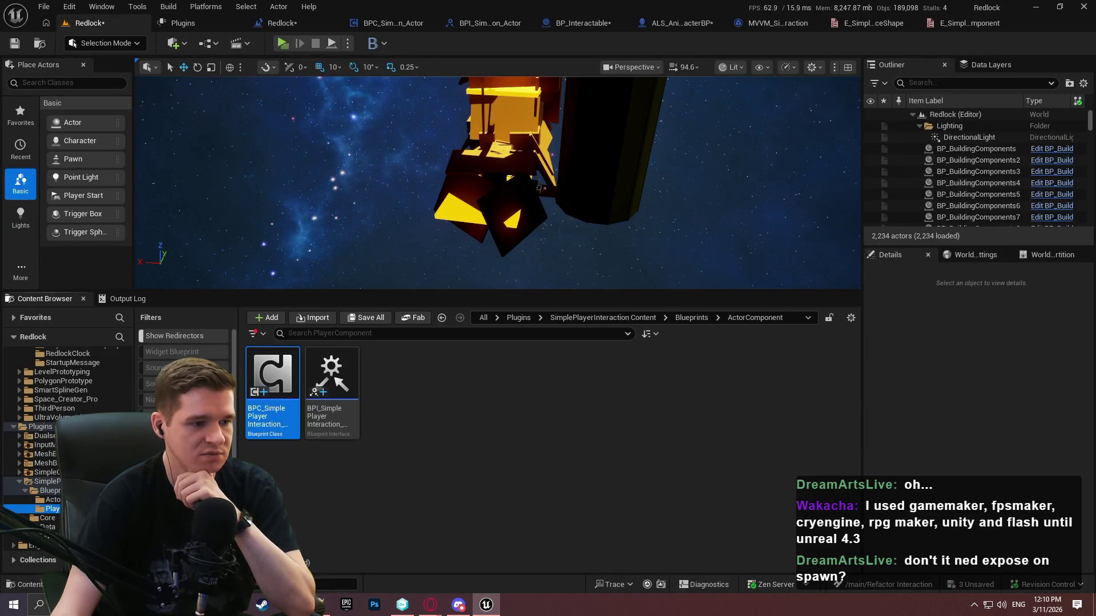
double_click(277, 382)
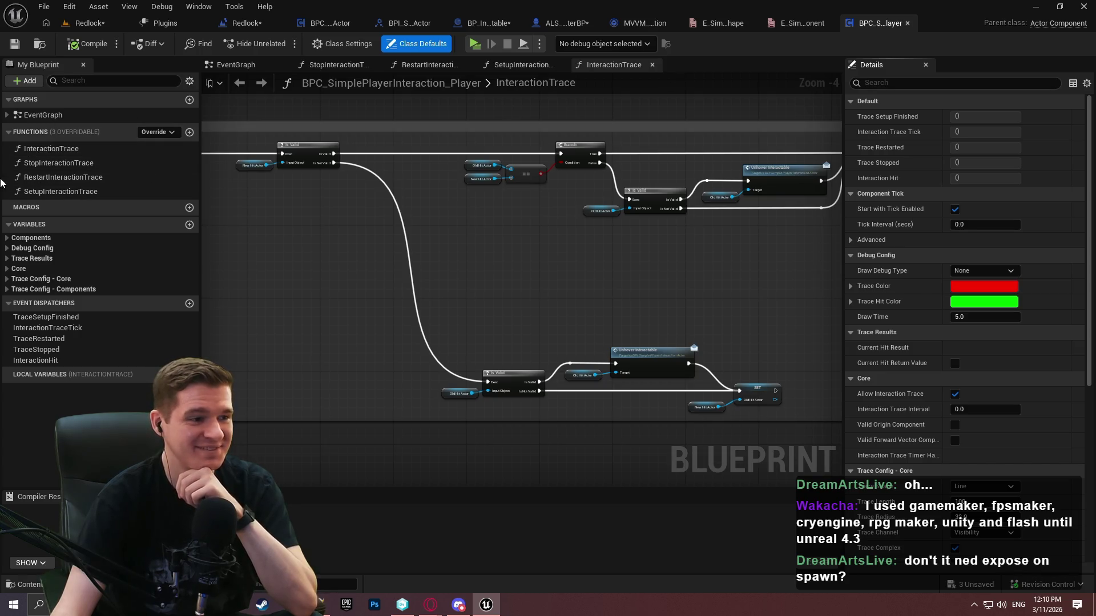
Under Trace Config - Core, set Actors to Ignore to Expose on Spawn and save
left_click(7, 268)
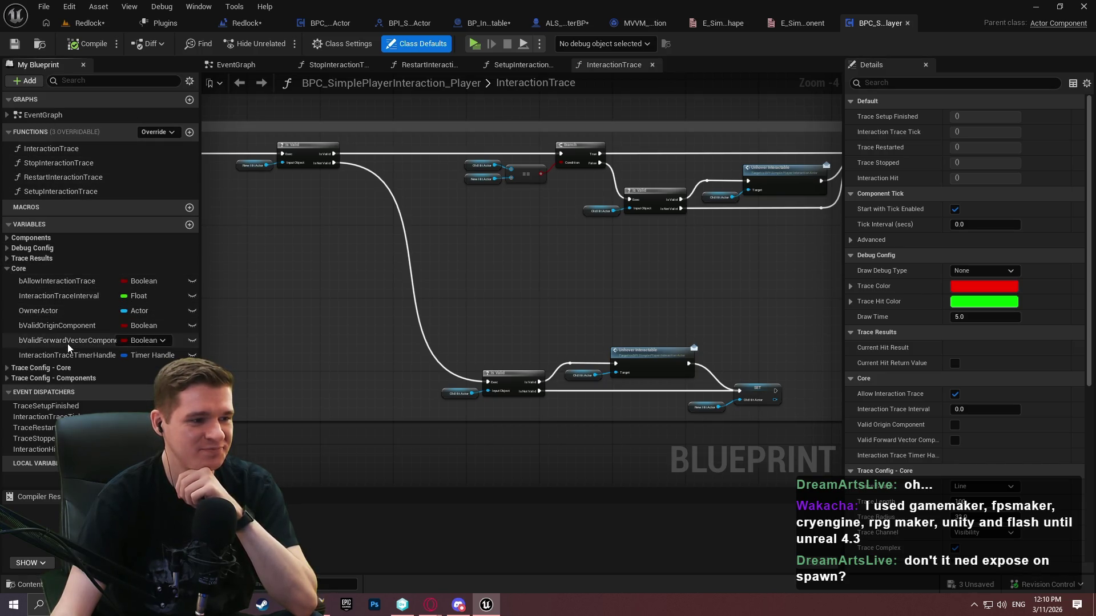
left_click(23, 368)
left_click(23, 455)
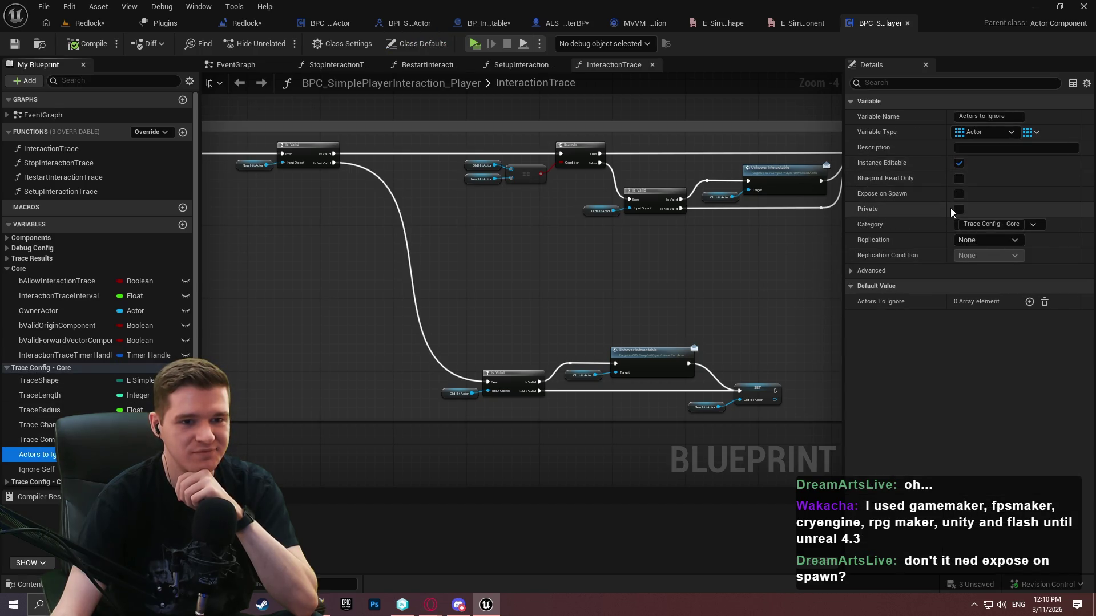
key("ctrl+s")
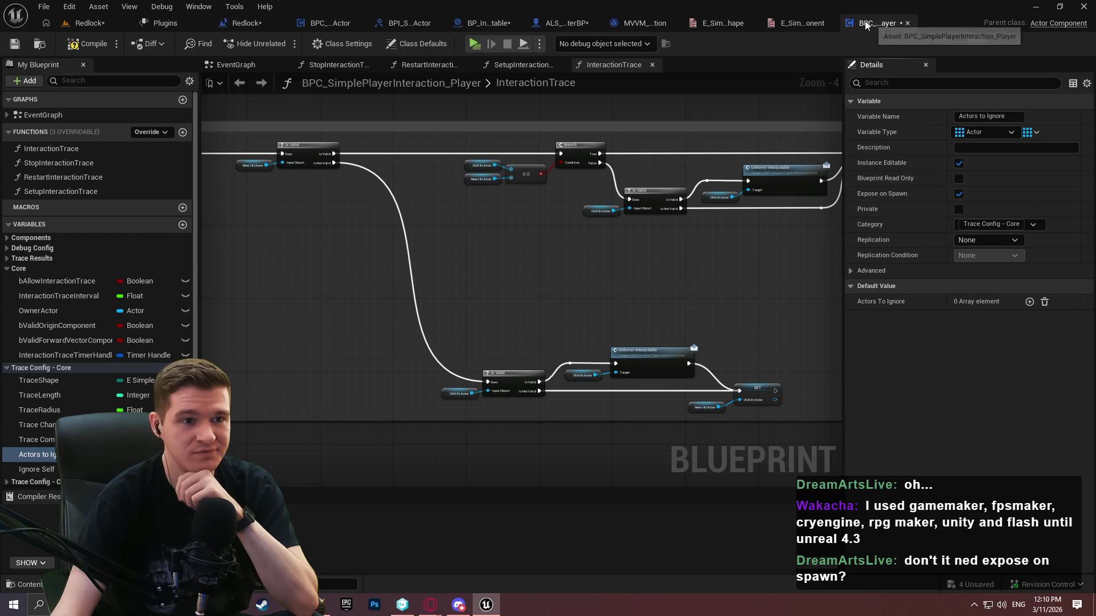
left_click(570, 26)
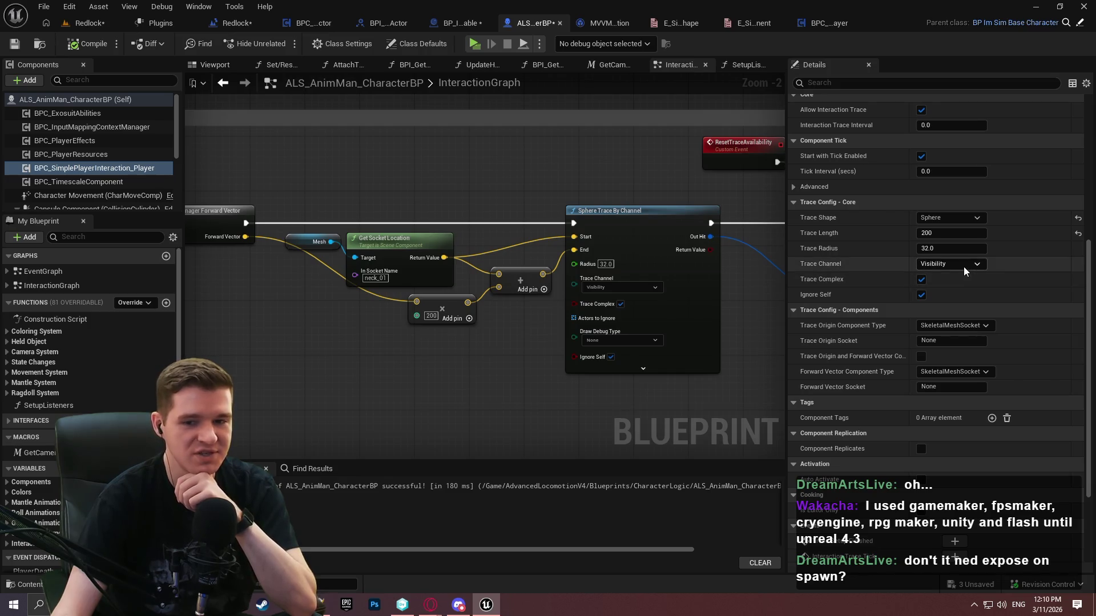
left_click(825, 23)
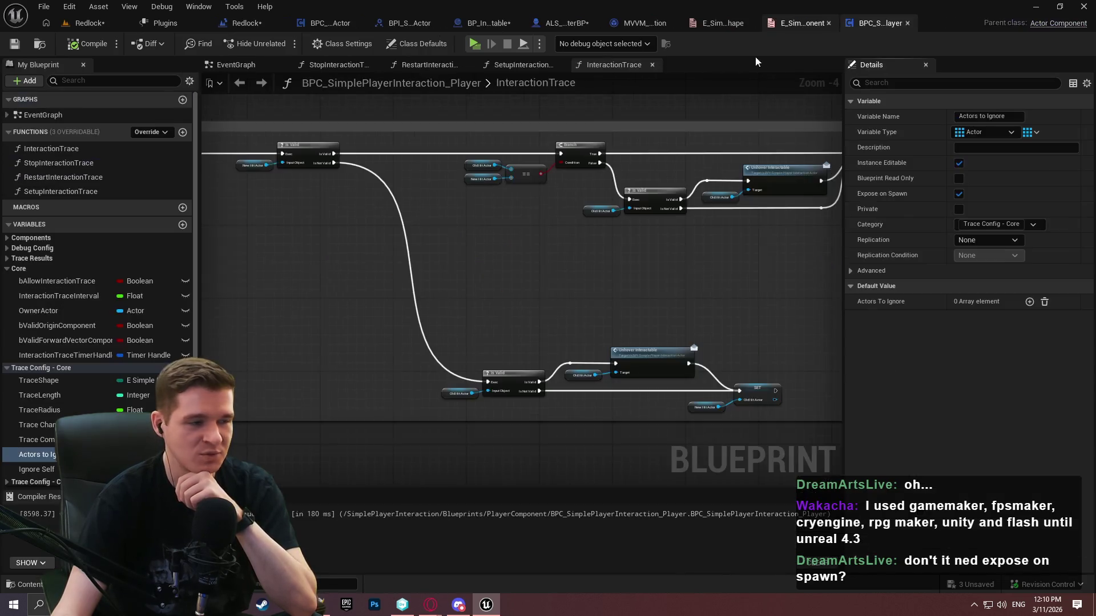
Add a variable NewVar of type Actor Object Reference and compile
left_click(183, 228)
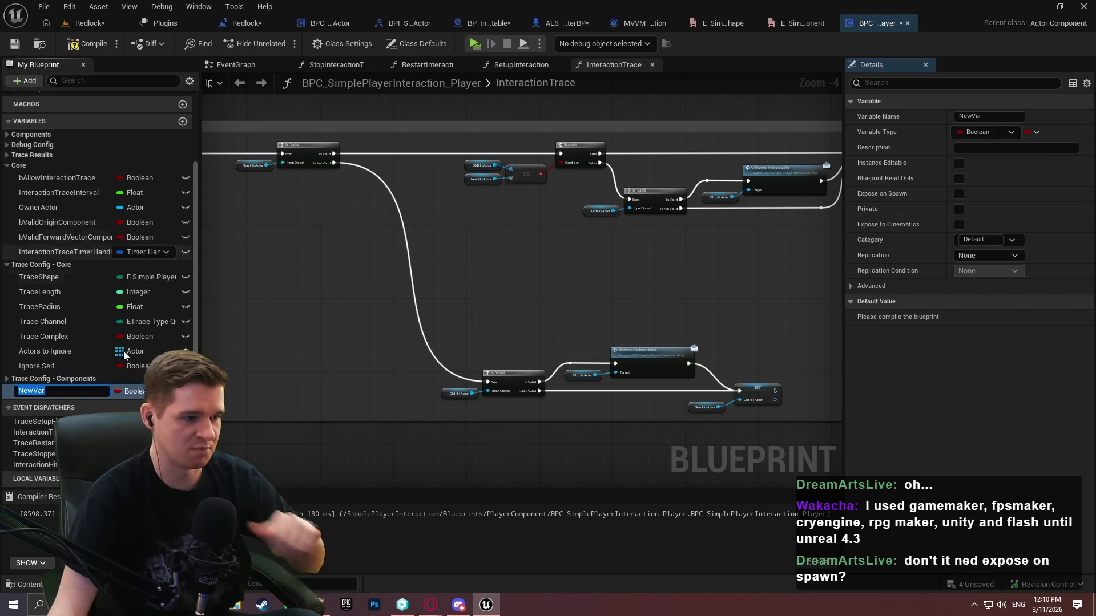
left_click(130, 391)
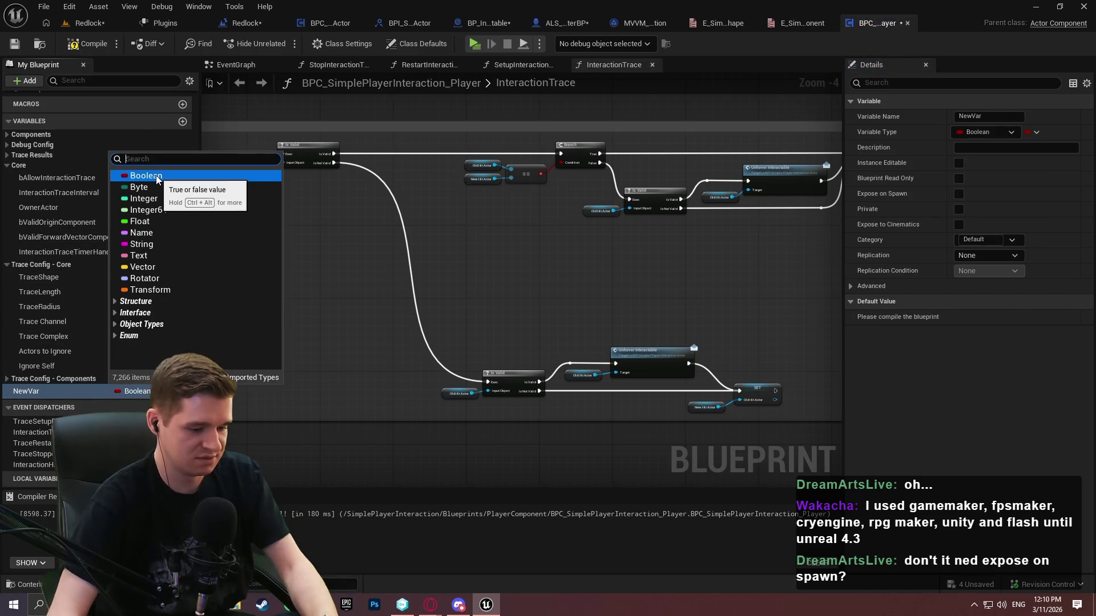
type("actor")
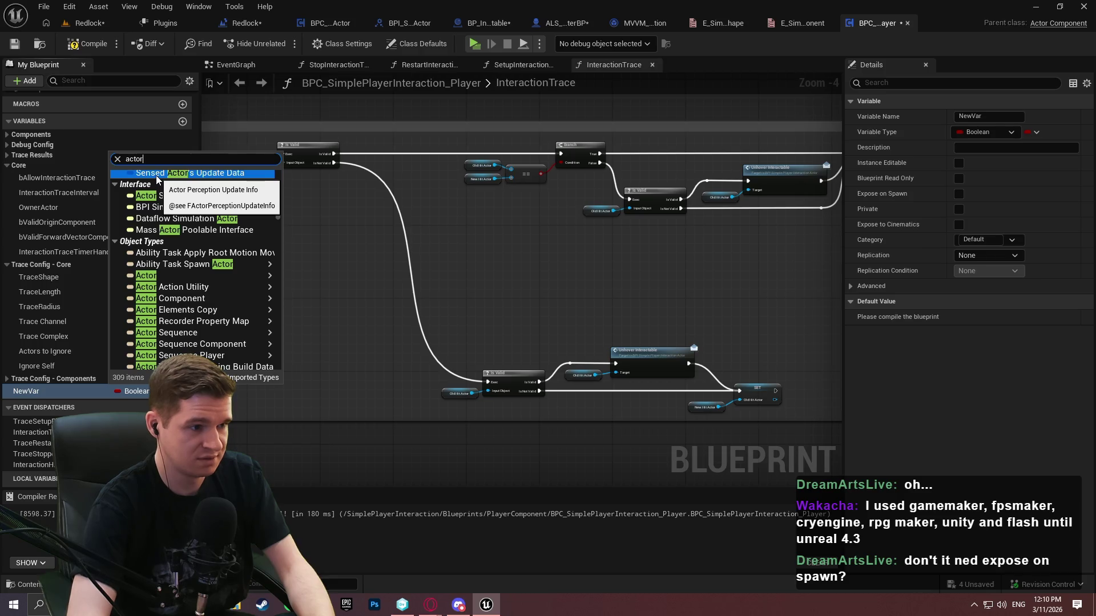
mouse_move(233, 276)
left_click(291, 276)
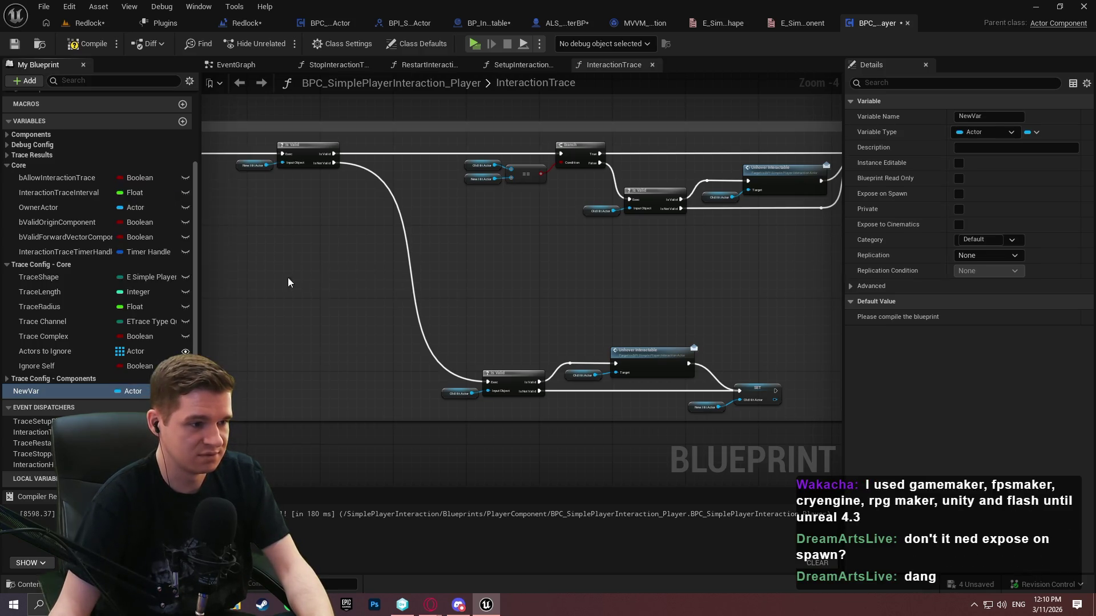
left_click(92, 46)
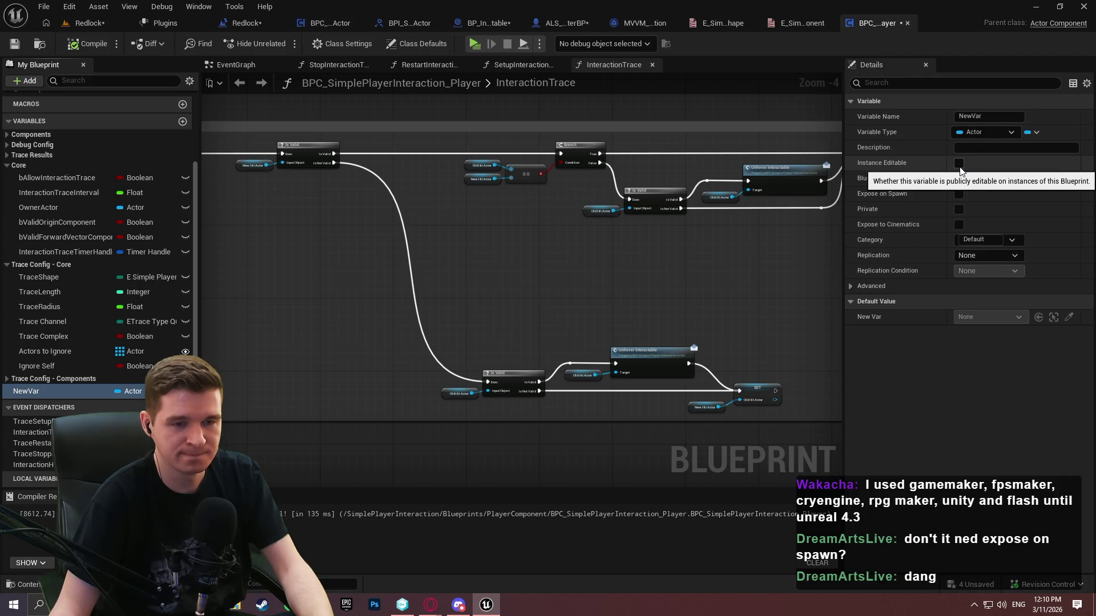
Change NewVar's container type to Array
left_click(986, 132)
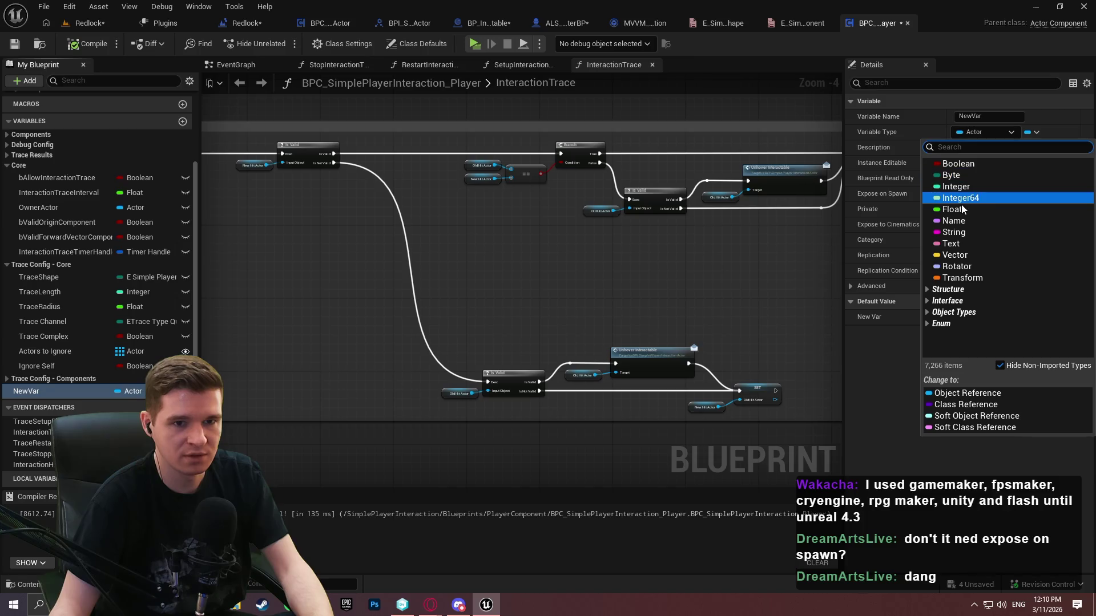
left_click(1035, 132)
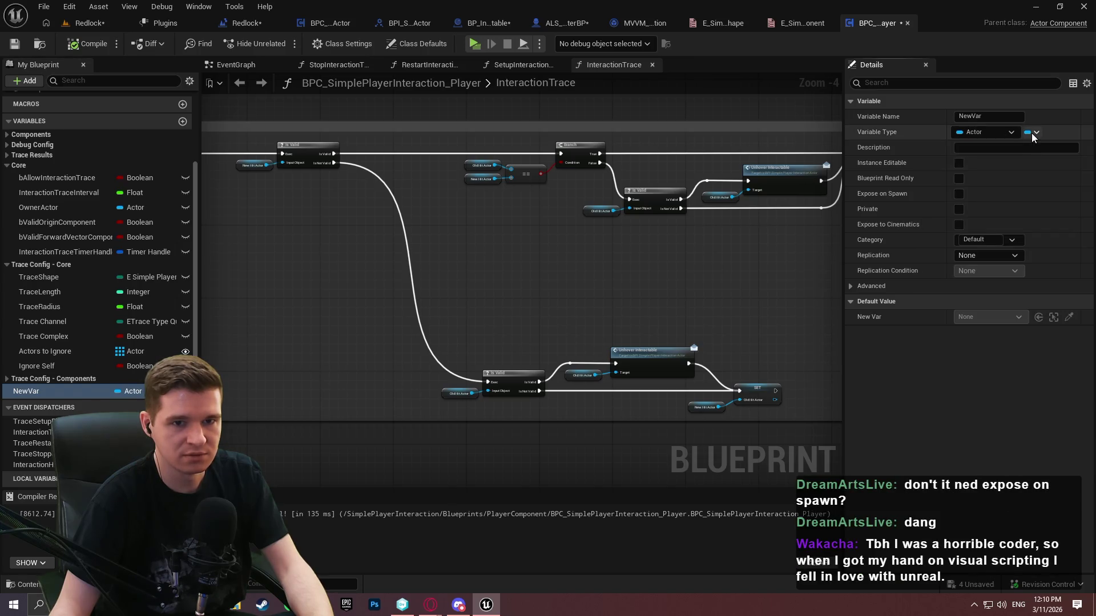
left_click(1035, 132)
left_click(1022, 165)
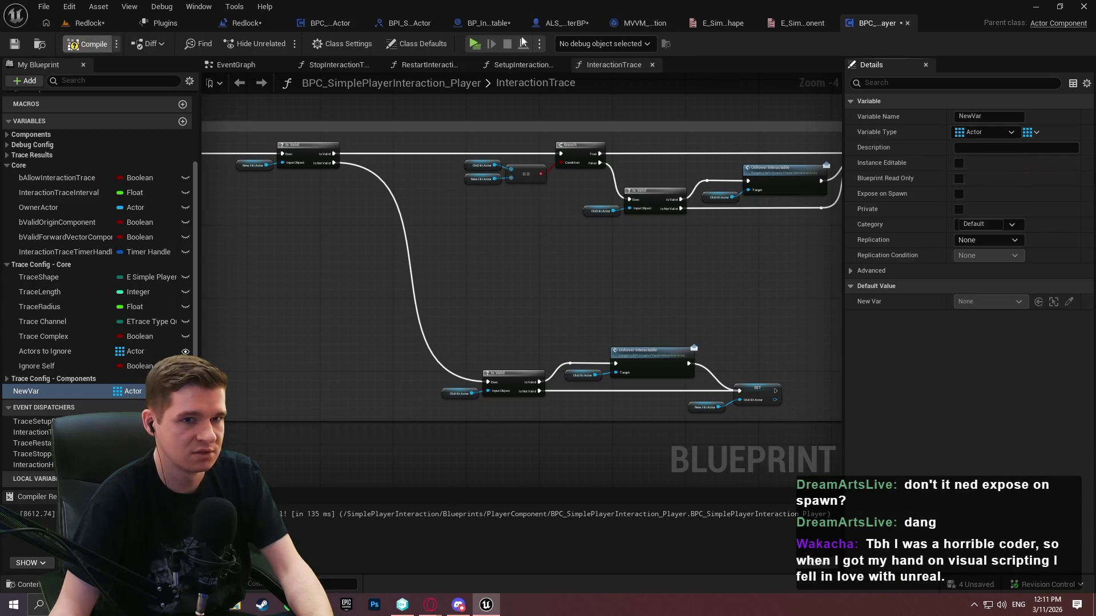
left_click(593, 25)
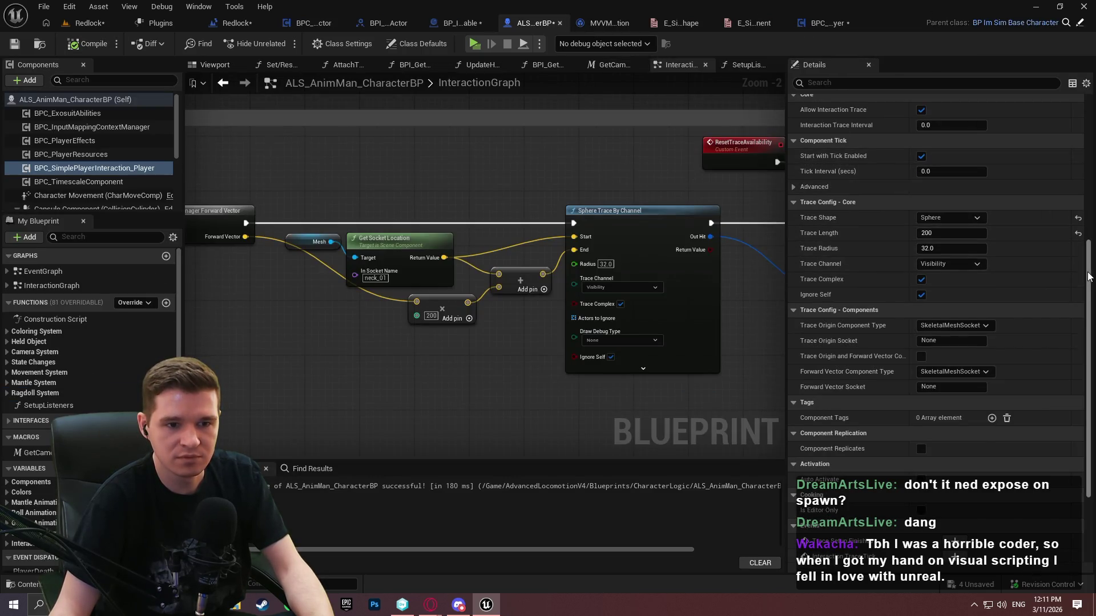
Check the character's component Details for a 'new' property, confirming NewVar doesn't appear
scroll(1088, 277, "up", 10)
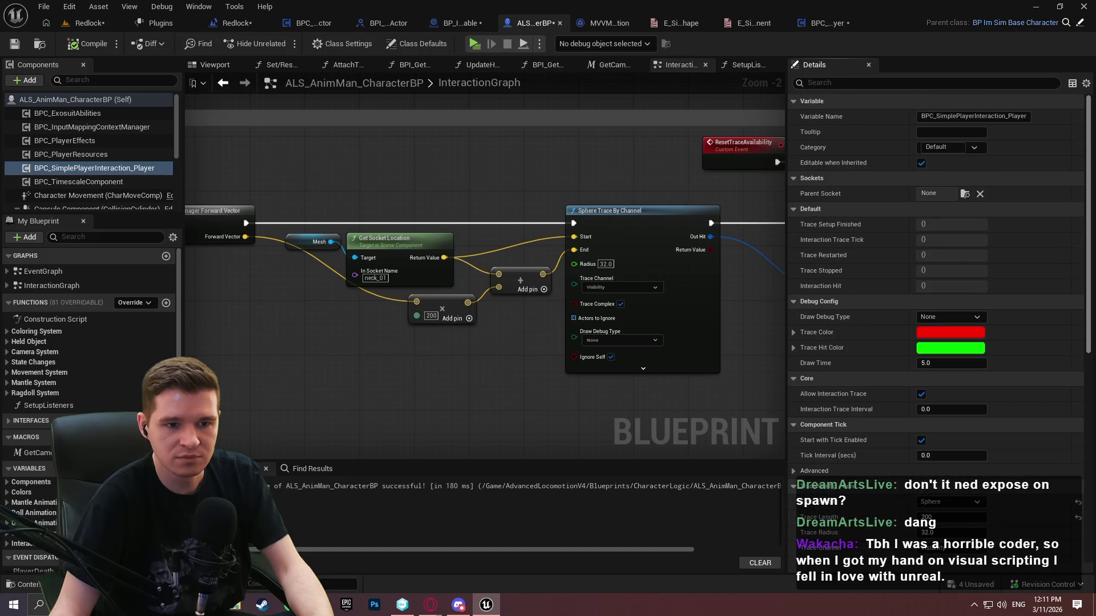
scroll(1067, 430, "down", 8)
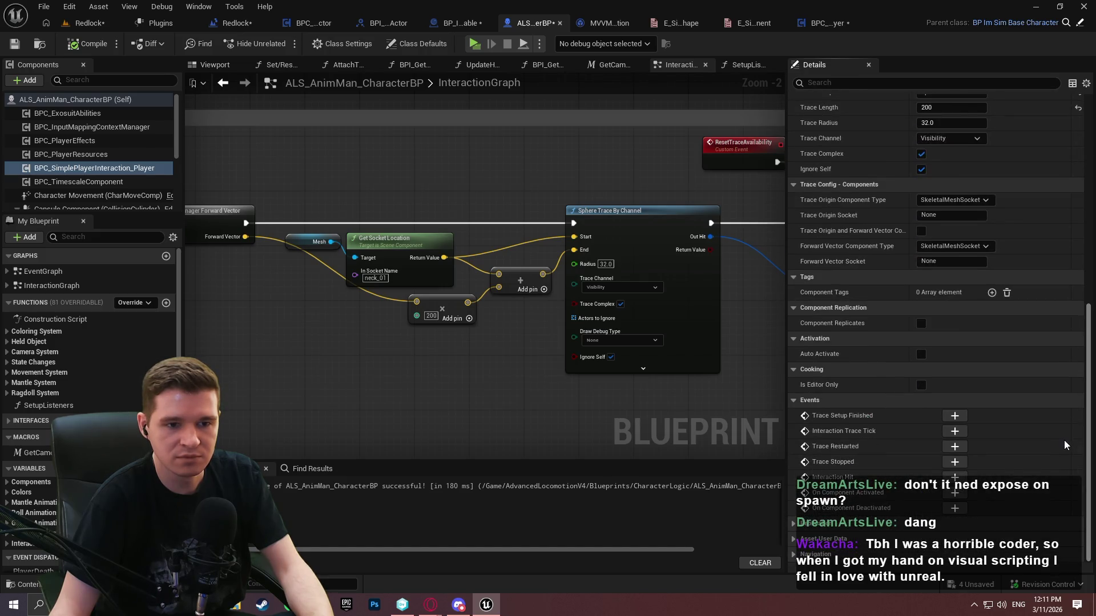
scroll(1064, 433, "up", 10)
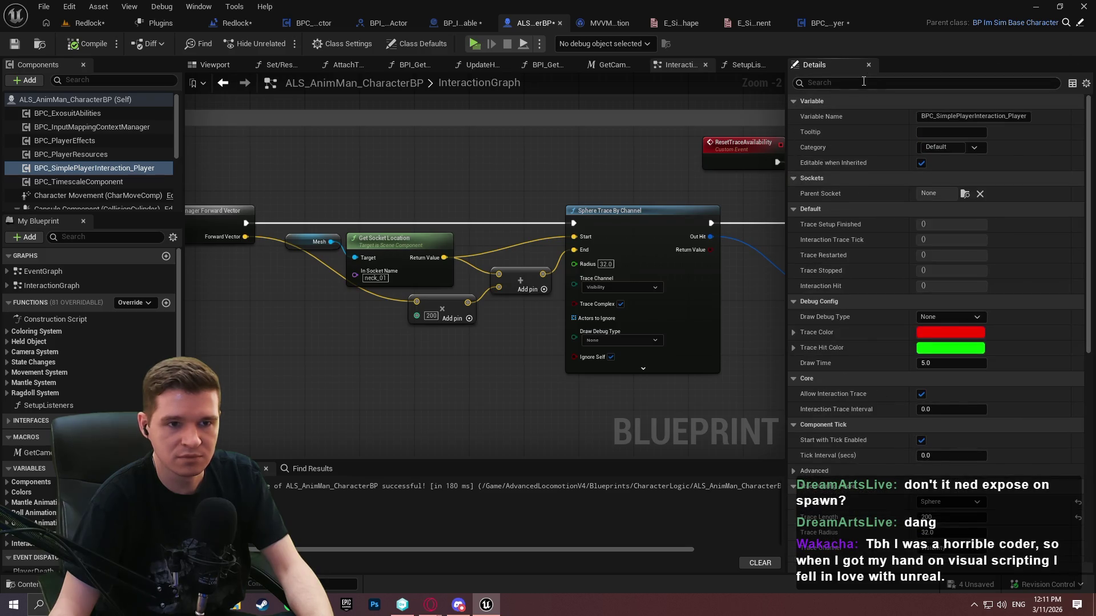
type("new")
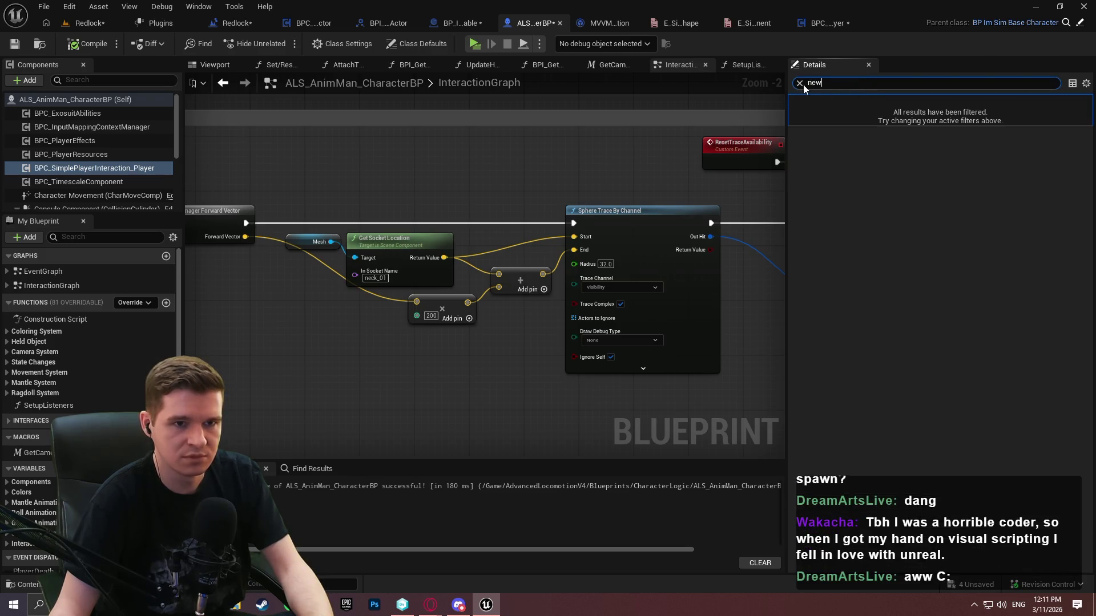
left_click(799, 83)
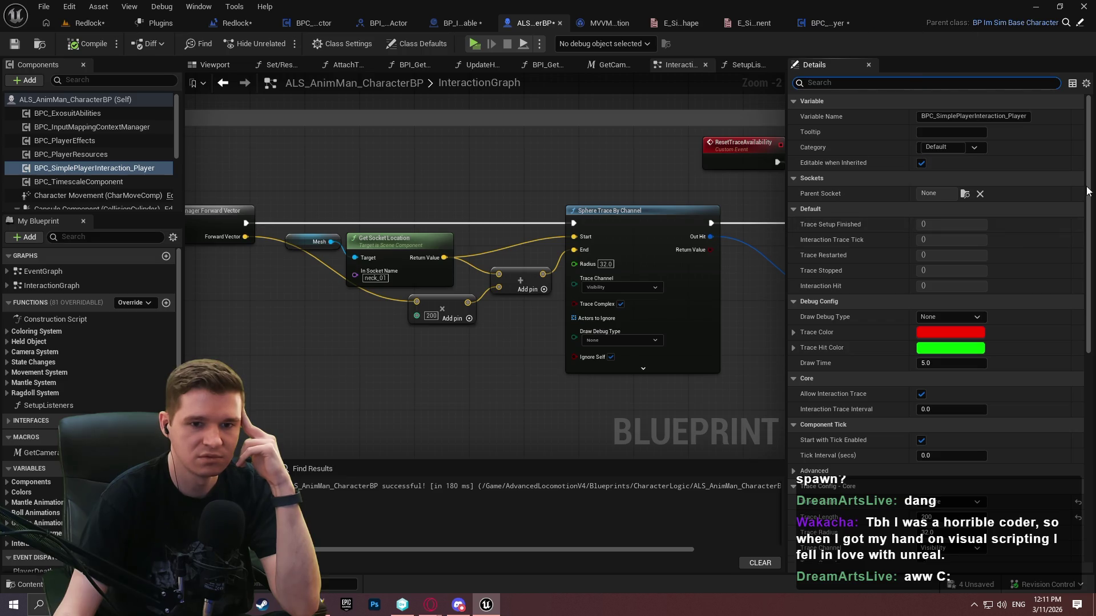
scroll(1088, 217, "down", 5)
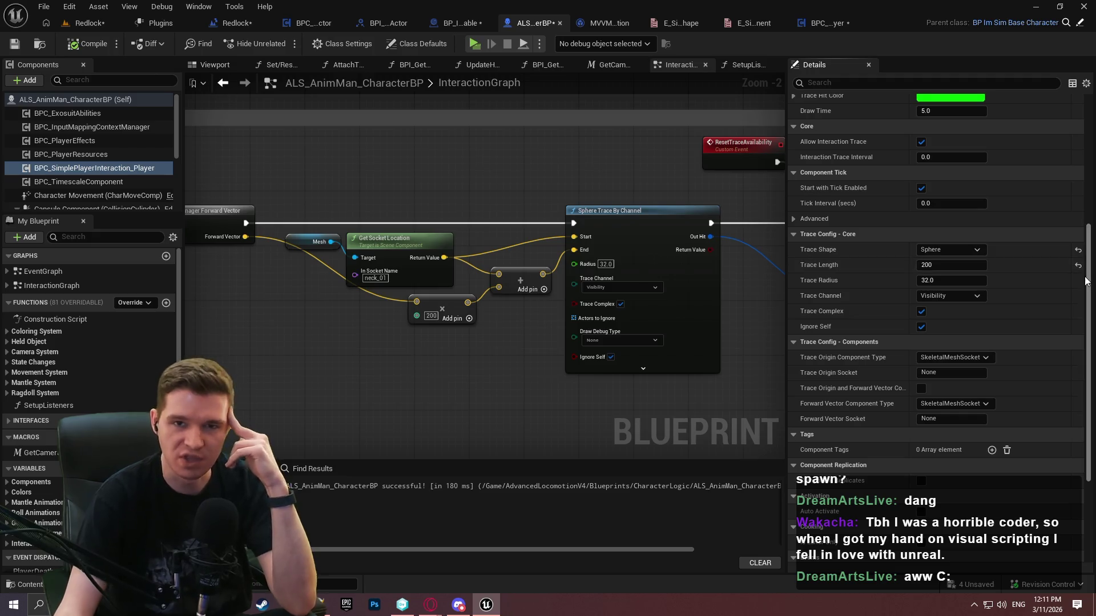
left_click(834, 24)
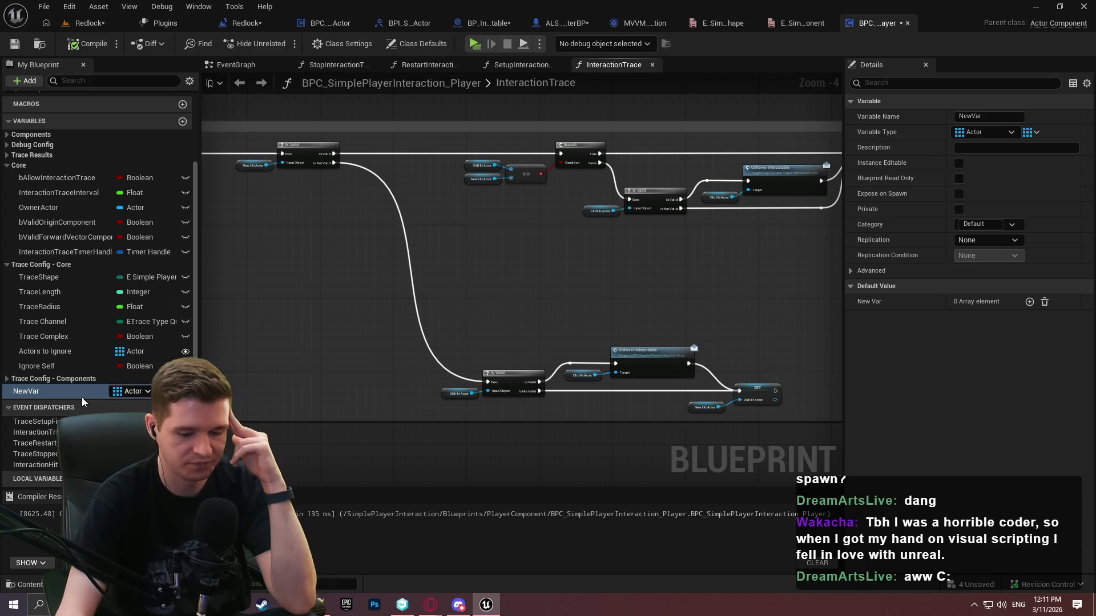
Delete the NewVar variable and save the interaction component
key("Up")
left_click(40, 392)
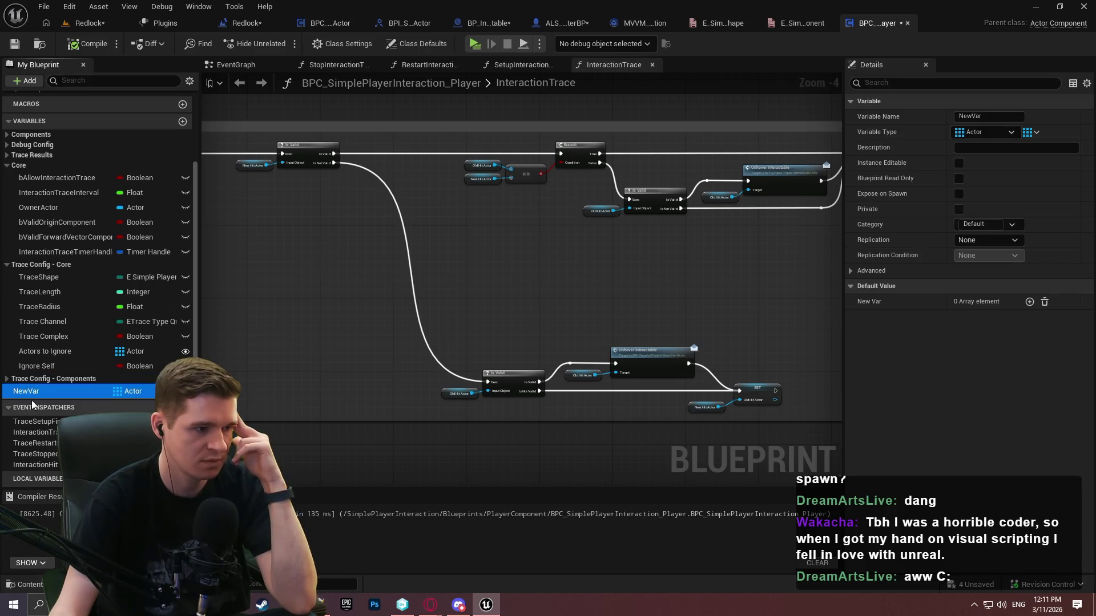
key("Delete")
left_click(15, 46)
left_click_drag(196, 207, 198, 110)
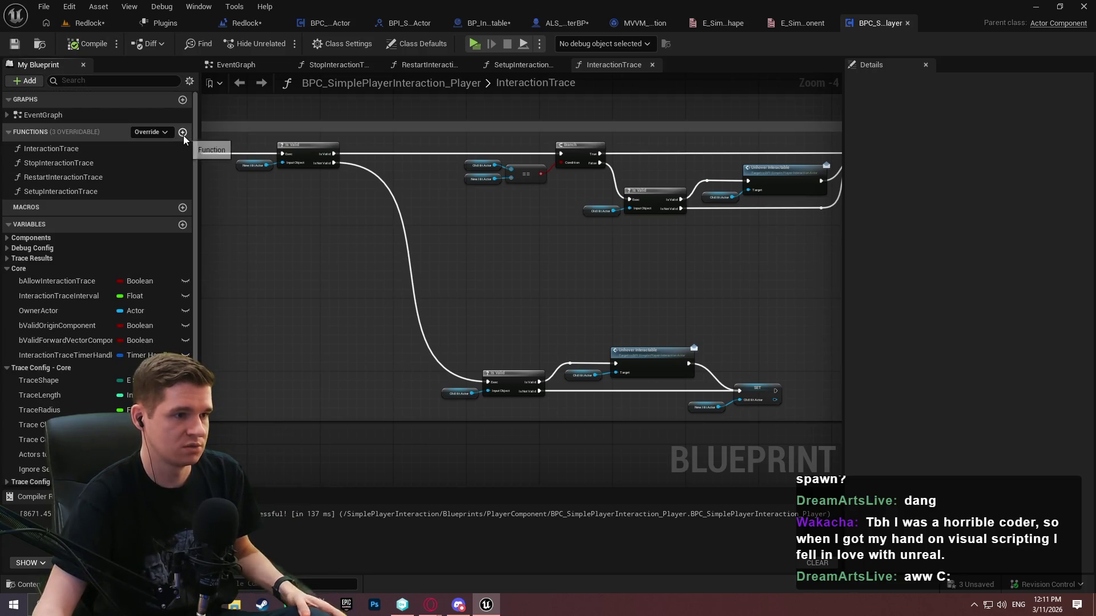
Create a new function named UpdateActorsToIgnore
left_click(183, 135)
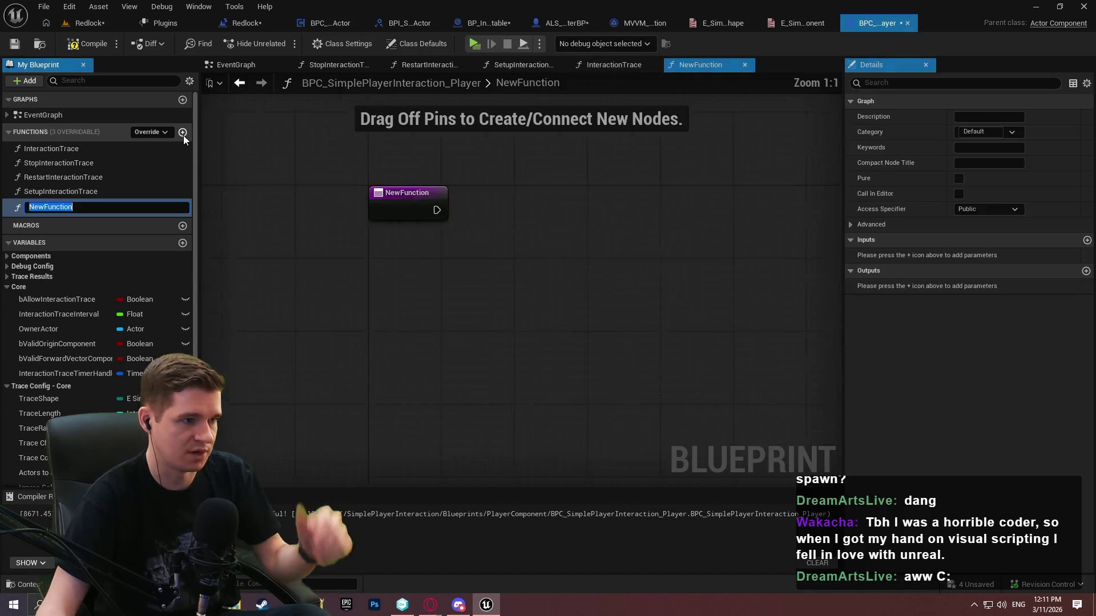
type("UpdateActorsT")
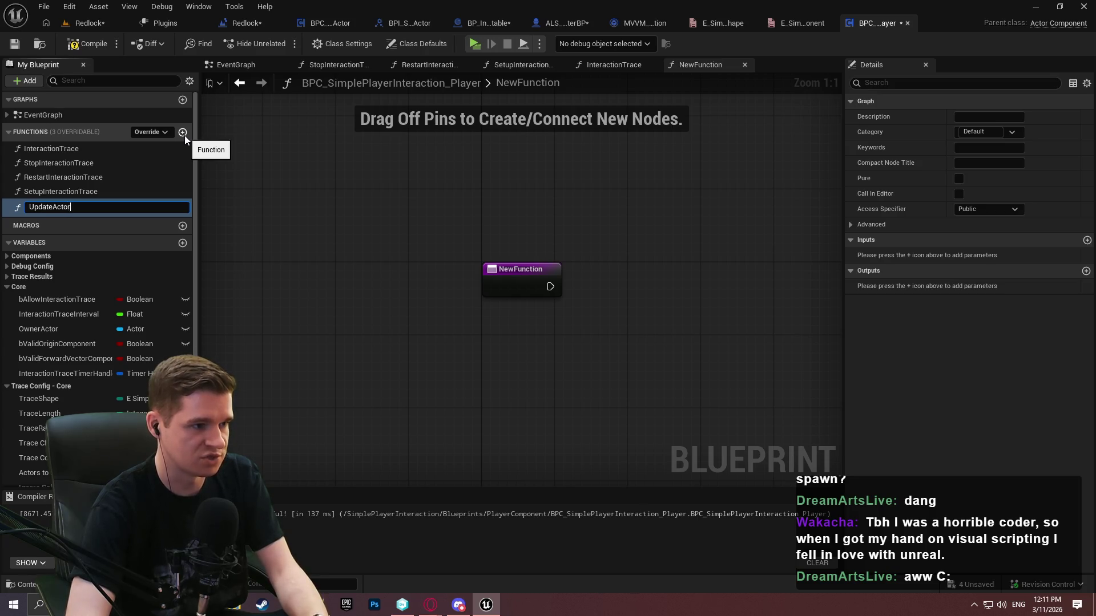
type("oIgnore")
key("Return")
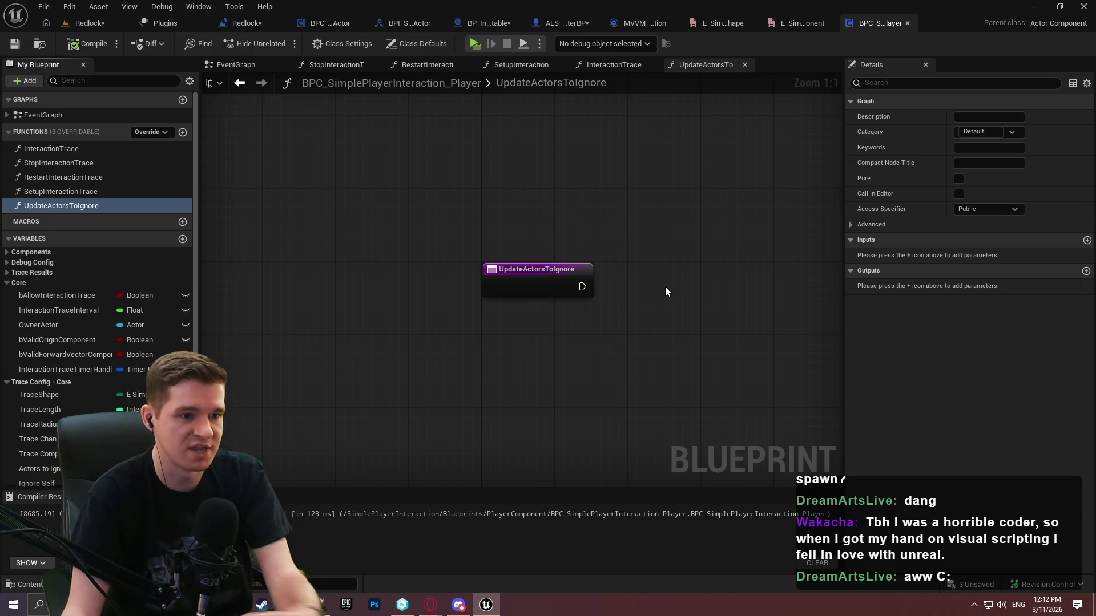
left_click_drag(672, 285, 471, 252)
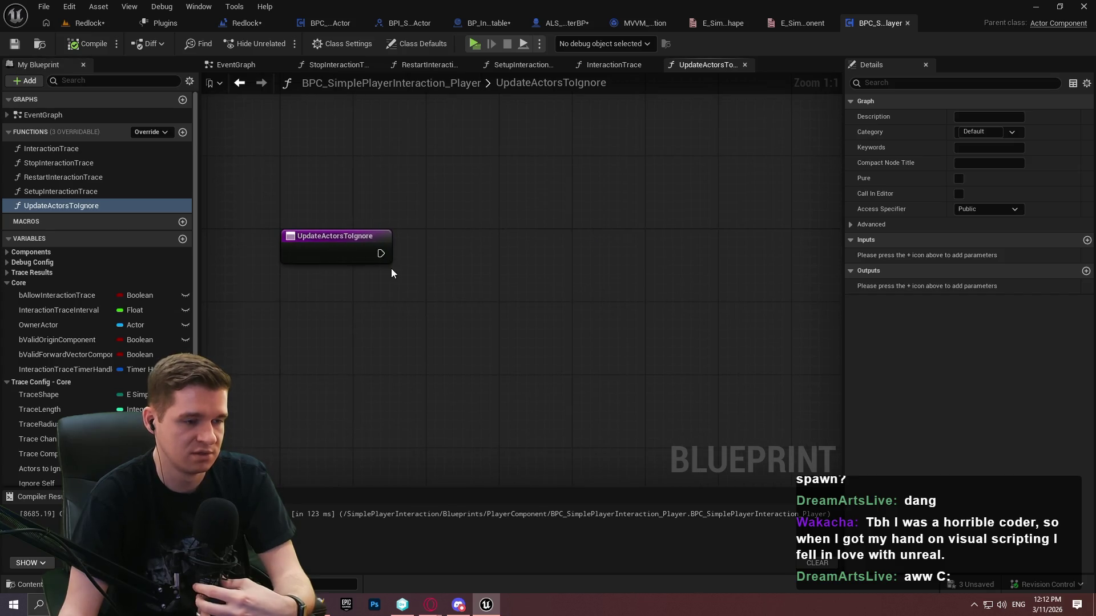
left_click(706, 314)
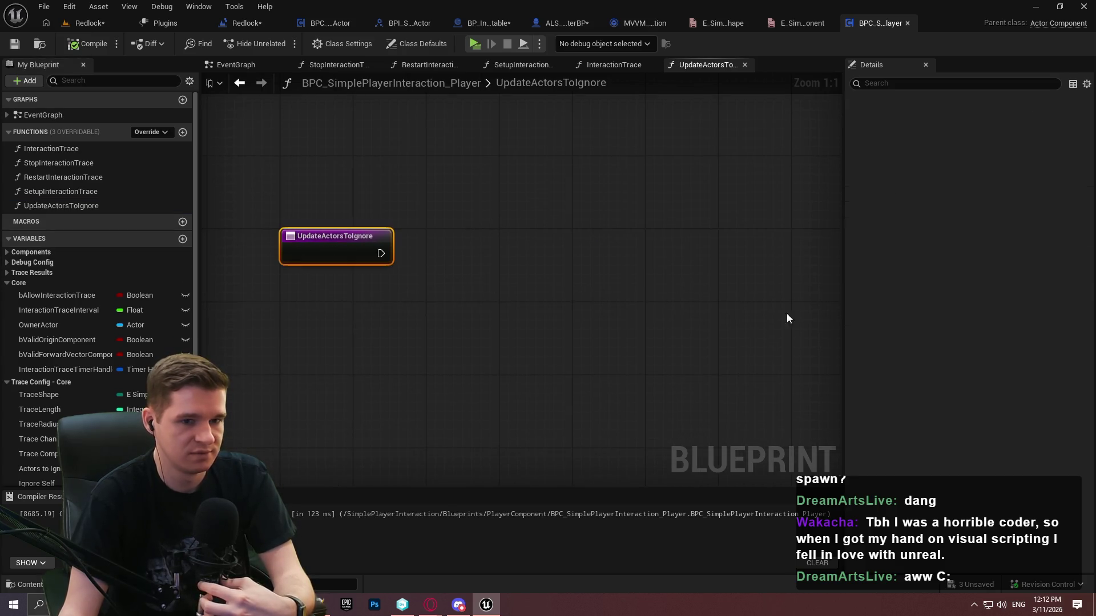
Give UpdateActorsToIgnore an input named NewActors, an array of Actor object references
left_click(1087, 271)
left_click(986, 286)
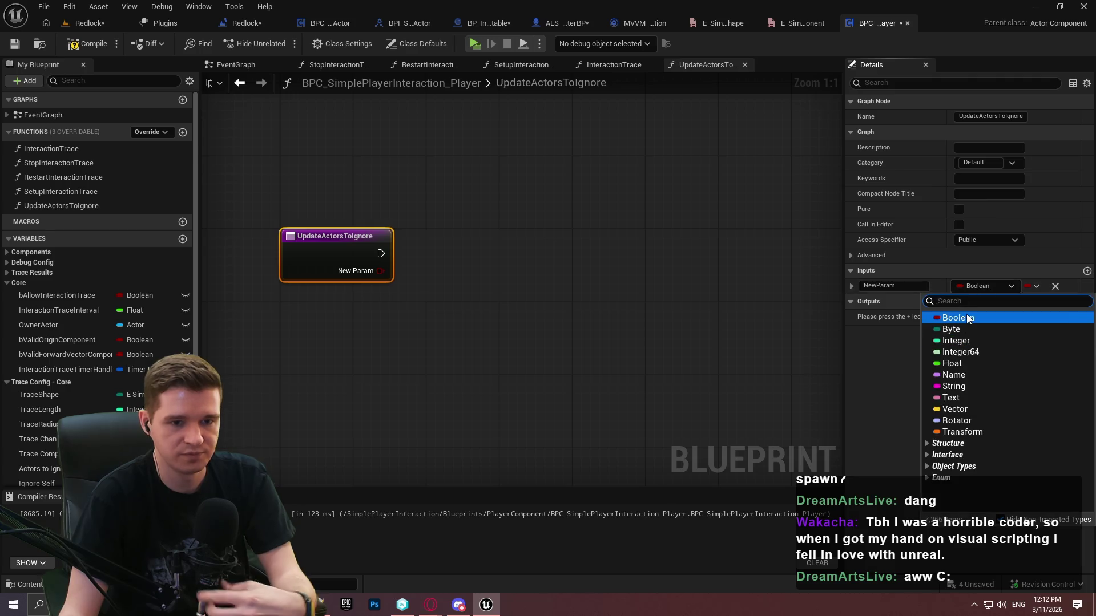
type("sv")
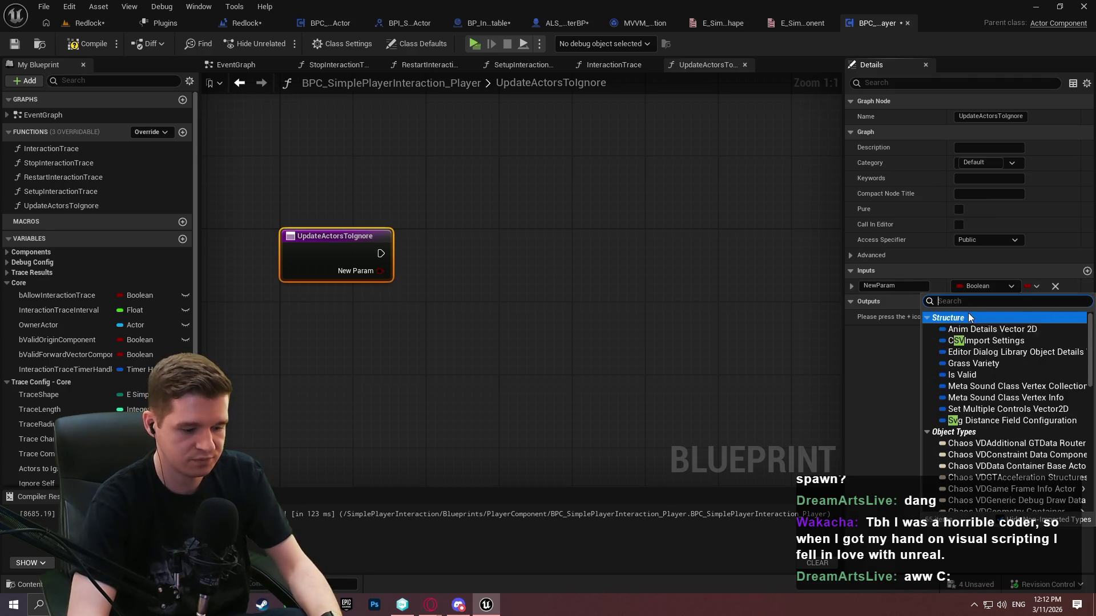
key("BackSpace")
key("BackSpace")
type("acto")
mouse_move(991, 419)
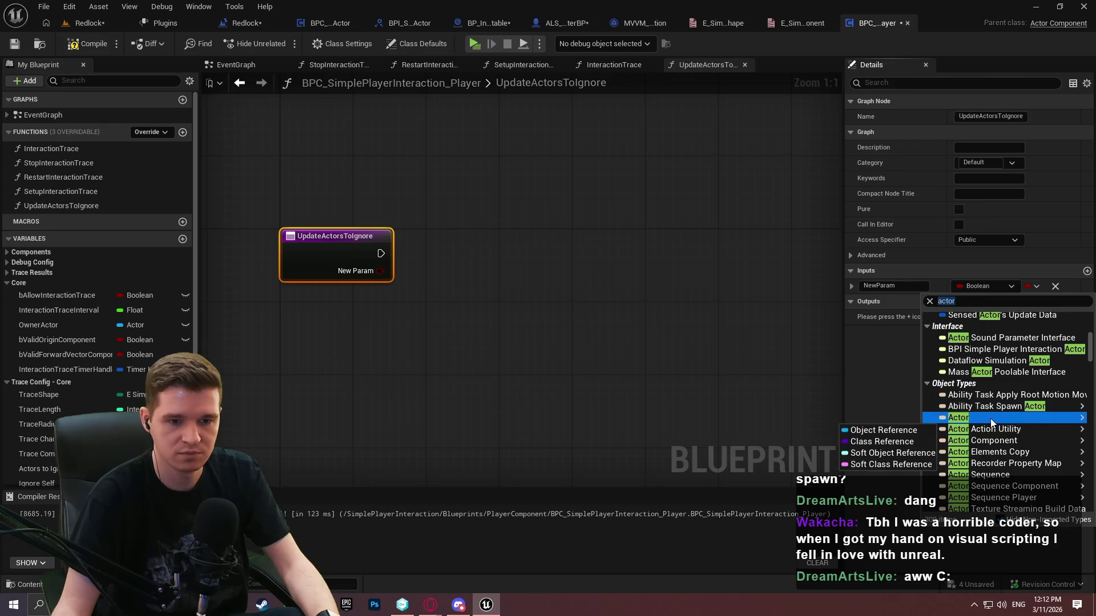
left_click(862, 432)
left_click(1034, 287)
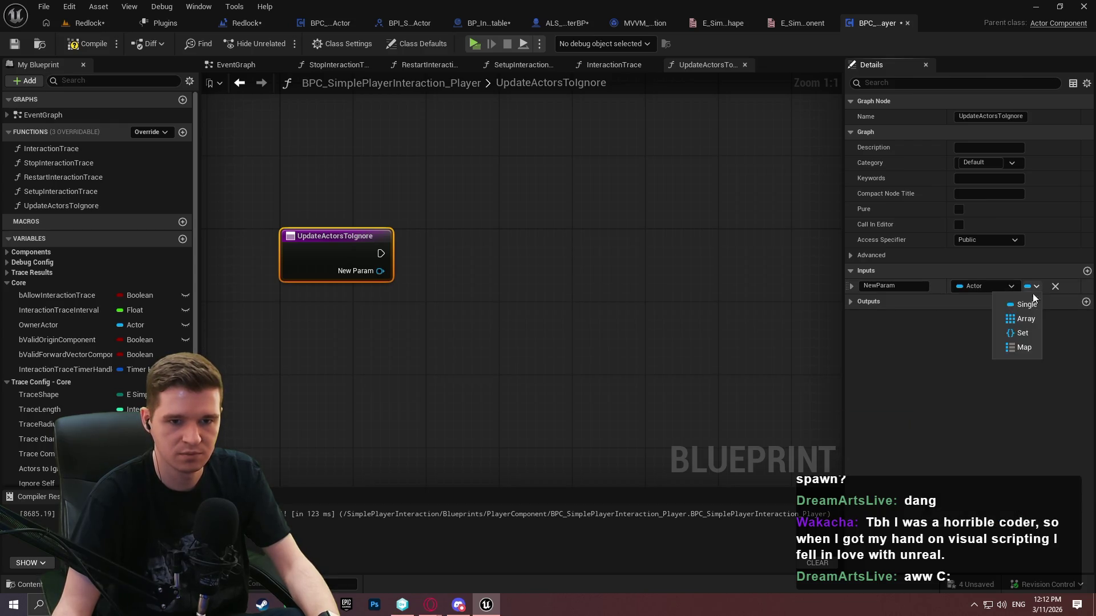
left_click(993, 320)
left_click(851, 303)
left_click(885, 287)
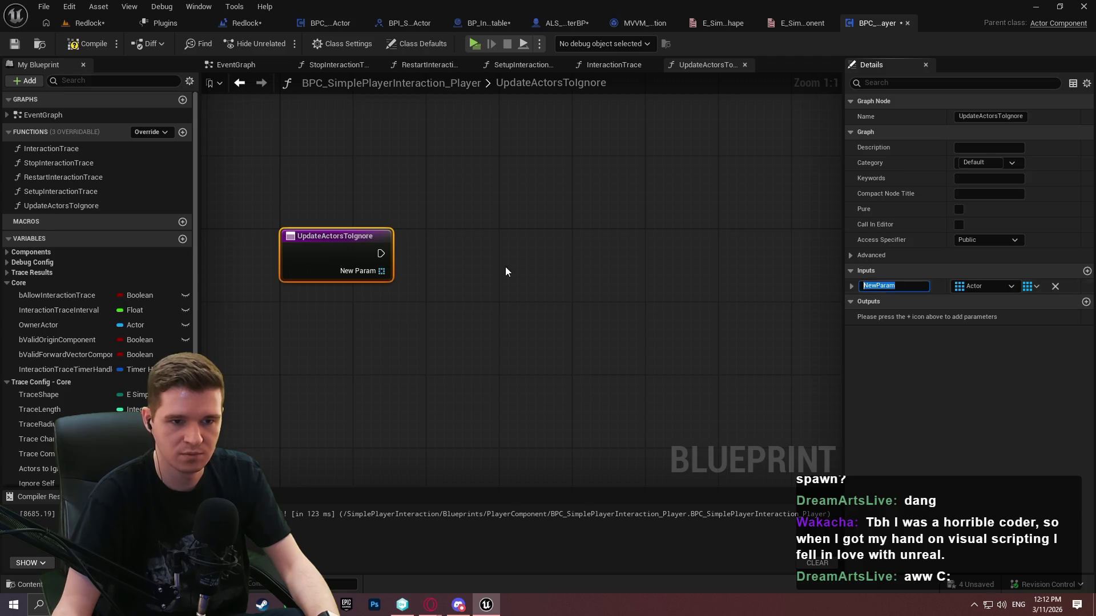
type("NewActors")
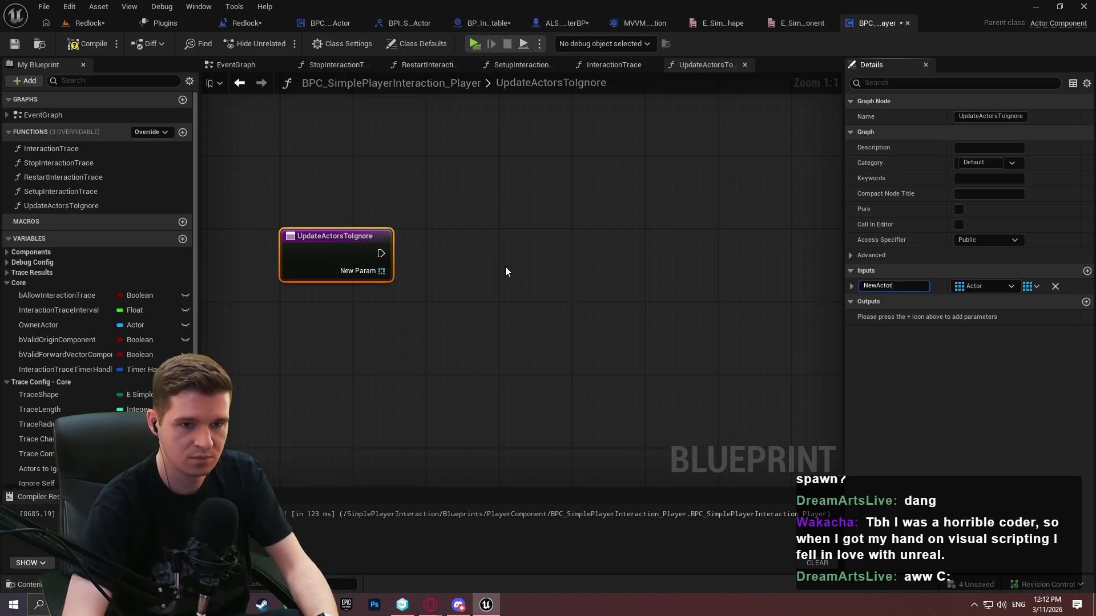
key("Return")
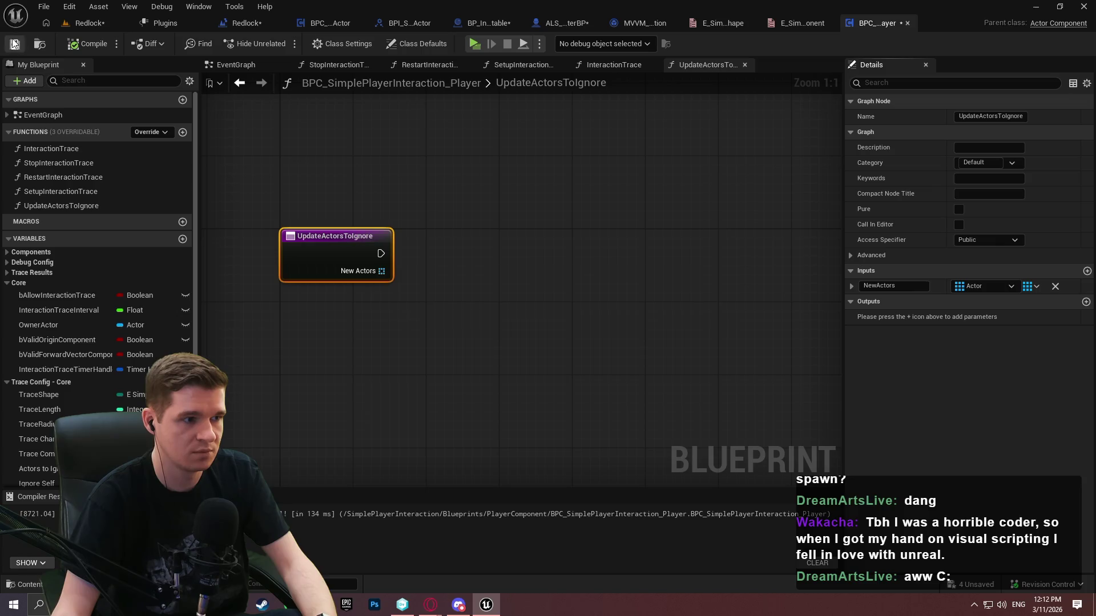
Place Set and Get nodes for Actors to Ignore in the function graph
scroll(117, 372, "down", 2)
mouse_move(44, 415)
left_mouse_down()
mouse_move(635, 310)
mouse_move(486, 239)
mouse_move(727, 255)
left_mouse_up()
left_click(531, 256)
mouse_move(45, 415)
left_mouse_down()
mouse_move(515, 384)
mouse_move(516, 373)
left_mouse_up()
Add an Is Not Empty check on NewActors feeding a Branch wired after the function entry
left_click_drag(381, 271, 437, 269)
type("is em")
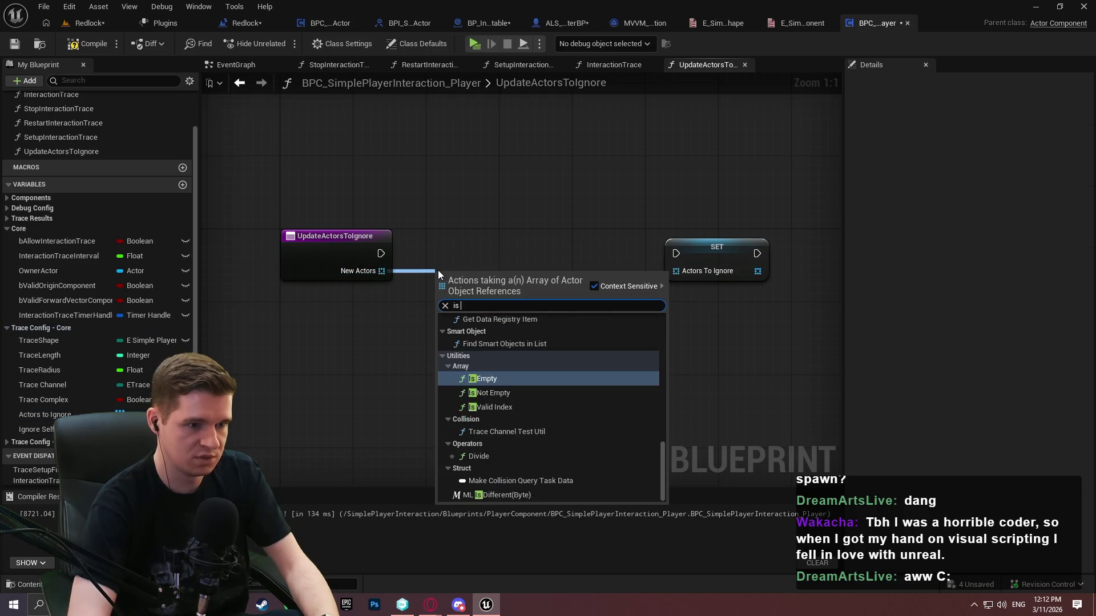
key("Return")
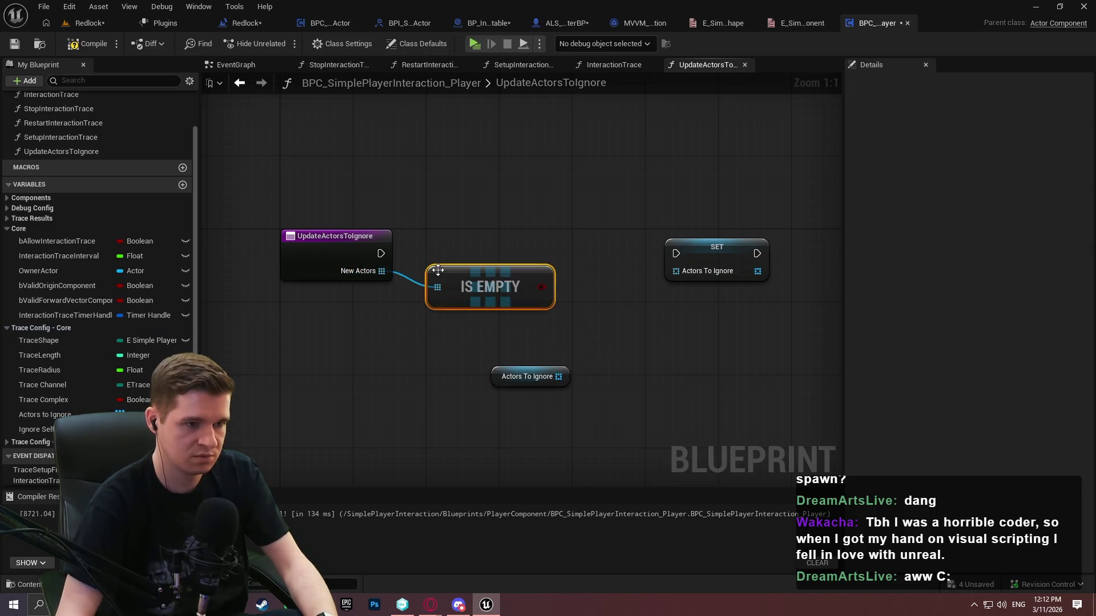
key("Delete")
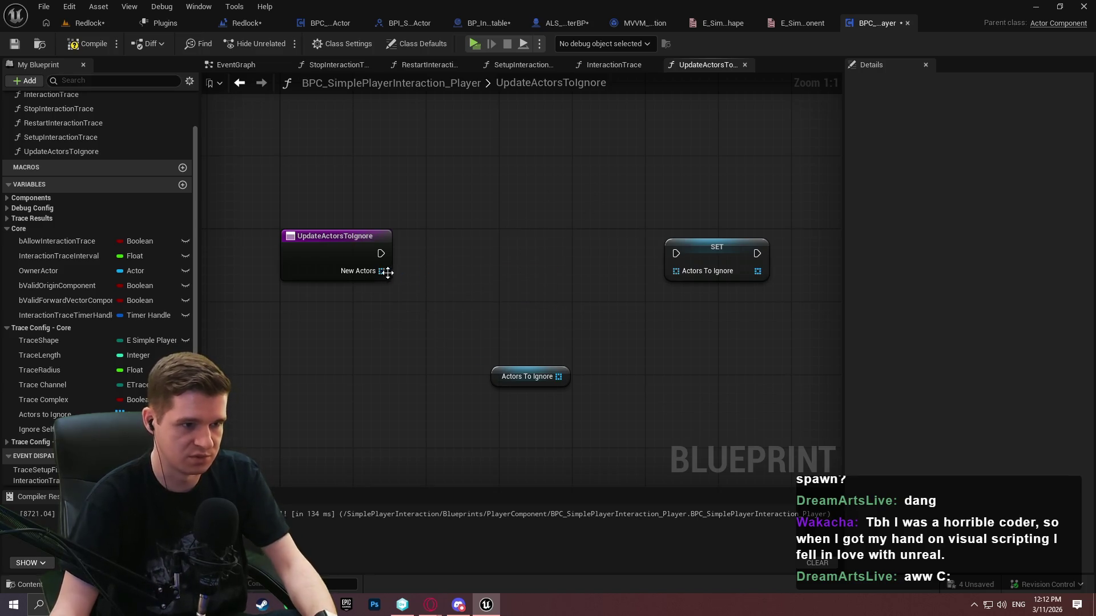
left_click_drag(382, 270, 419, 291)
type("is not")
key("Return")
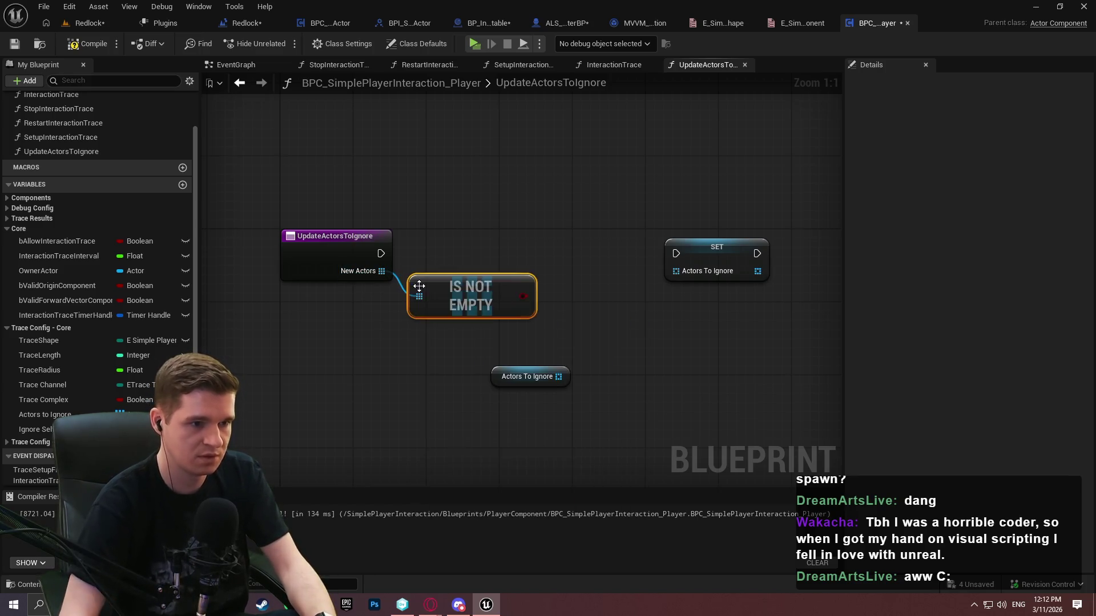
left_click(551, 228)
left_click_drag(560, 263, 519, 298)
mouse_move(560, 245)
left_mouse_down()
mouse_move(368, 248)
mouse_move(380, 255)
left_mouse_up()
Tidy the Branch, Is Not Empty, SET and Actors To Ignore getter nodes into line
left_click_drag(605, 231, 619, 239)
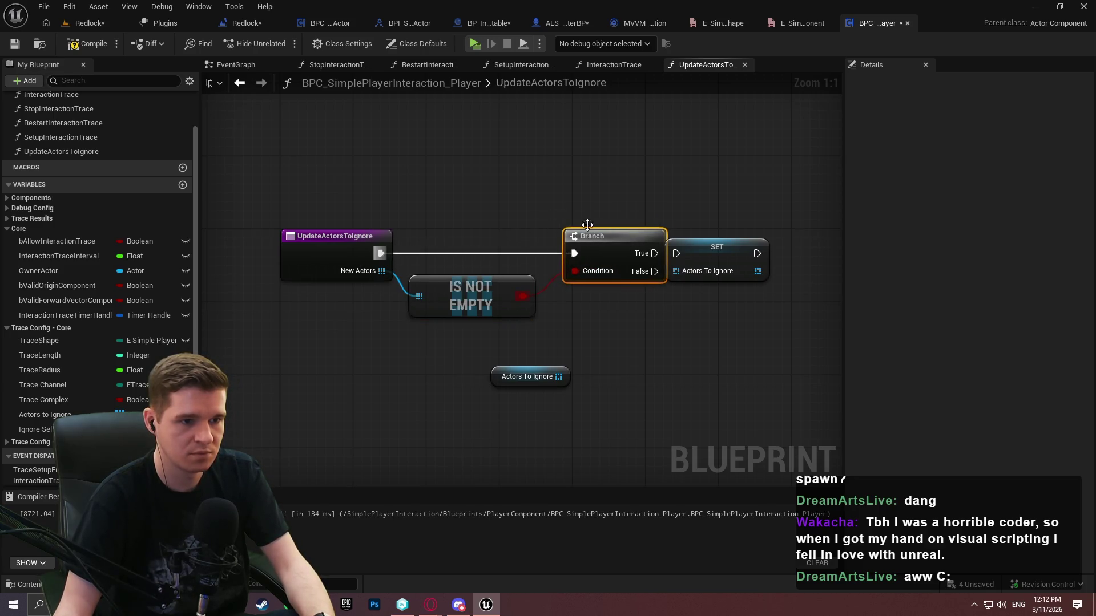
left_click_drag(475, 298, 475, 288)
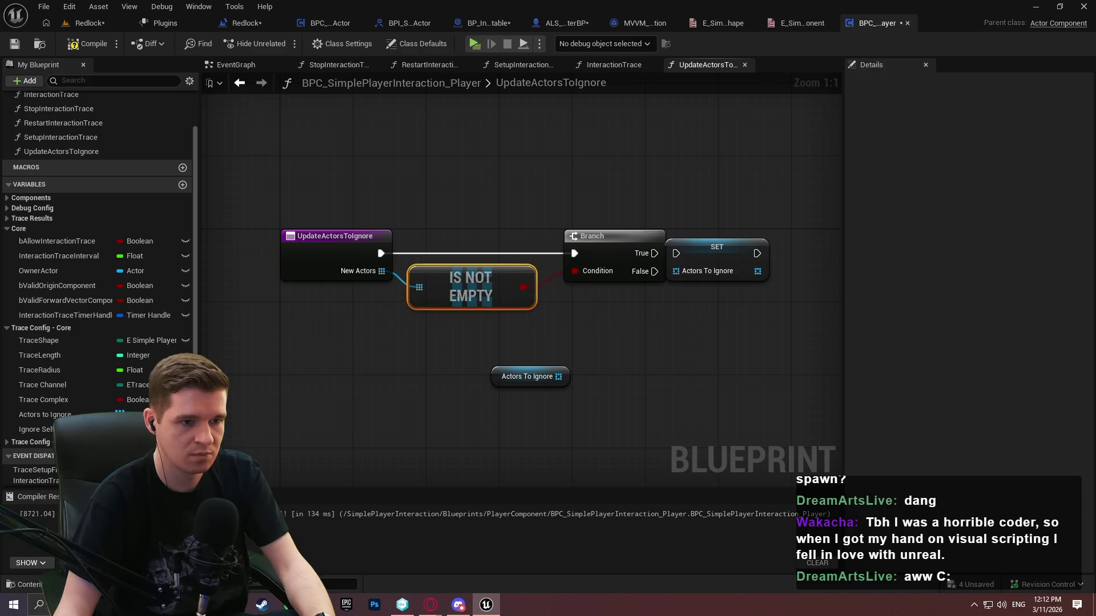
left_click_drag(633, 229, 731, 279)
left_click_drag(770, 246, 790, 219)
mouse_move(447, 359)
left_mouse_down()
mouse_move(656, 386)
mouse_move(608, 384)
left_mouse_up()
left_click_drag(623, 284, 590, 241)
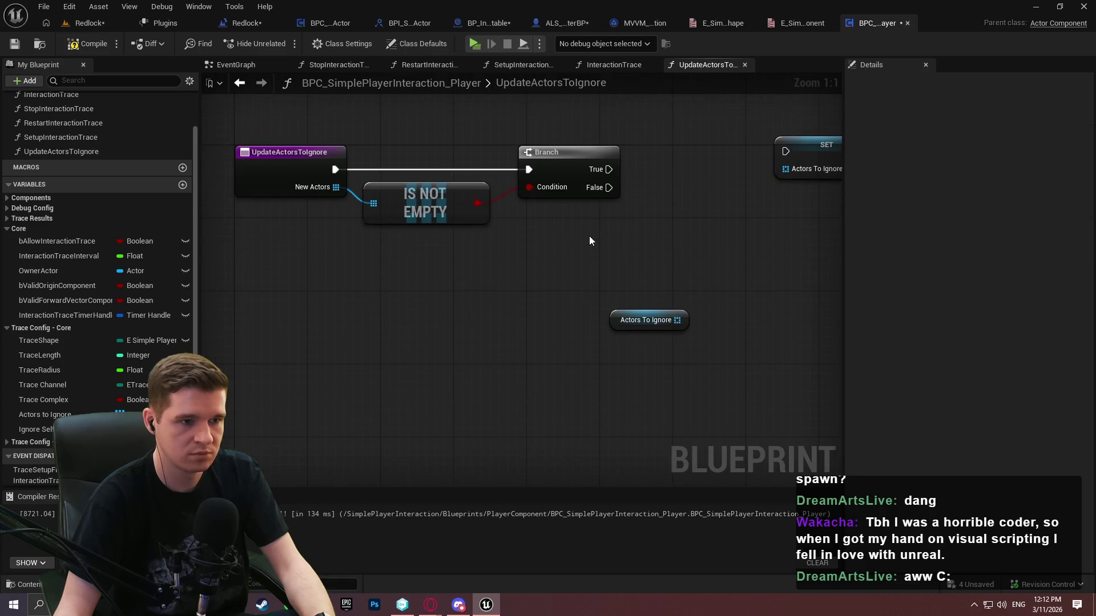
scroll(100, 285, "down", 2)
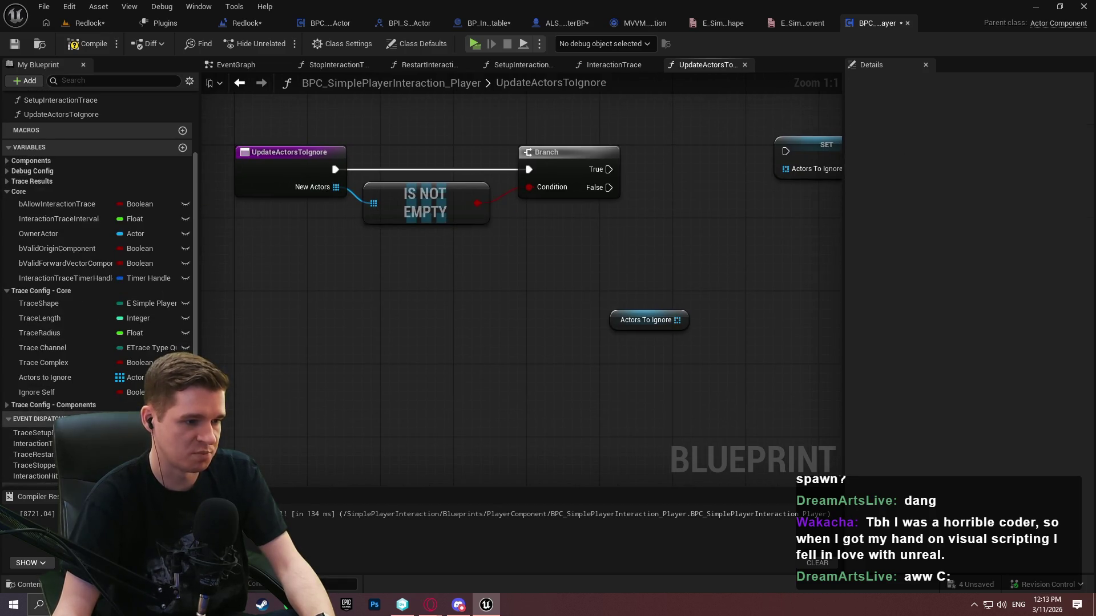
left_click(182, 419)
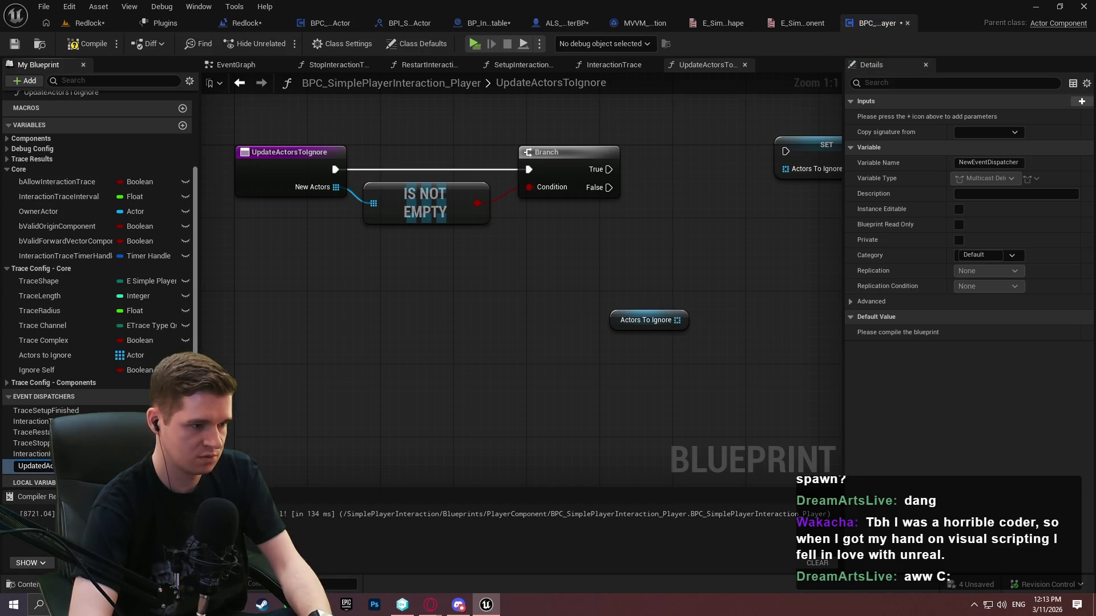
Create the UpdatedActorsToIgnore dispatcher, then clear Actors To Ignore and call the dispatcher on the False path
key("Return")
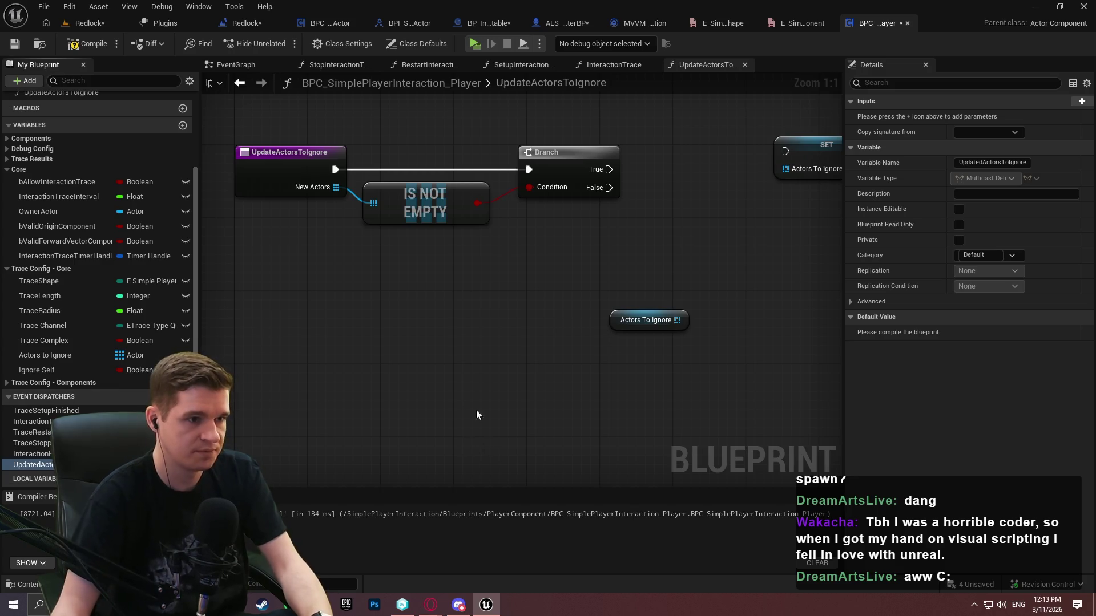
left_click_drag(33, 465, 769, 392)
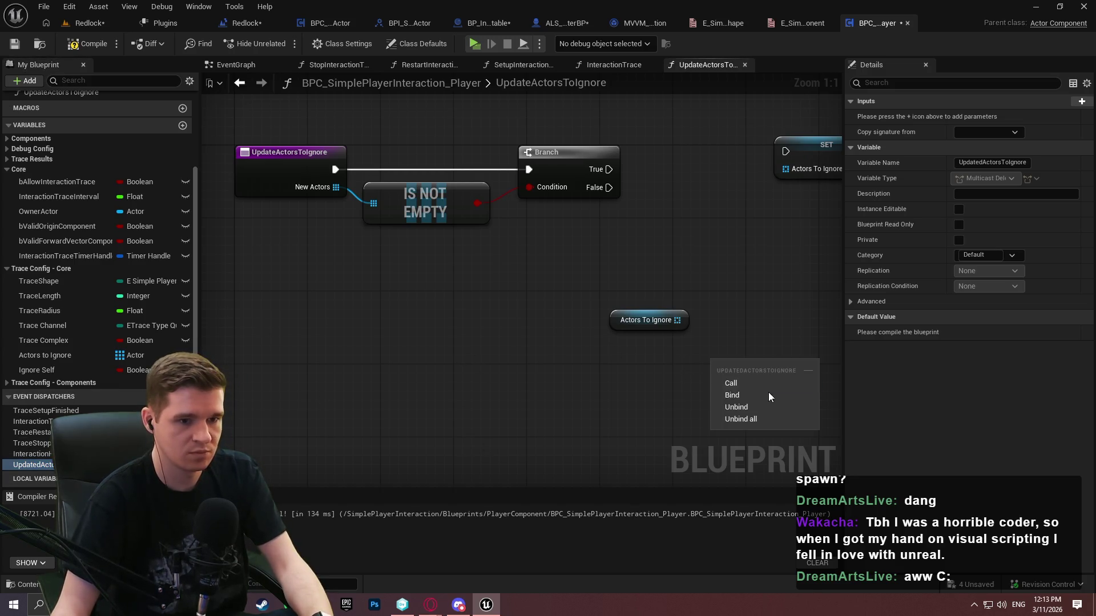
left_click(765, 386)
mouse_move(546, 357)
left_mouse_down()
mouse_move(595, 323)
mouse_move(478, 225)
left_mouse_up()
type("length")
key("Return")
left_click_drag(624, 320, 617, 312)
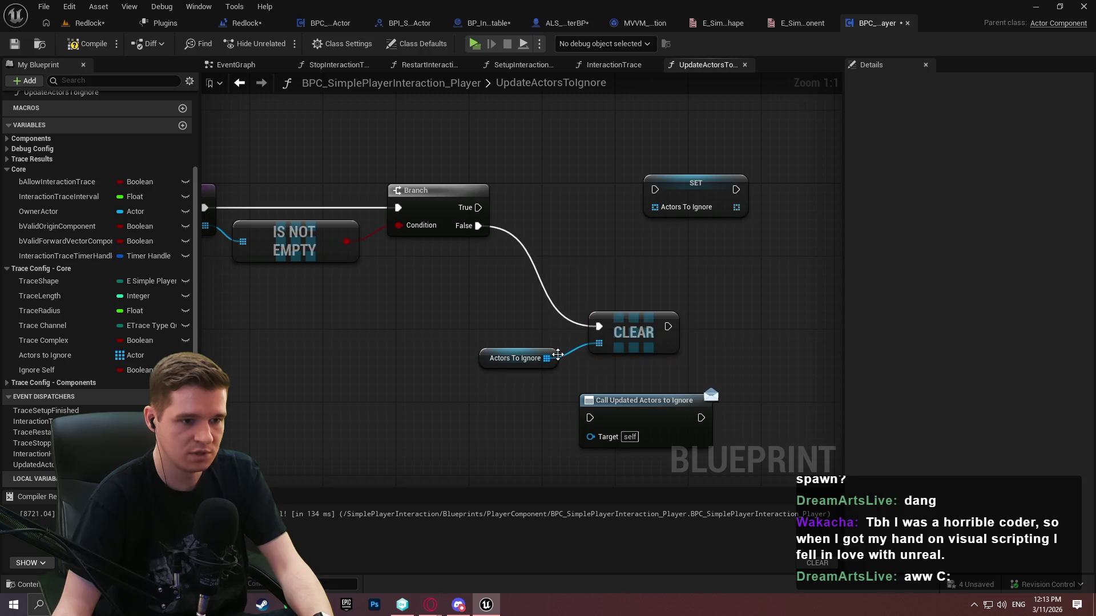
left_click_drag(517, 358, 534, 349)
mouse_move(668, 327)
left_mouse_down()
mouse_move(590, 418)
mouse_move(764, 319)
mouse_move(654, 335)
mouse_move(766, 322)
left_mouse_up()
Add a Return Node after the dispatcher call and wire Branch True to the SET node
type("return")
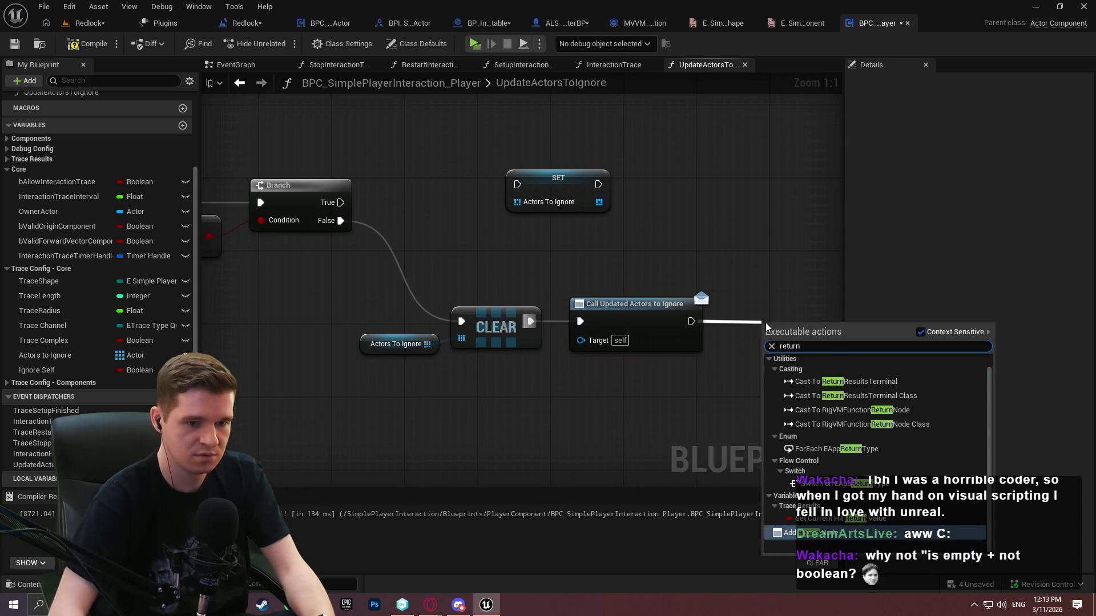
key("Return")
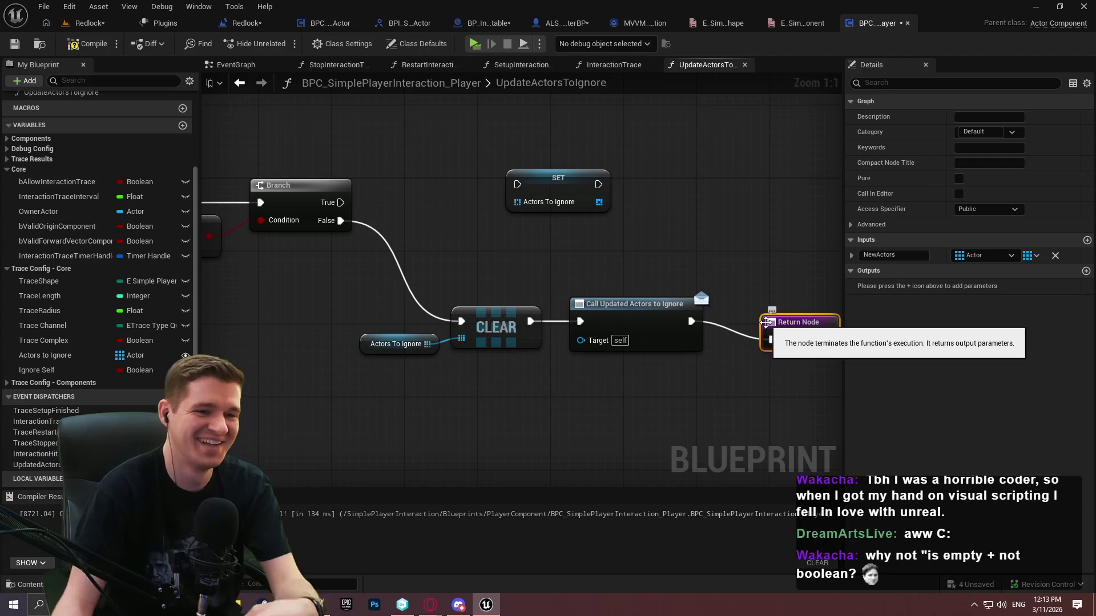
left_click_drag(766, 322, 739, 305)
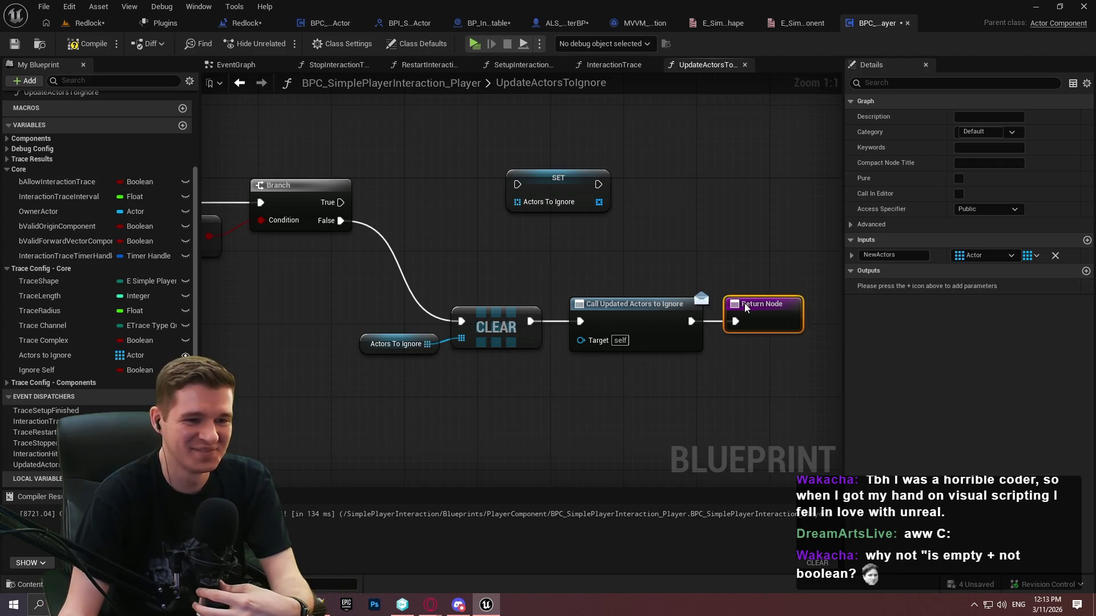
left_click(608, 280)
mouse_move(517, 183)
left_mouse_down()
mouse_move(374, 217)
mouse_move(347, 200)
left_mouse_up()
left_click_drag(710, 195, 738, 214)
left_click(611, 217)
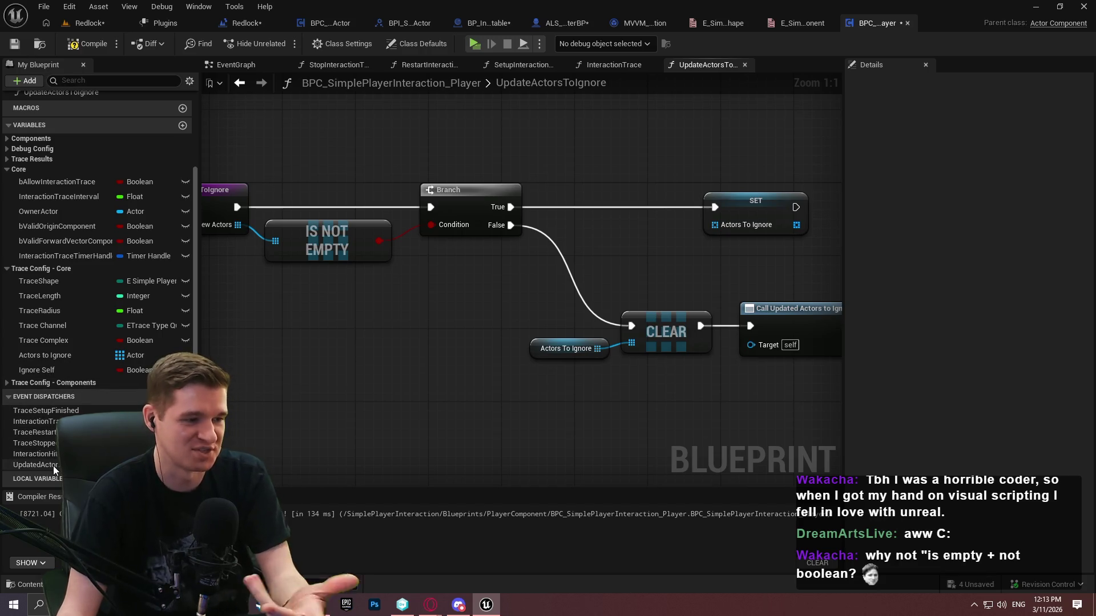
Feed New Actors into the SET node's Actors To Ignore value
mouse_move(806, 270)
left_mouse_down()
mouse_move(455, 242)
mouse_move(762, 282)
left_mouse_up()
left_click_drag(435, 270, 546, 269)
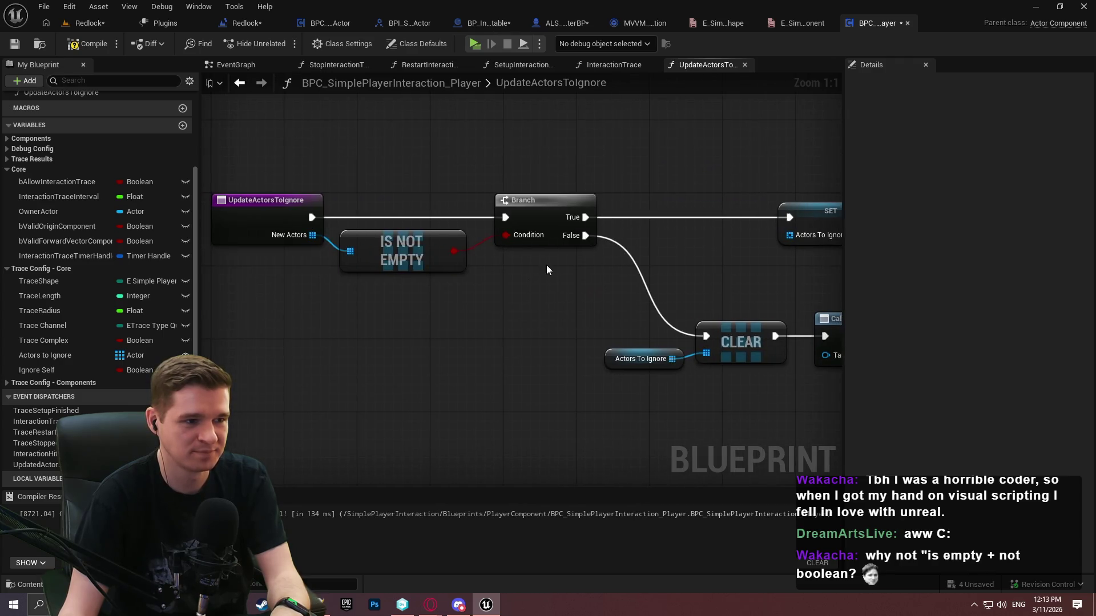
left_click_drag(790, 235, 712, 253)
type("new")
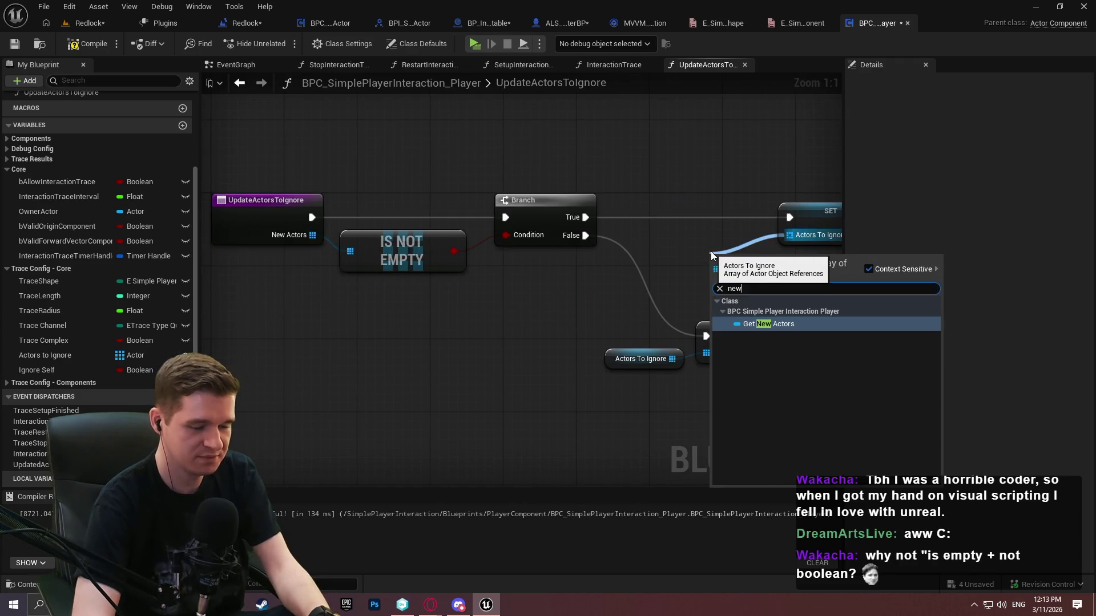
key("Return")
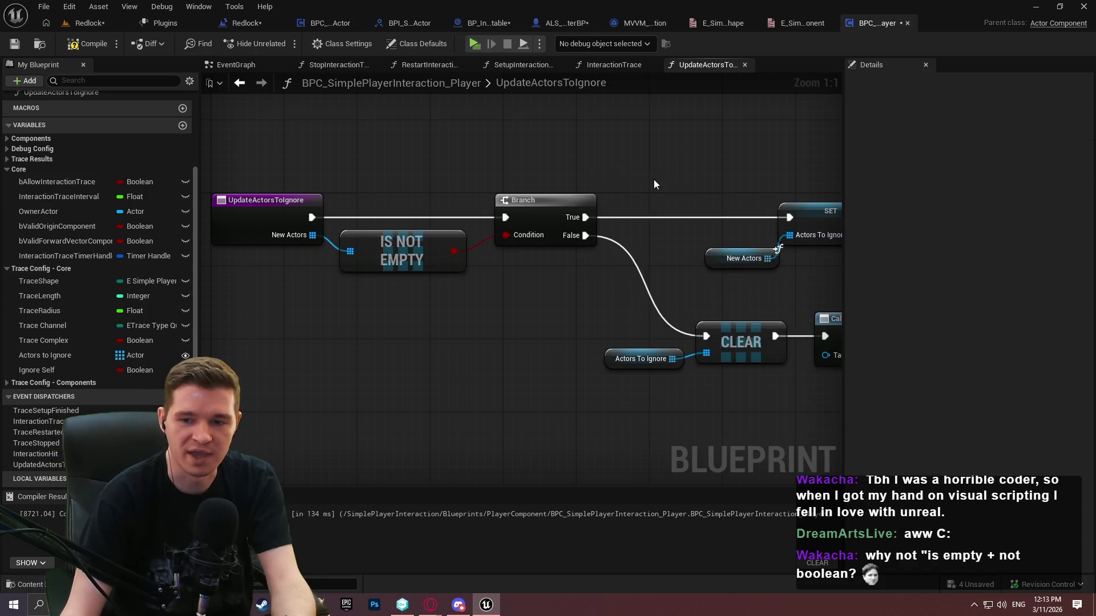
left_click_drag(653, 179, 565, 203)
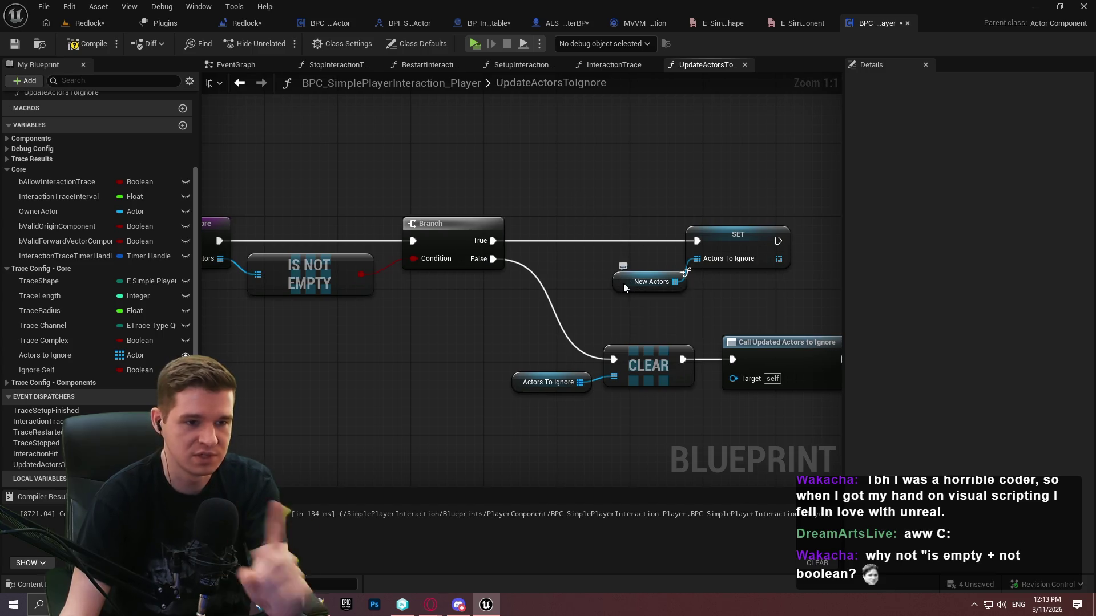
left_click_drag(623, 284, 612, 261)
Duplicate the Updated Actors to Ignore call and Return Node and place them after SET
mouse_move(773, 323)
left_mouse_down()
mouse_move(833, 365)
mouse_move(822, 371)
left_mouse_up()
key("ctrl+d")
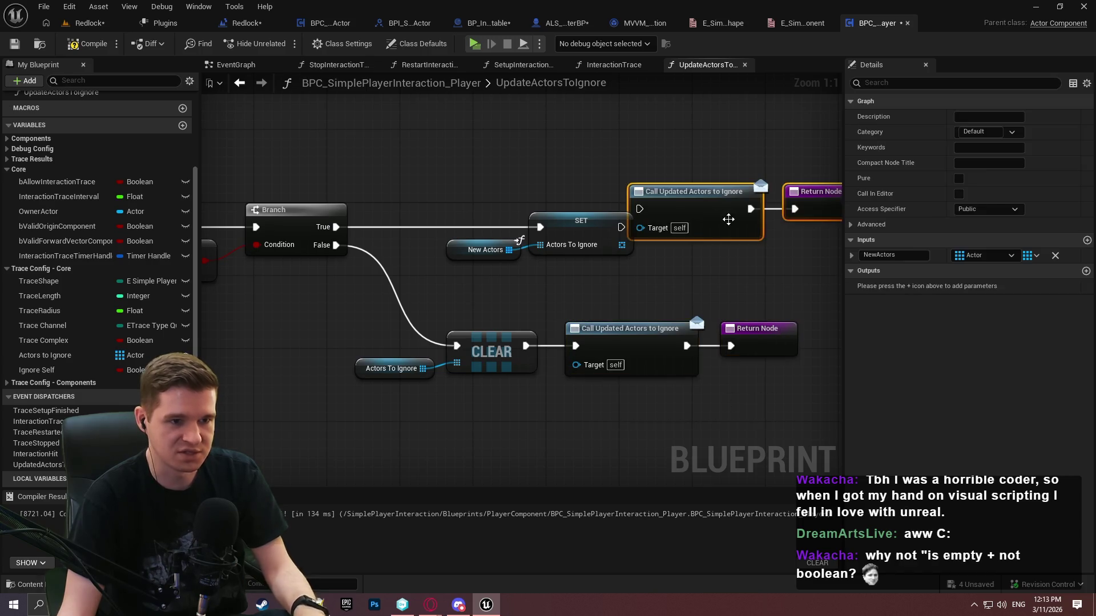
left_click_drag(673, 194, 710, 219)
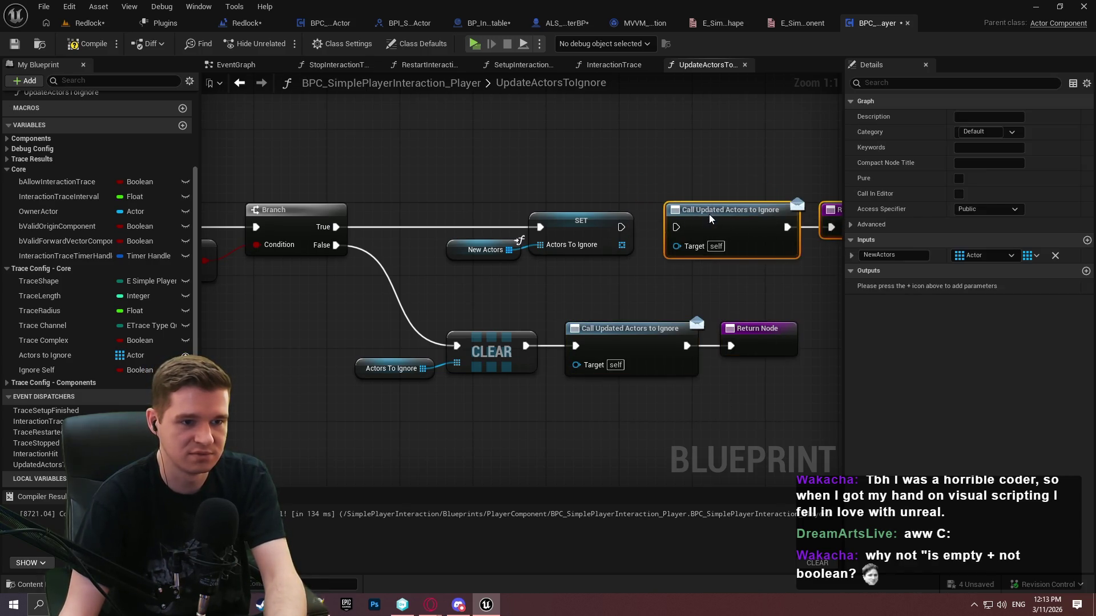
Move the clearing-path nodes down-right and add a reroute point on the False wire
right_click(795, 311)
left_click_drag(716, 365, 223, 277)
mouse_move(384, 294)
left_mouse_down()
mouse_move(439, 349)
mouse_move(456, 348)
left_mouse_up()
left_click(456, 310)
double_click(369, 323)
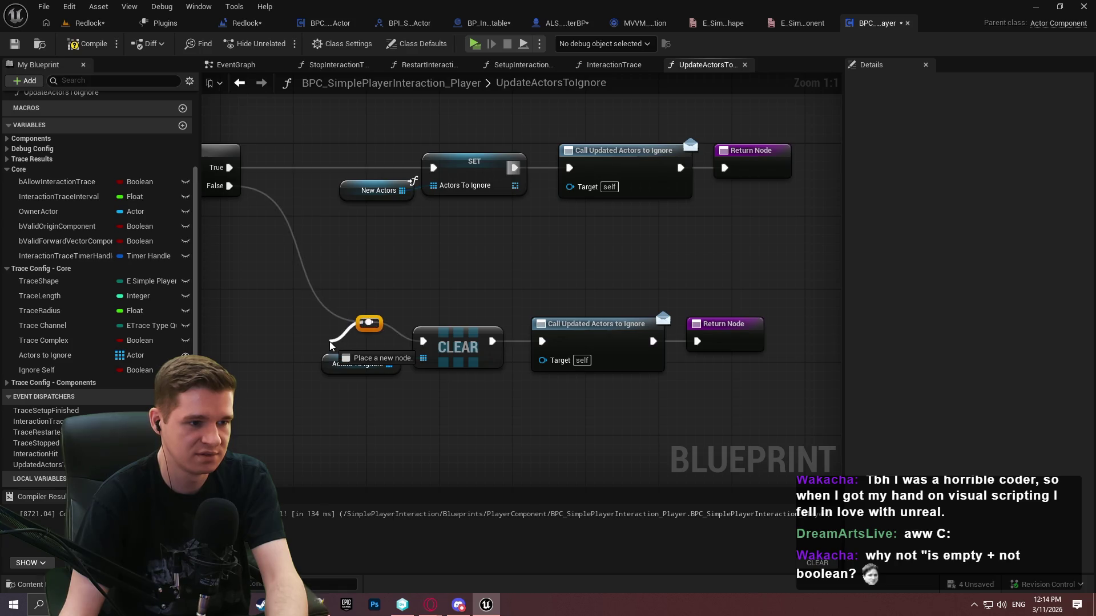
mouse_move(380, 322)
left_mouse_down()
mouse_move(300, 331)
mouse_move(308, 355)
mouse_move(296, 342)
left_mouse_up()
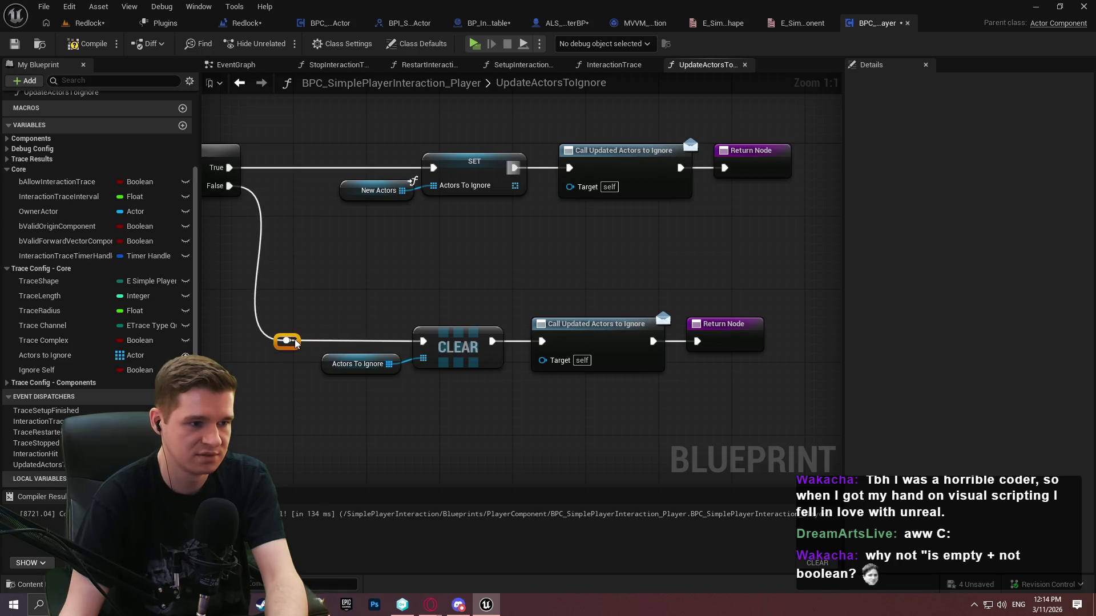
mouse_move(782, 413)
left_mouse_down()
mouse_move(331, 318)
mouse_move(270, 319)
left_mouse_up()
left_click_drag(465, 346, 511, 345)
left_click(500, 267)
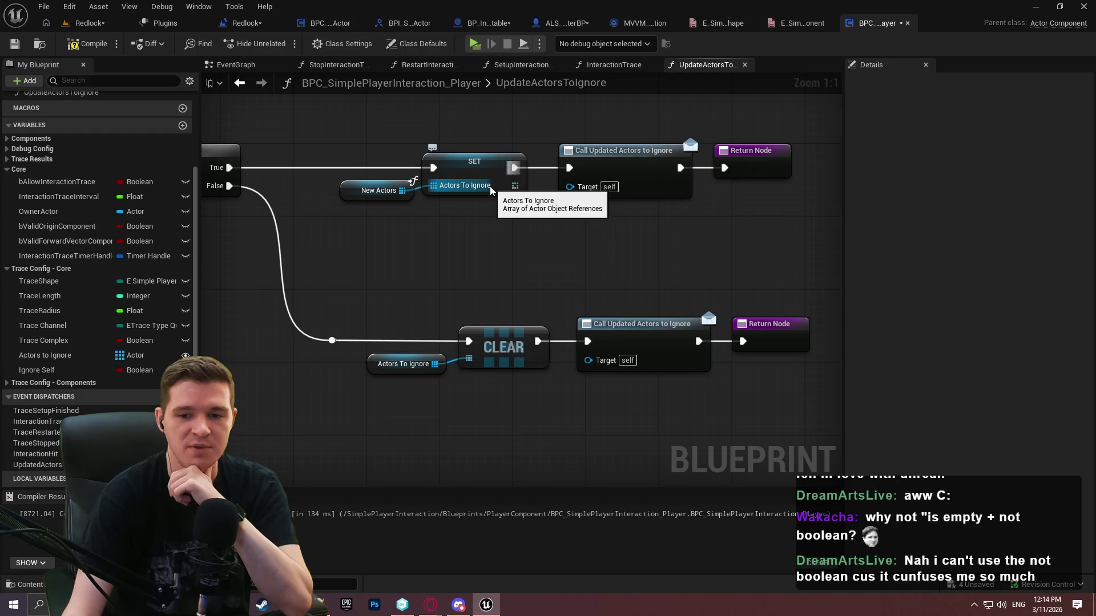
Shift the four True-branch nodes right to line up, then save the component blueprint
left_click_drag(486, 205, 510, 184)
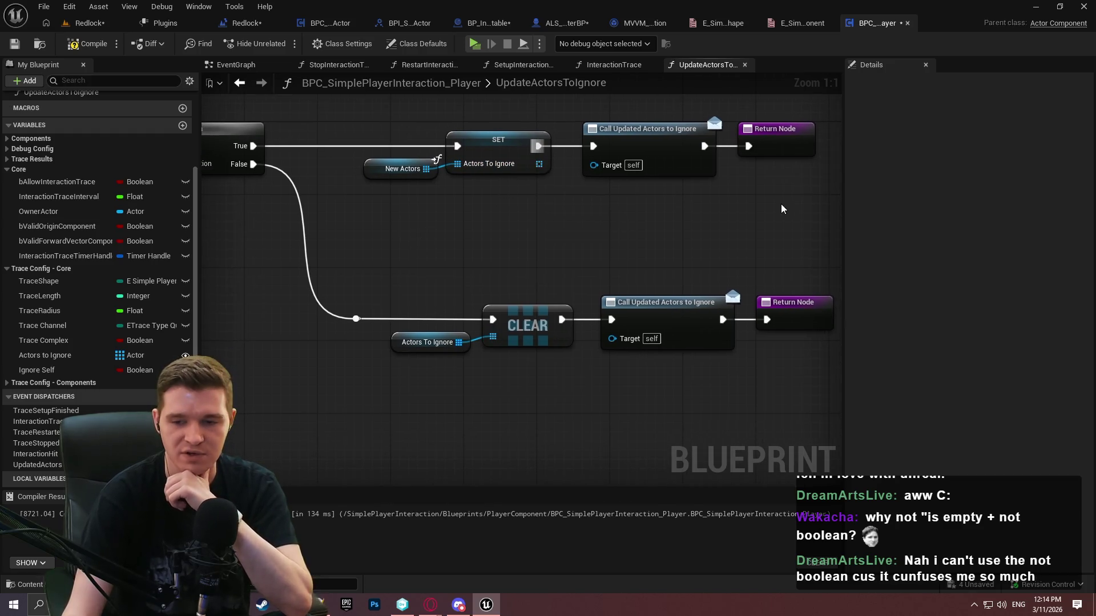
left_click_drag(808, 195, 371, 114)
left_click_drag(645, 141, 654, 141)
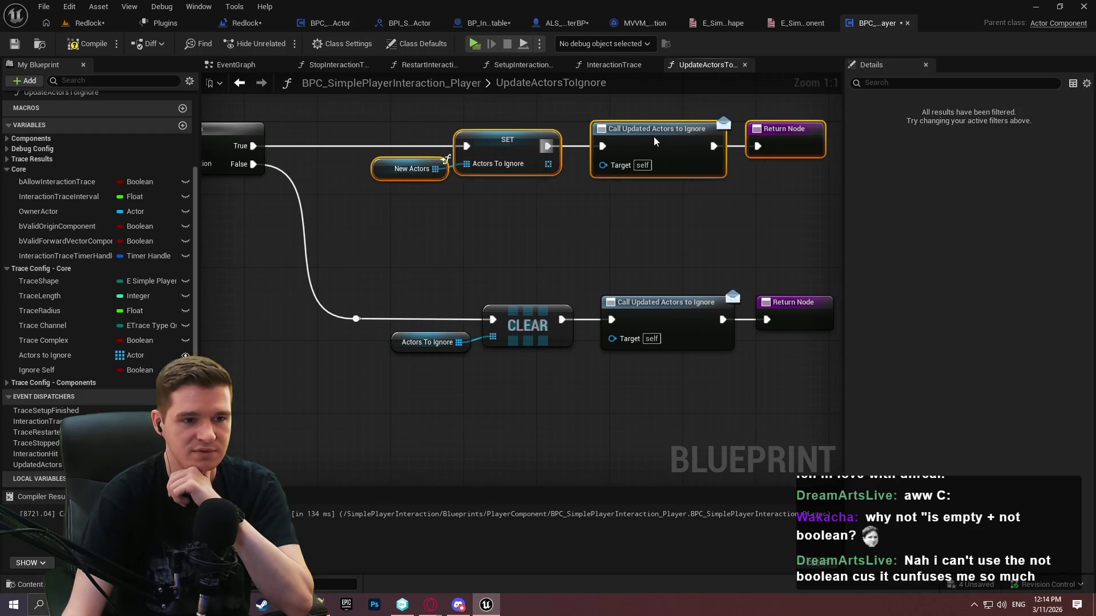
left_click(720, 277)
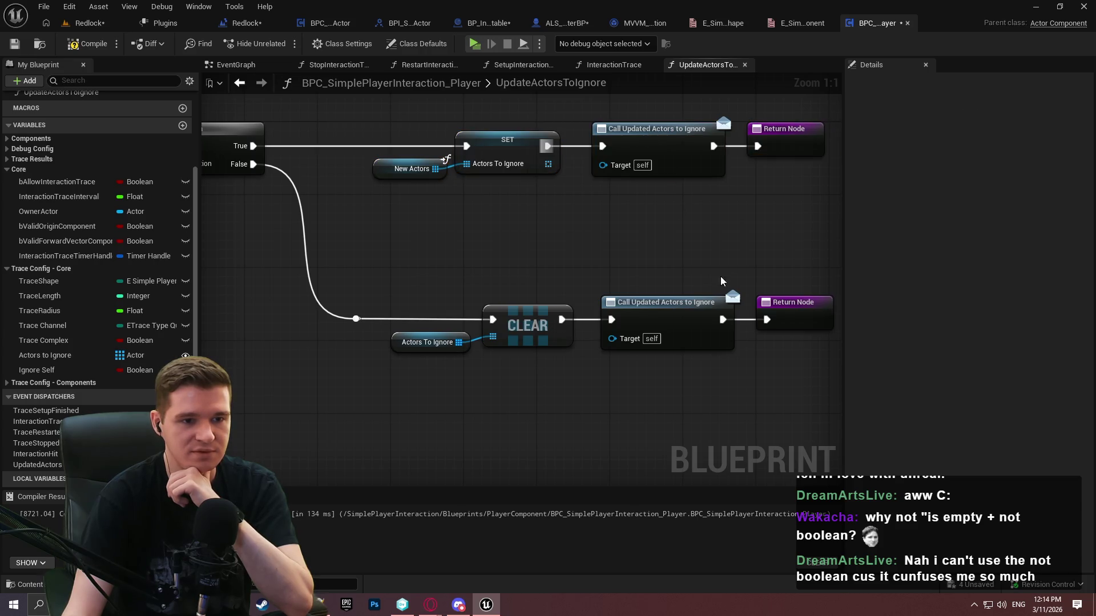
left_click_drag(816, 215, 397, 122)
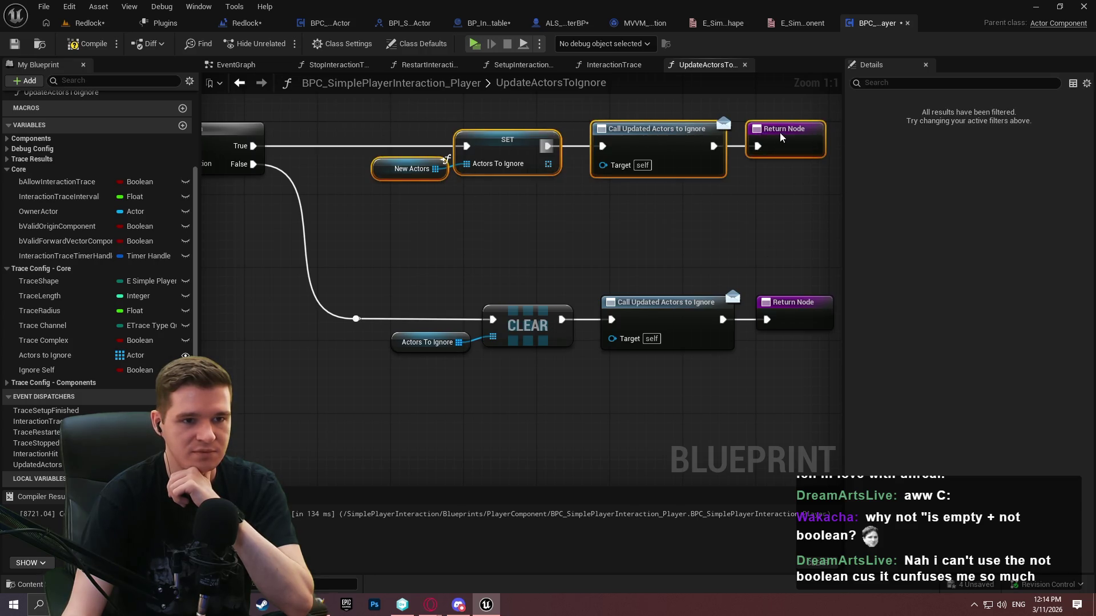
left_click_drag(782, 137, 791, 137)
left_click(771, 233)
left_click(15, 44)
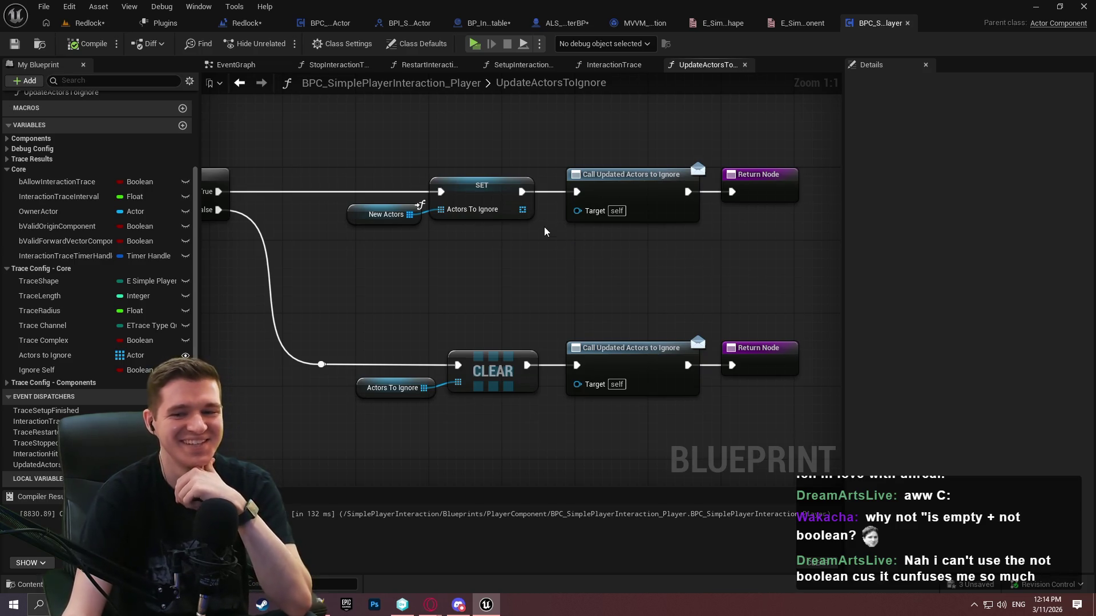
Look over the finished UpdateActorsToIgnore graph, then switch to the component's EventGraph
left_click_drag(450, 266, 805, 255)
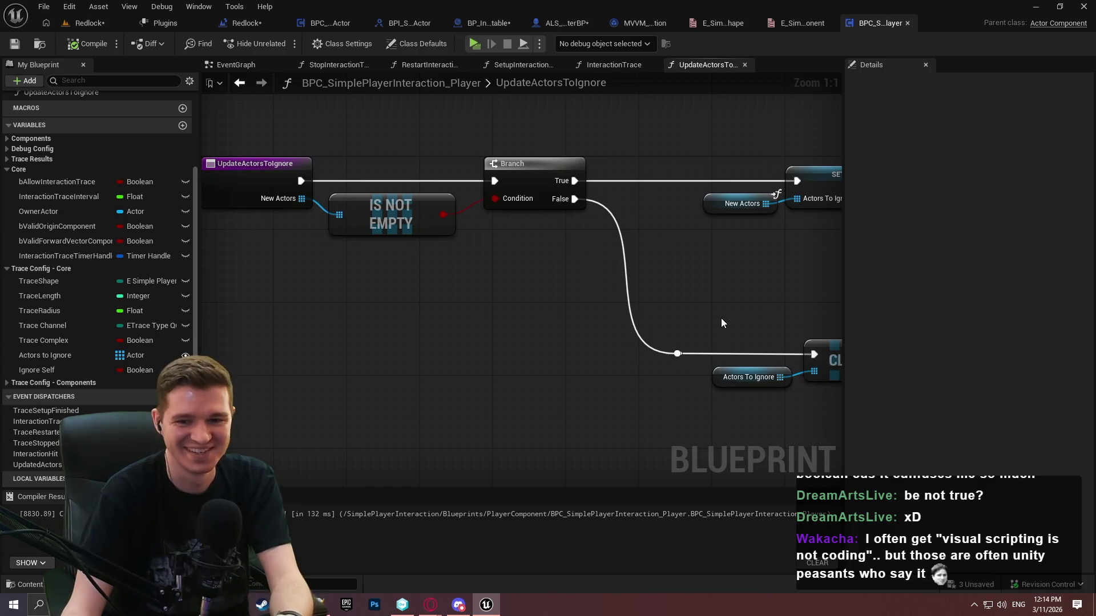
scroll(484, 257, "down", 1)
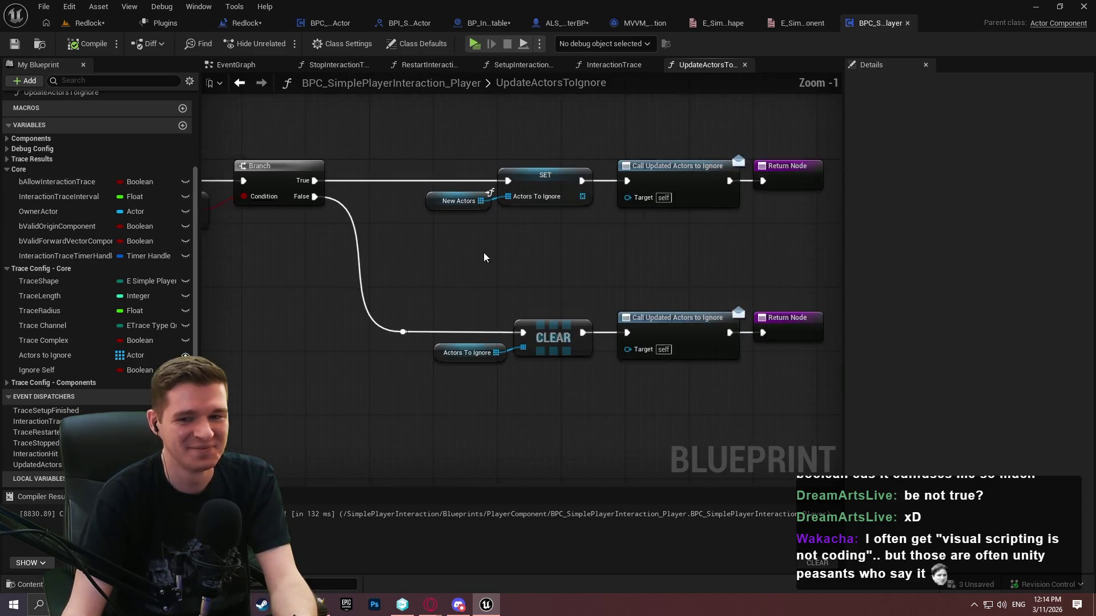
scroll(484, 258, "down", 1)
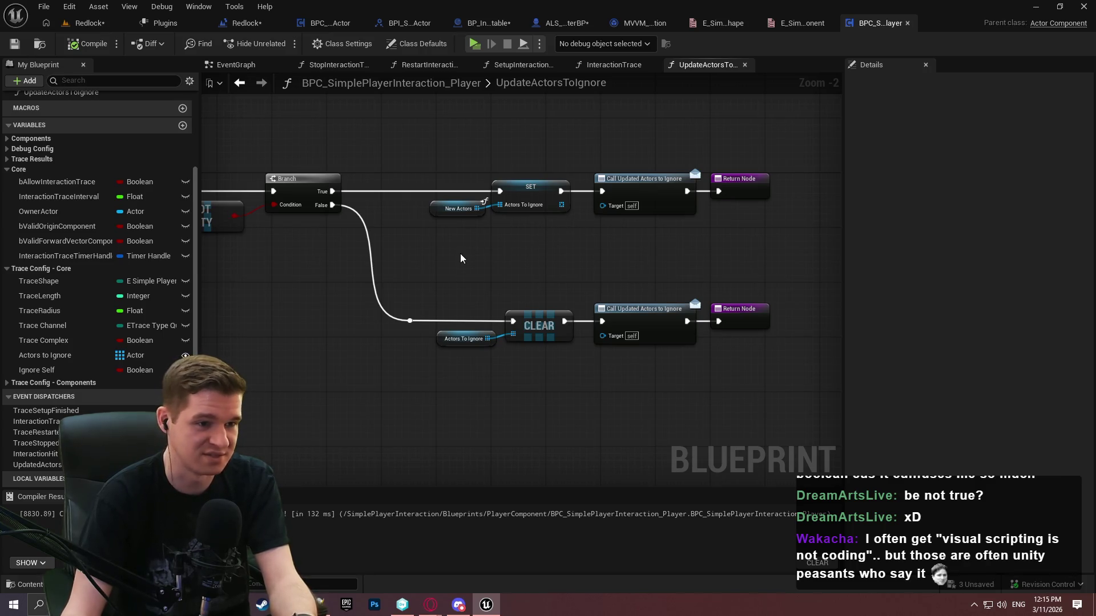
scroll(429, 248, "up", 1)
left_click_drag(396, 201, 593, 235)
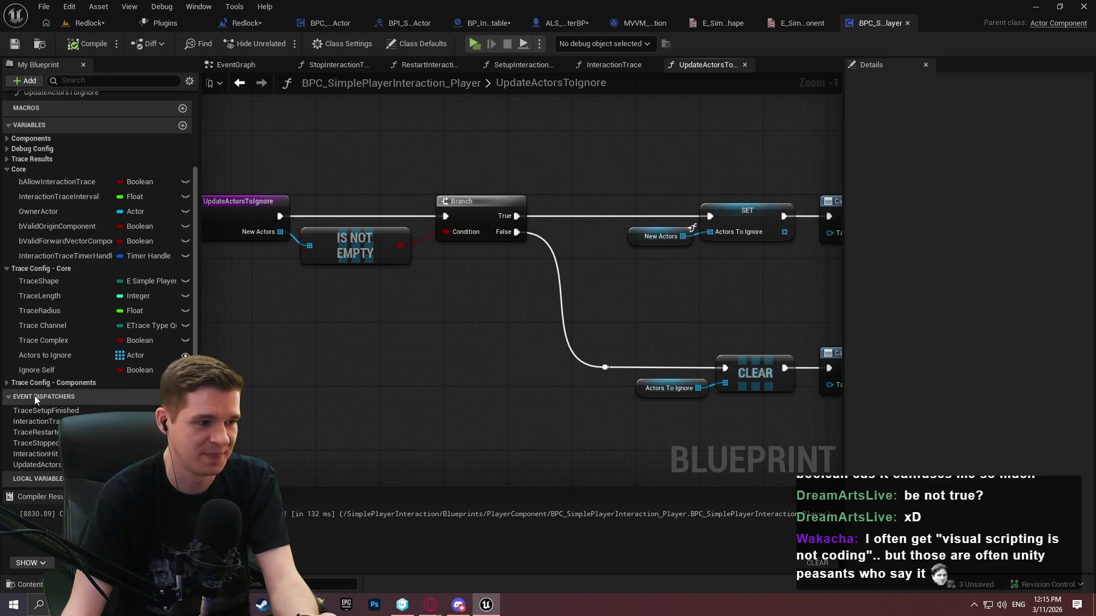
scroll(69, 152, "up", 3)
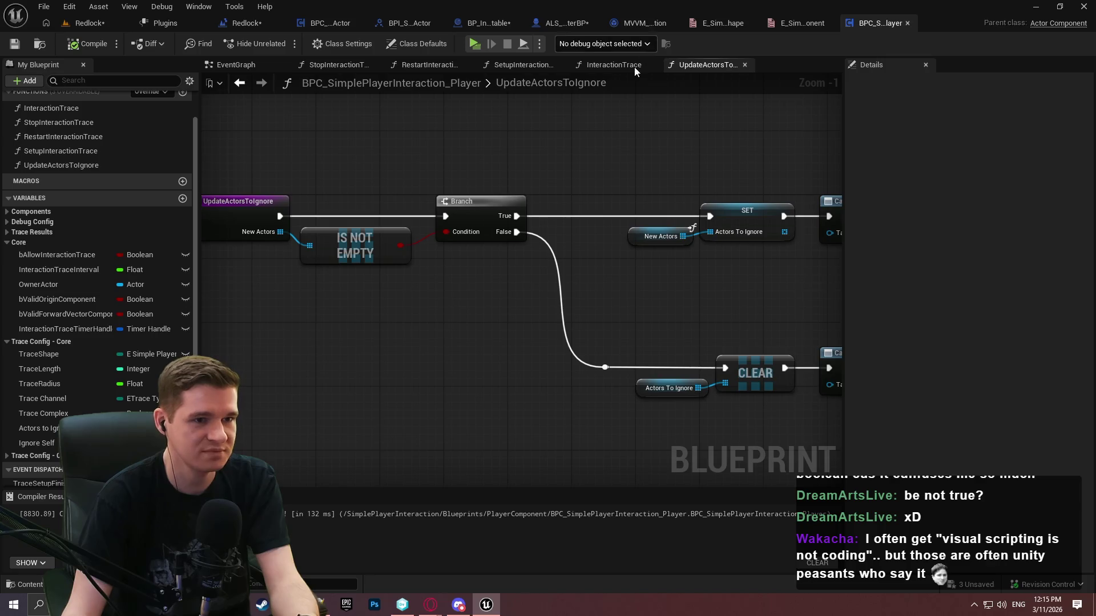
left_click(236, 65)
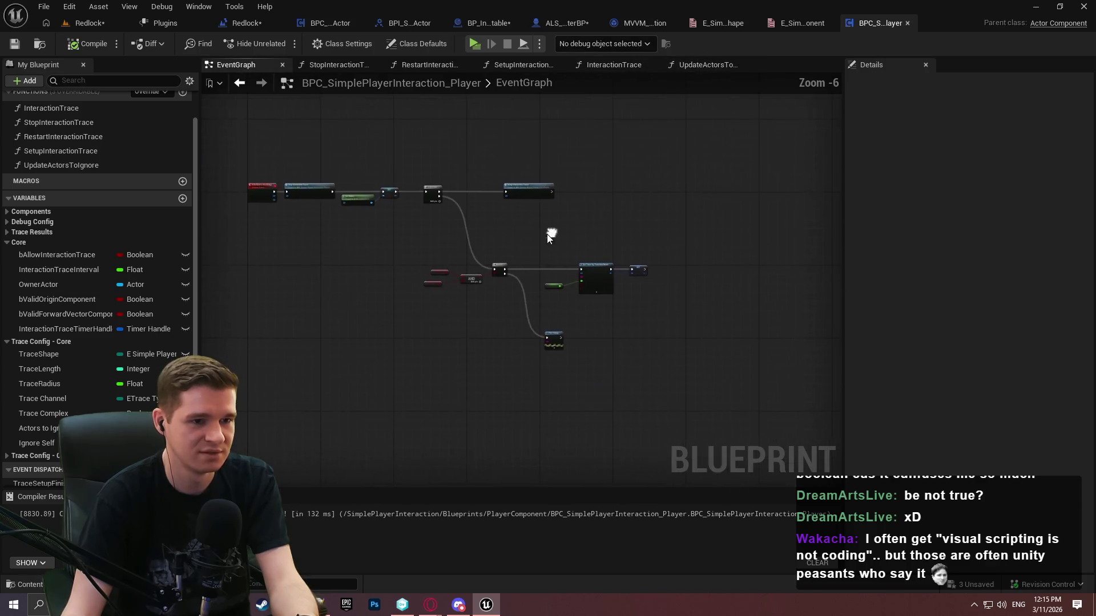
scroll(468, 220, "up", 2)
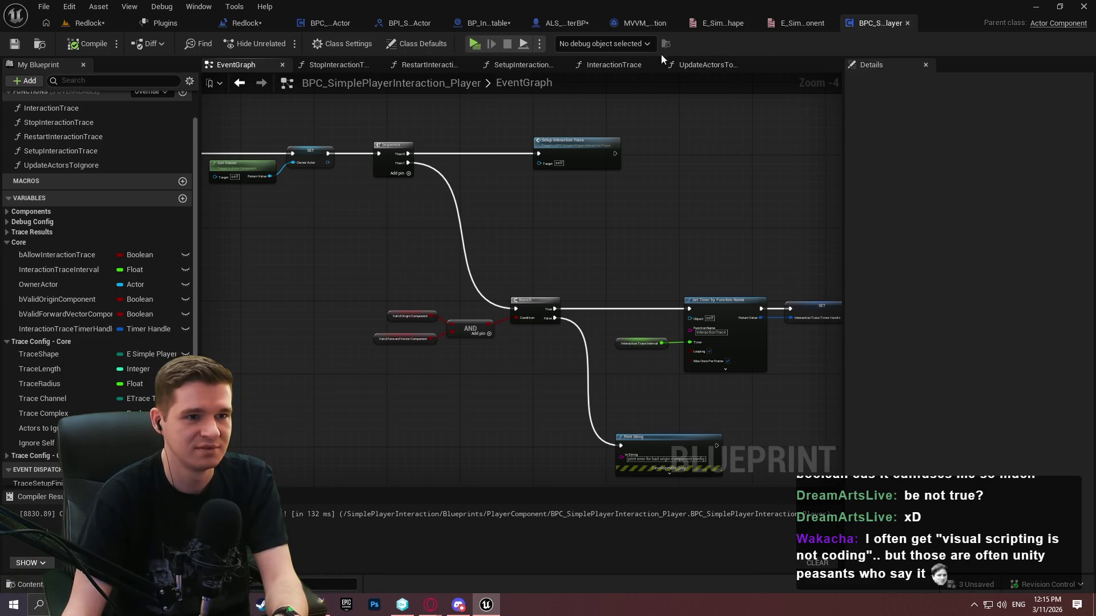
In ALS_AnimMan_CharacterBP, set the interaction Trace Origin Socket to neck_01
left_click(570, 25)
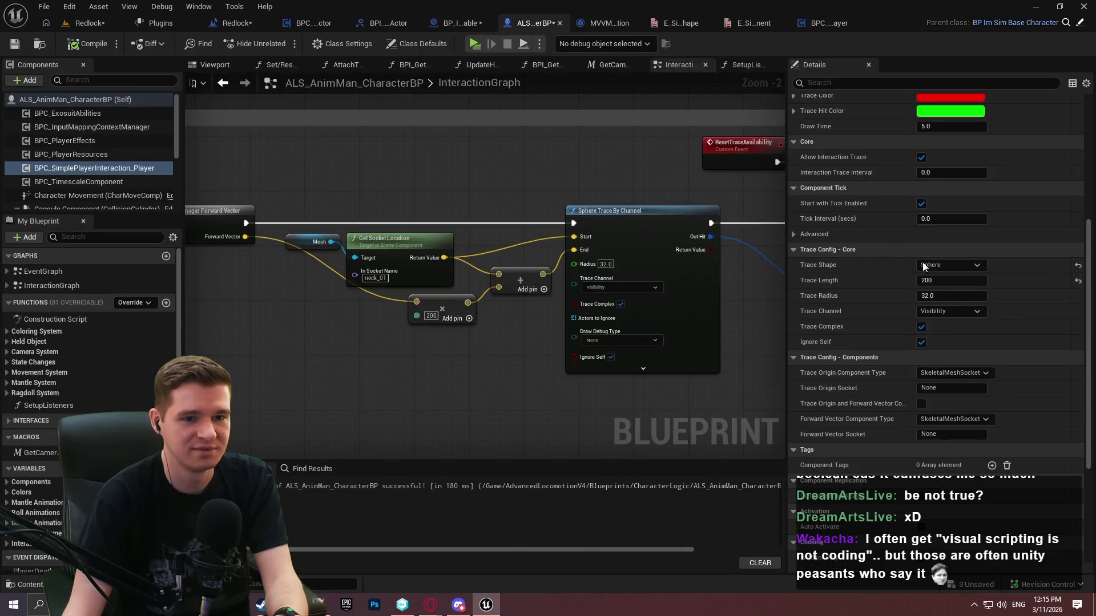
scroll(849, 288, "down", 2)
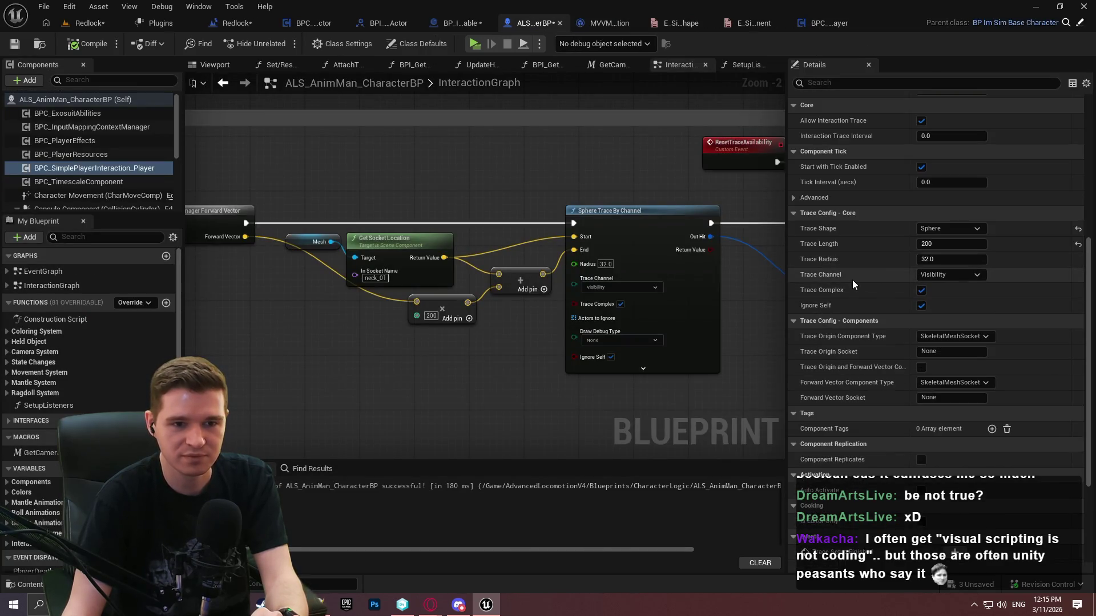
scroll(861, 279, "down", 2)
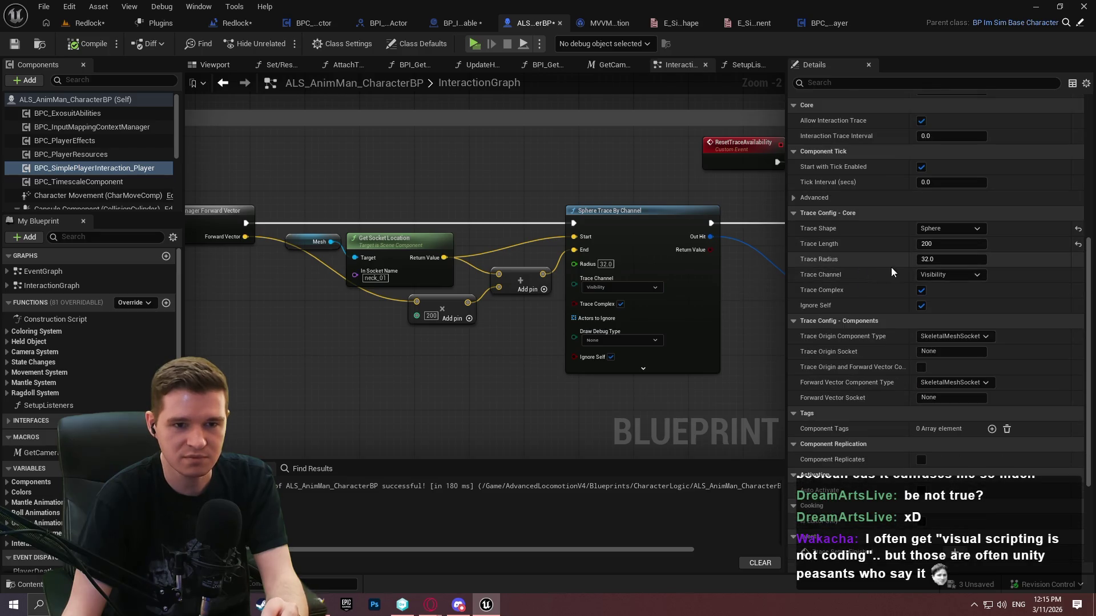
scroll(864, 289, "down", 4)
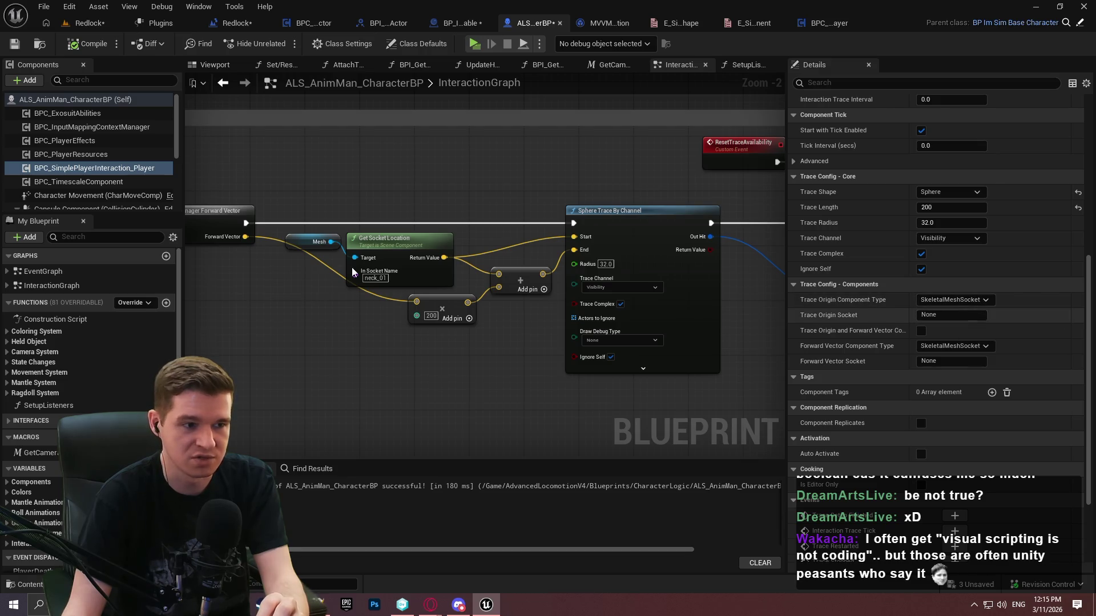
scroll(360, 263, "up", 2)
left_click(948, 315)
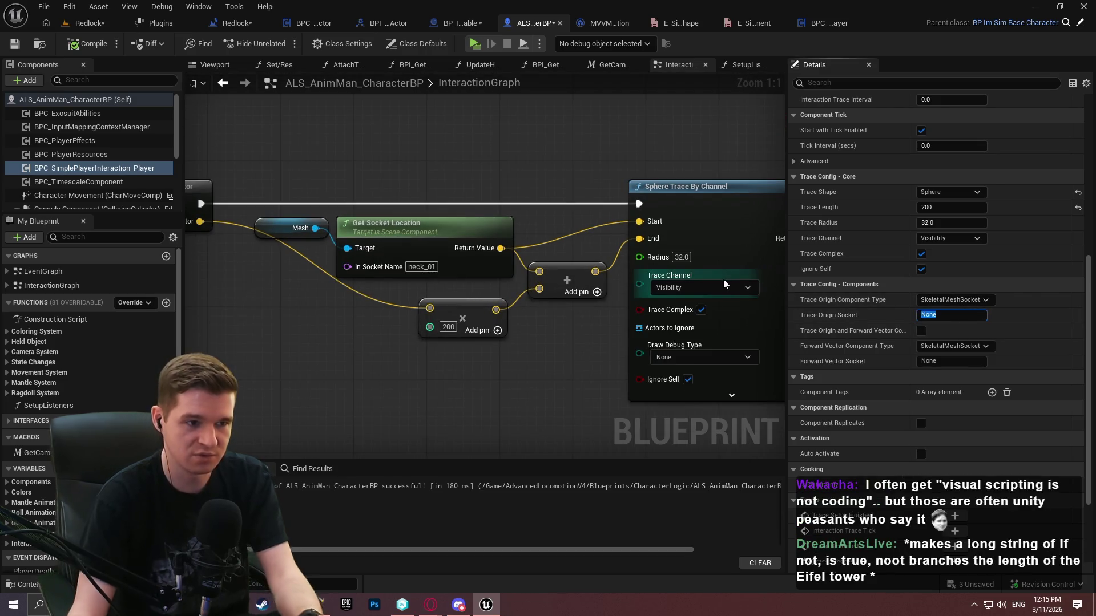
type("neck_")
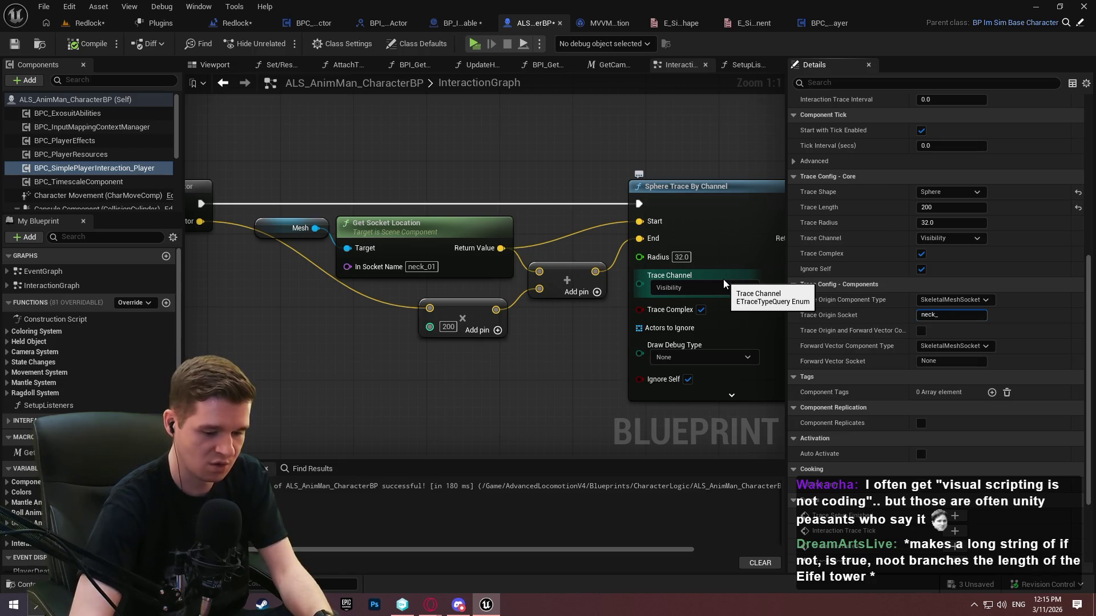
type("01")
key("Return")
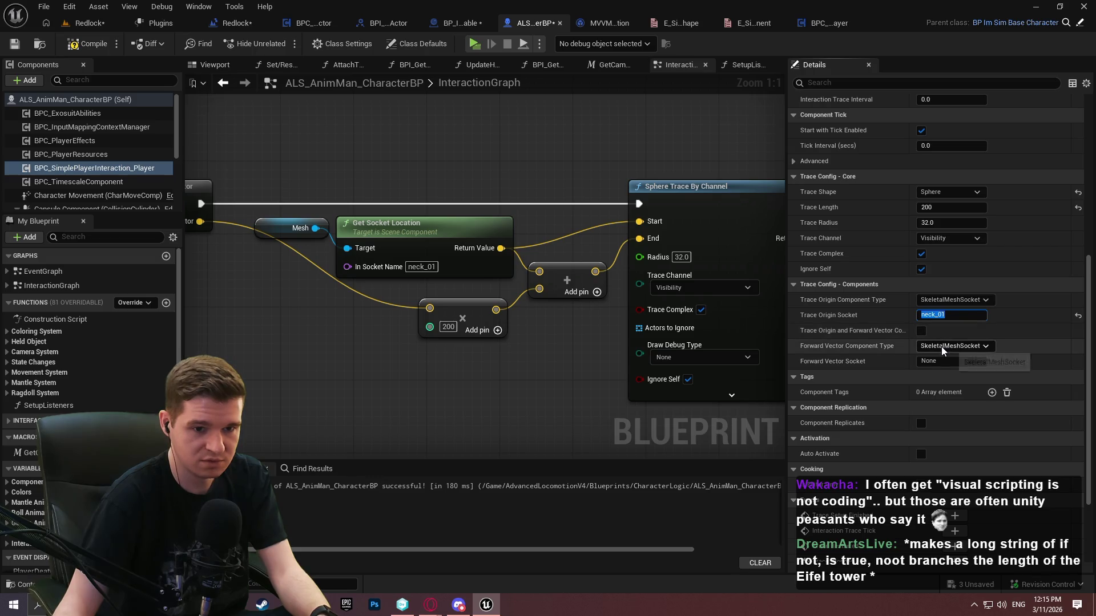
Set Forward Vector Component Type to GameplayCamera and save the character blueprint
left_click_drag(371, 319, 569, 348)
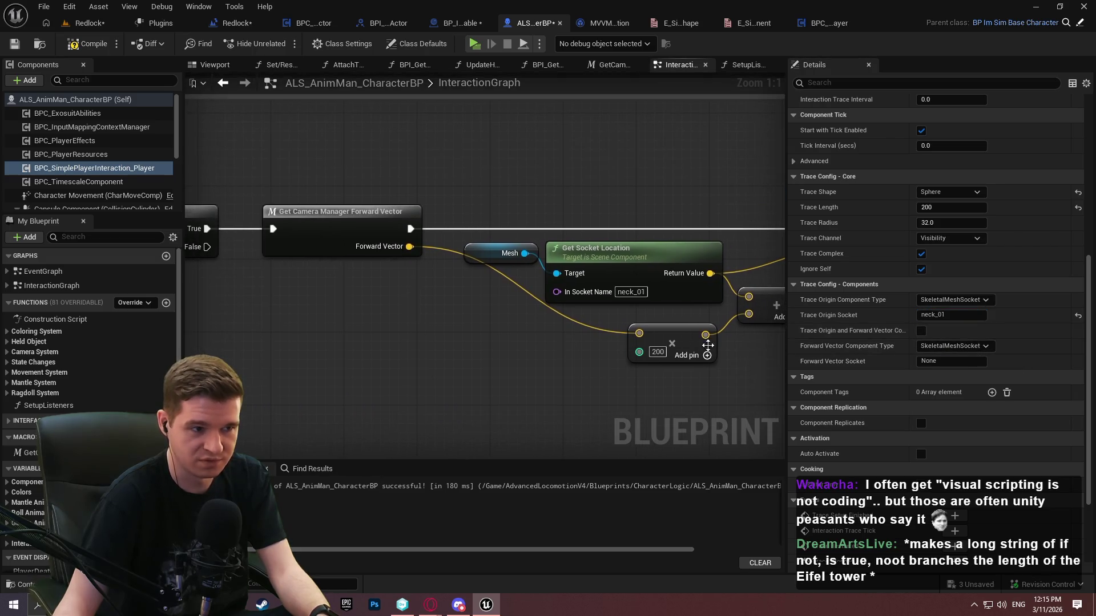
left_click(973, 346)
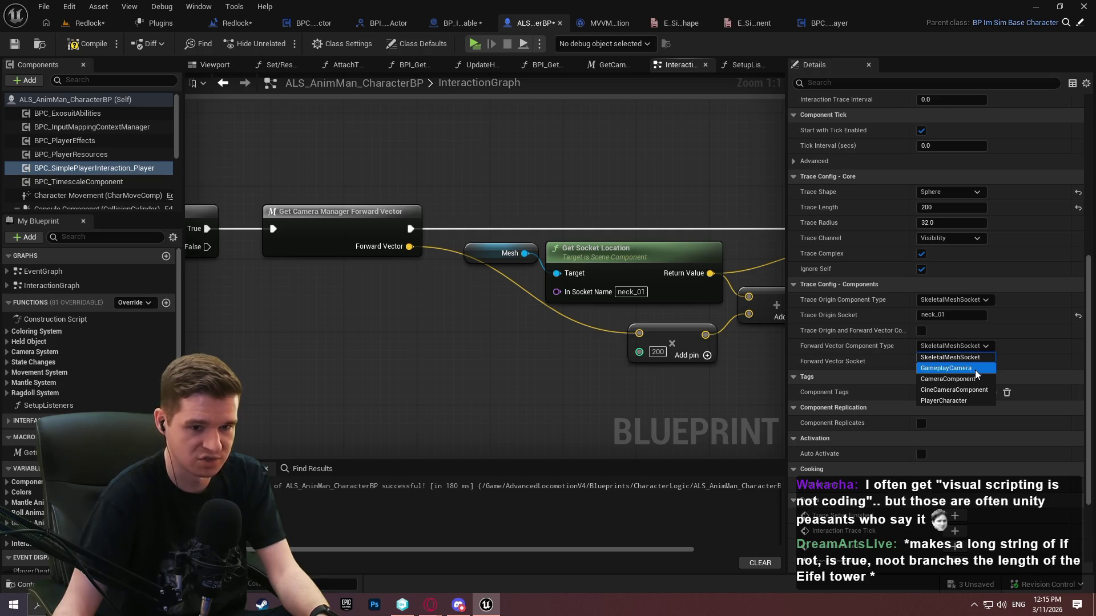
left_click(959, 369)
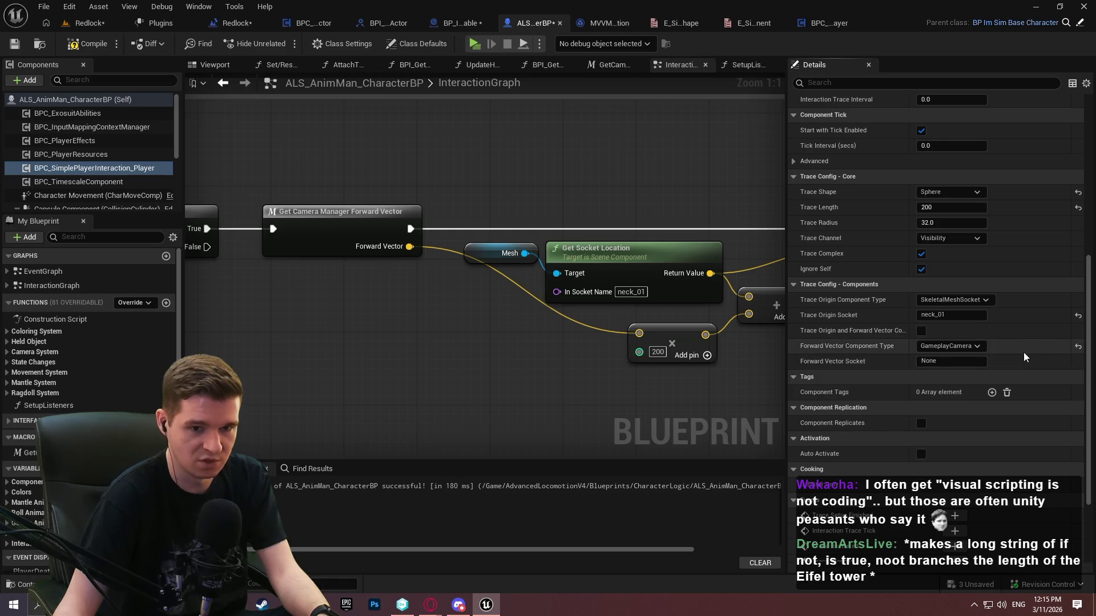
scroll(1023, 352, "down", 3)
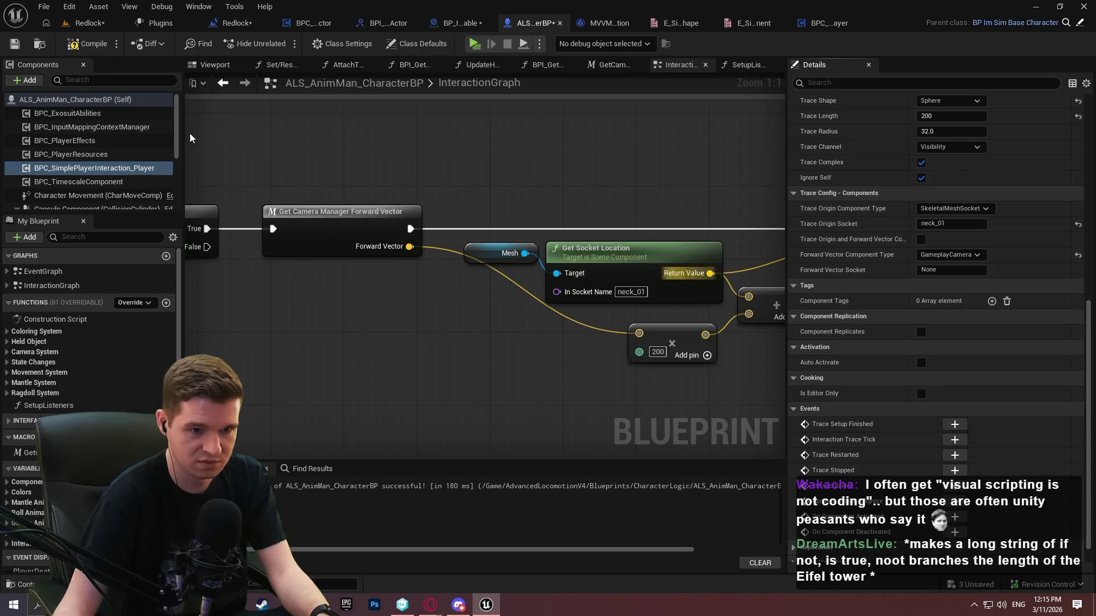
key("ctrl+s")
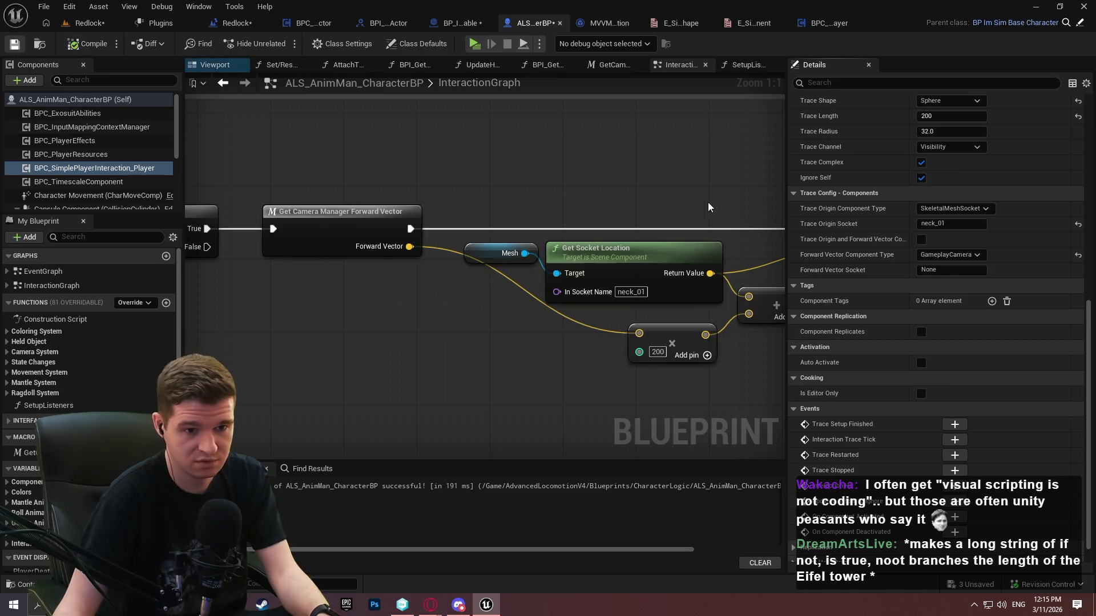
Set Draw Debug Type to For One Frame, compile, and launch a standalone preview
scroll(662, 157, "down", 6)
mouse_move(667, 164)
left_mouse_down()
mouse_move(333, 272)
mouse_move(57, 234)
mouse_move(254, 256)
left_mouse_up()
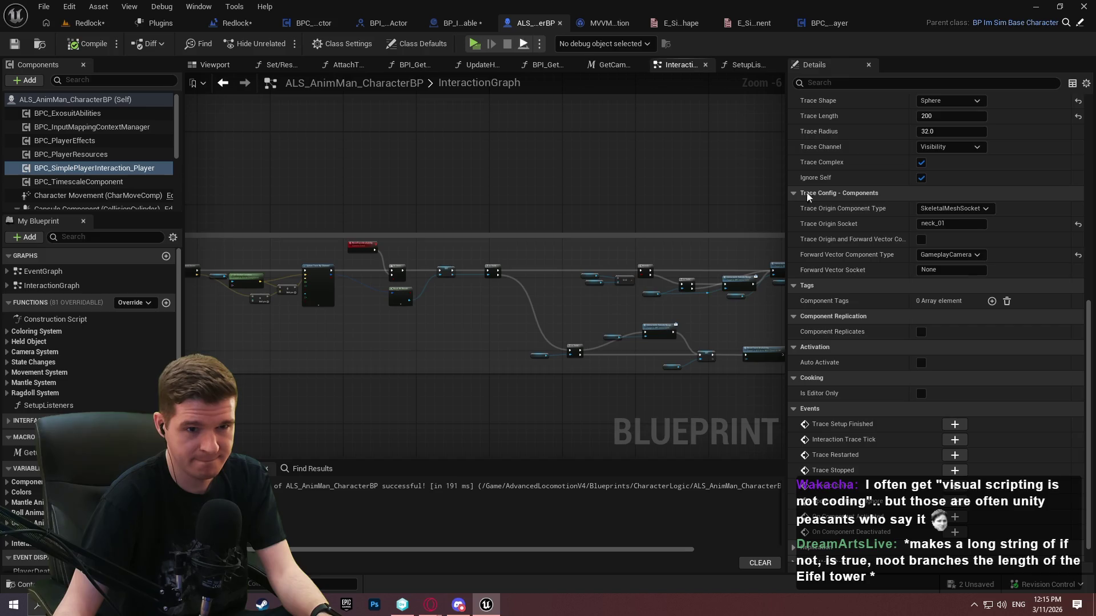
scroll(1070, 229, "up", 5)
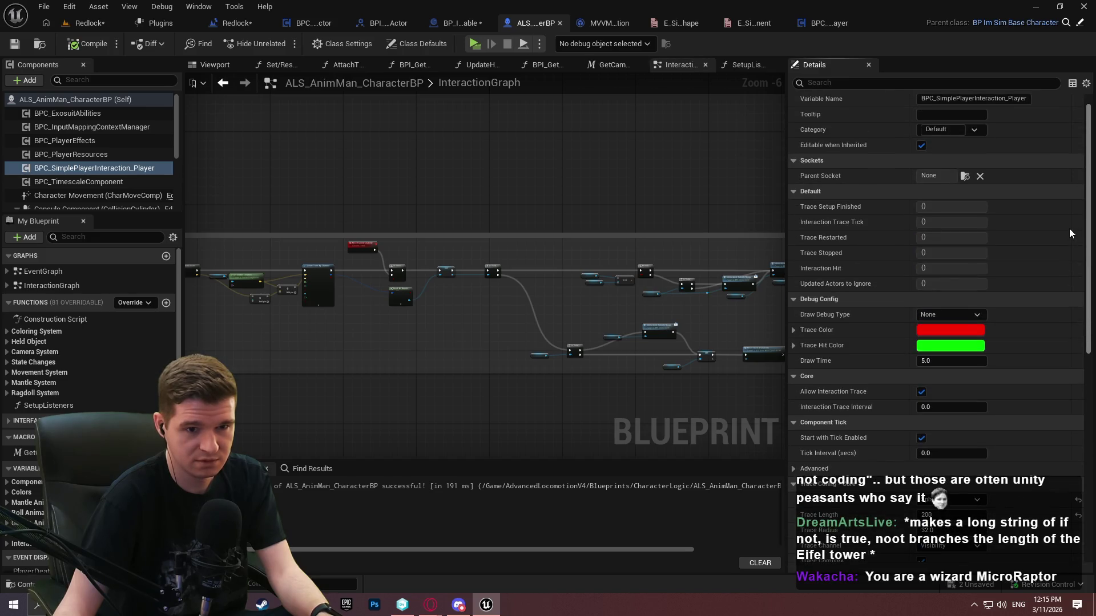
scroll(1070, 228, "down", 5)
left_click(944, 191)
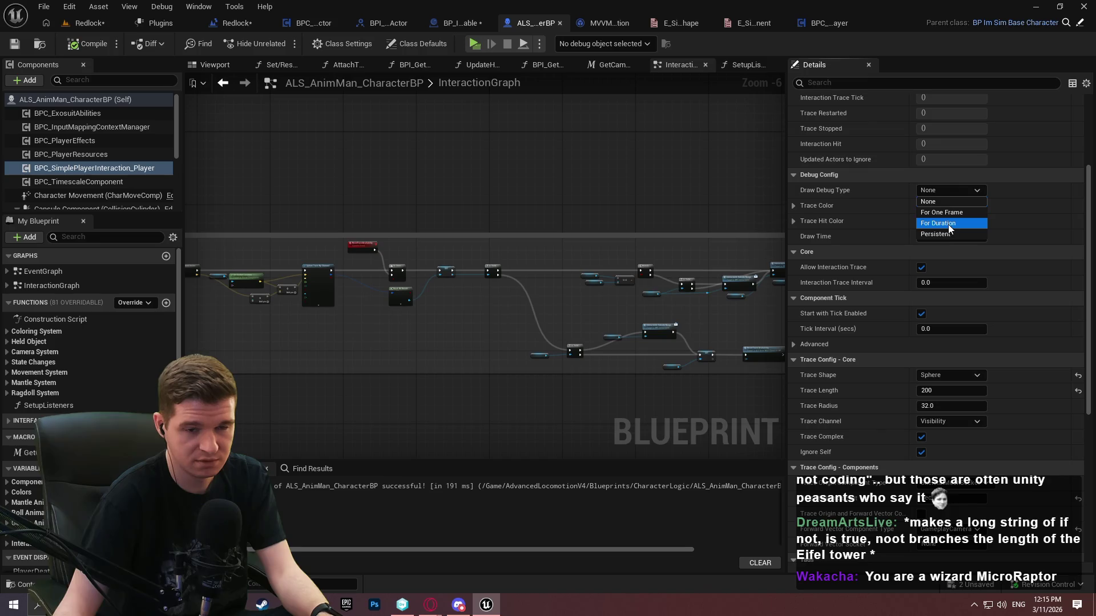
left_click(944, 216)
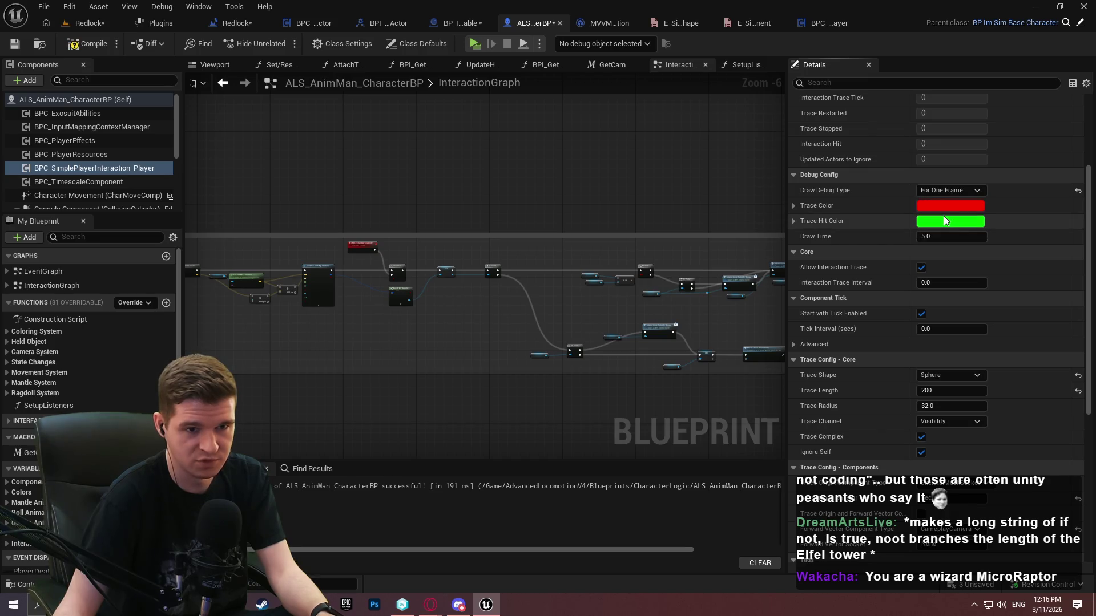
key("F7")
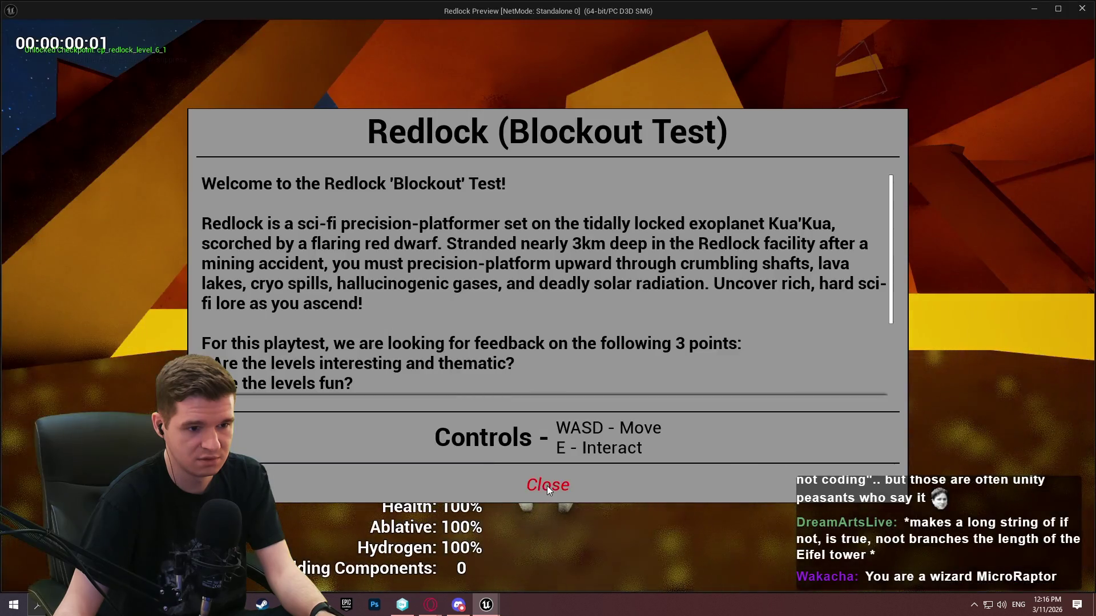
left_click(546, 483)
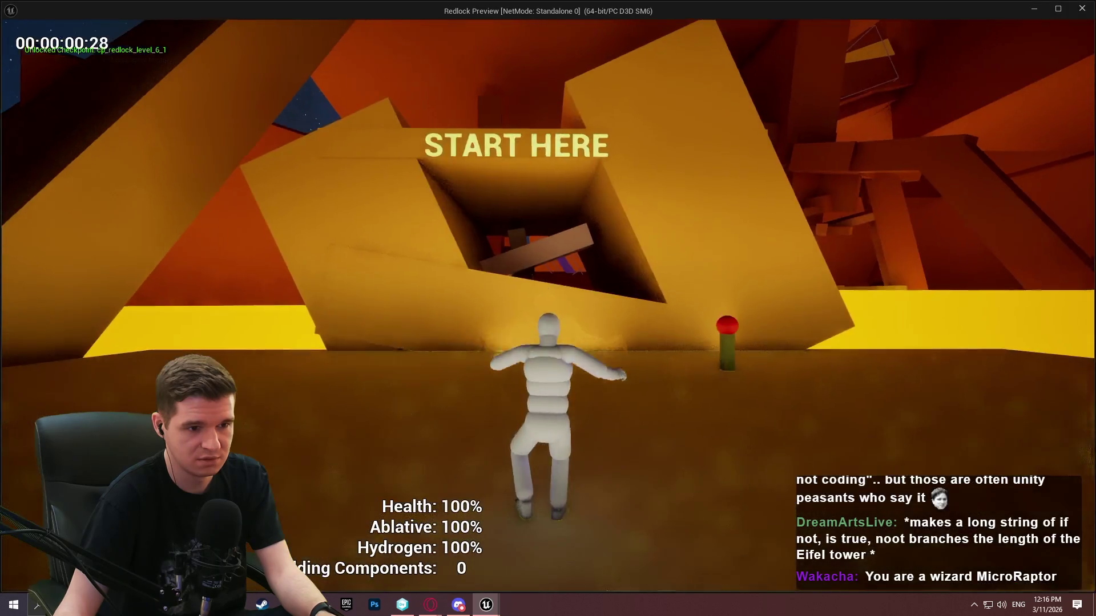
Walk the character forward briefly, stop the preview, and close an unneeded asset tab
key("w")
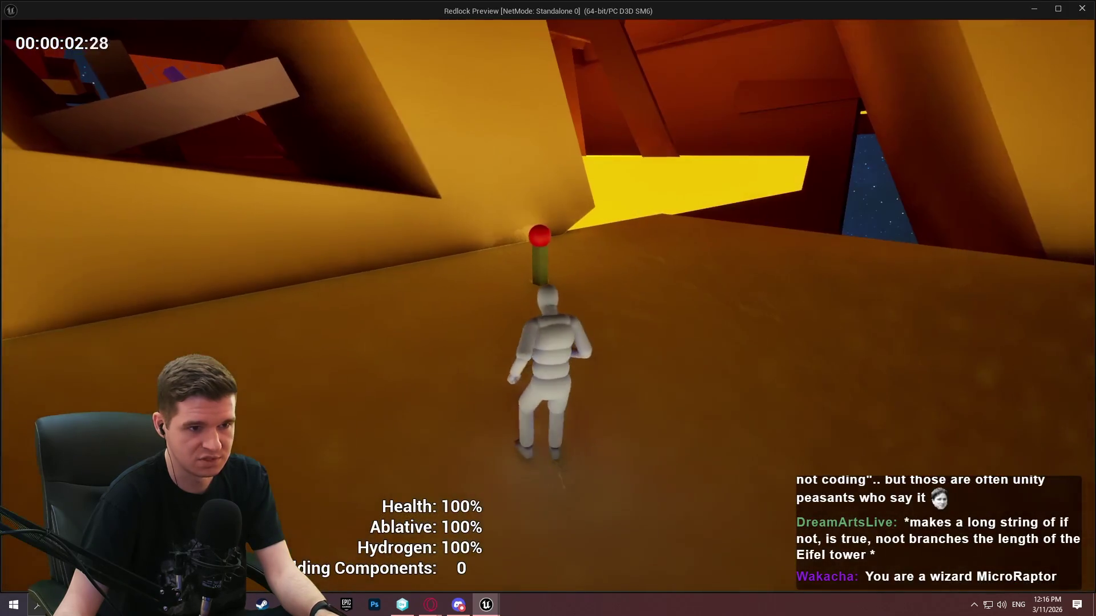
key("Escape")
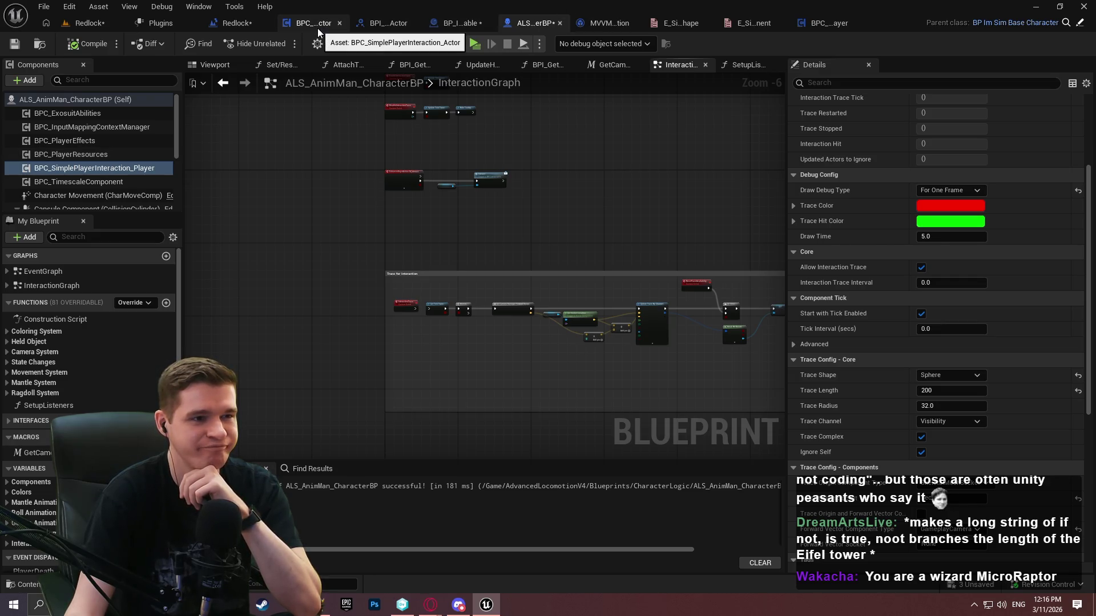
left_click(781, 25)
Close the extra tabs and add a breakpoint on the InitialInteractionSetup event
left_click(781, 25)
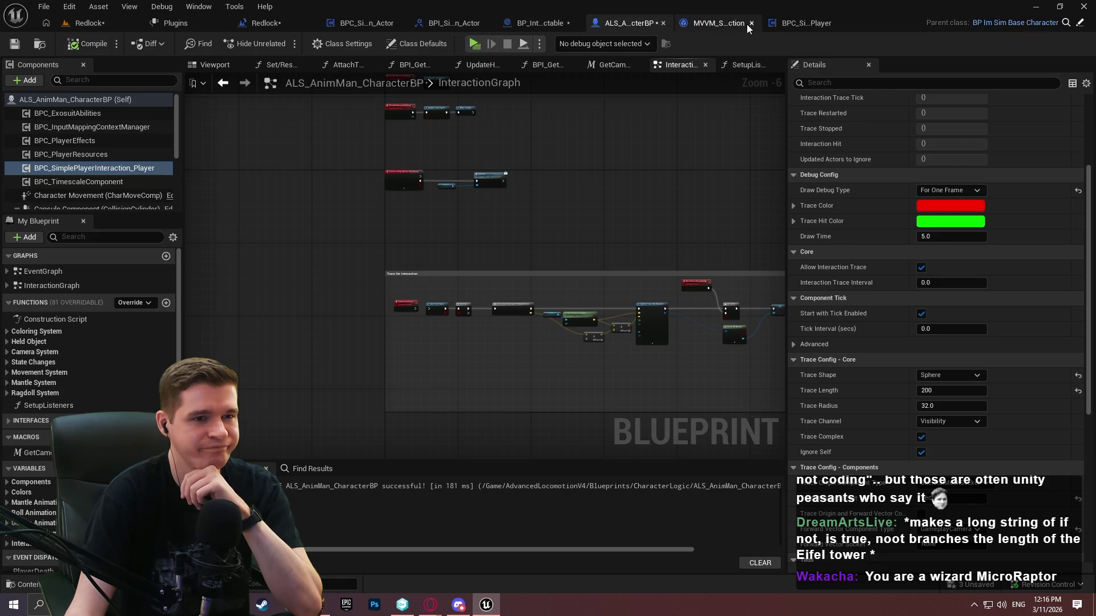
left_click(773, 28)
left_click_drag(823, 23, 789, 23)
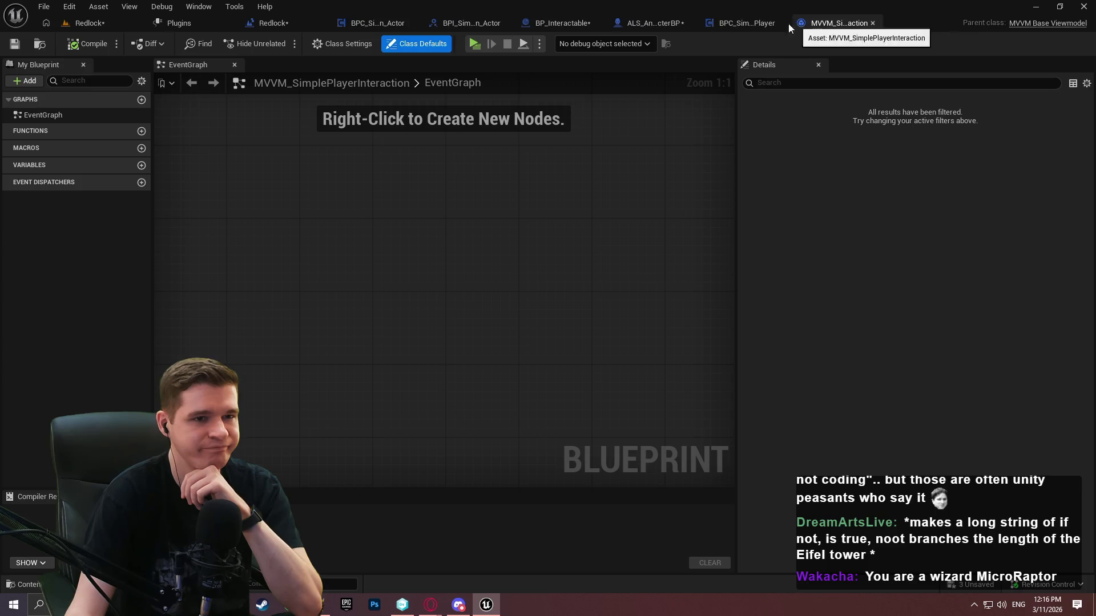
scroll(430, 128, "down", 2)
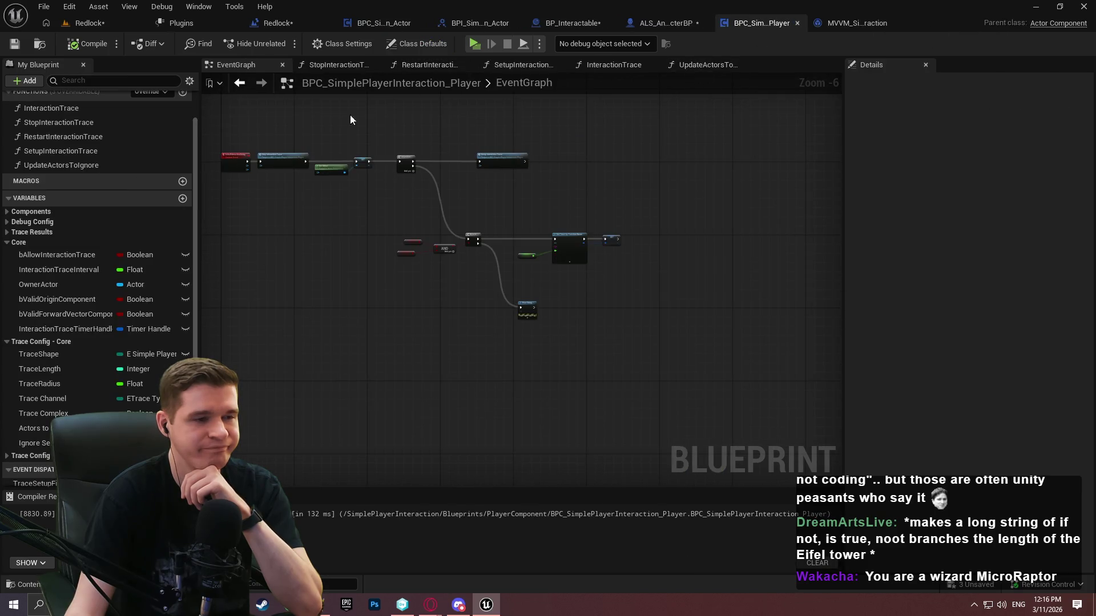
scroll(386, 208, "up", 1)
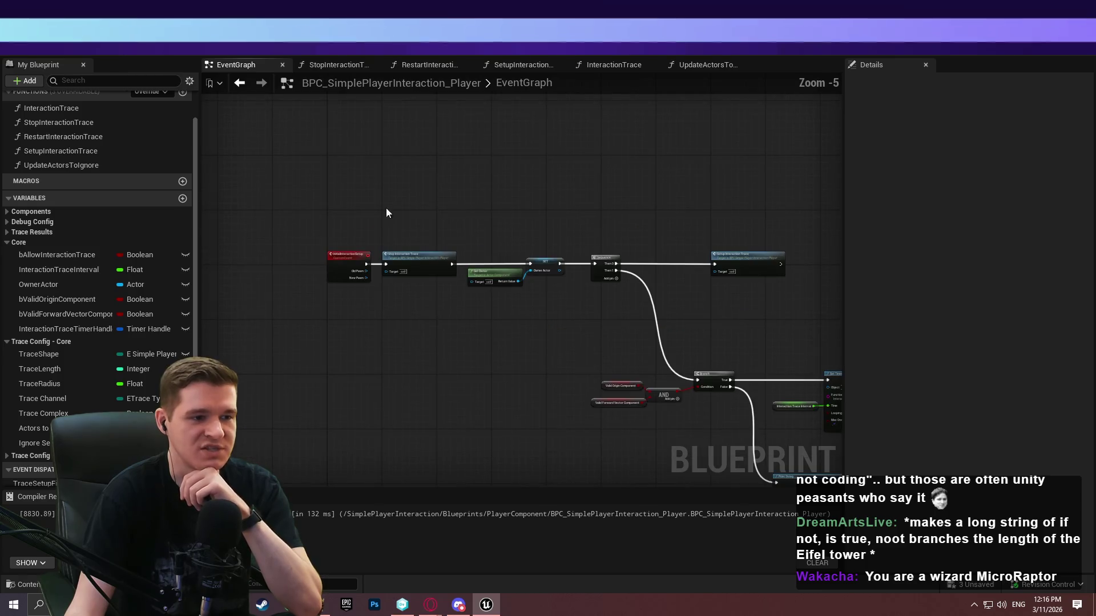
scroll(492, 292, "up", 1)
scroll(492, 293, "down", 2)
mouse_move(567, 294)
left_mouse_down()
mouse_move(531, 206)
mouse_move(444, 434)
left_mouse_up()
scroll(444, 433, "up", 2)
right_click(388, 394)
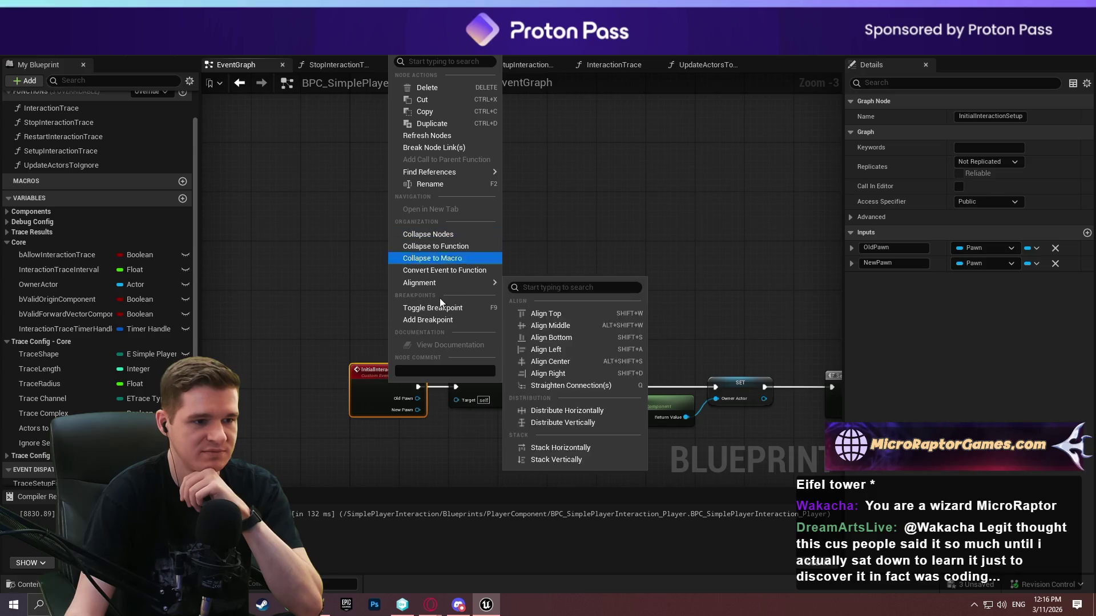
left_click(440, 320)
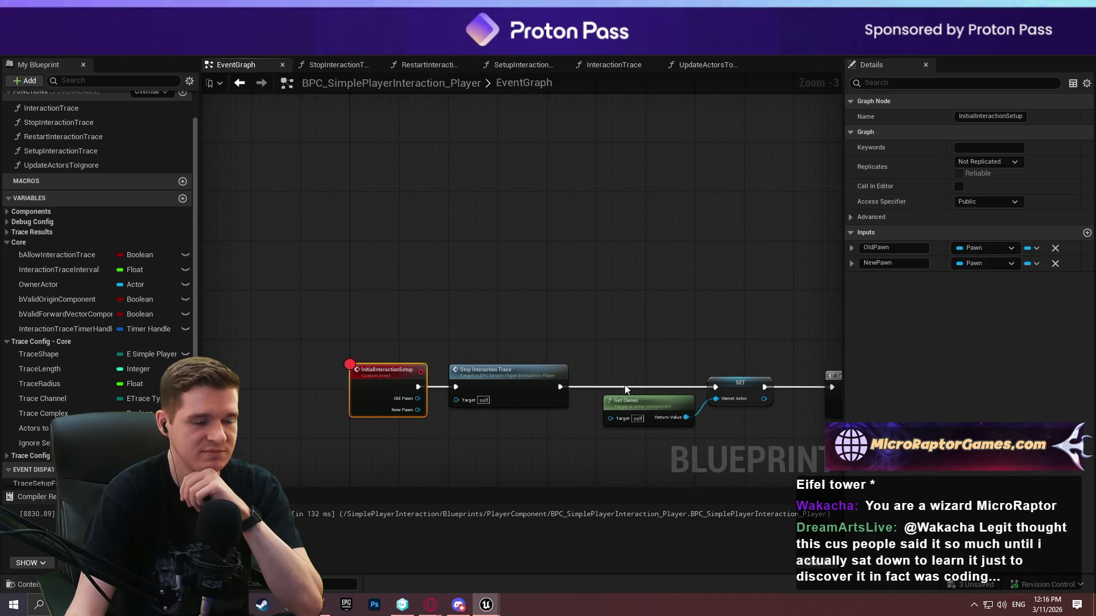
Run a quick game preview to test the setup, then stop it
key("alt+p")
left_click(558, 495)
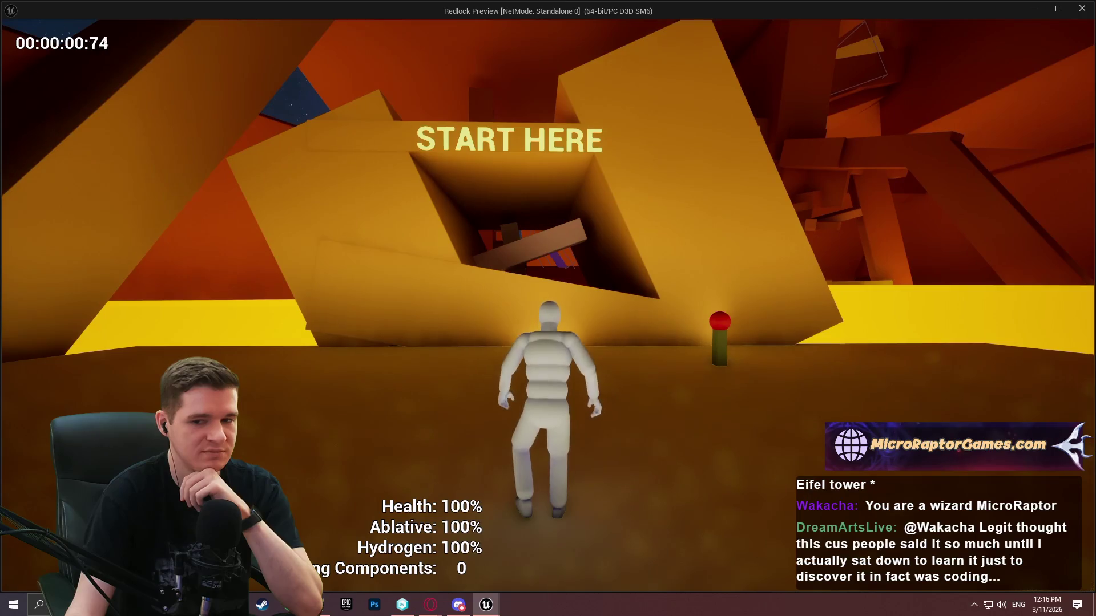
key("Escape")
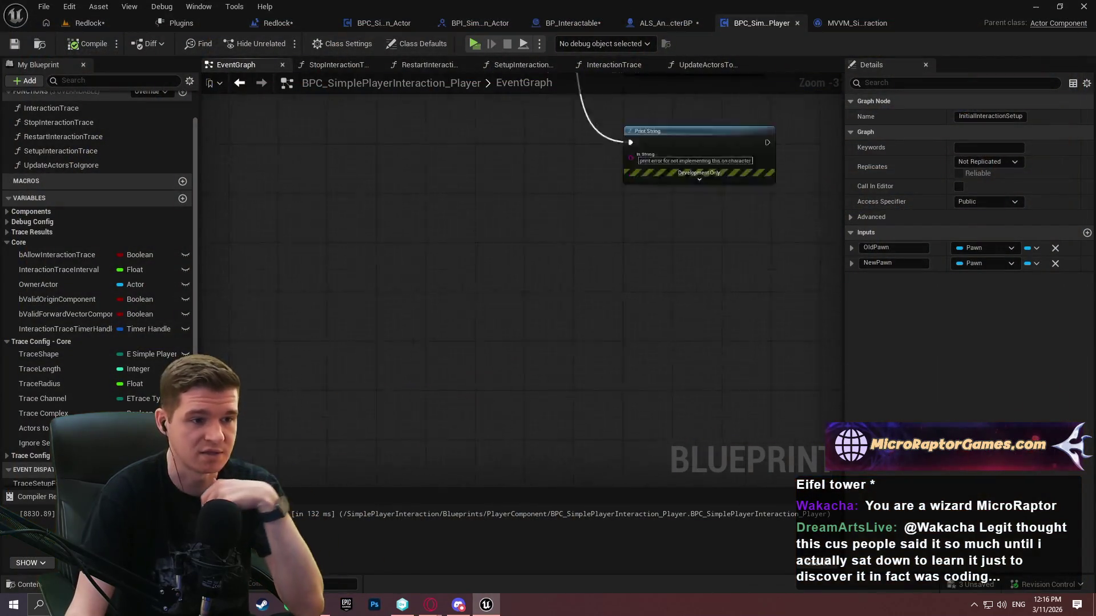
Move the Create Event, Bind Event and Print String controller binding nodes together
scroll(628, 343, "up", 1)
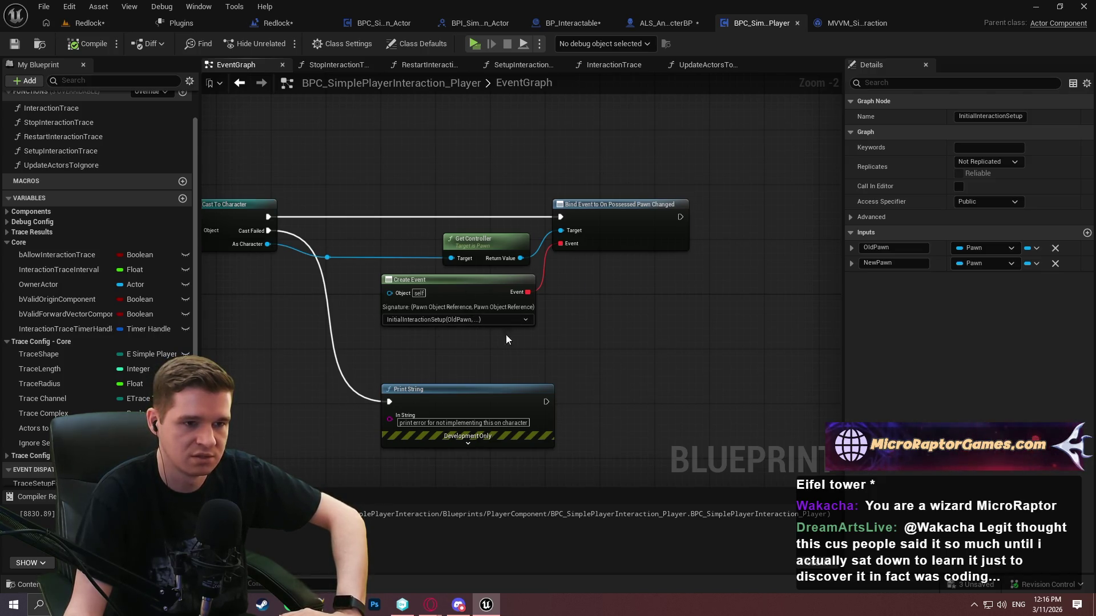
scroll(569, 272, "up", 1)
scroll(569, 272, "up", 1)
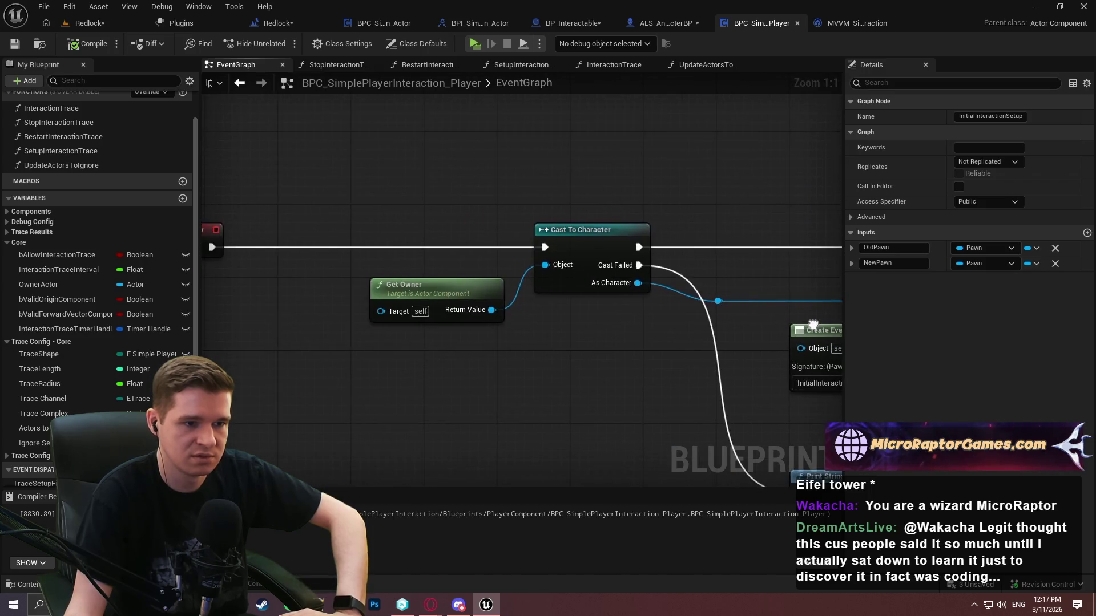
left_click_drag(787, 324, 396, 257)
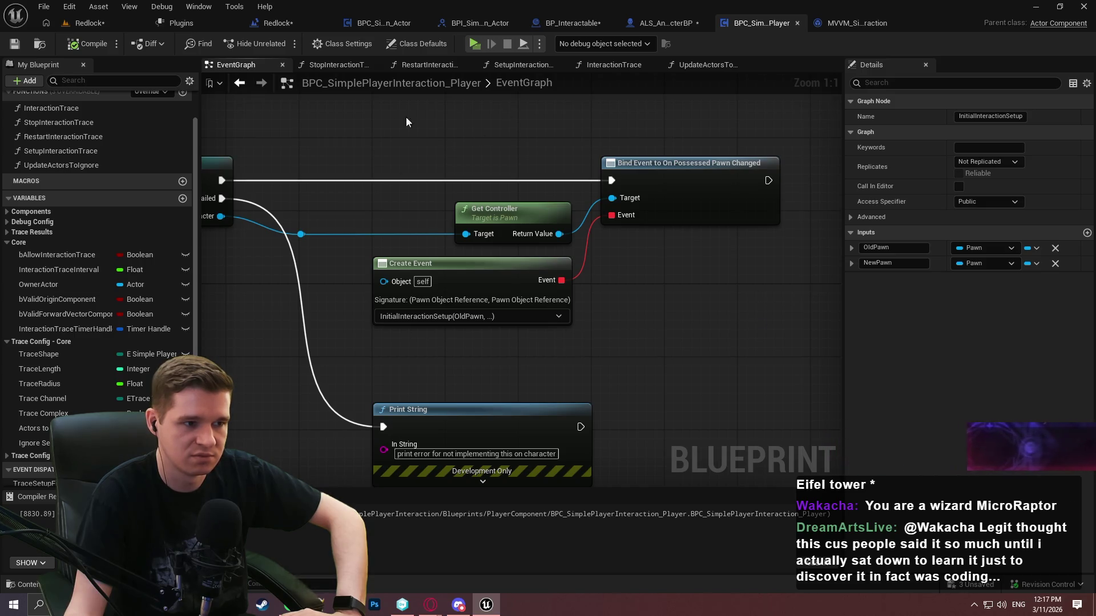
left_click_drag(267, 139, 703, 343)
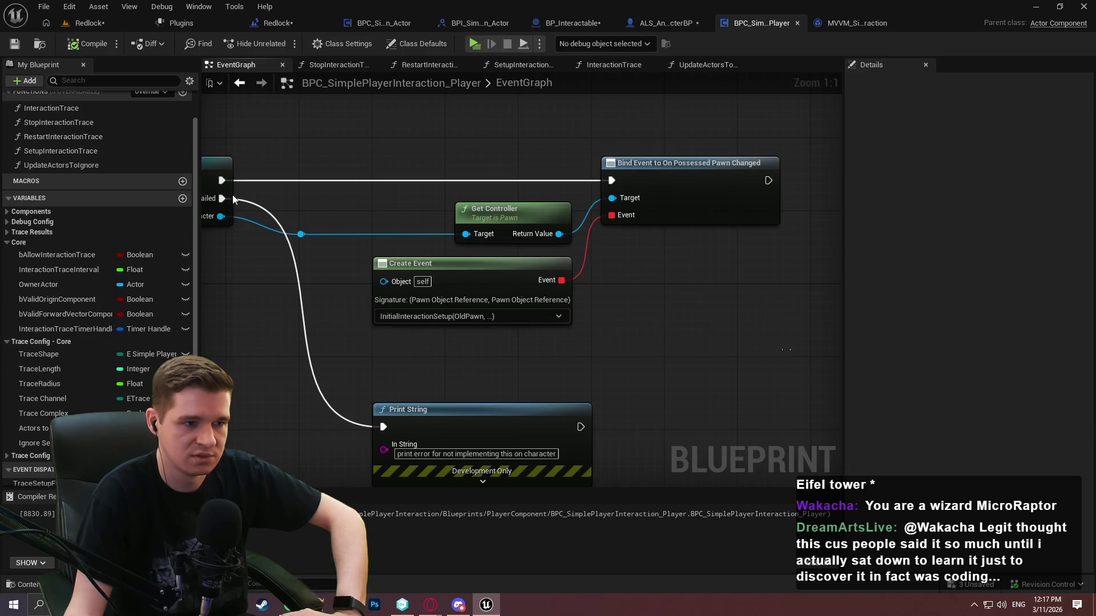
left_click_drag(791, 352, 385, 128)
left_click(746, 295)
left_click_drag(745, 295, 662, 299)
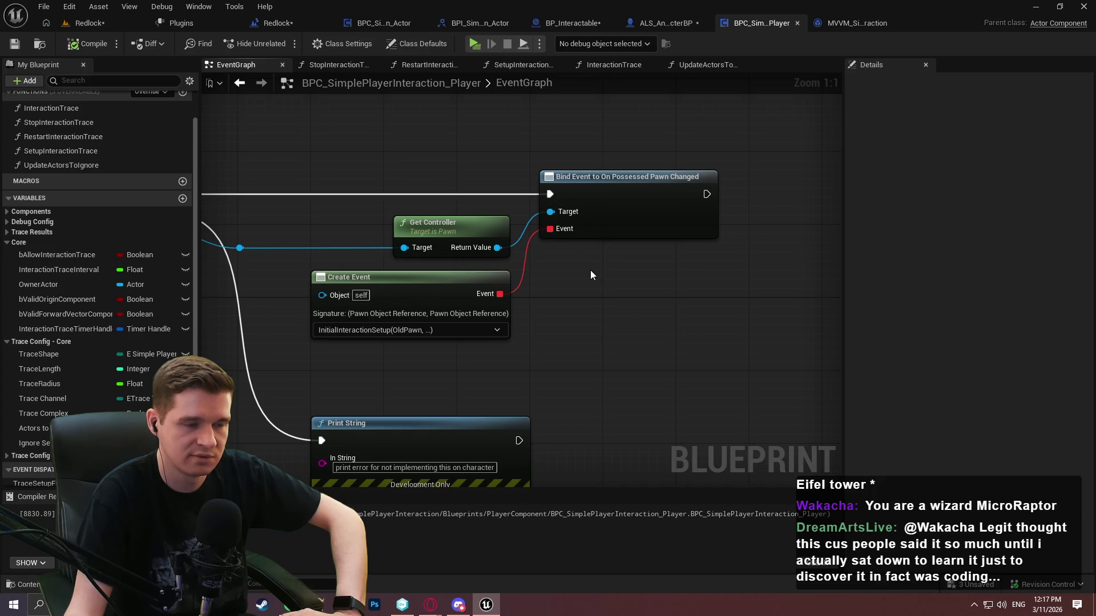
mouse_move(590, 275)
left_mouse_down()
mouse_move(491, 278)
mouse_move(571, 189)
mouse_move(610, 219)
mouse_move(726, 80)
mouse_move(731, 23)
left_mouse_up()
scroll(514, 239, "down", 2)
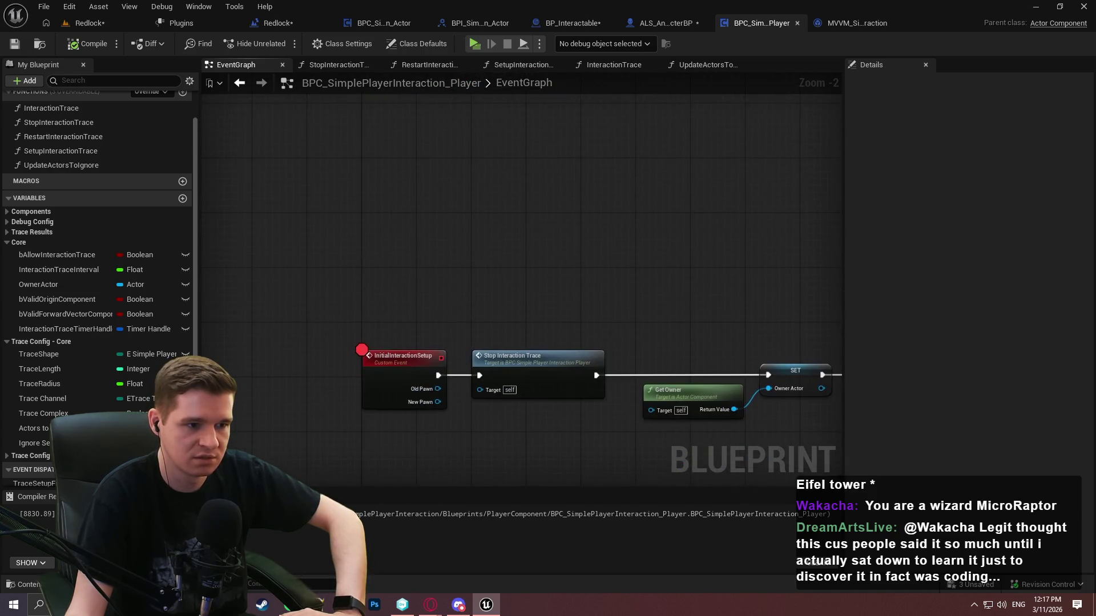
Add a custom event driving Stop Interaction Trace and call it after Cast To Character
left_click_drag(462, 341, 402, 213)
type("custom")
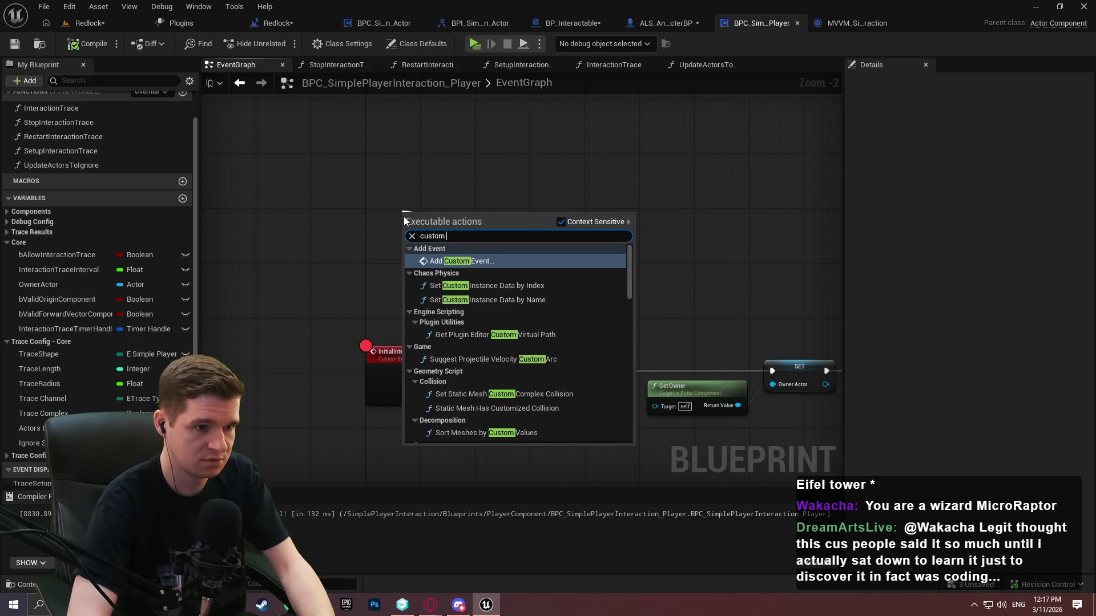
key("Return")
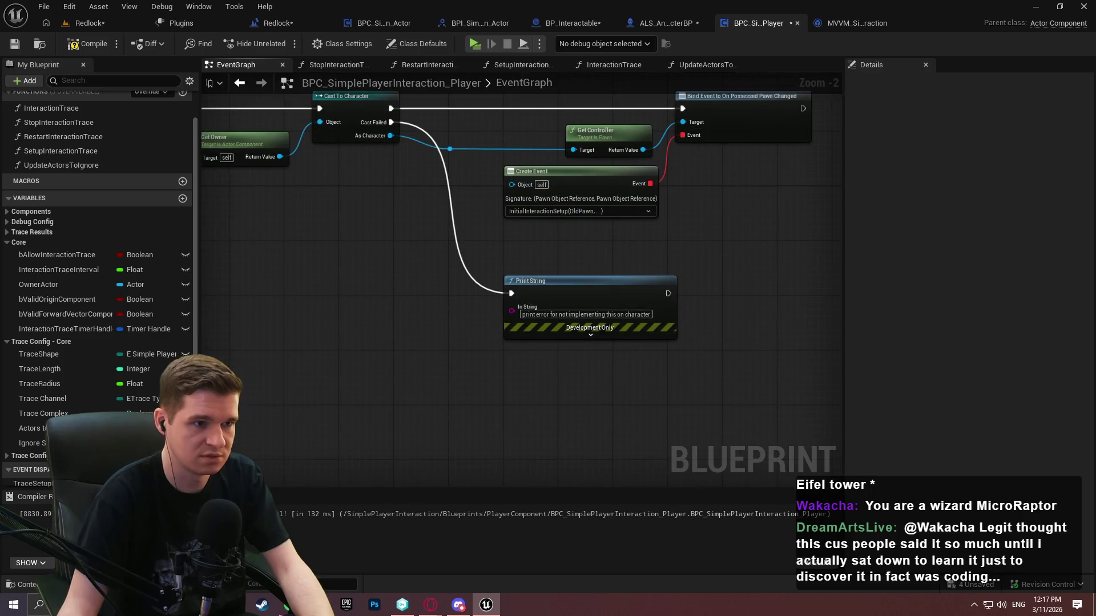
left_click_drag(416, 151, 386, 271)
left_click_drag(359, 228, 429, 157)
type("custom")
key("Return")
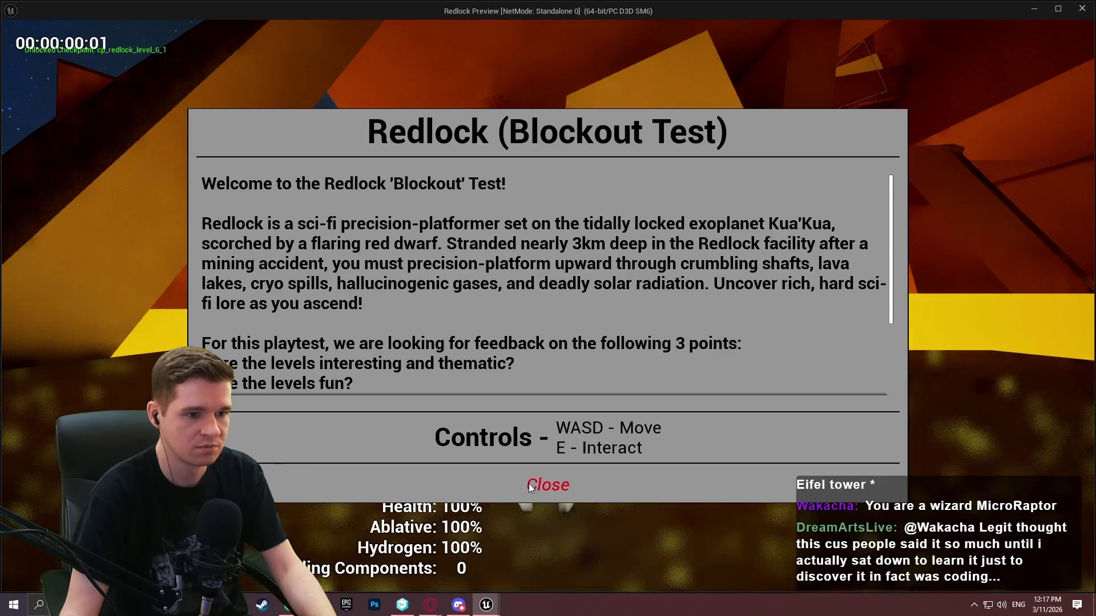
Move the character forward in the running preview, then stop it
left_click(550, 485)
key("w")
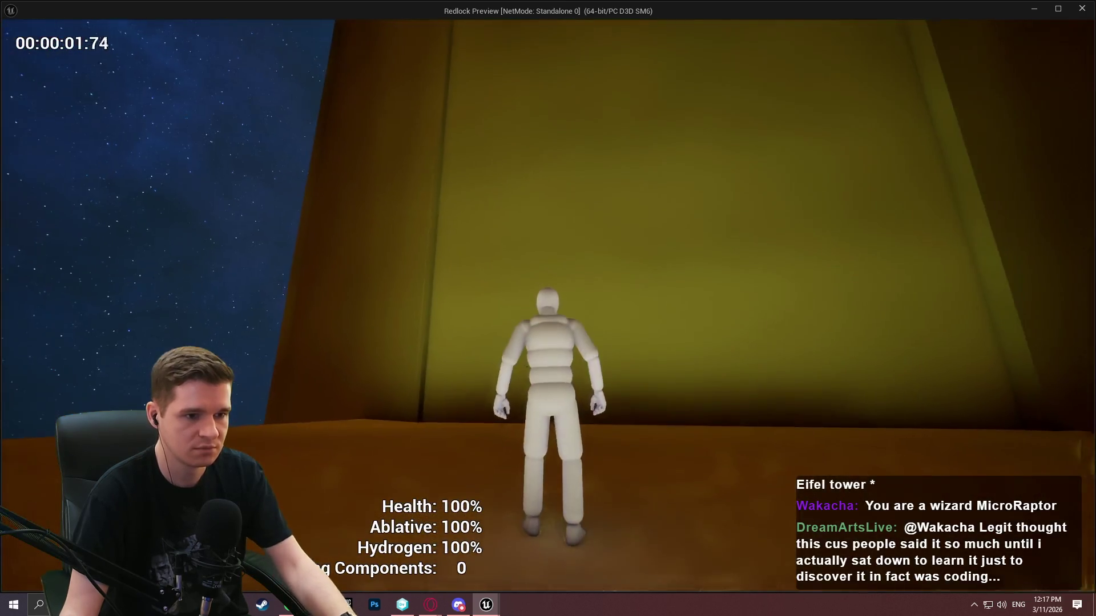
key("Escape")
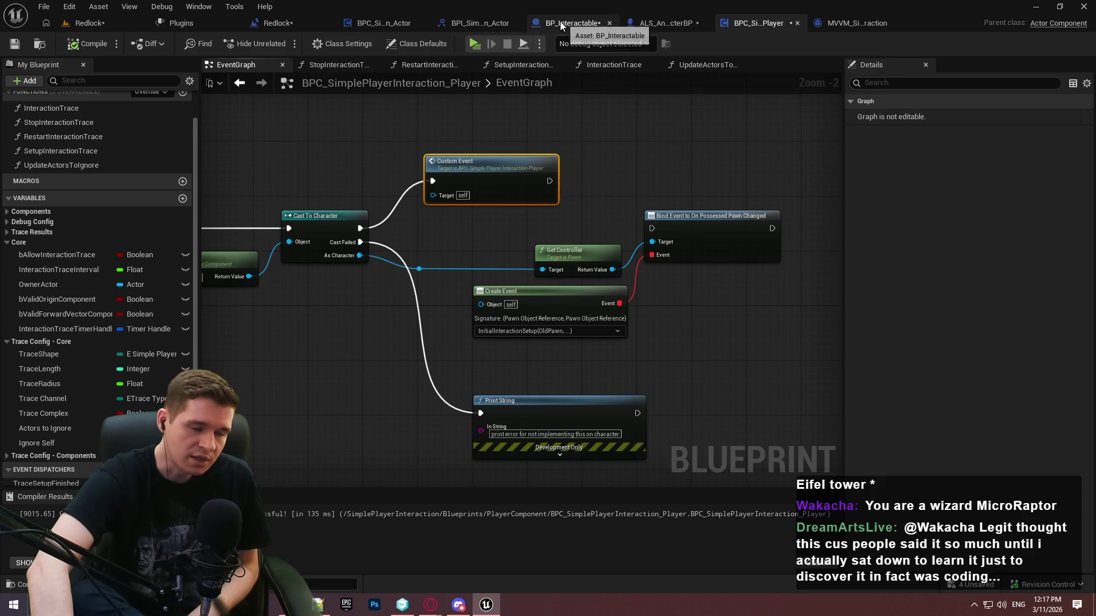
Breakpoint Stop Interaction Trace, play again, and step into the StopInteractionTrace function
double_click(508, 311)
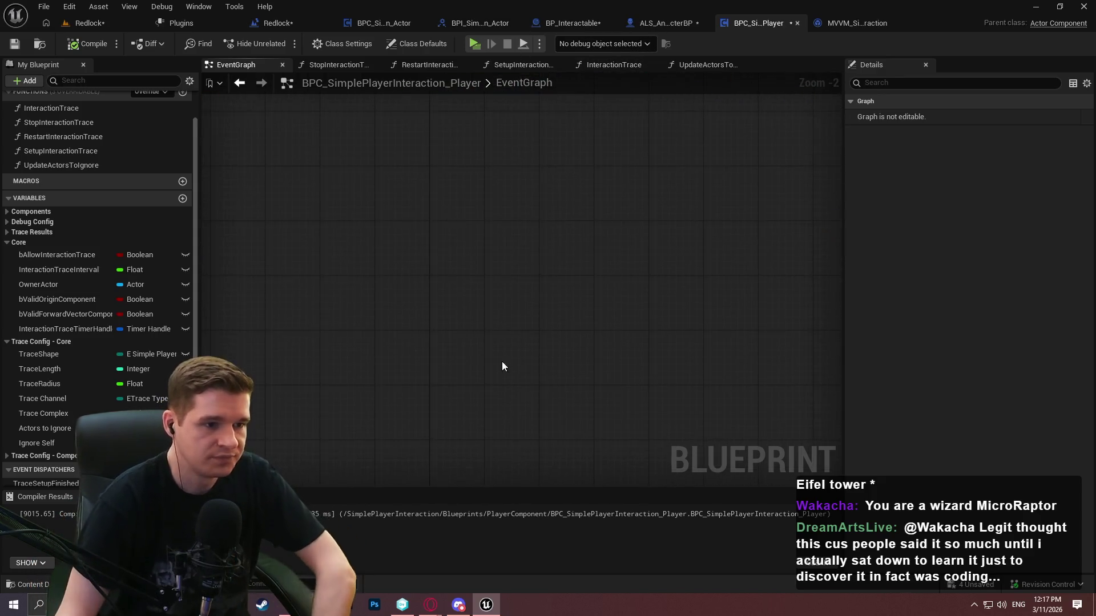
right_click(404, 317)
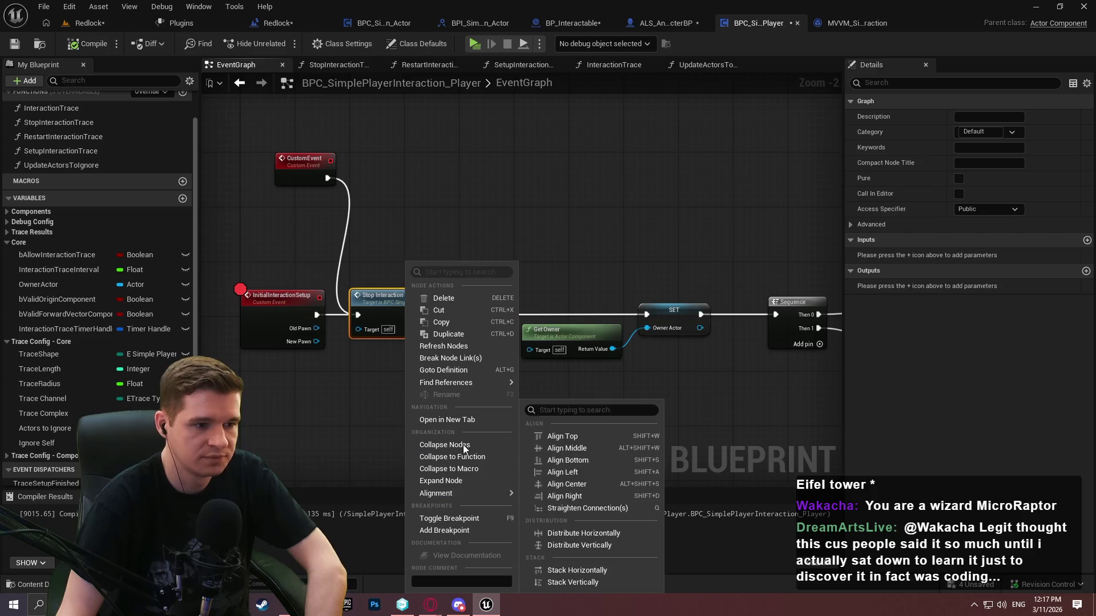
left_click(471, 533)
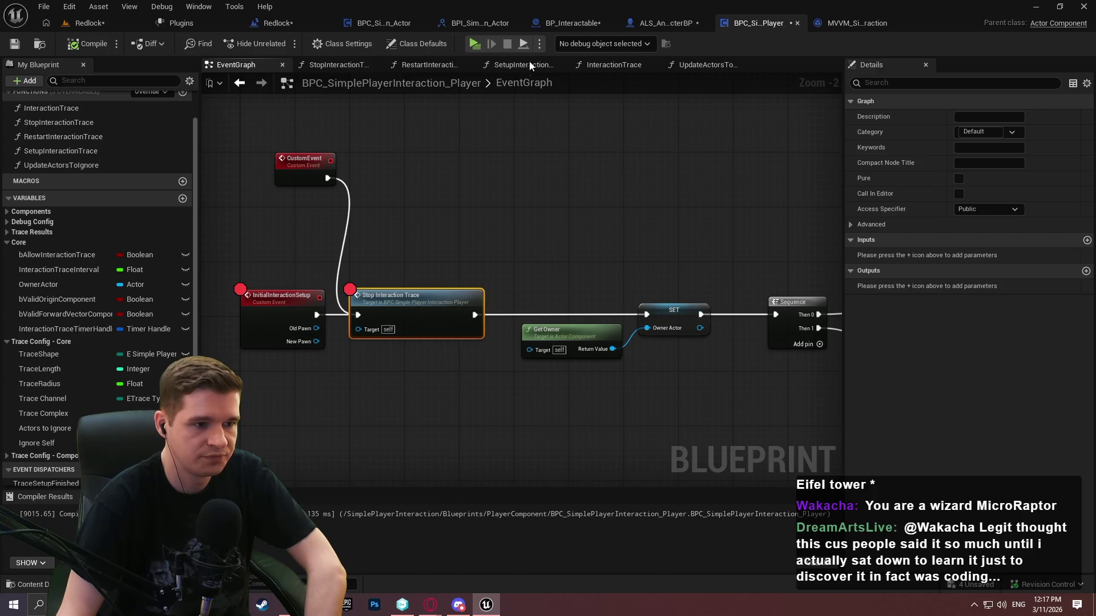
left_click(478, 49)
key("F11")
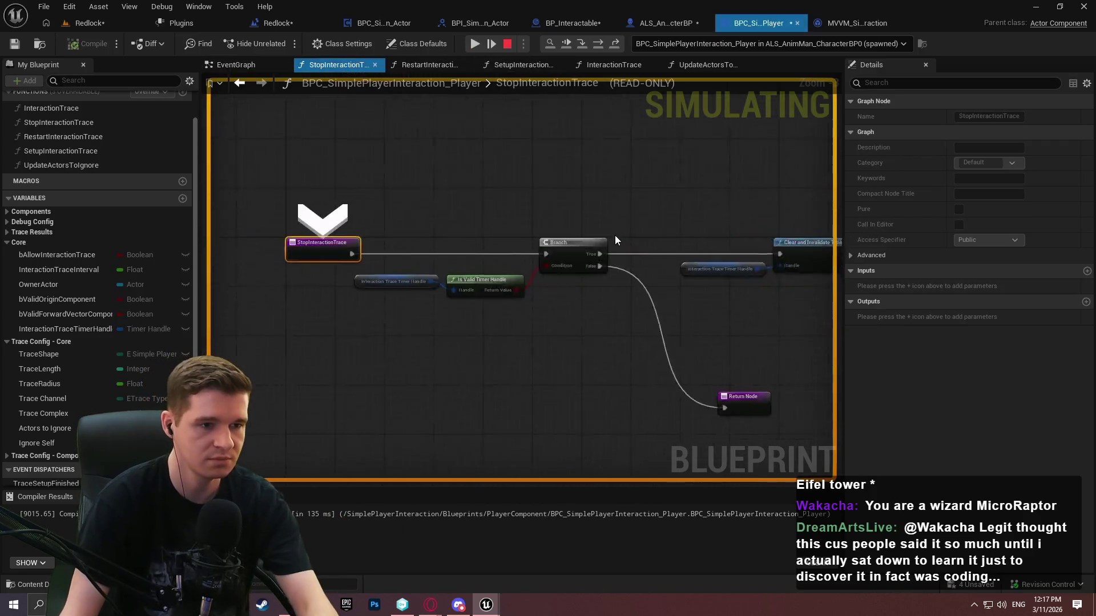